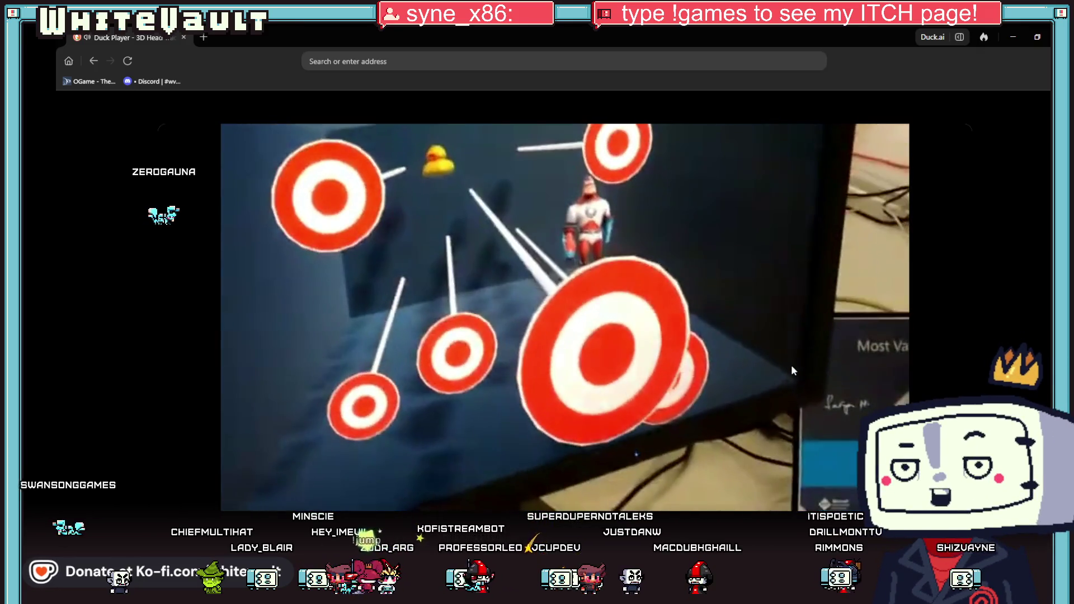
Restore down and minimize the Duck Player browser to reveal the KK_raw.aseprite portrait.
{"action": "mouse_move", "coordinate": [744, 371]}
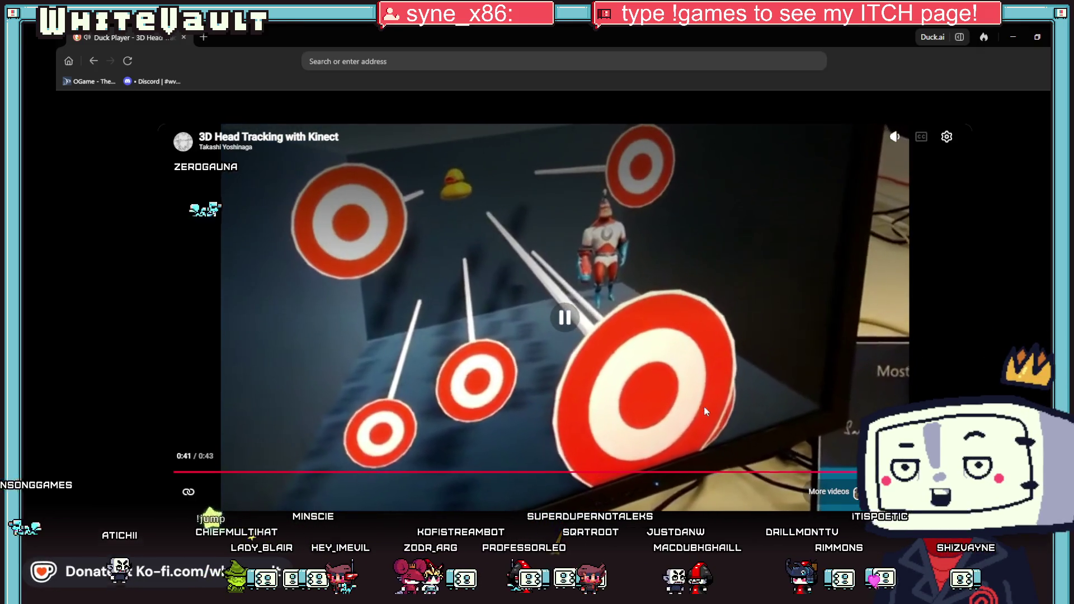
{"action": "left_click", "coordinate": [1037, 37]}
{"action": "left_click", "coordinate": [1013, 37]}
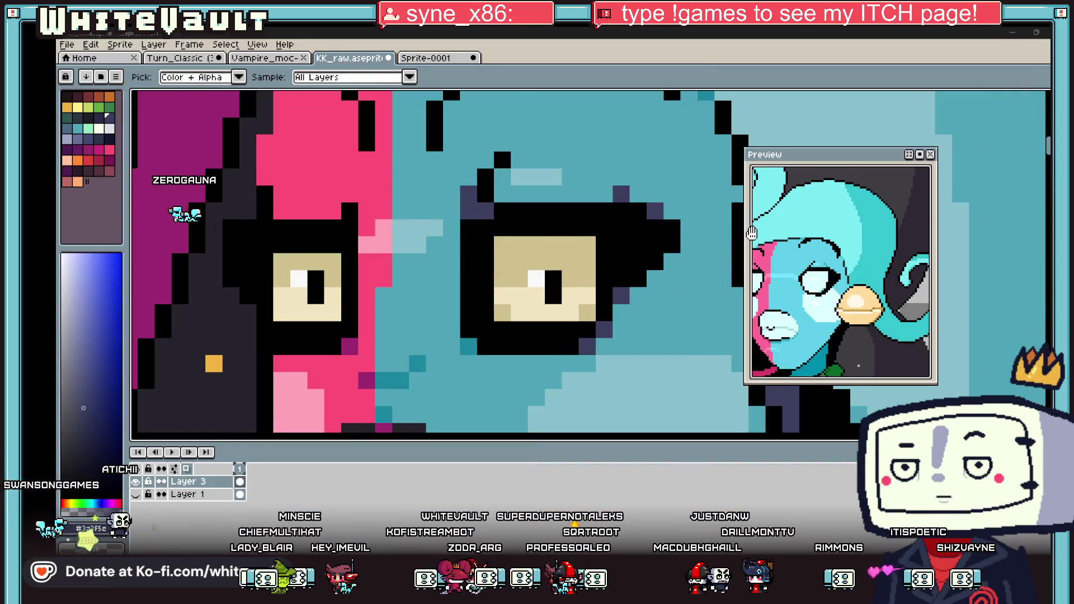
Eyedrop the light skin, then the dark blue outline, and settle on the tan eye colour.
{"action": "scroll", "coordinate": [653, 223], "scroll_direction": "down", "scroll_amount": 2}
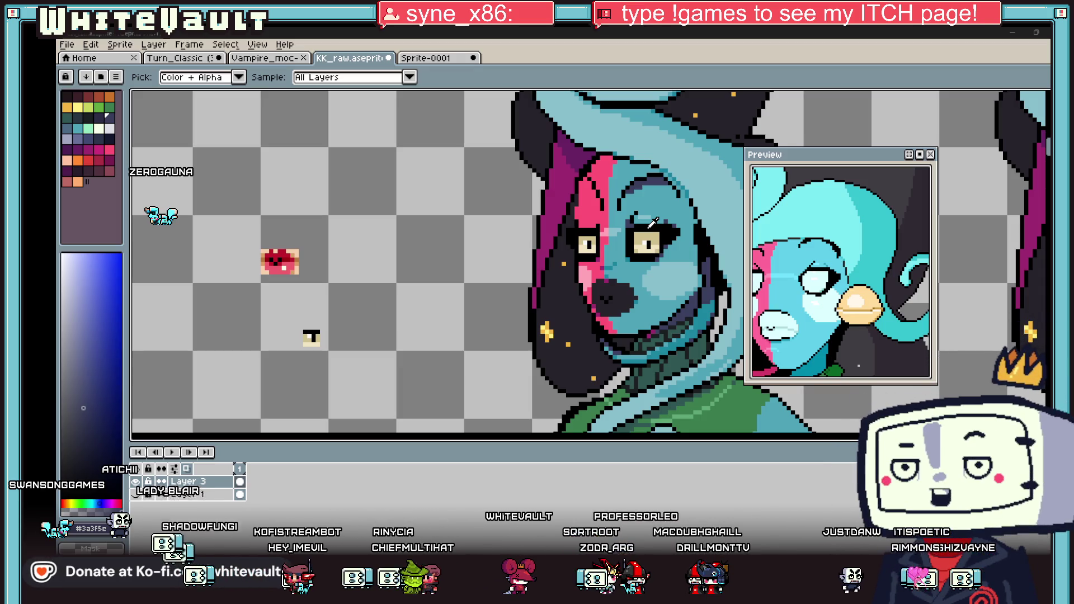
{"action": "scroll", "coordinate": [655, 208], "scroll_direction": "up", "scroll_amount": 2}
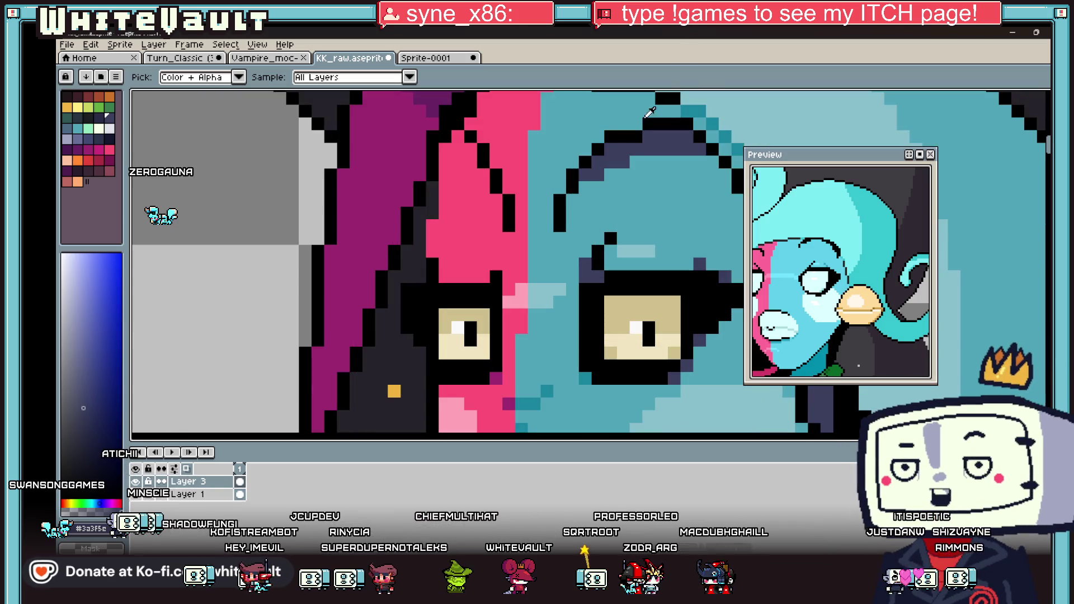
{"action": "left_click", "coordinate": [583, 267], "text": "alt"}
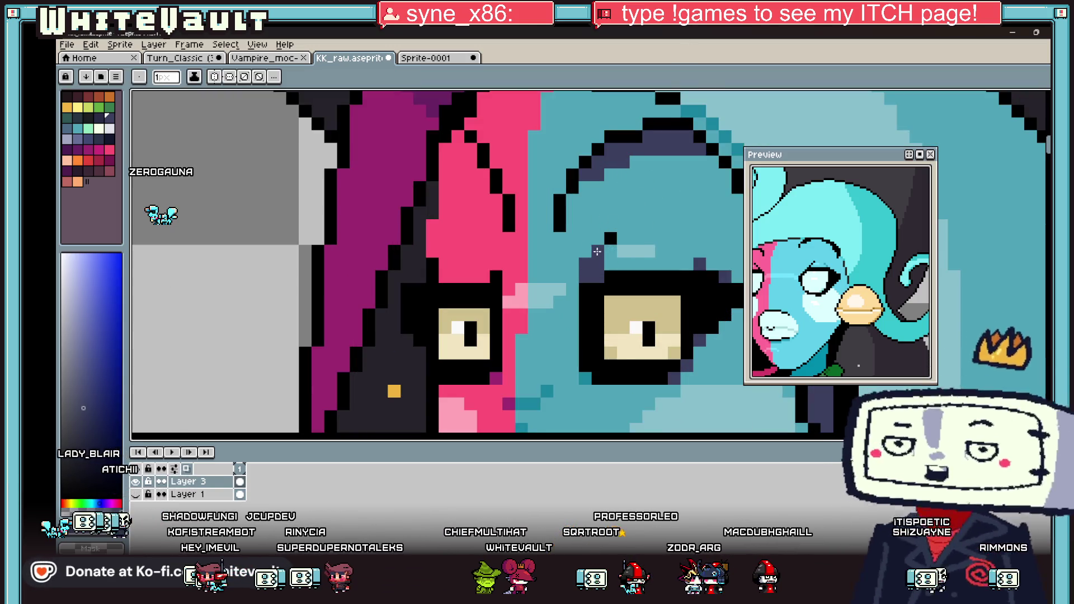
{"action": "scroll", "coordinate": [619, 249], "scroll_direction": "down", "scroll_amount": 2}
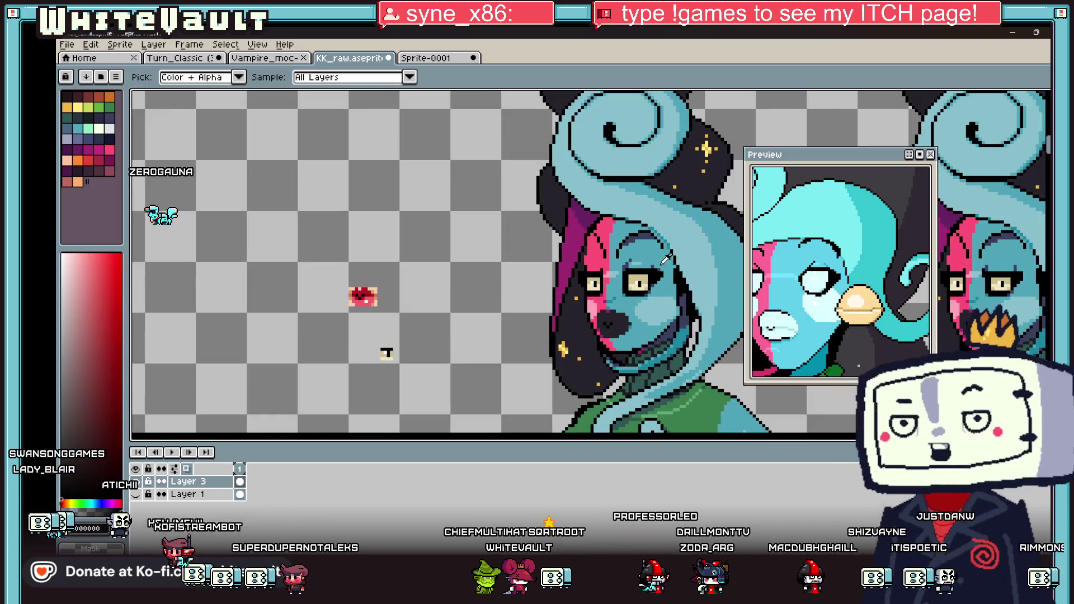
{"action": "scroll", "coordinate": [648, 269], "scroll_direction": "up", "scroll_amount": 2}
{"action": "left_click", "coordinate": [538, 287], "text": "alt"}
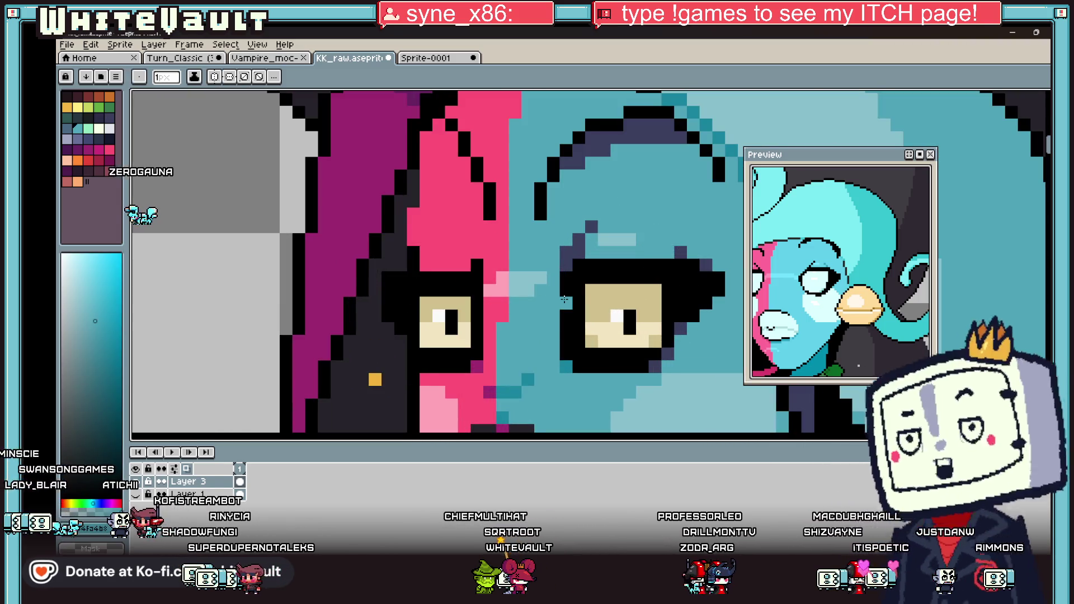
{"action": "left_click", "coordinate": [563, 310], "text": "alt"}
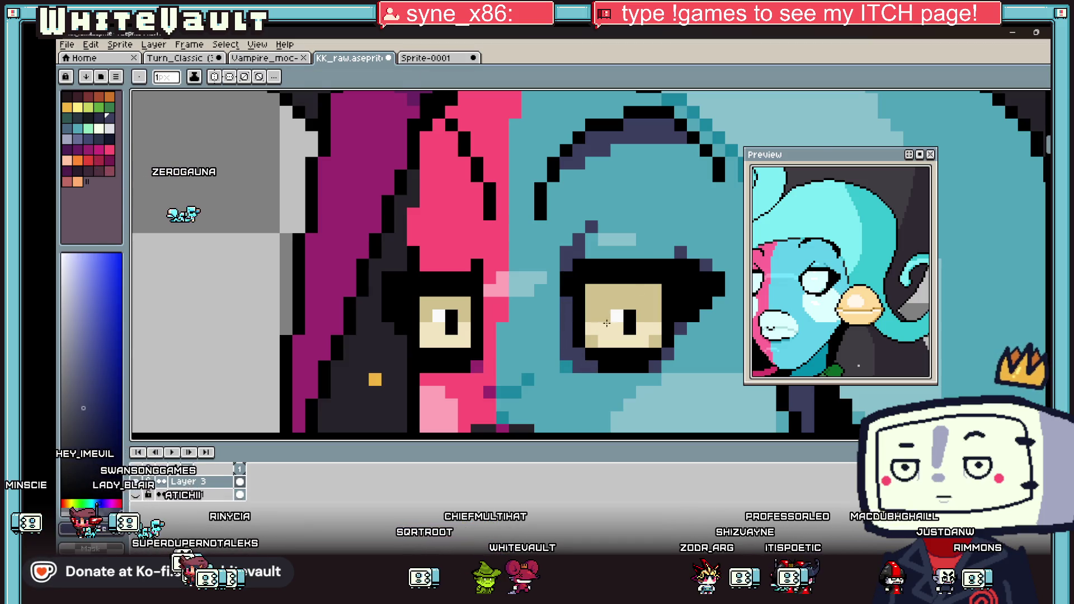
{"action": "scroll", "coordinate": [582, 358], "scroll_direction": "down", "scroll_amount": 2}
{"action": "scroll", "coordinate": [618, 276], "scroll_direction": "up", "scroll_amount": 3}
{"action": "left_click", "coordinate": [618, 276], "text": "alt"}
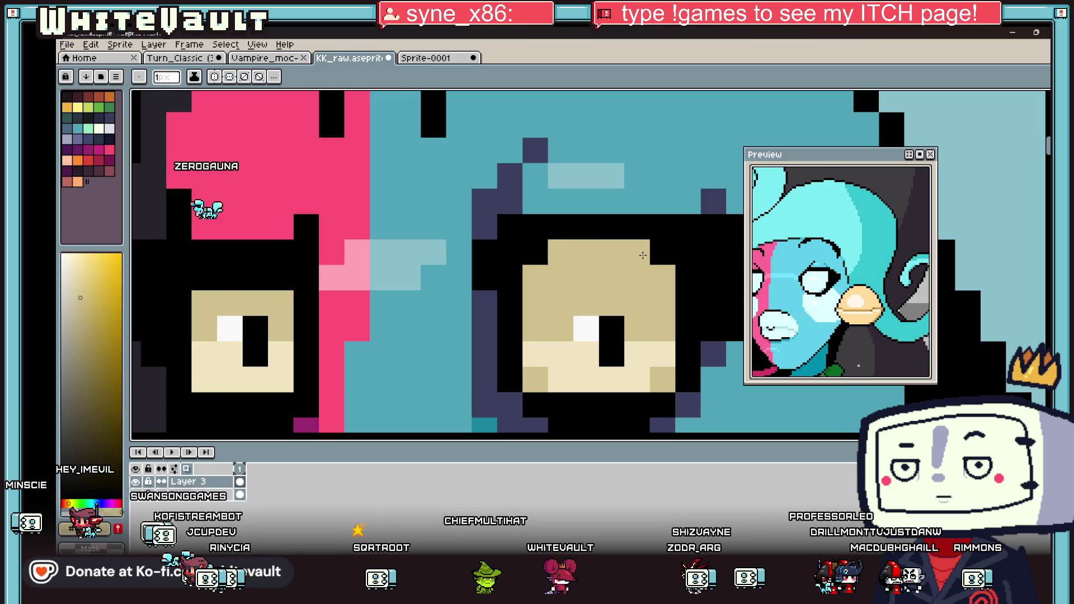
Paint tan pixels along the bottom row of the right eye.
{"action": "scroll", "coordinate": [637, 291], "scroll_direction": "down", "scroll_amount": 4}
{"action": "scroll", "coordinate": [645, 297], "scroll_direction": "up", "scroll_amount": 4}
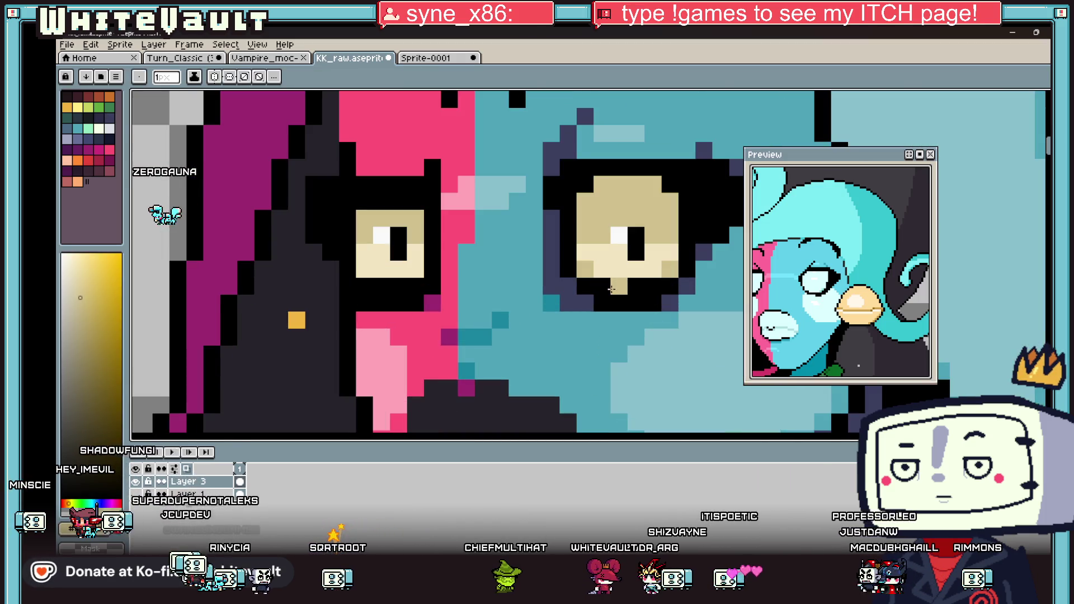
{"action": "left_click", "coordinate": [602, 286]}
{"action": "left_click", "coordinate": [649, 269]}
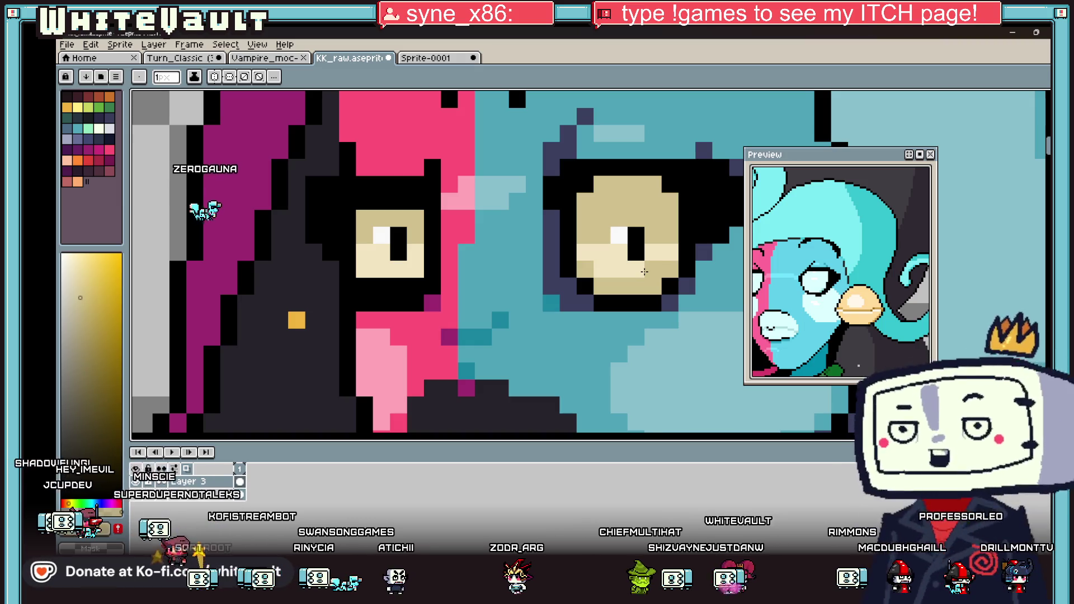
{"action": "scroll", "coordinate": [644, 272], "scroll_direction": "down", "scroll_amount": 5}
{"action": "scroll", "coordinate": [553, 219], "scroll_direction": "down", "scroll_amount": 1}
{"action": "scroll", "coordinate": [612, 135], "scroll_direction": "up", "scroll_amount": 4}
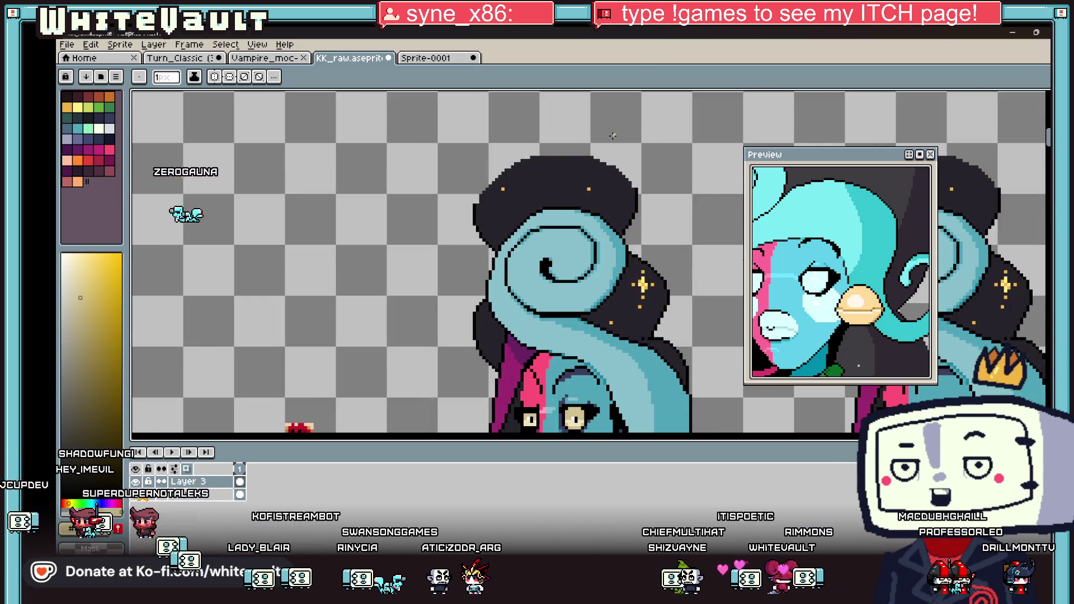
Sample the dark hair colour and return to the pencil.
{"action": "key", "text": "i"}
{"action": "left_click", "coordinate": [510, 156]}
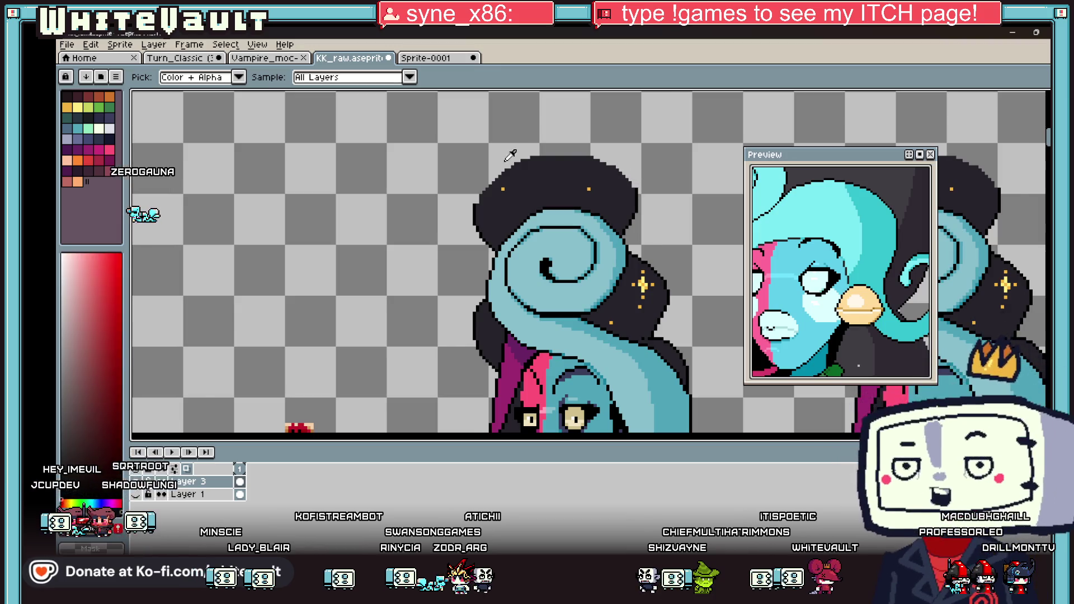
{"action": "scroll", "coordinate": [387, 122], "scroll_direction": "down", "scroll_amount": 4}
{"action": "key", "text": "b"}
{"action": "scroll", "coordinate": [392, 128], "scroll_direction": "up", "scroll_amount": 5}
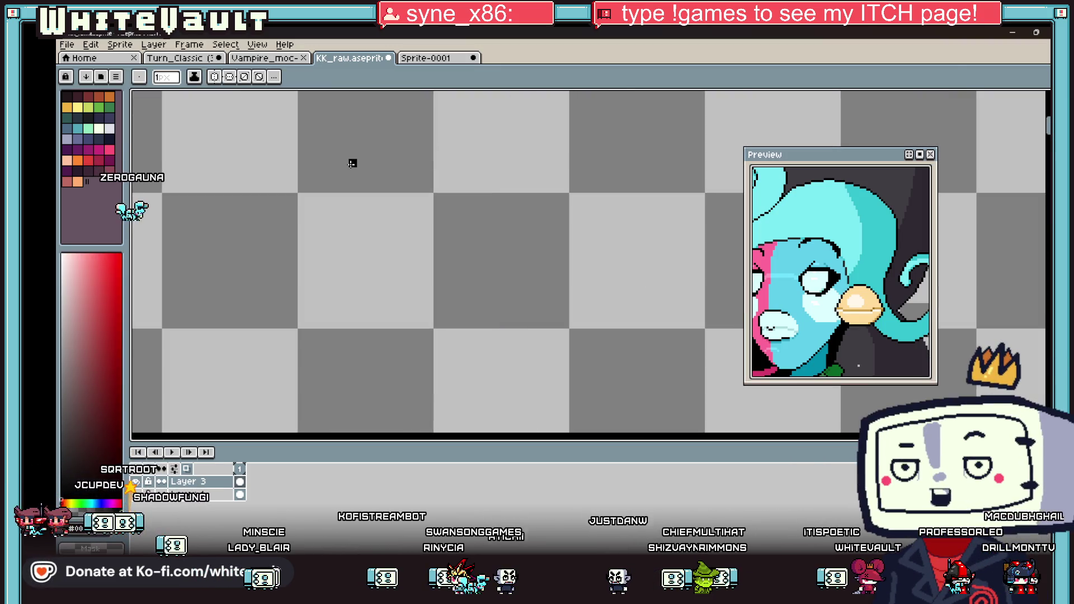
Paint a 6px black stroke and move the short black line onto the blob's top.
{"action": "key", "text": "plus"}
{"action": "key", "text": "plus"}
{"action": "key", "text": "plus"}
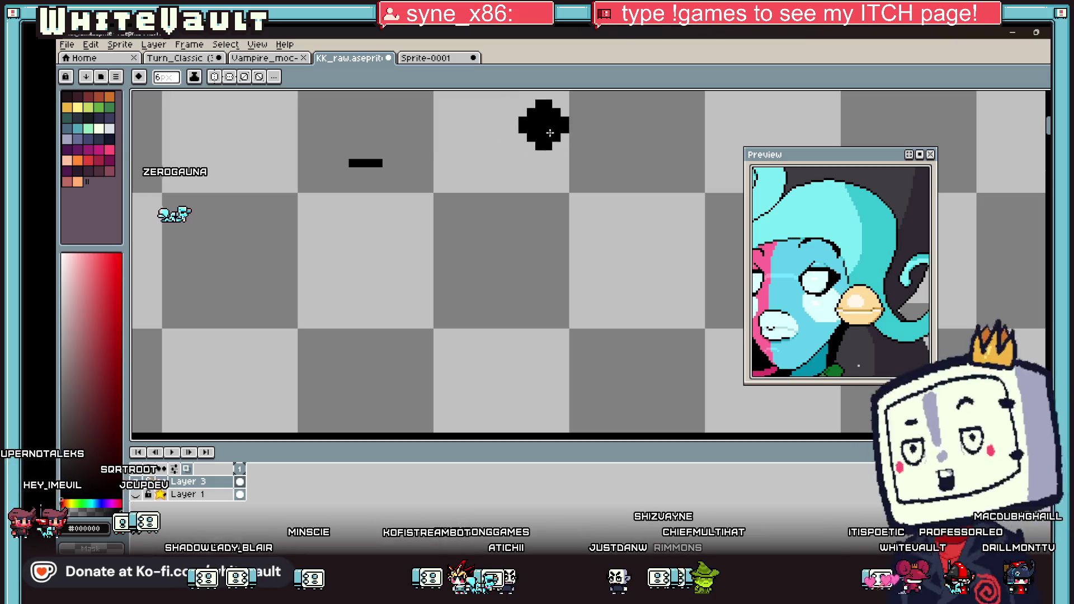
{"action": "left_click_drag", "start_coordinate": [544, 120], "coordinate": [561, 195]}
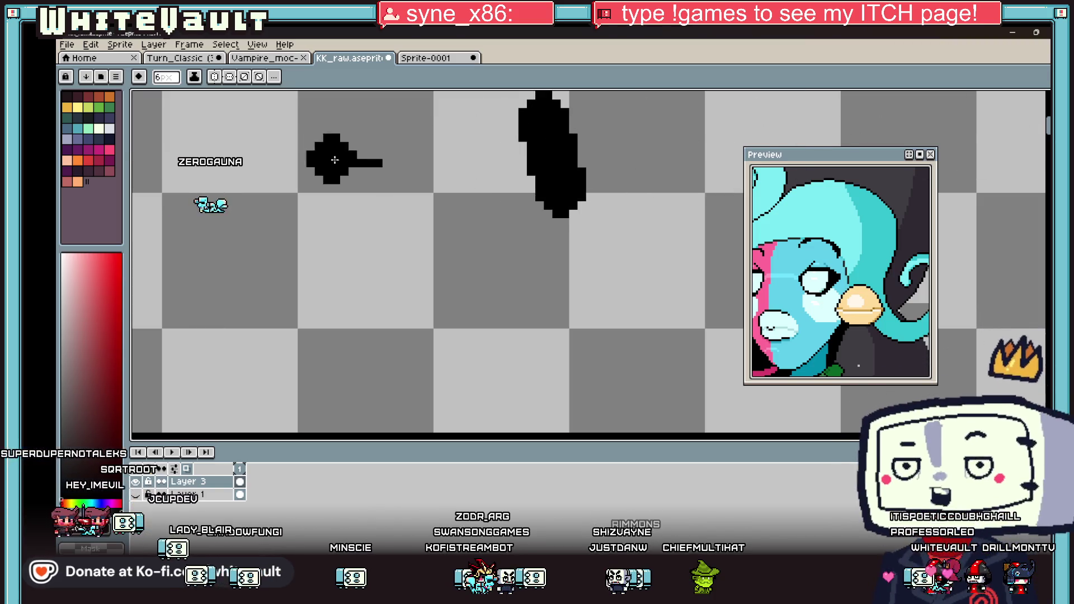
{"action": "scroll", "coordinate": [537, 253], "scroll_direction": "down", "scroll_amount": 1}
{"action": "key", "text": "m"}
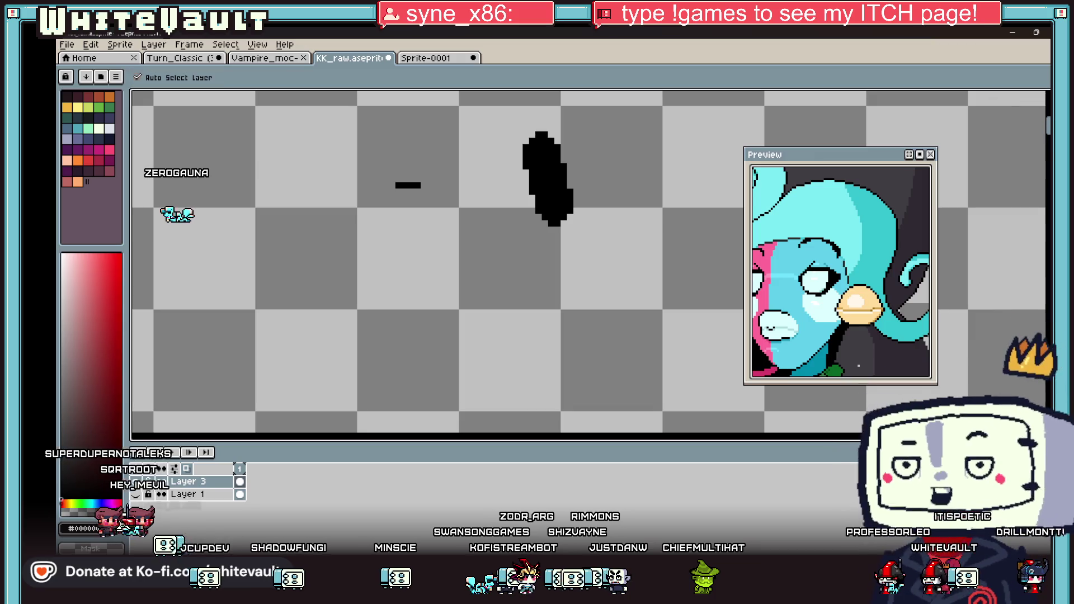
{"action": "mouse_move", "coordinate": [369, 138]}
{"action": "left_mouse_down"}
{"action": "mouse_move", "coordinate": [428, 190]}
{"action": "mouse_move", "coordinate": [480, 203]}
{"action": "mouse_move", "coordinate": [559, 174]}
{"action": "left_mouse_up"}
{"action": "key", "text": "ctrl+d"}
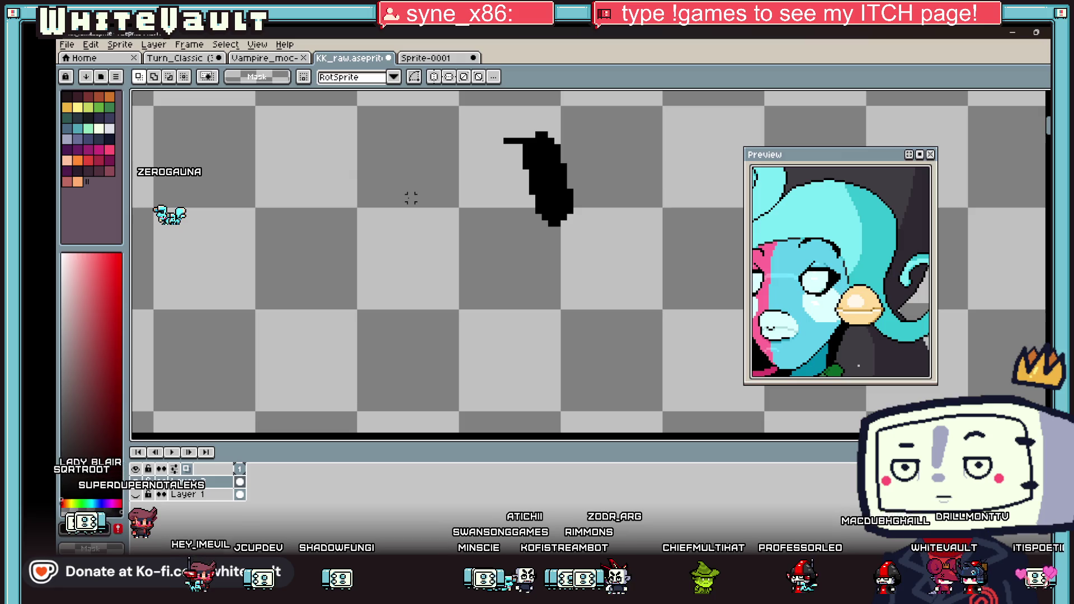
Undo a stray black dab, then place two small black squares with a smaller brush.
{"action": "key", "text": "b"}
{"action": "left_click", "coordinate": [421, 182]}
{"action": "key", "text": "ctrl+z"}
{"action": "key", "text": "minus"}
{"action": "key", "text": "minus"}
{"action": "key", "text": "minus"}
{"action": "left_click", "coordinate": [417, 195]}
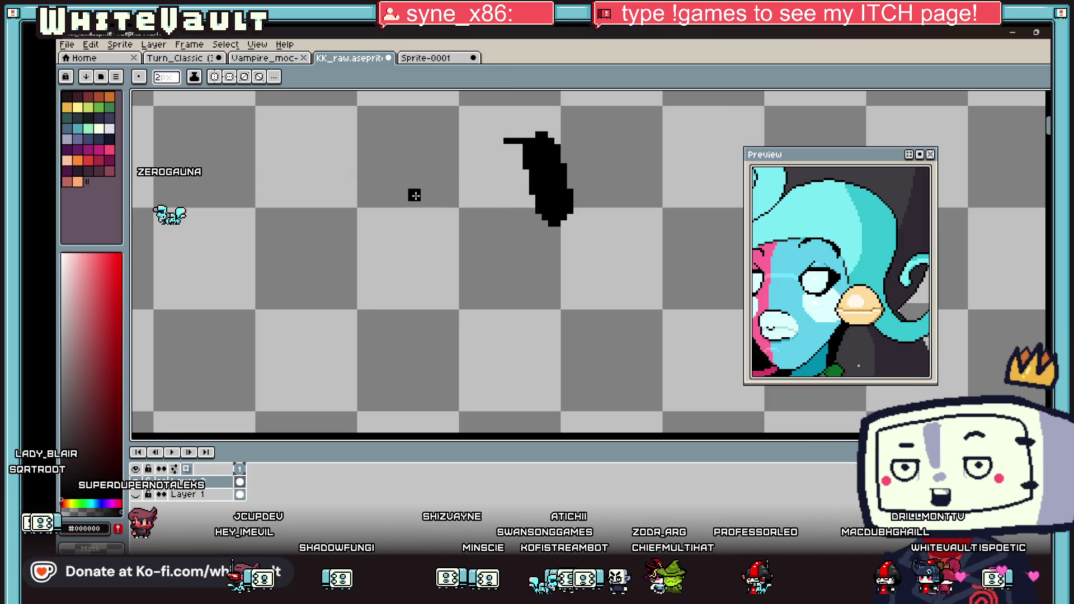
{"action": "left_click", "coordinate": [732, 189]}
Move the black blob right and down with the marquee, then undo the move.
{"action": "key", "text": "m"}
{"action": "mouse_move", "coordinate": [476, 109]}
{"action": "left_mouse_down"}
{"action": "mouse_move", "coordinate": [614, 222]}
{"action": "mouse_move", "coordinate": [603, 213]}
{"action": "left_mouse_up"}
{"action": "key", "text": "ctrl+z"}
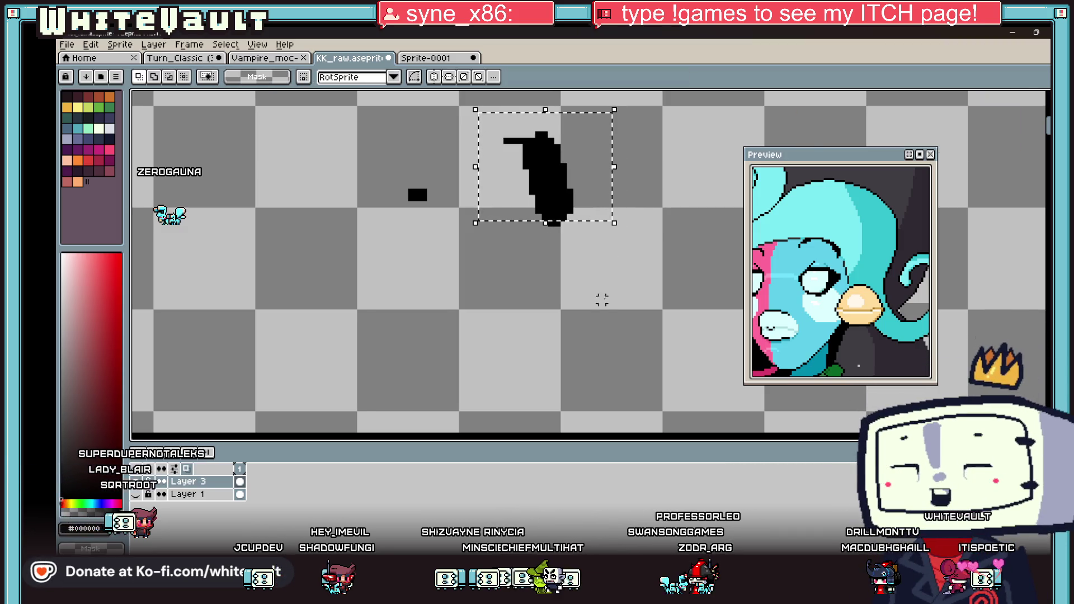
{"action": "scroll", "coordinate": [600, 300], "scroll_direction": "down", "scroll_amount": 4}
{"action": "scroll", "coordinate": [674, 372], "scroll_direction": "up", "scroll_amount": 1}
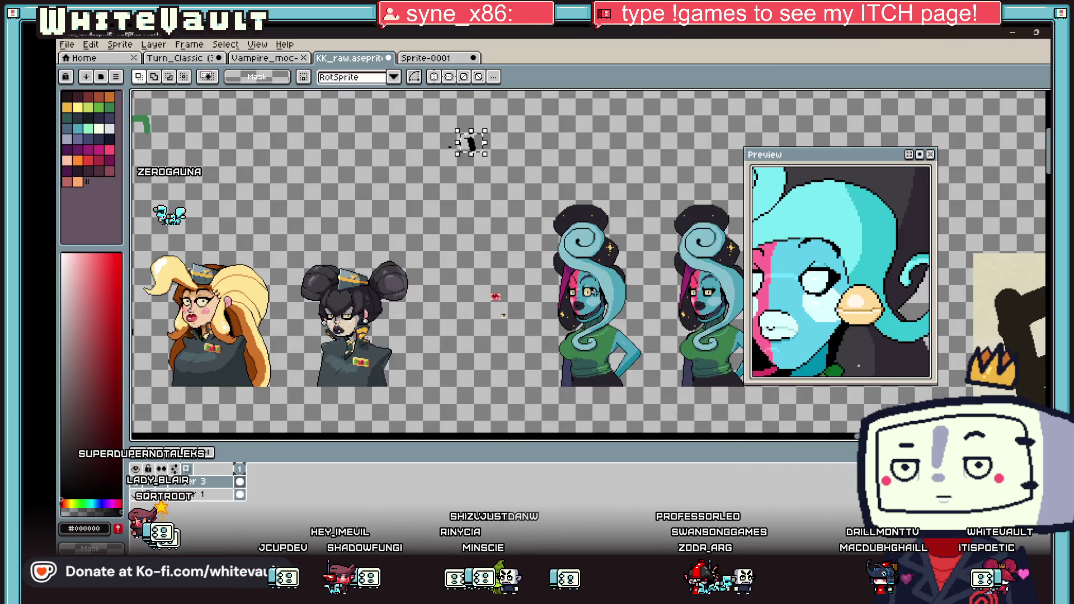
Sample the tan eye, pink hair and magenta hair colours from the portrait.
{"action": "scroll", "coordinate": [594, 293], "scroll_direction": "up", "scroll_amount": 4}
{"action": "key", "text": "i"}
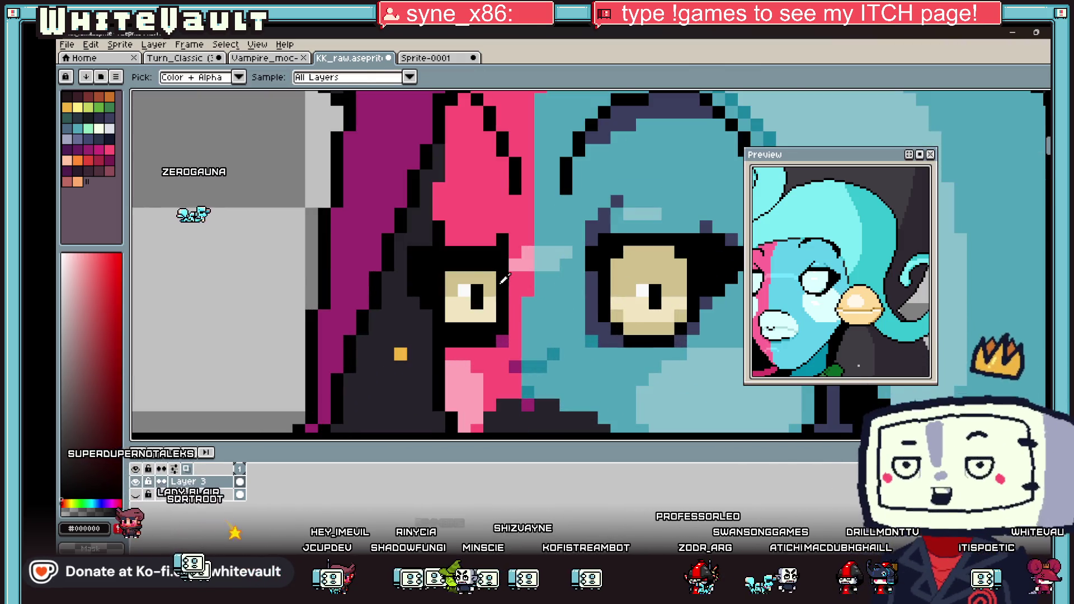
{"action": "left_click", "coordinate": [495, 278]}
{"action": "key", "text": "b"}
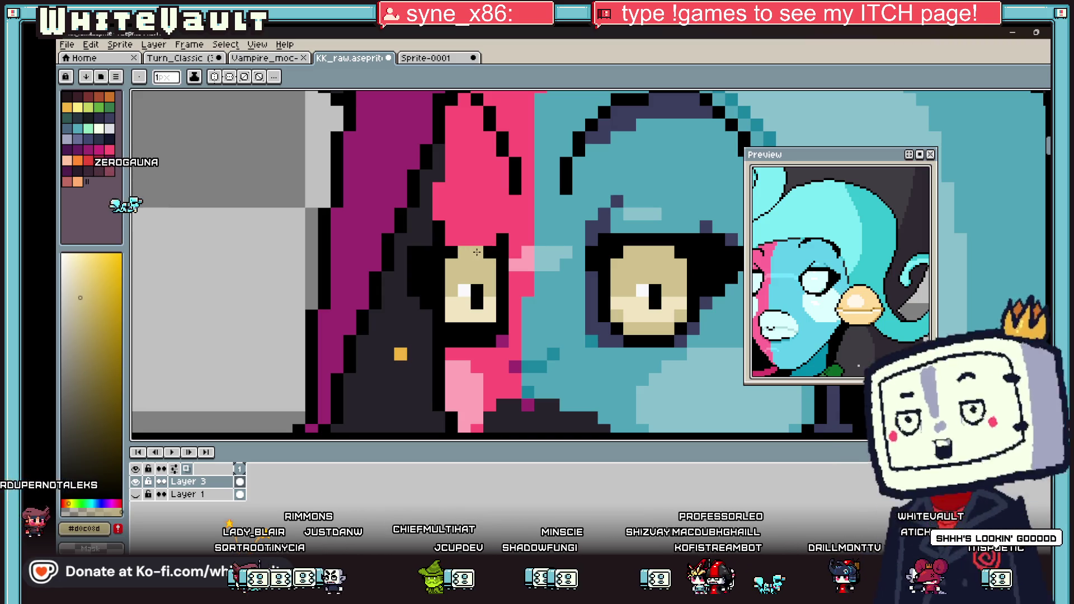
{"action": "left_click", "coordinate": [496, 225], "text": "alt"}
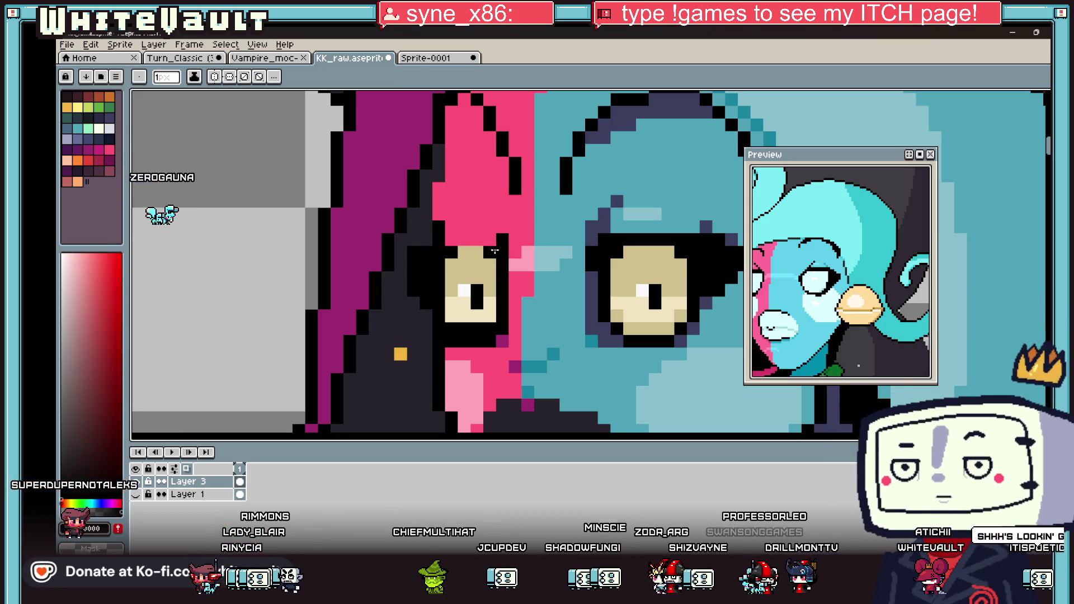
{"action": "key", "text": "alt"}
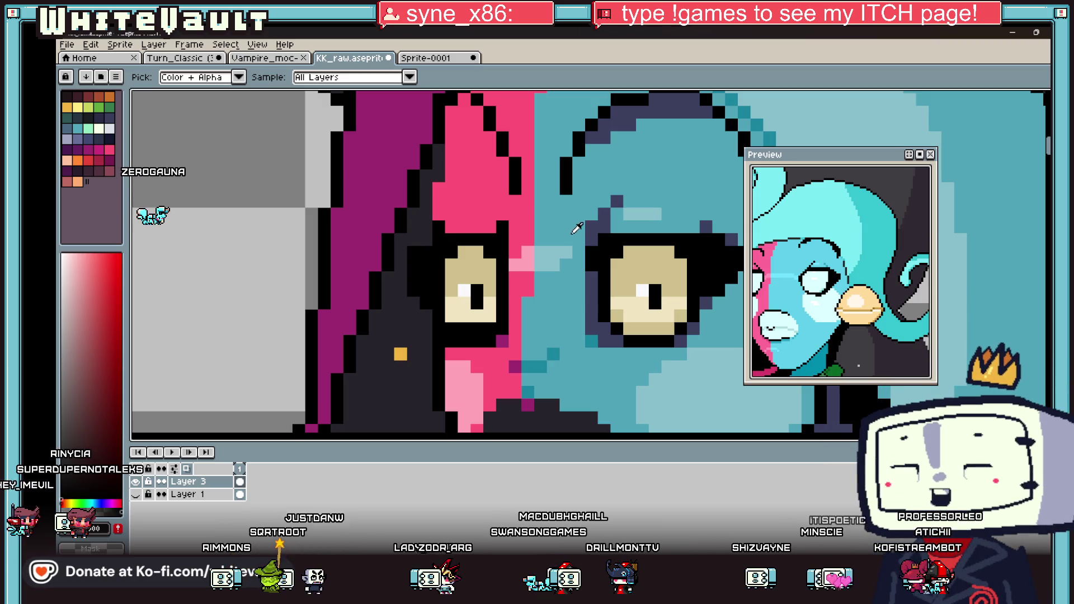
{"action": "left_click", "coordinate": [500, 206]}
{"action": "key", "text": "b"}
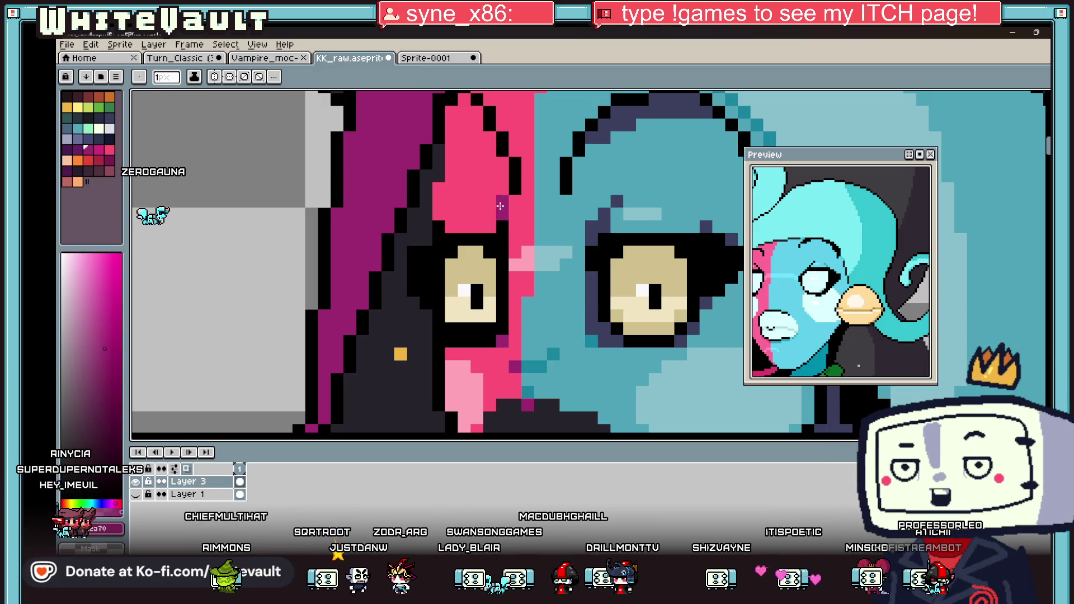
{"action": "scroll", "coordinate": [502, 205], "scroll_direction": "down", "scroll_amount": 1}
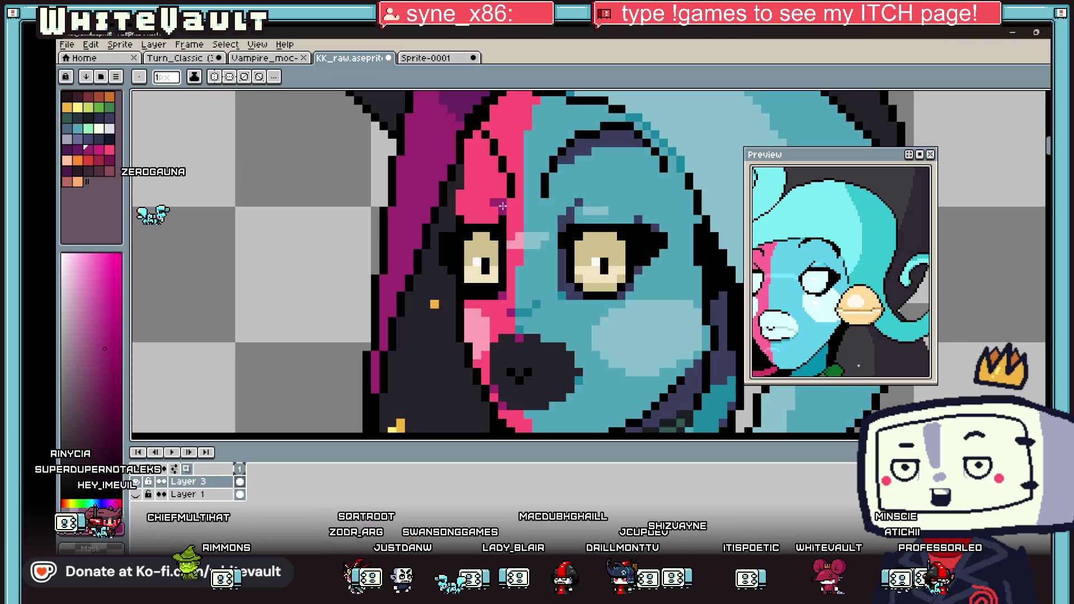
Zoom in and out around the face, ending back on the pencil.
{"action": "key", "text": "i"}
{"action": "scroll", "coordinate": [591, 272], "scroll_direction": "down", "scroll_amount": 2}
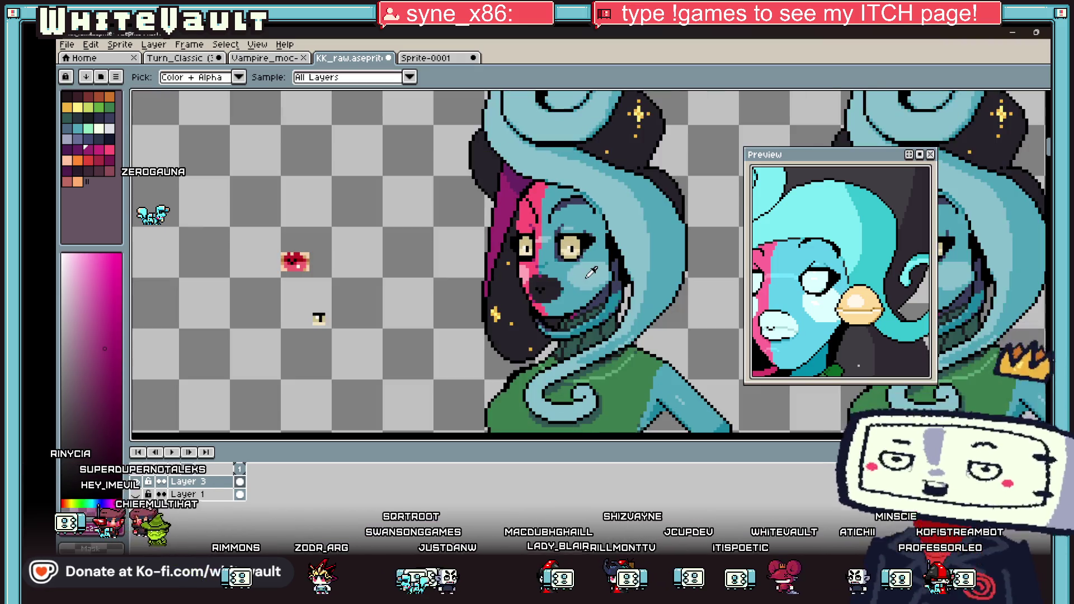
{"action": "scroll", "coordinate": [524, 227], "scroll_direction": "up", "scroll_amount": 3}
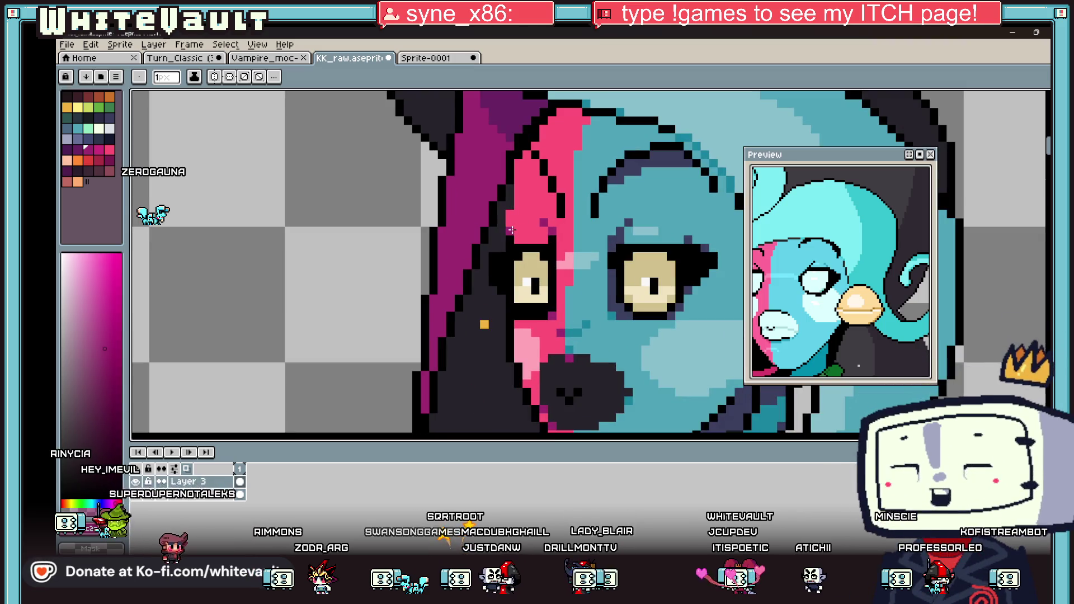
{"action": "scroll", "coordinate": [565, 203], "scroll_direction": "down", "scroll_amount": 1}
{"action": "scroll", "coordinate": [565, 202], "scroll_direction": "down", "scroll_amount": 1}
{"action": "scroll", "coordinate": [565, 203], "scroll_direction": "up", "scroll_amount": 2}
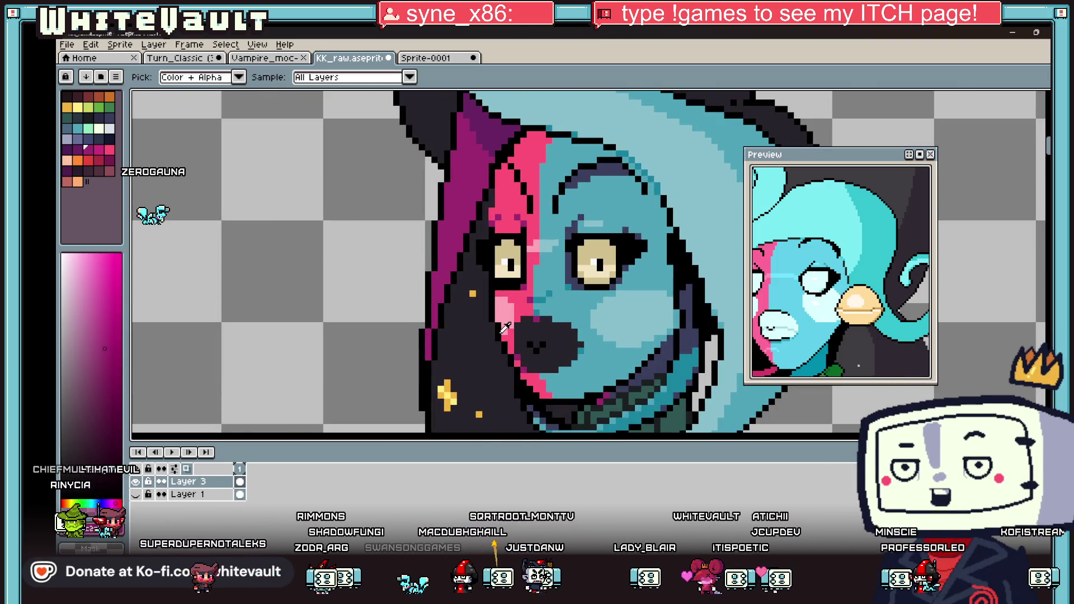
{"action": "key", "text": "b"}
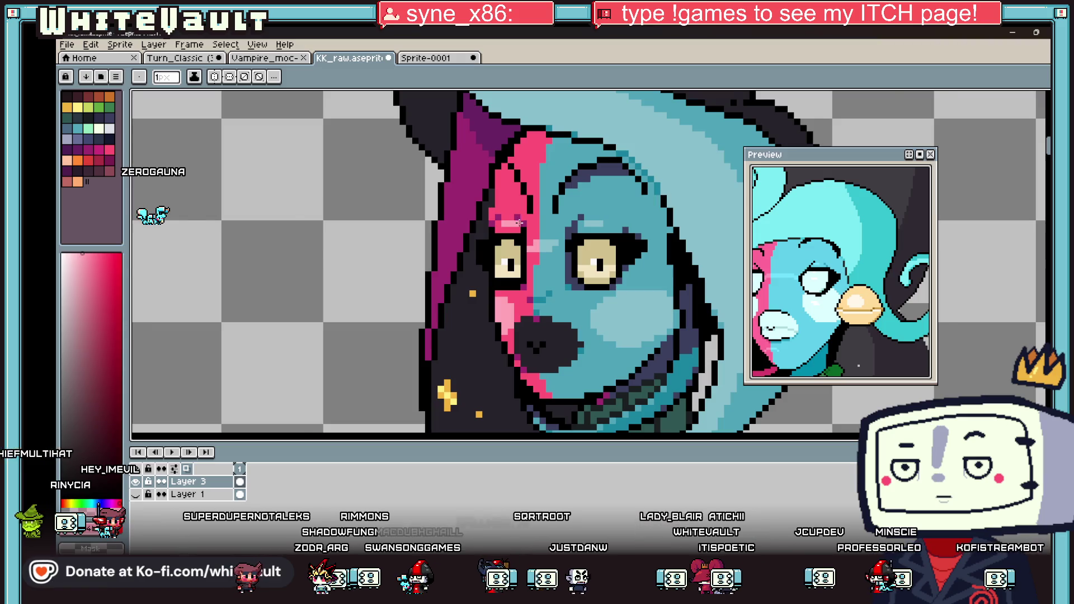
{"action": "scroll", "coordinate": [519, 223], "scroll_direction": "down", "scroll_amount": 3}
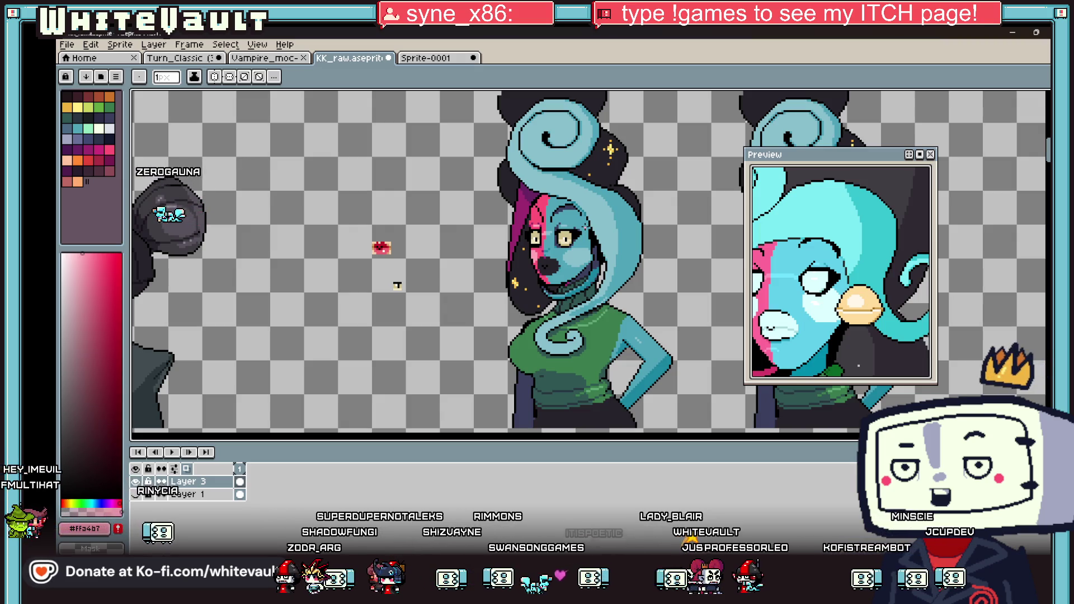
Sample the dark purple from the face and the magenta from the hair.
{"action": "key", "text": "alt"}
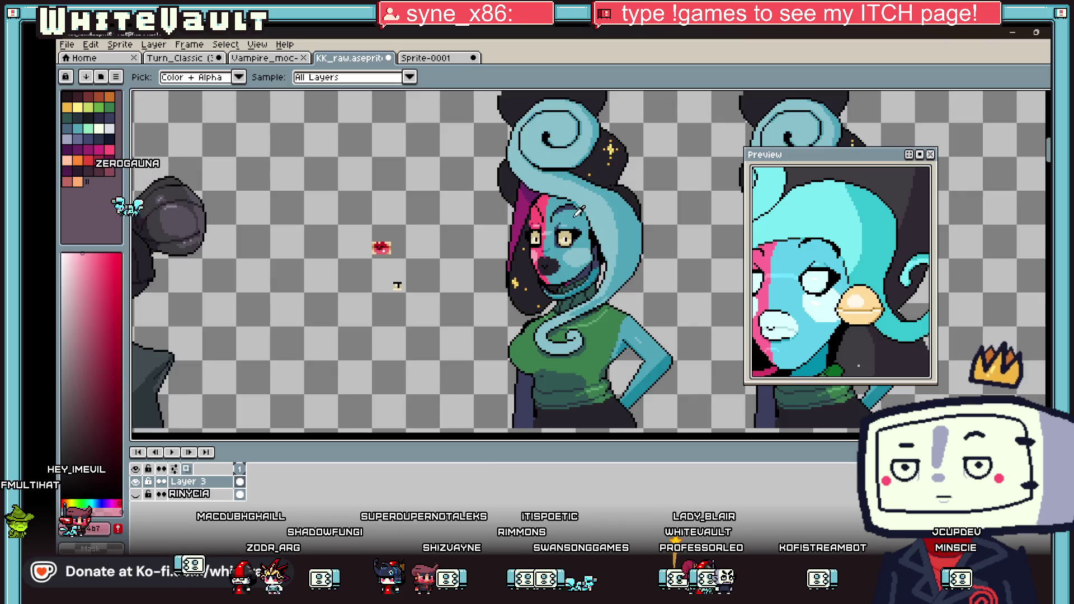
{"action": "scroll", "coordinate": [579, 211], "scroll_direction": "up", "scroll_amount": 3}
{"action": "left_click", "coordinate": [600, 254], "text": "alt"}
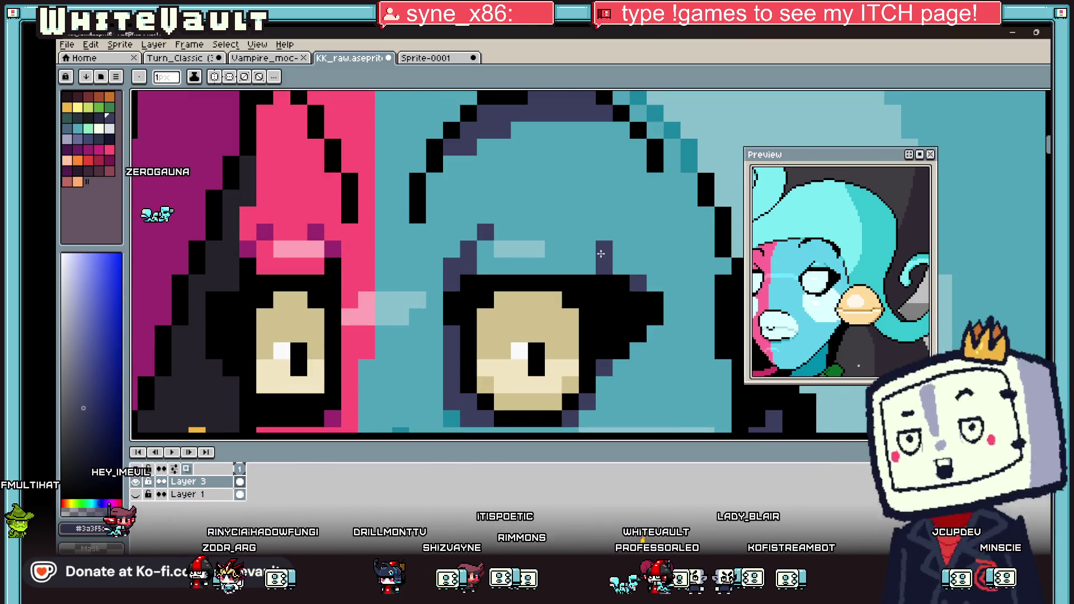
{"action": "scroll", "coordinate": [601, 254], "scroll_direction": "down", "scroll_amount": 3}
{"action": "scroll", "coordinate": [523, 255], "scroll_direction": "up", "scroll_amount": 3}
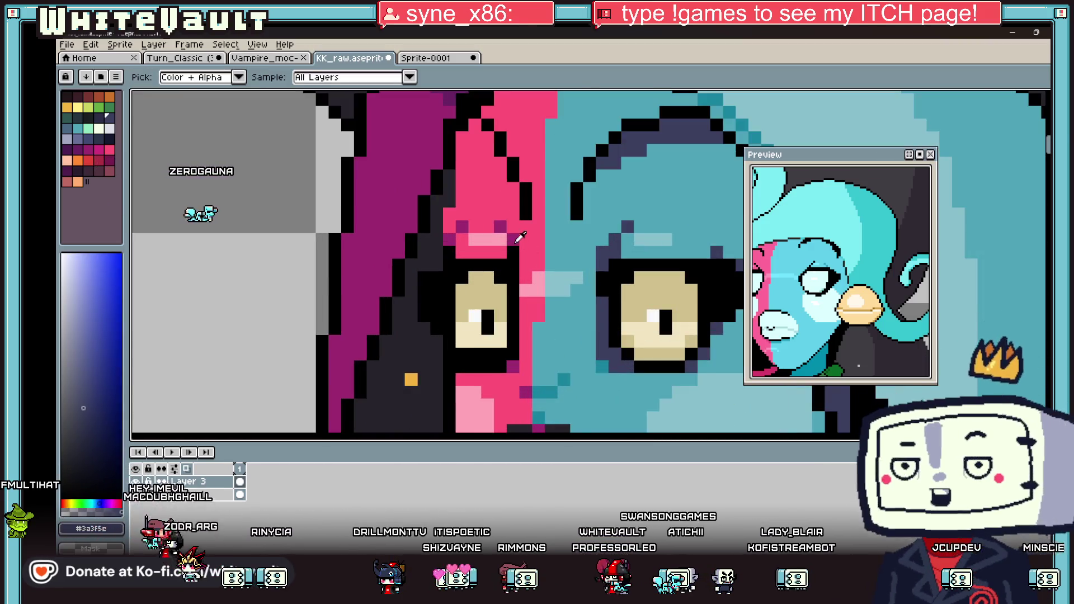
{"action": "left_click", "coordinate": [513, 240], "text": "alt"}
{"action": "scroll", "coordinate": [515, 264], "scroll_direction": "down", "scroll_amount": 4}
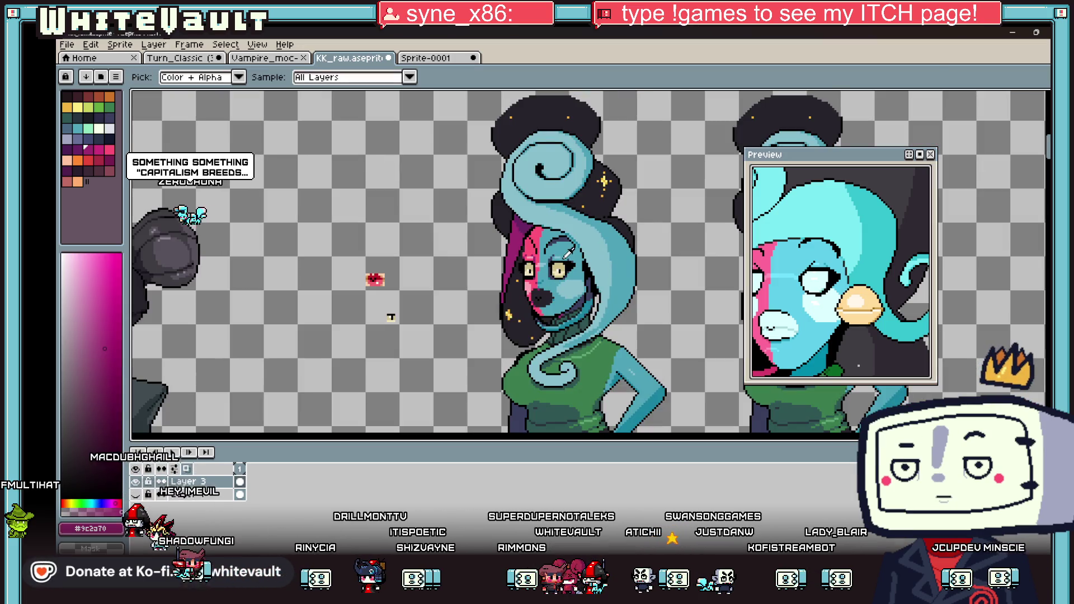
{"action": "scroll", "coordinate": [576, 251], "scroll_direction": "up", "scroll_amount": 3}
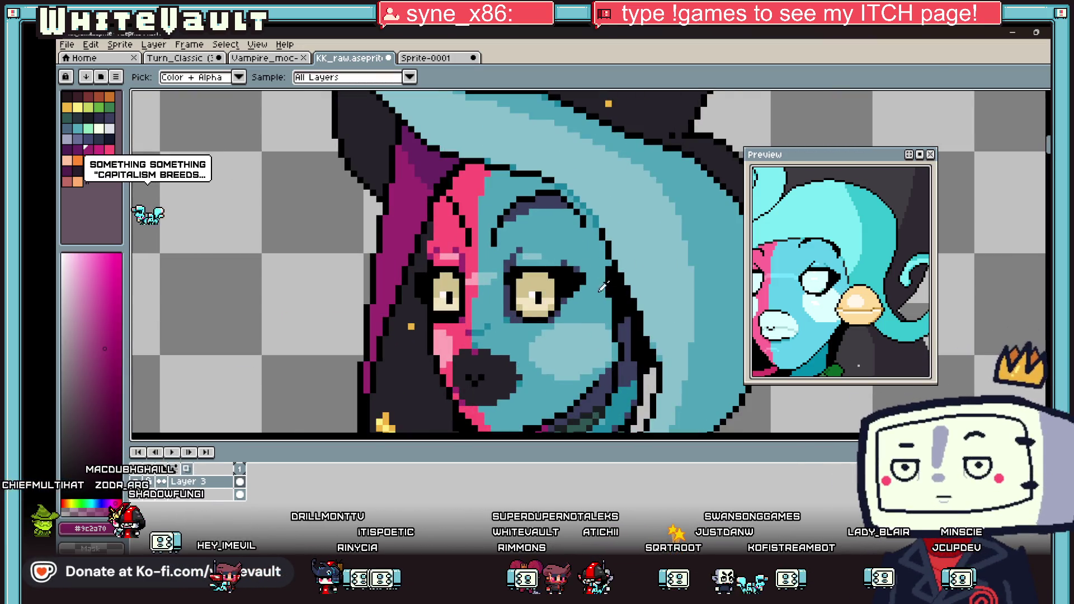
{"action": "scroll", "coordinate": [545, 275], "scroll_direction": "up", "scroll_amount": 3}
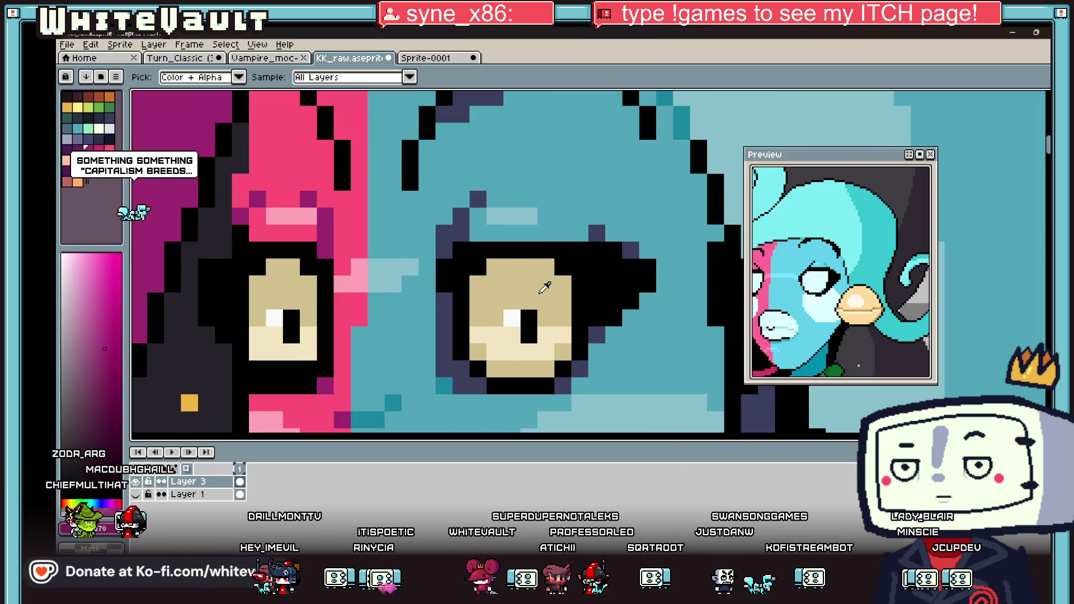
Add a cream highlight pixel to the eye and turn the navy pixel below it black.
{"action": "left_click", "coordinate": [274, 352], "text": "alt"}
{"action": "left_click", "coordinate": [271, 369]}
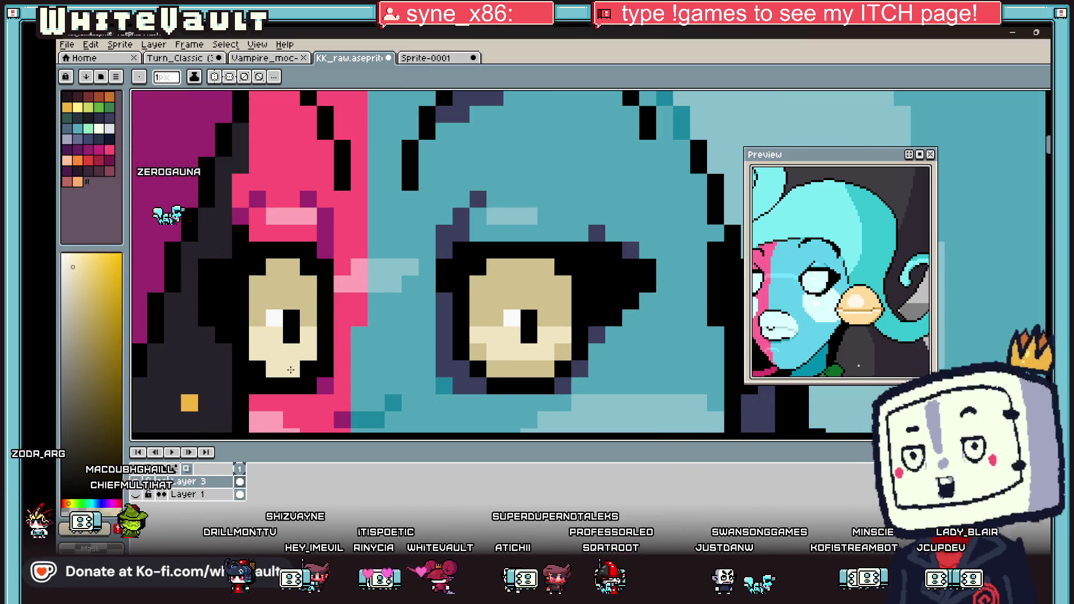
{"action": "left_click", "coordinate": [479, 370], "text": "alt"}
{"action": "left_click", "coordinate": [480, 386]}
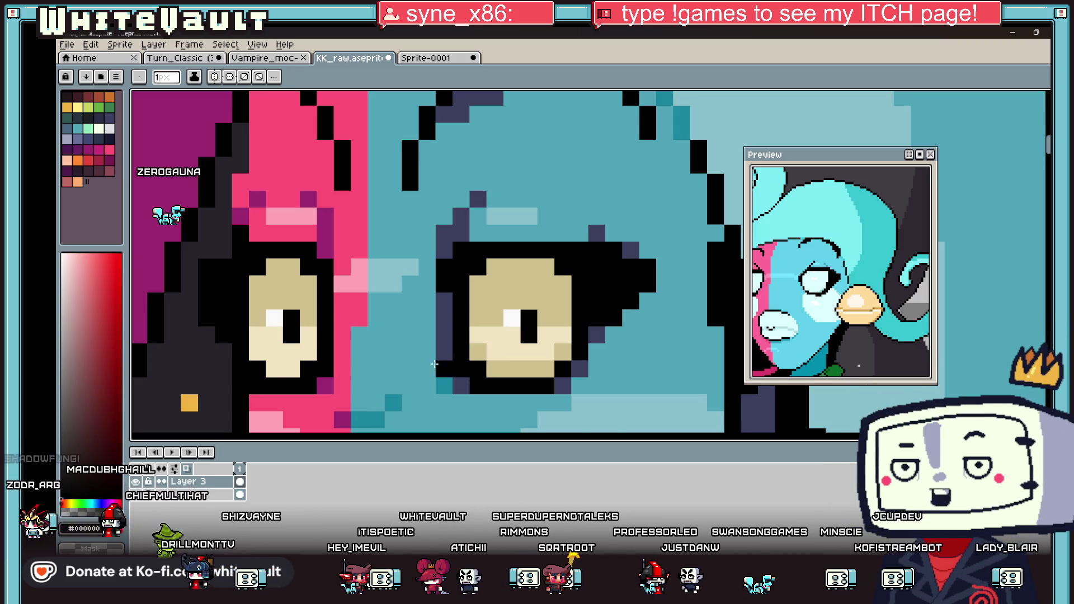
{"action": "scroll", "coordinate": [434, 365], "scroll_direction": "down", "scroll_amount": 4}
{"action": "scroll", "coordinate": [543, 333], "scroll_direction": "up", "scroll_amount": 3}
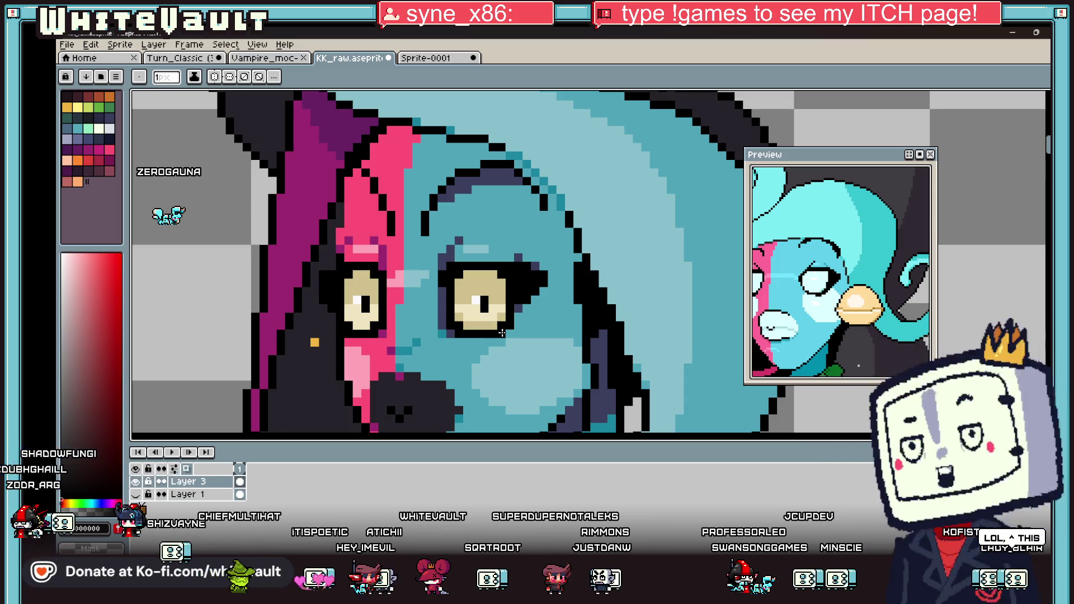
{"action": "scroll", "coordinate": [509, 333], "scroll_direction": "up", "scroll_amount": 2}
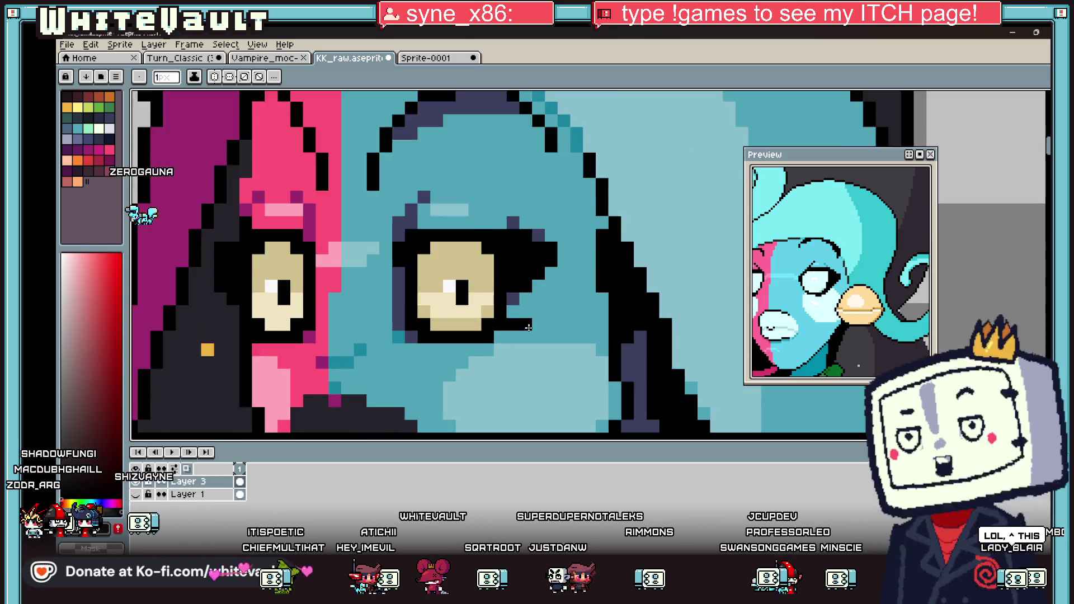
{"action": "scroll", "coordinate": [483, 340], "scroll_direction": "down", "scroll_amount": 2}
{"action": "scroll", "coordinate": [236, 340], "scroll_direction": "up", "scroll_amount": 2}
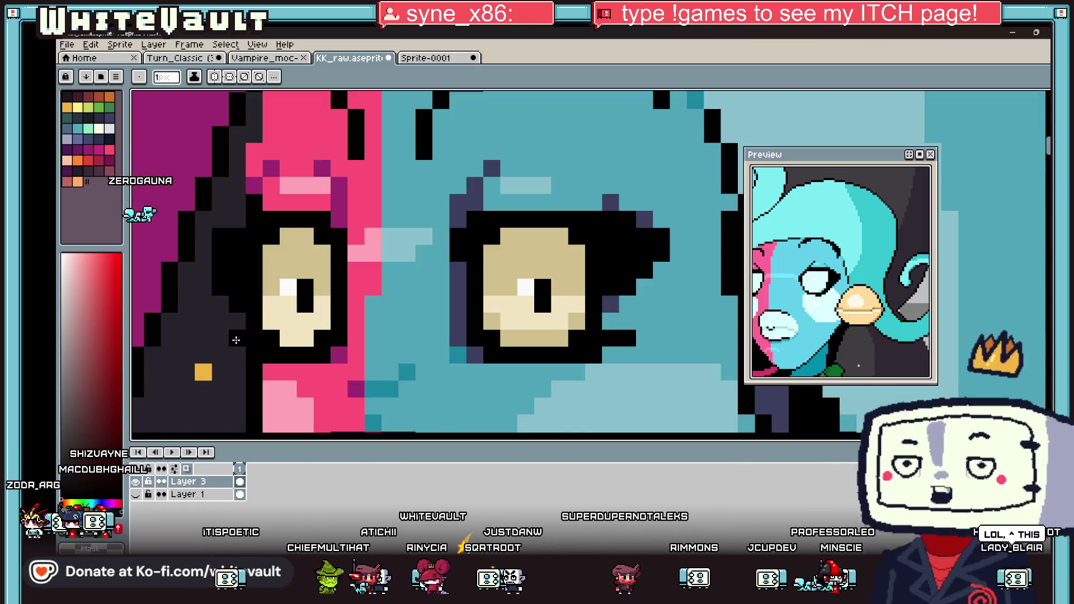
{"action": "scroll", "coordinate": [438, 314], "scroll_direction": "down", "scroll_amount": 2}
{"action": "scroll", "coordinate": [470, 314], "scroll_direction": "up", "scroll_amount": 1}
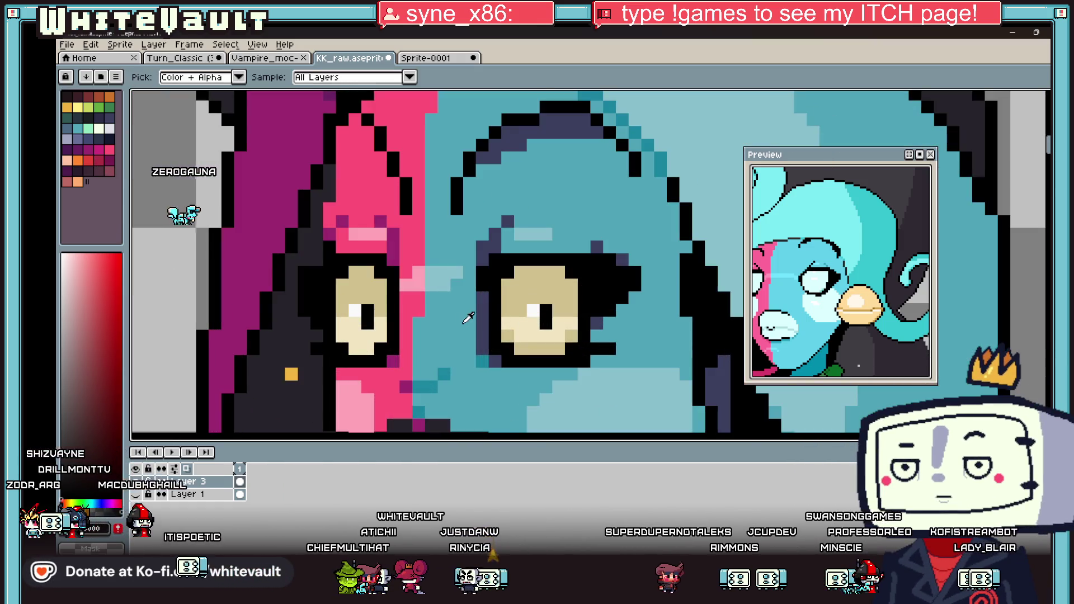
Sample the teal skin, a darker teal and the black outline colours.
{"action": "left_click", "coordinate": [474, 311], "text": "alt"}
{"action": "left_click", "coordinate": [475, 354], "text": "alt"}
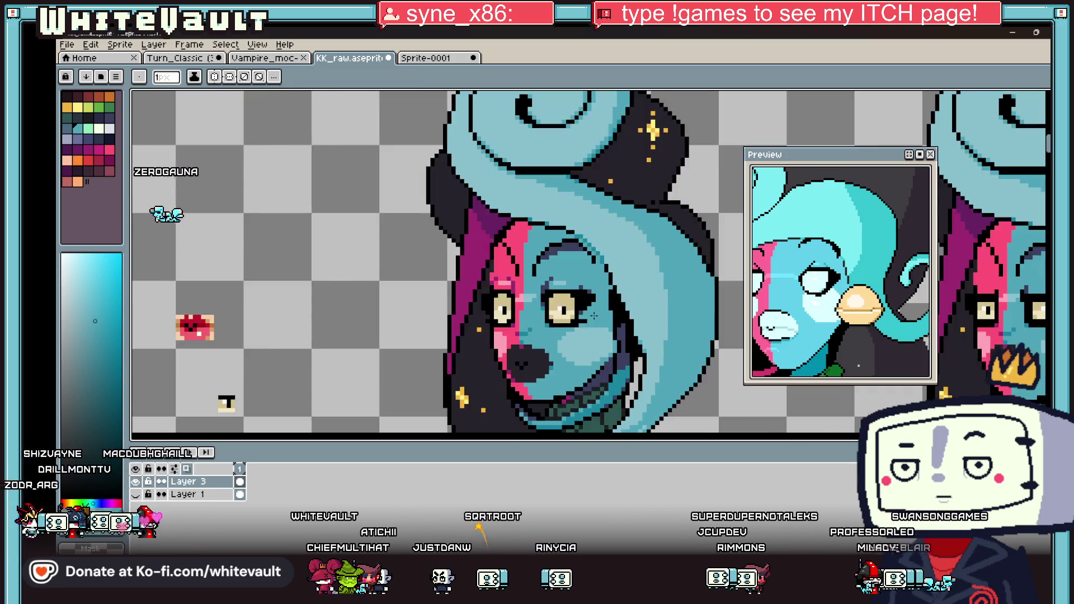
{"action": "scroll", "coordinate": [582, 307], "scroll_direction": "down", "scroll_amount": 5}
{"action": "scroll", "coordinate": [593, 311], "scroll_direction": "up", "scroll_amount": 3}
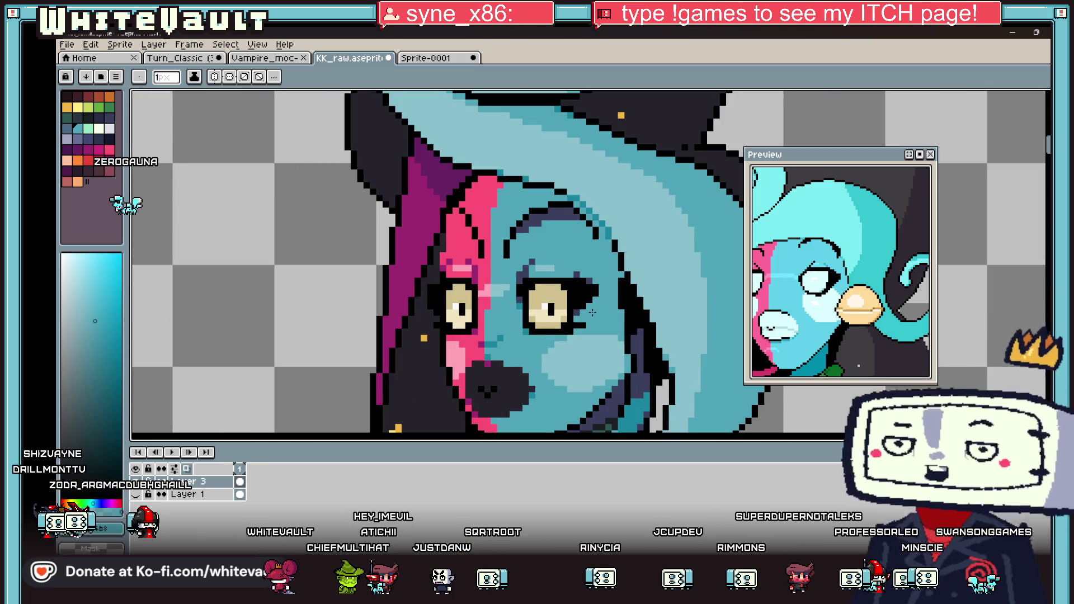
{"action": "scroll", "coordinate": [592, 312], "scroll_direction": "up", "scroll_amount": 2}
{"action": "left_click", "coordinate": [594, 301], "text": "alt"}
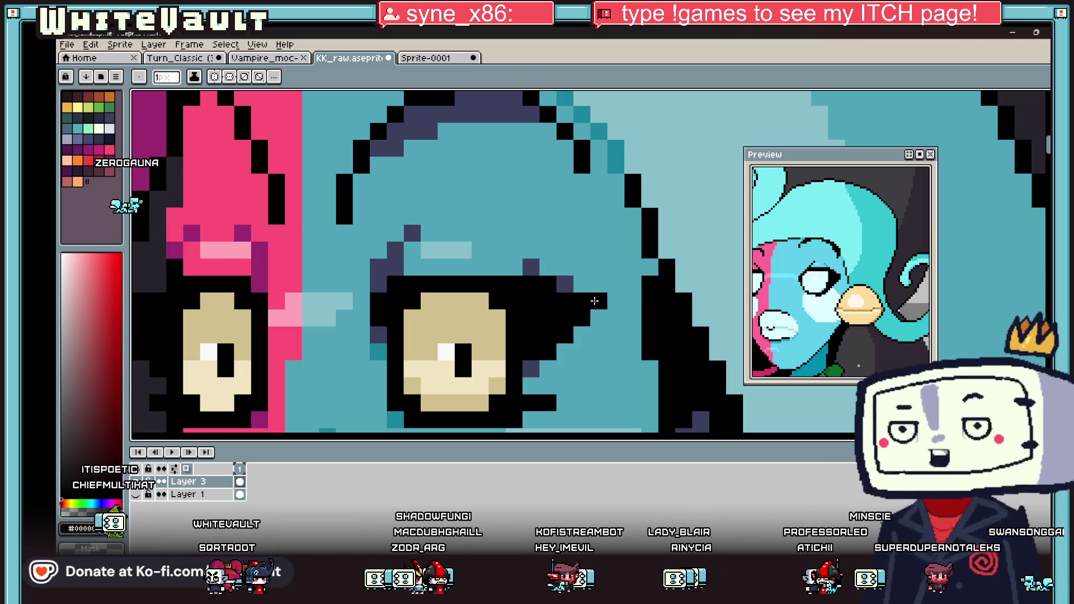
{"action": "scroll", "coordinate": [594, 301], "scroll_direction": "down", "scroll_amount": 5}
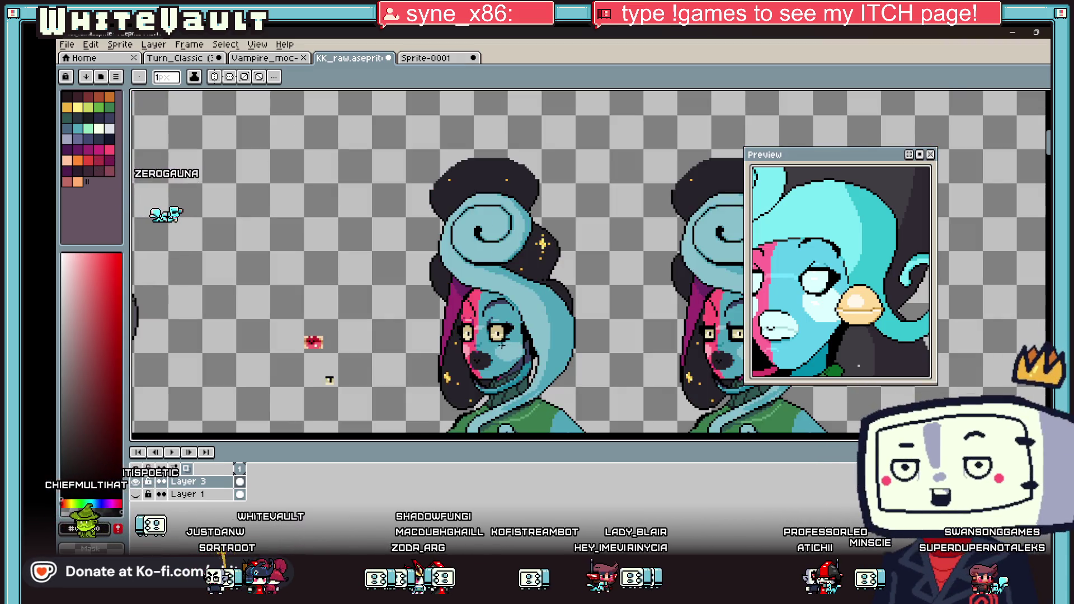
{"action": "scroll", "coordinate": [508, 348], "scroll_direction": "up", "scroll_amount": 3}
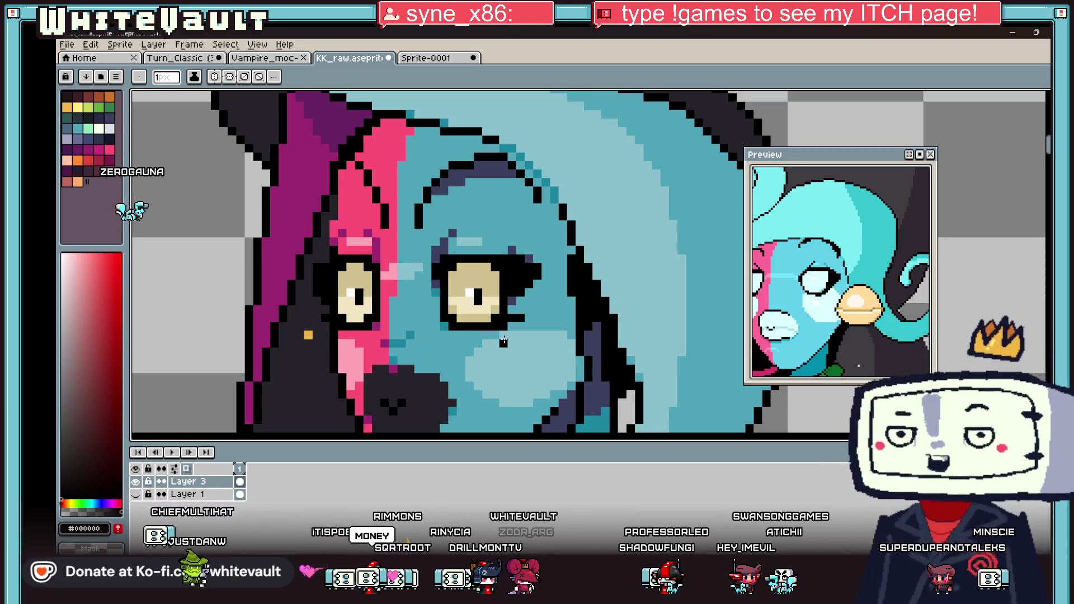
{"action": "scroll", "coordinate": [442, 286], "scroll_direction": "down", "scroll_amount": 2}
{"action": "scroll", "coordinate": [502, 319], "scroll_direction": "up", "scroll_amount": 2}
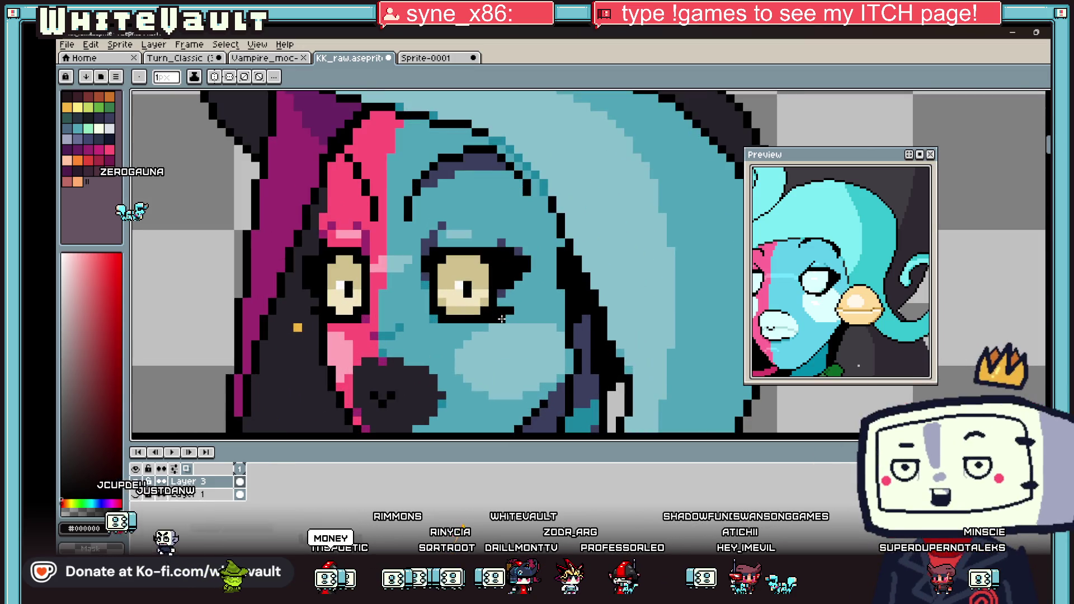
{"action": "scroll", "coordinate": [501, 319], "scroll_direction": "up", "scroll_amount": 1}
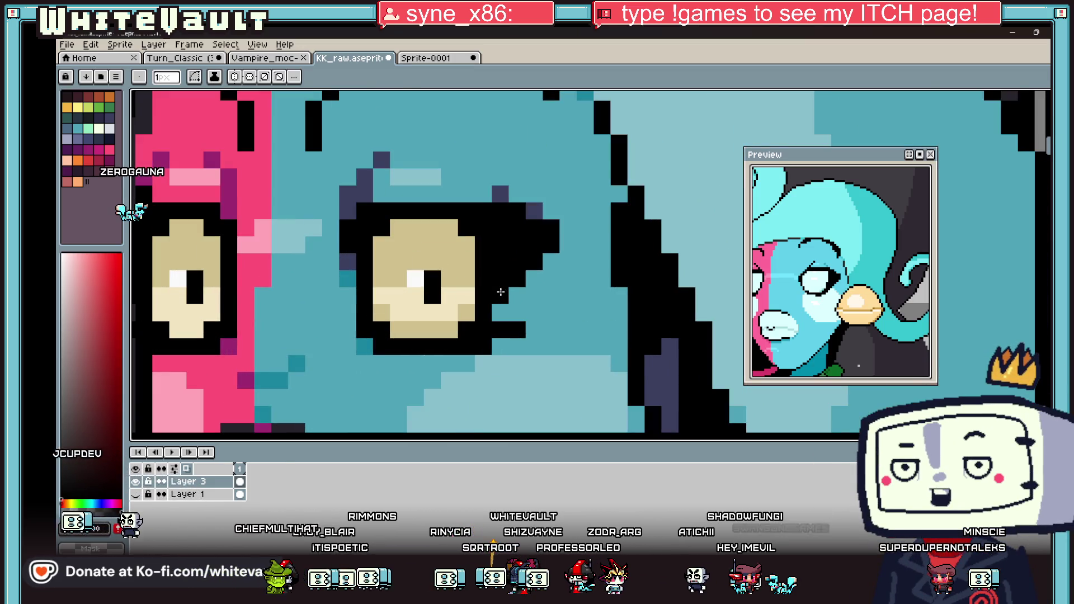
Recolour black outline pixels below the eye dark purple.
{"action": "key", "text": "x"}
{"action": "left_click", "coordinate": [501, 292]}
{"action": "left_click", "coordinate": [504, 351]}
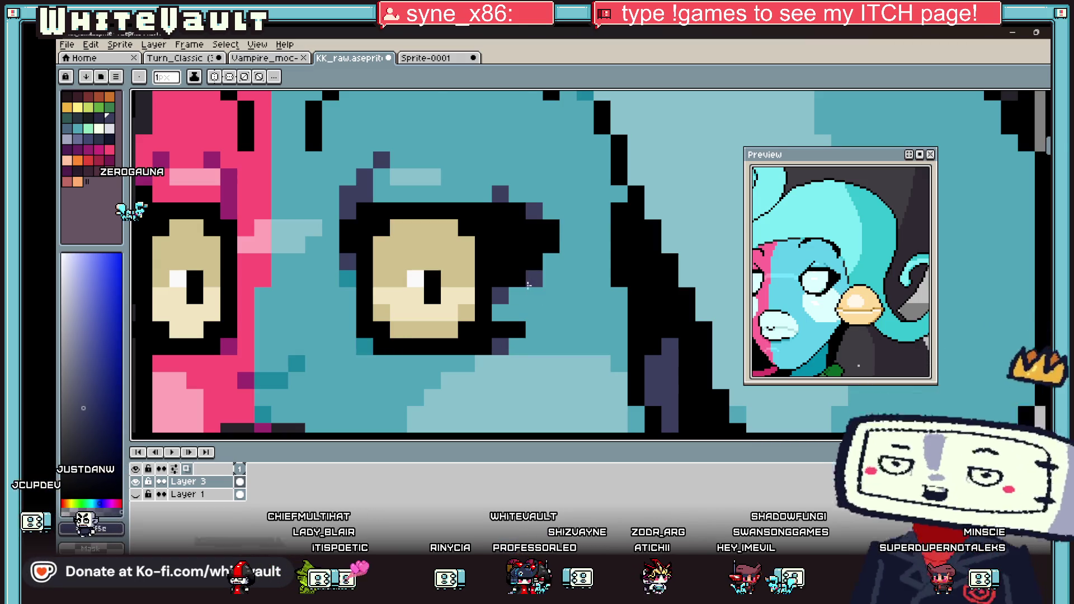
{"action": "scroll", "coordinate": [528, 285], "scroll_direction": "down", "scroll_amount": 2}
Sample the bright pink, teal skin and dark blue-purple outline colours.
{"action": "key", "text": "alt"}
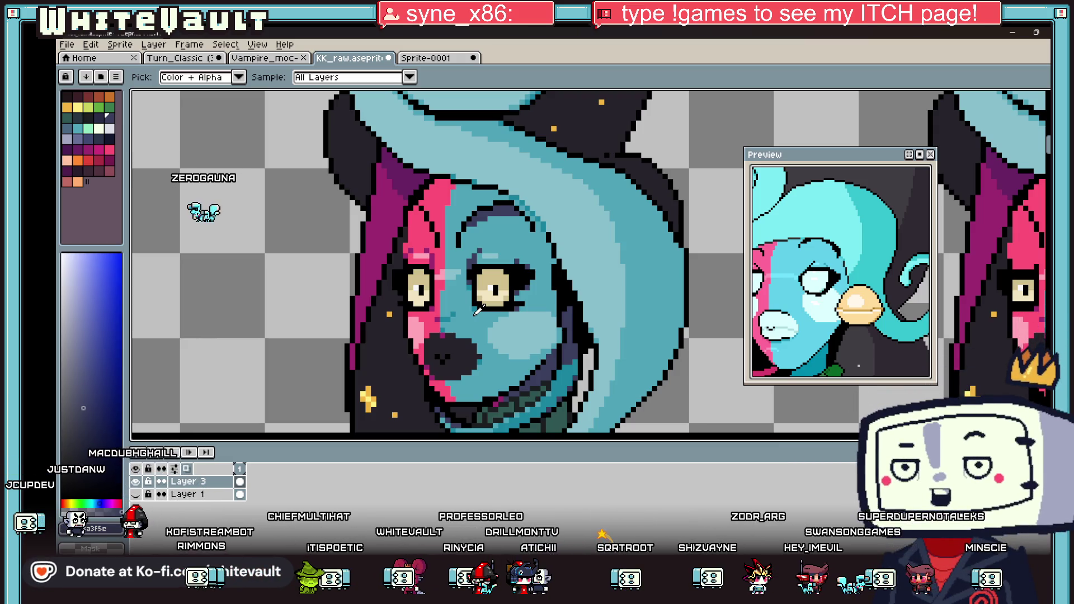
{"action": "scroll", "coordinate": [436, 225], "scroll_direction": "up", "scroll_amount": 2}
{"action": "left_click", "coordinate": [370, 272], "text": "alt"}
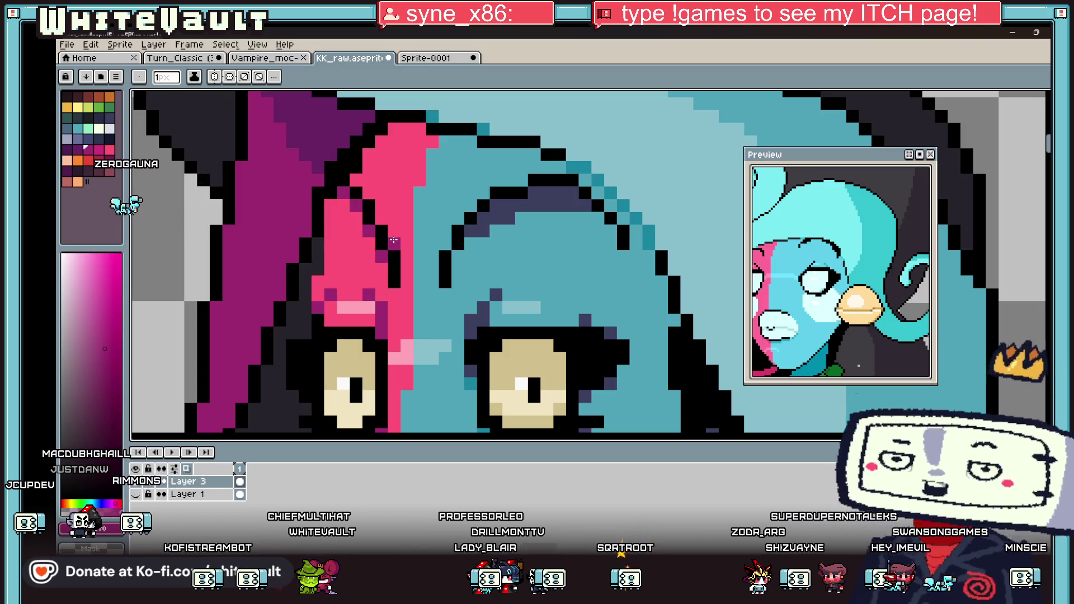
{"action": "scroll", "coordinate": [407, 237], "scroll_direction": "down", "scroll_amount": 3}
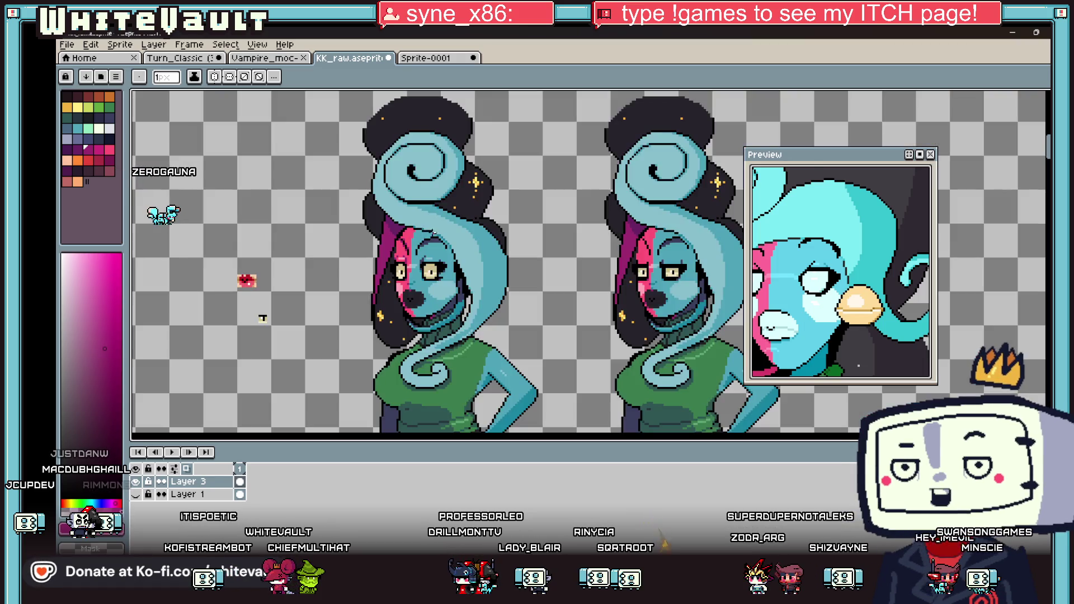
{"action": "scroll", "coordinate": [398, 238], "scroll_direction": "up", "scroll_amount": 3}
{"action": "left_click", "coordinate": [394, 239], "text": "alt"}
{"action": "scroll", "coordinate": [394, 239], "scroll_direction": "up", "scroll_amount": 2}
{"action": "left_click", "coordinate": [394, 227], "text": "alt"}
Paint dark purple and black pixels beside the brow arc, fixing a stray pixel to teal.
{"action": "left_click_drag", "start_coordinate": [388, 209], "coordinate": [372, 209]}
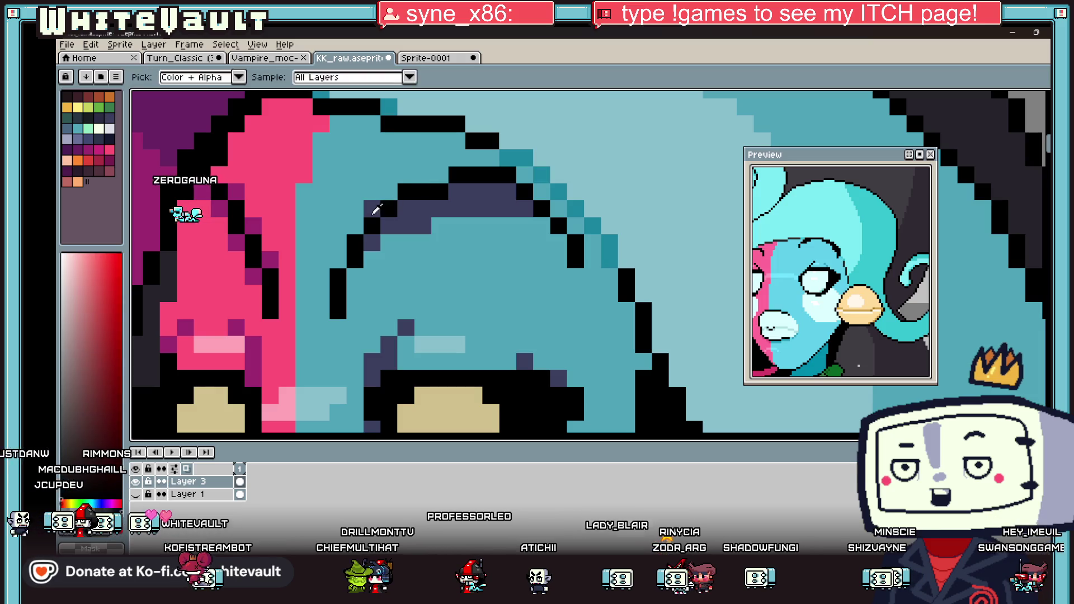
{"action": "right_click", "coordinate": [387, 210]}
{"action": "left_click", "coordinate": [388, 193]}
{"action": "left_click", "coordinate": [445, 227], "text": "alt"}
{"action": "left_click", "coordinate": [451, 211]}
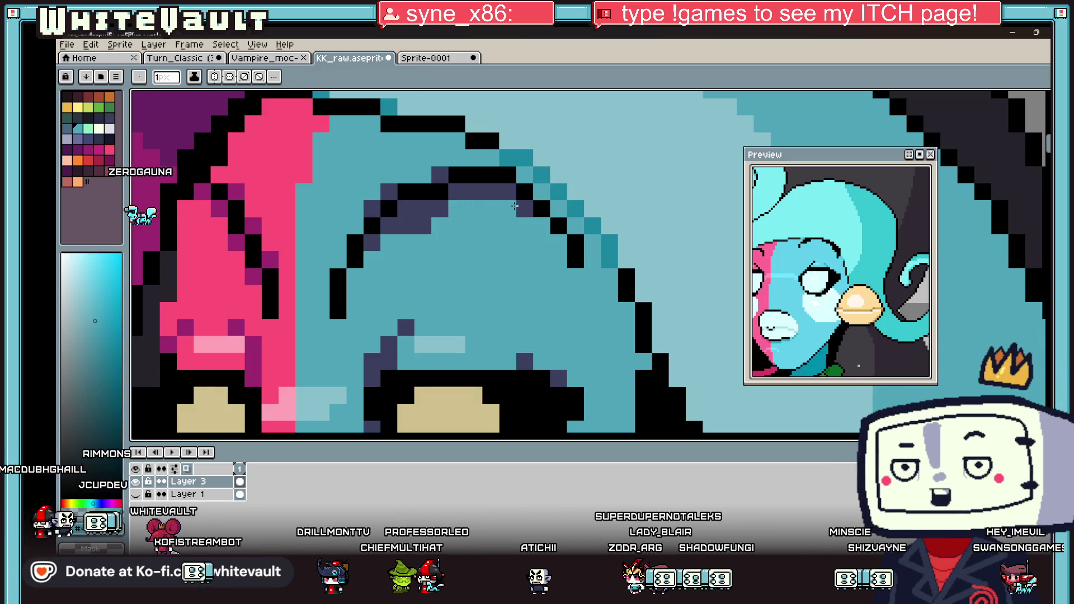
{"action": "scroll", "coordinate": [448, 230], "scroll_direction": "down", "scroll_amount": 3}
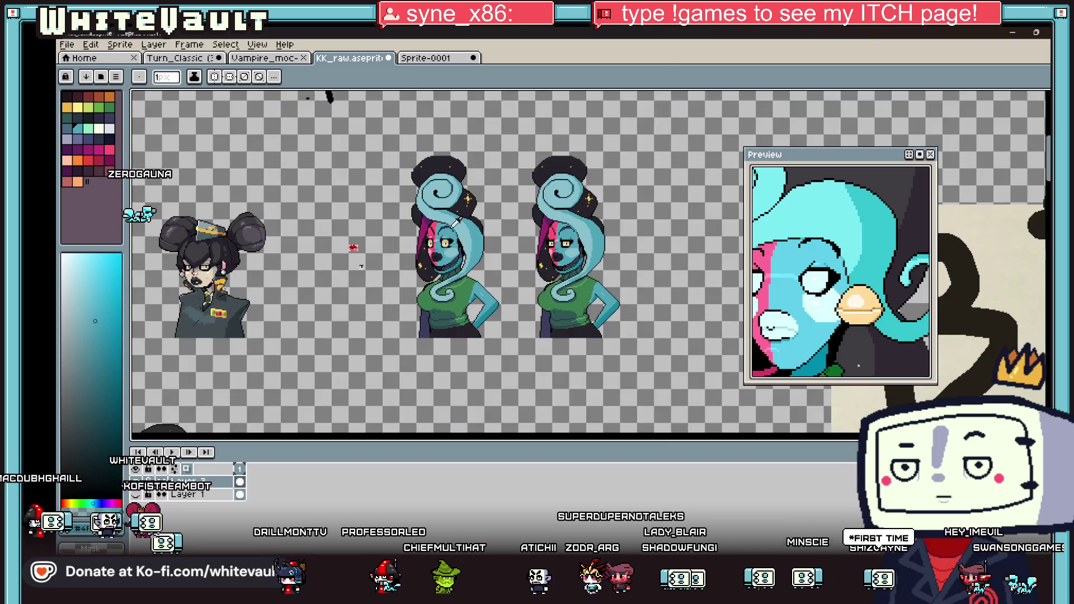
Bucket-fill two dark forehead outline runs teal.
{"action": "key", "text": "g"}
{"action": "scroll", "coordinate": [453, 227], "scroll_direction": "up", "scroll_amount": 5}
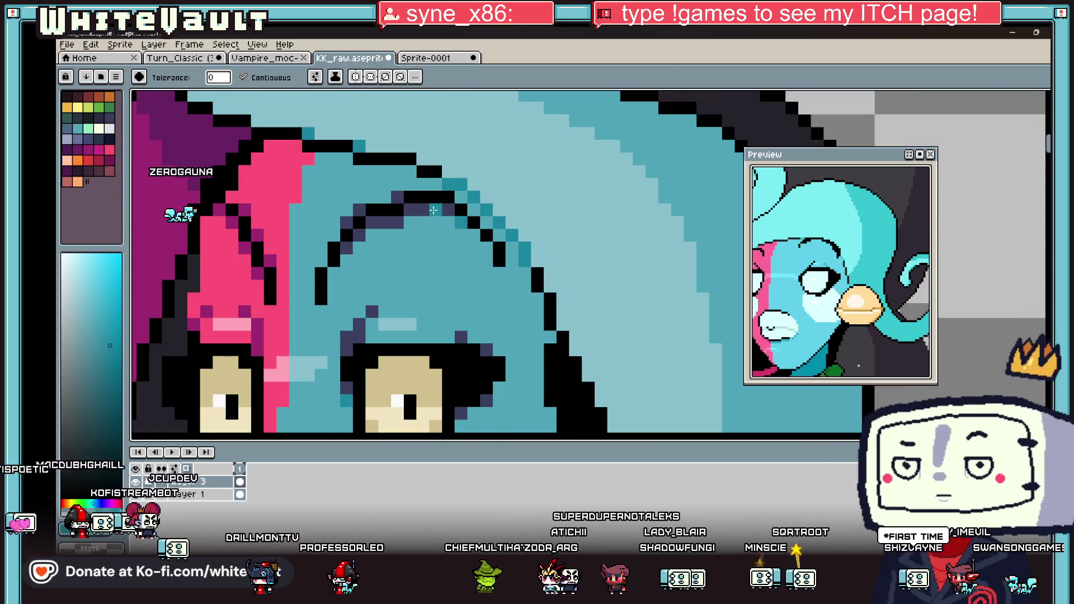
{"action": "left_click", "coordinate": [431, 211]}
{"action": "left_click", "coordinate": [399, 222]}
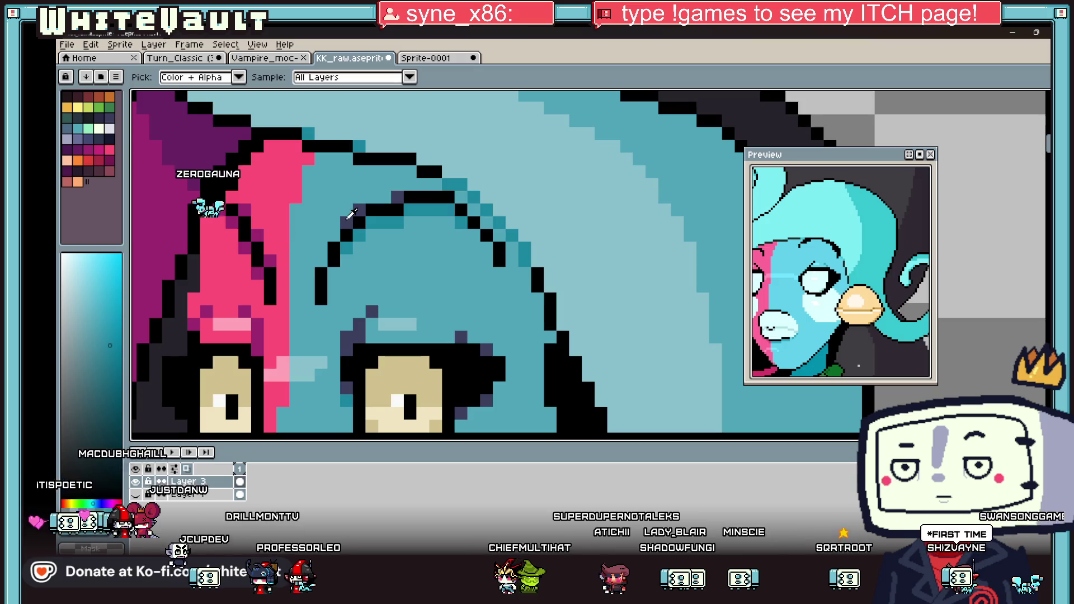
{"action": "scroll", "coordinate": [393, 197], "scroll_direction": "down", "scroll_amount": 3}
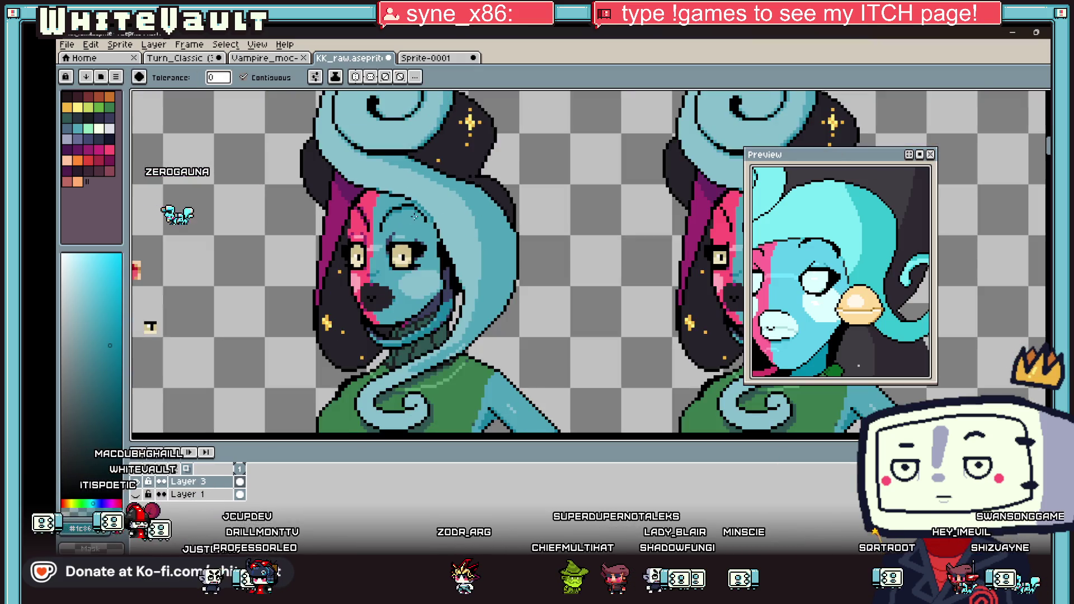
Pencil darker teal pixels along the forehead outline.
{"action": "key", "text": "i"}
{"action": "scroll", "coordinate": [441, 266], "scroll_direction": "up", "scroll_amount": 3}
{"action": "key", "text": "b"}
{"action": "left_click_drag", "start_coordinate": [443, 273], "coordinate": [516, 256]}
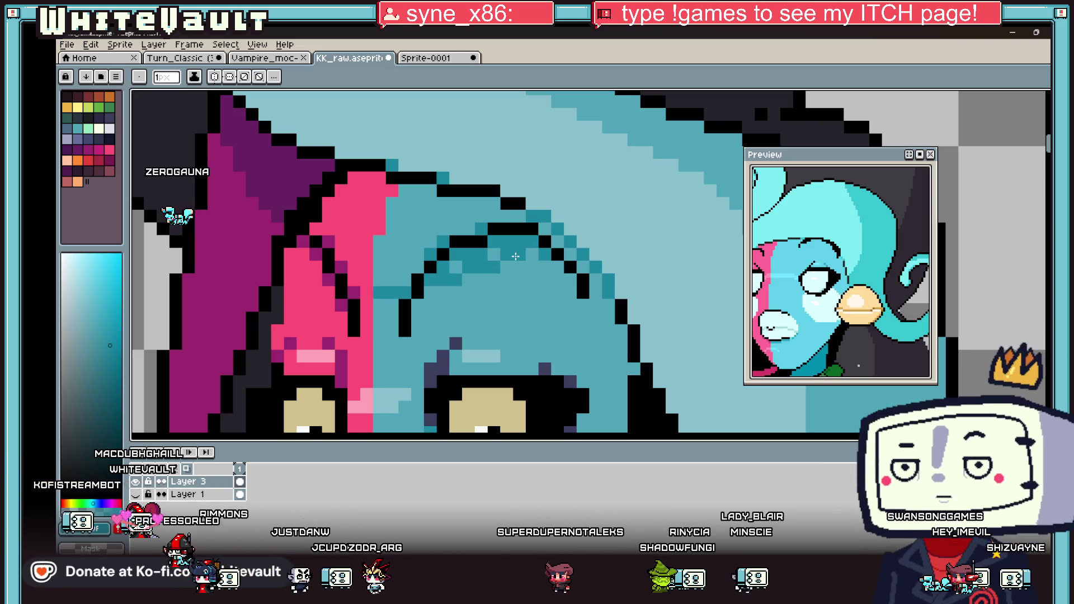
{"action": "left_click", "coordinate": [448, 241]}
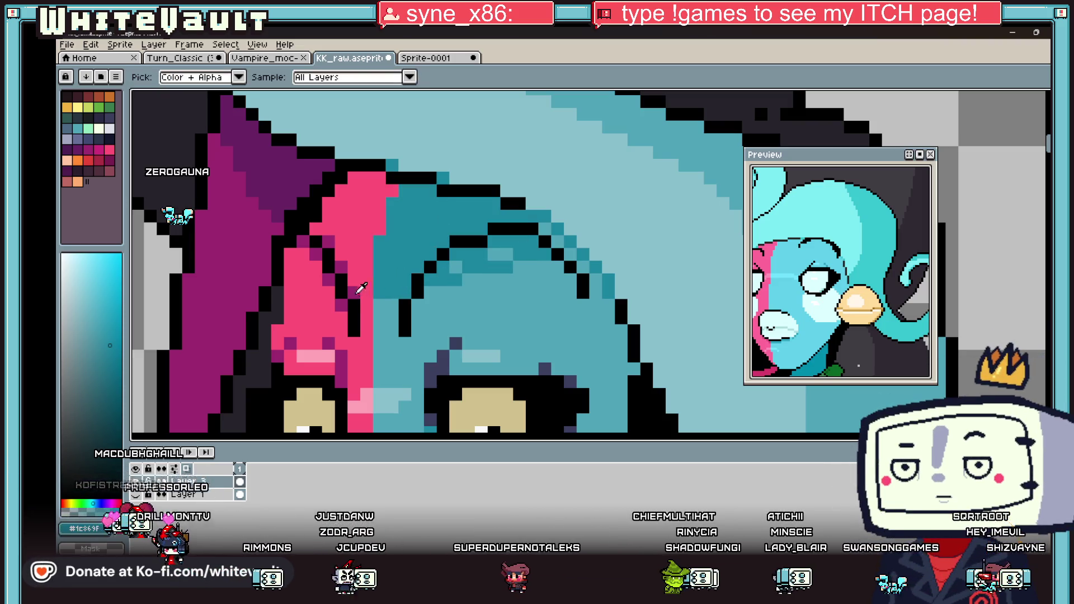
Darken the pink hair beside the face with dark magenta pixels and a bucket fill.
{"action": "left_click", "coordinate": [341, 305], "text": "alt"}
{"action": "left_click", "coordinate": [360, 292]}
{"action": "key", "text": "g"}
{"action": "left_click", "coordinate": [363, 268]}
{"action": "scroll", "coordinate": [372, 294], "scroll_direction": "down", "scroll_amount": 3}
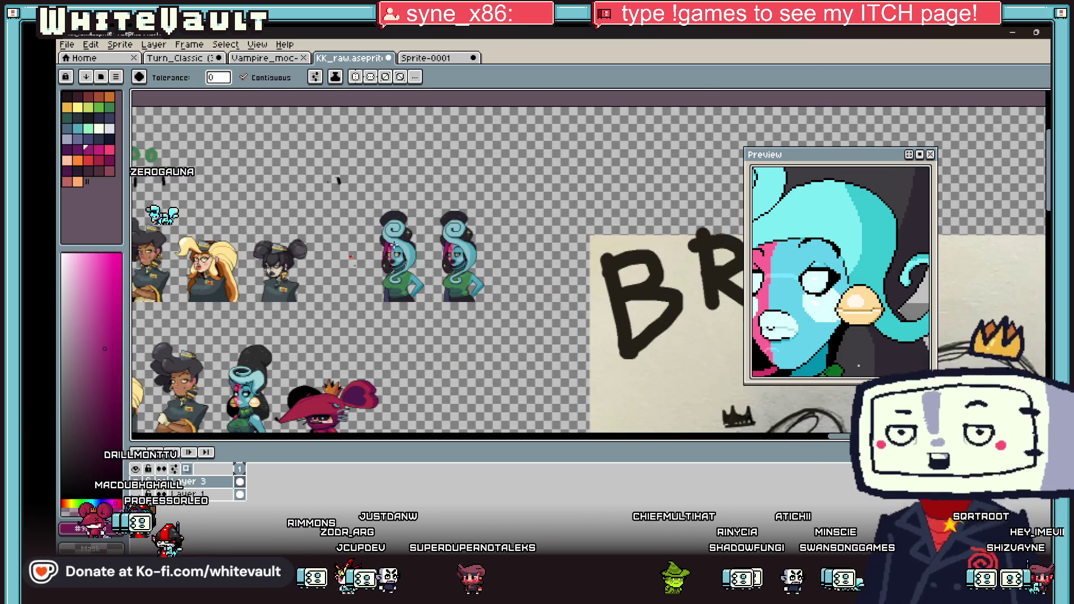
{"action": "scroll", "coordinate": [394, 244], "scroll_direction": "up", "scroll_amount": 3}
{"action": "key", "text": "alt"}
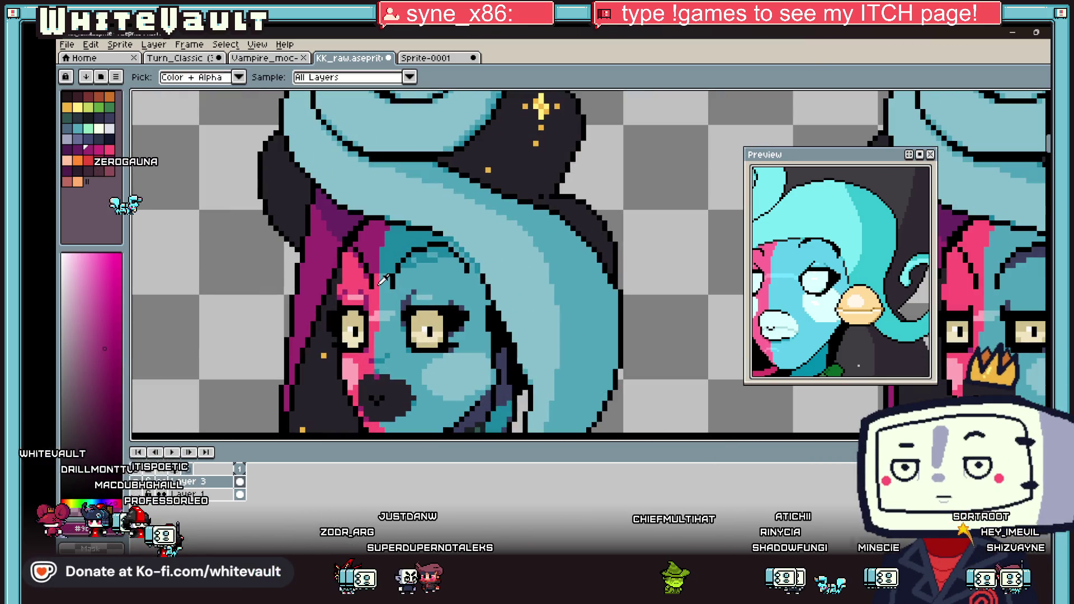
{"action": "left_click", "coordinate": [374, 248], "text": "alt"}
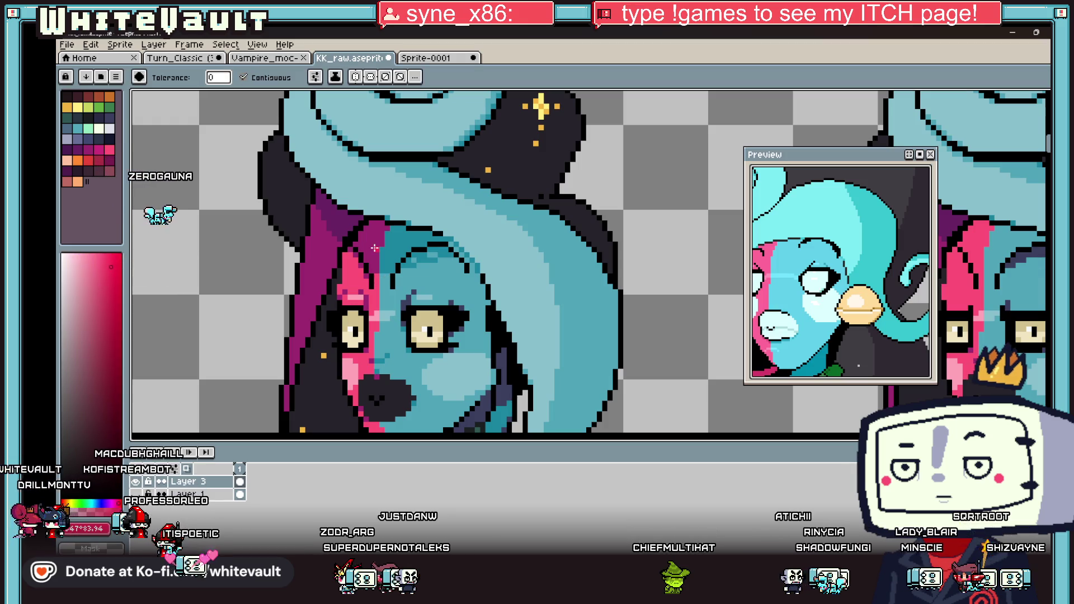
{"action": "scroll", "coordinate": [374, 248], "scroll_direction": "down", "scroll_amount": 3}
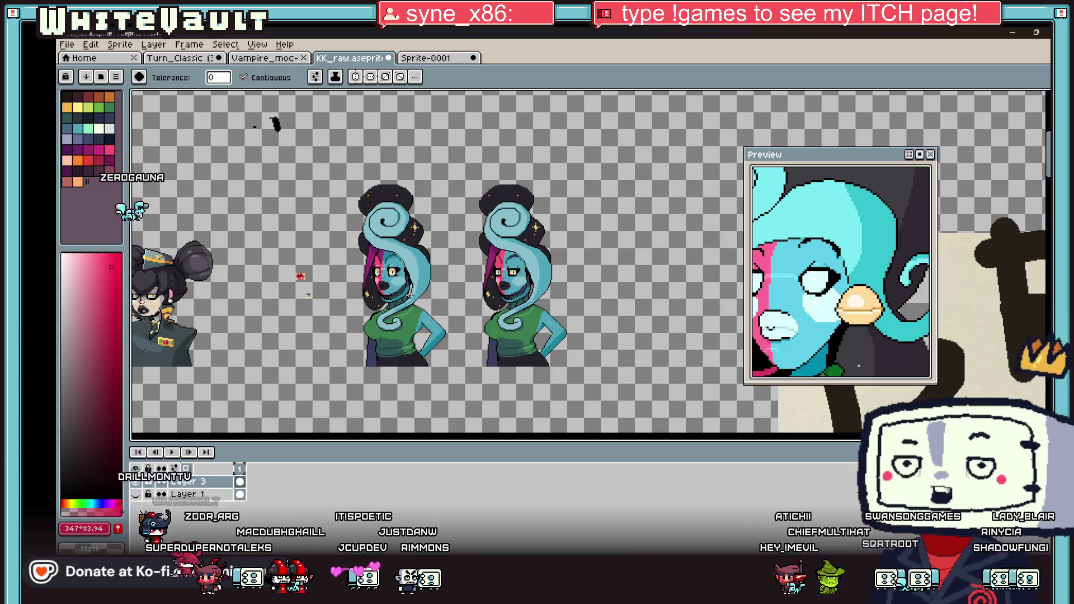
{"action": "scroll", "coordinate": [382, 258], "scroll_direction": "up", "scroll_amount": 5}
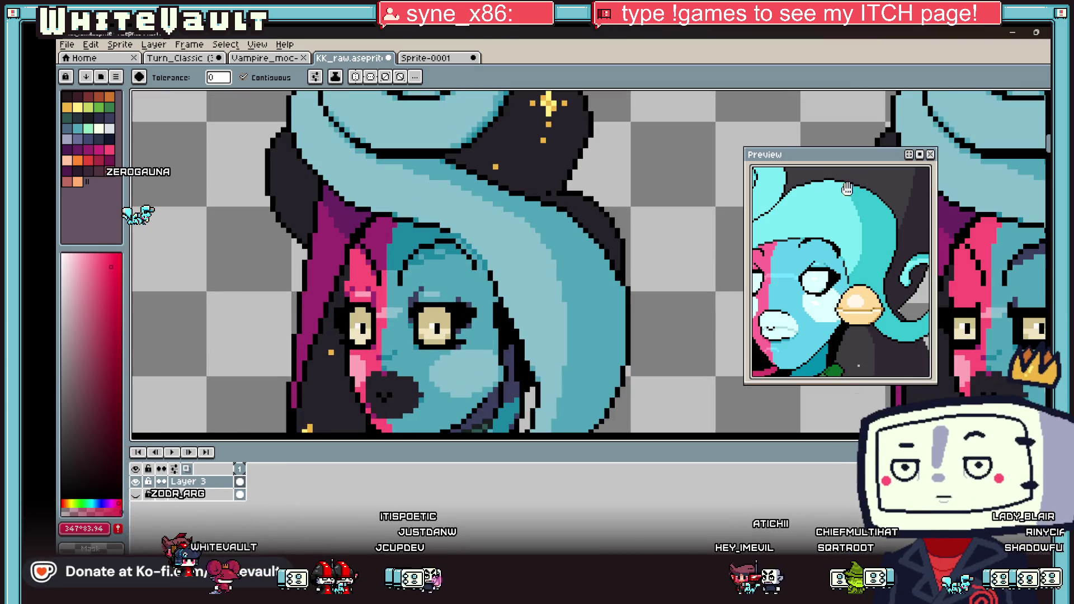
Select both eyes with the Rectangular Marquee, then clear the selection.
{"action": "key", "text": "w"}
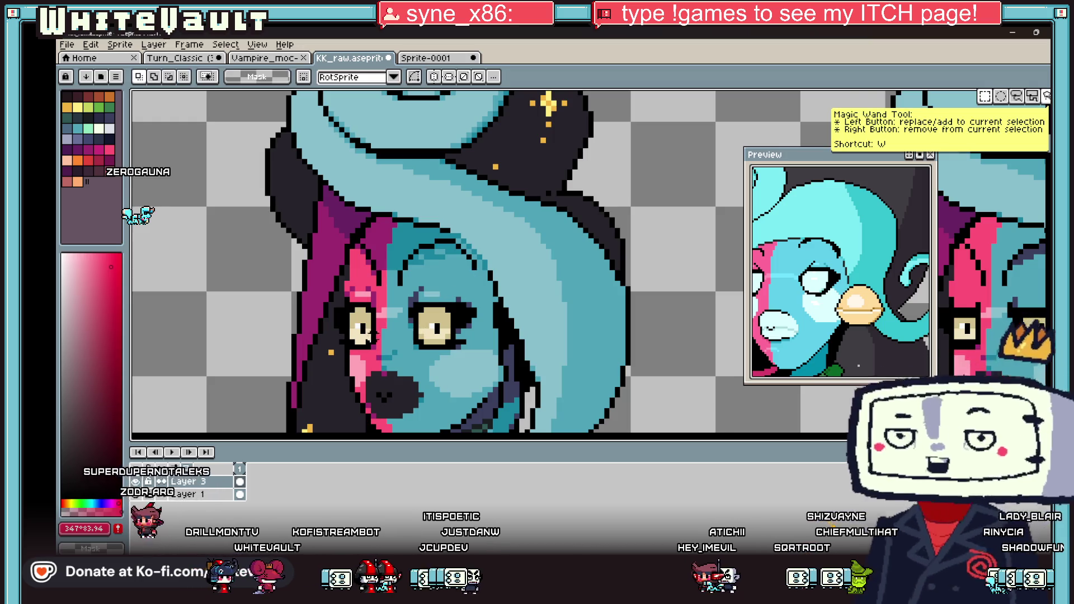
{"action": "scroll", "coordinate": [325, 294], "scroll_direction": "up", "scroll_amount": 2}
{"action": "left_click_drag", "start_coordinate": [305, 262], "coordinate": [410, 379]}
{"action": "left_click_drag", "start_coordinate": [408, 299], "coordinate": [411, 300]}
{"action": "mouse_move", "coordinate": [484, 225]}
{"action": "left_mouse_down"}
{"action": "mouse_move", "coordinate": [629, 386]}
{"action": "mouse_move", "coordinate": [652, 380]}
{"action": "mouse_move", "coordinate": [631, 340]}
{"action": "left_mouse_up"}
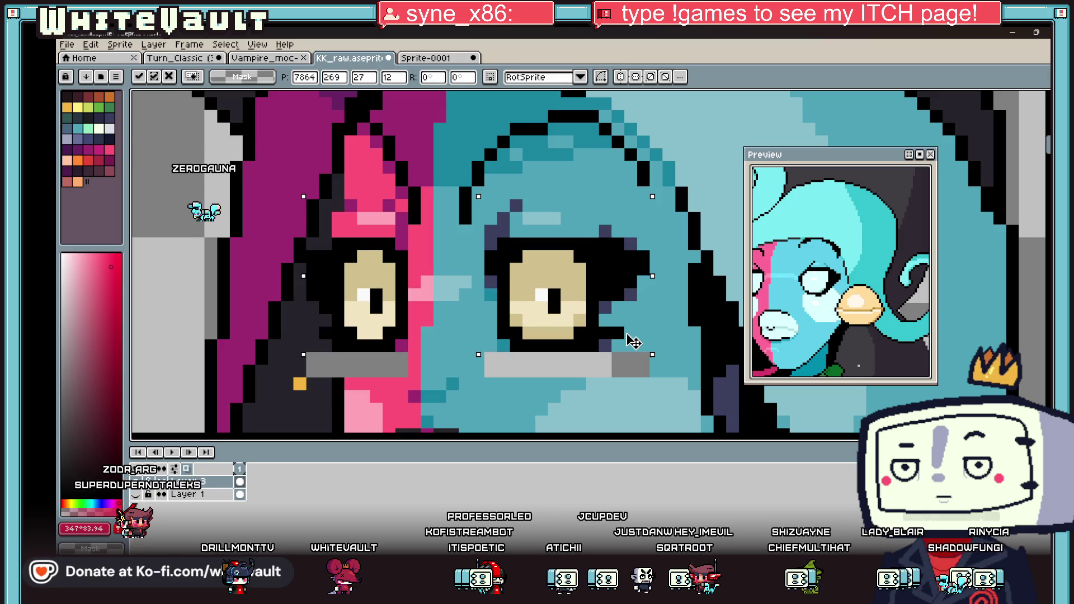
{"action": "scroll", "coordinate": [632, 341], "scroll_direction": "down", "scroll_amount": 3}
{"action": "scroll", "coordinate": [634, 339], "scroll_direction": "up", "scroll_amount": 2}
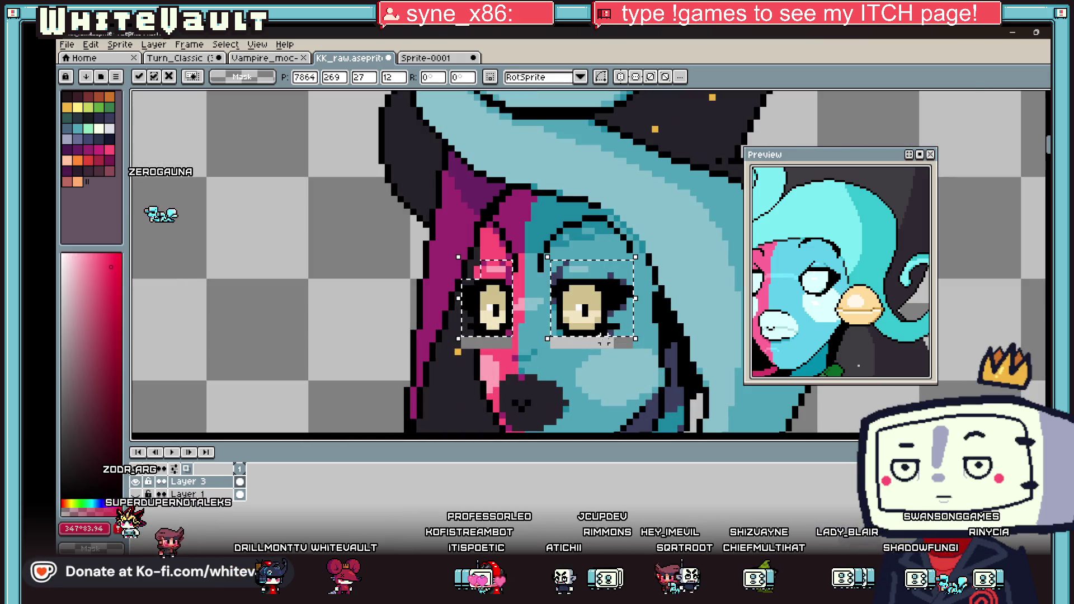
{"action": "key", "text": "ctrl+d"}
Select the lower parts of both eyes and nudge them down one pixel.
{"action": "scroll", "coordinate": [570, 341], "scroll_direction": "up", "scroll_amount": 3}
{"action": "mouse_move", "coordinate": [539, 308]}
{"action": "left_mouse_down"}
{"action": "mouse_move", "coordinate": [586, 354]}
{"action": "mouse_move", "coordinate": [710, 364]}
{"action": "left_mouse_up"}
{"action": "left_click_drag", "start_coordinate": [351, 311], "coordinate": [453, 350]}
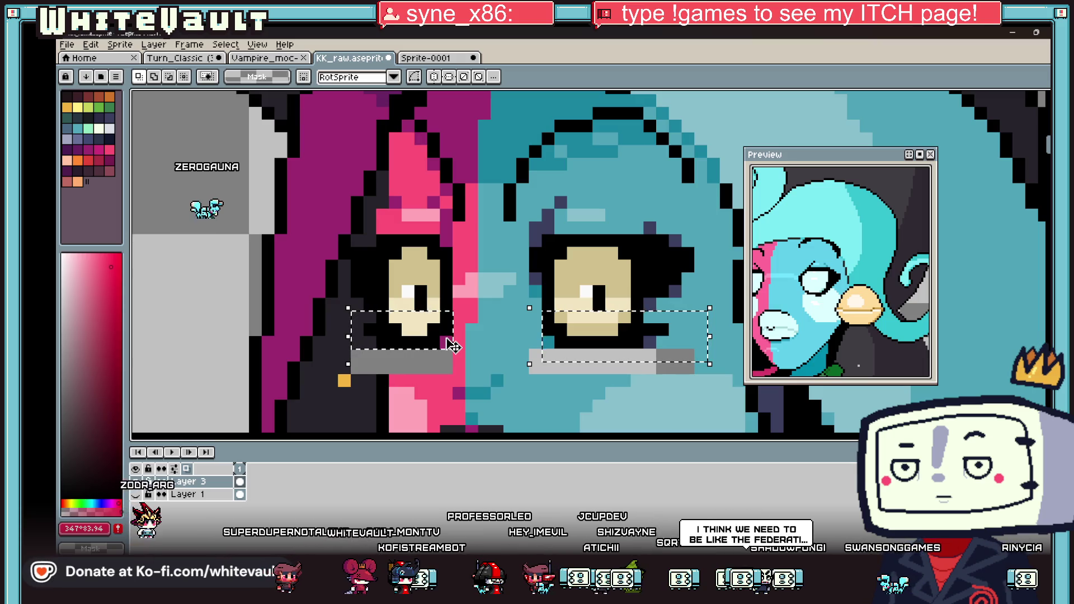
{"action": "key", "text": "Down"}
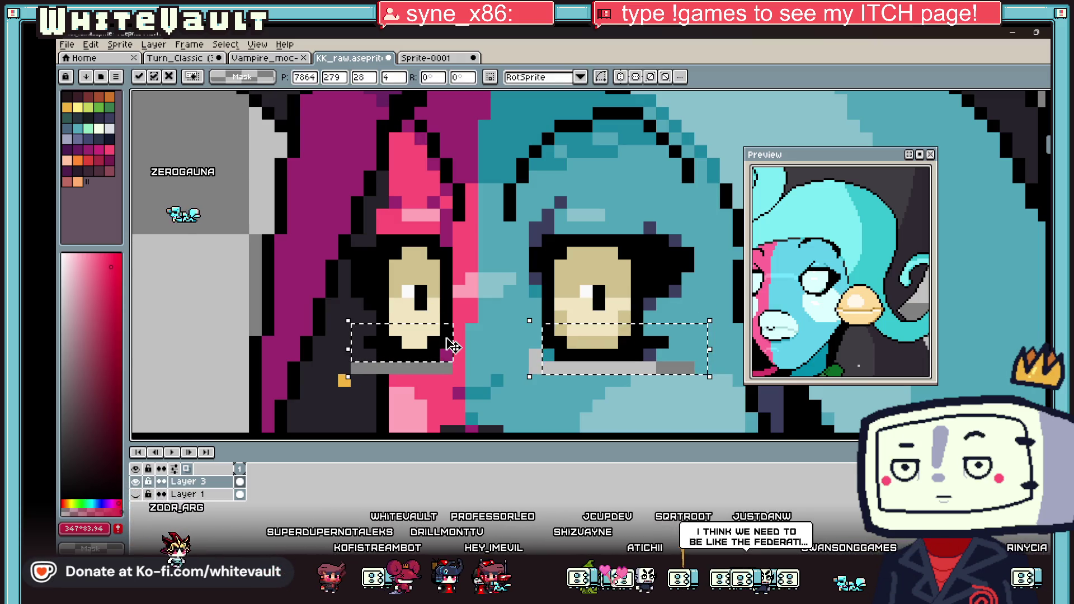
{"action": "key", "text": "Return"}
{"action": "scroll", "coordinate": [454, 335], "scroll_direction": "down", "scroll_amount": 4}
{"action": "scroll", "coordinate": [495, 321], "scroll_direction": "up", "scroll_amount": 2}
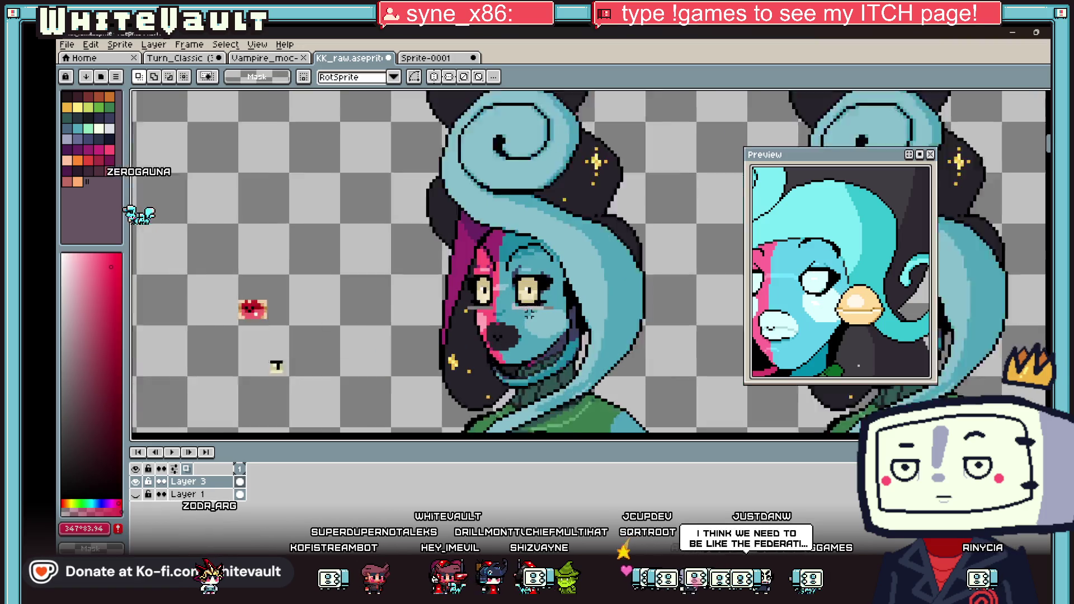
{"action": "scroll", "coordinate": [495, 322], "scroll_direction": "up", "scroll_amount": 2}
Fill the grey pixels under the eyes with the teal skin colour.
{"action": "key", "text": "b"}
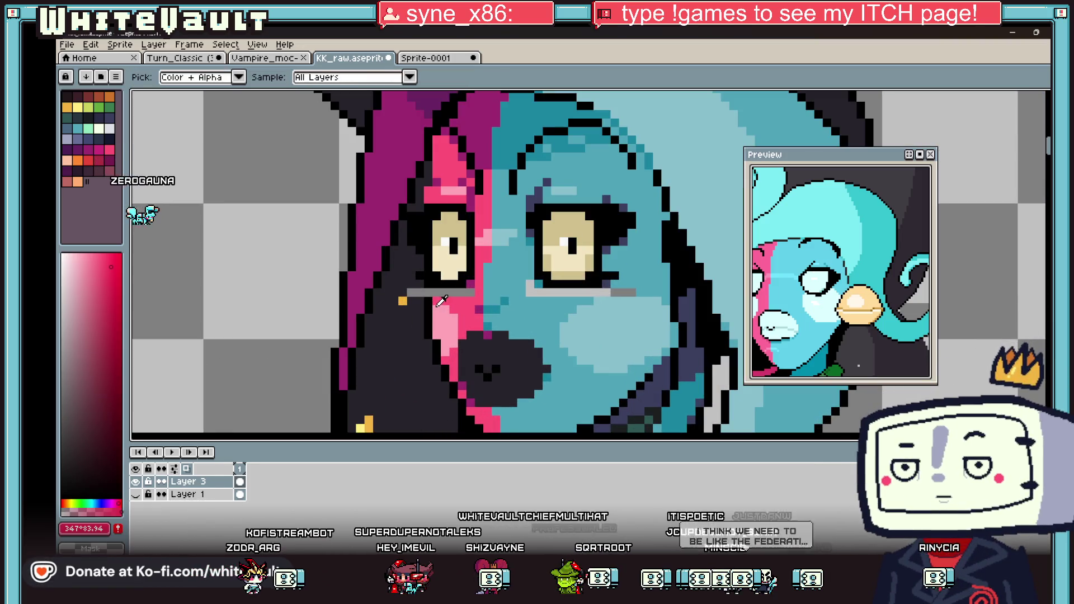
{"action": "key", "text": "g"}
{"action": "left_click", "coordinate": [417, 292]}
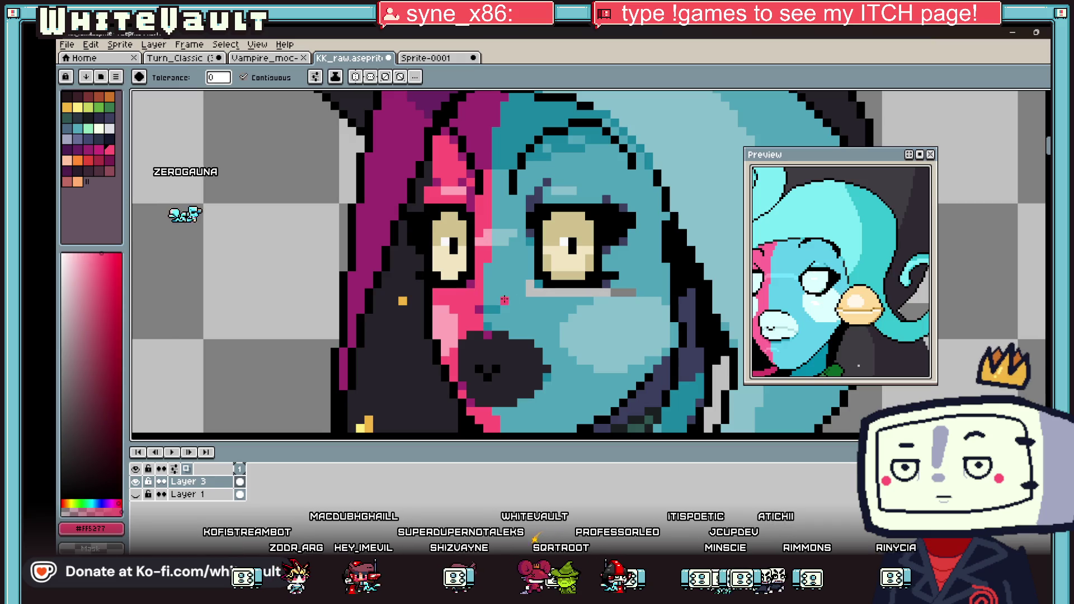
{"action": "left_click", "coordinate": [540, 290], "text": "alt"}
{"action": "left_click", "coordinate": [540, 291]}
Sample black from the outline and add two black pixels to the hair outline.
{"action": "key", "text": "i"}
{"action": "scroll", "coordinate": [636, 282], "scroll_direction": "down", "scroll_amount": 3}
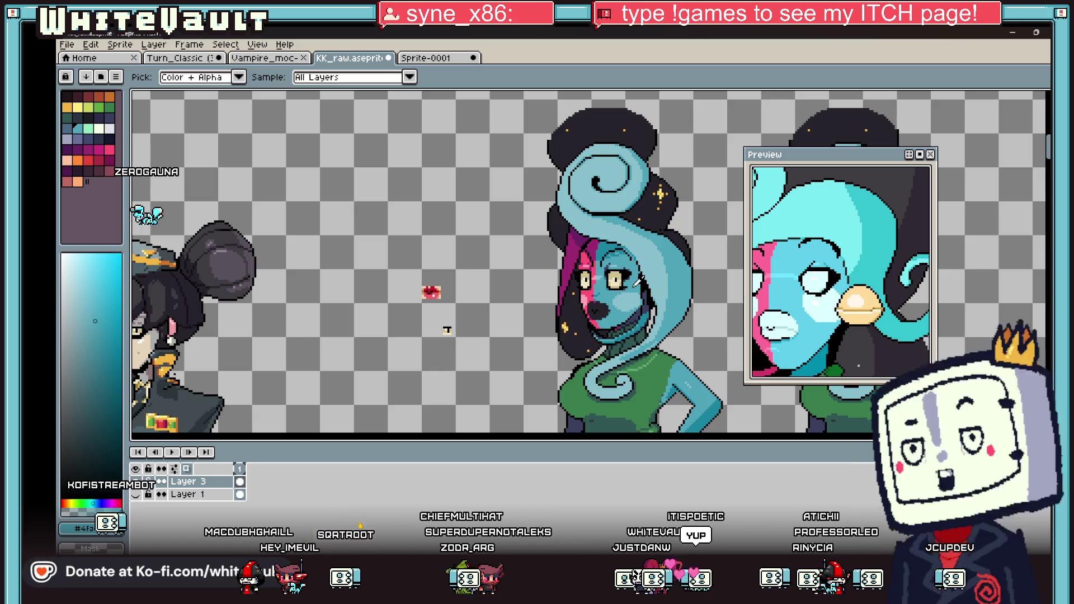
{"action": "scroll", "coordinate": [652, 259], "scroll_direction": "up", "scroll_amount": 2}
{"action": "scroll", "coordinate": [619, 252], "scroll_direction": "up", "scroll_amount": 2}
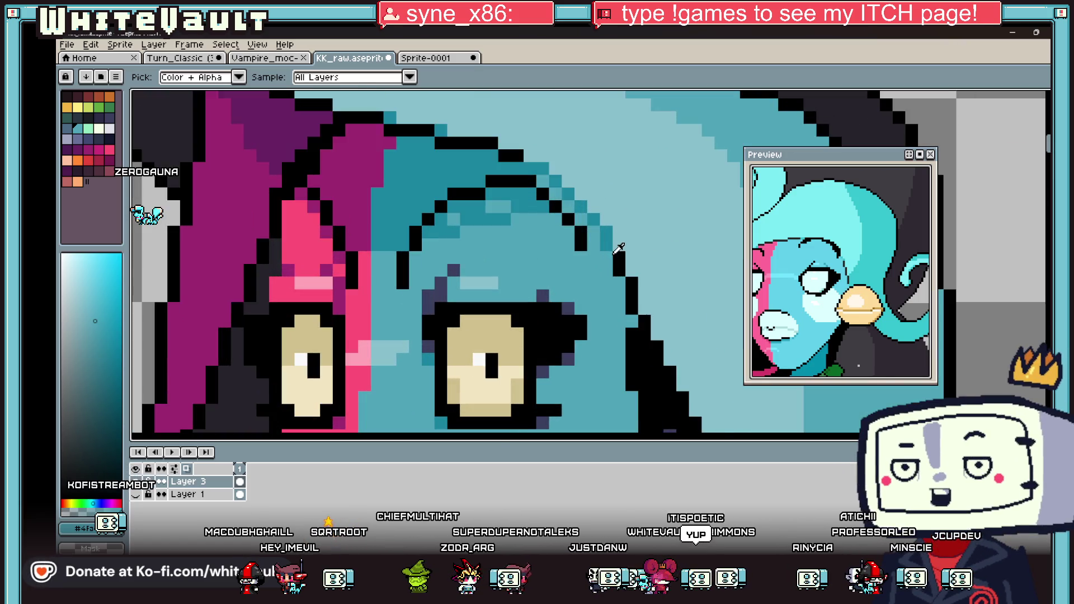
{"action": "left_click", "coordinate": [635, 280], "text": "alt"}
{"action": "left_click", "coordinate": [617, 233]}
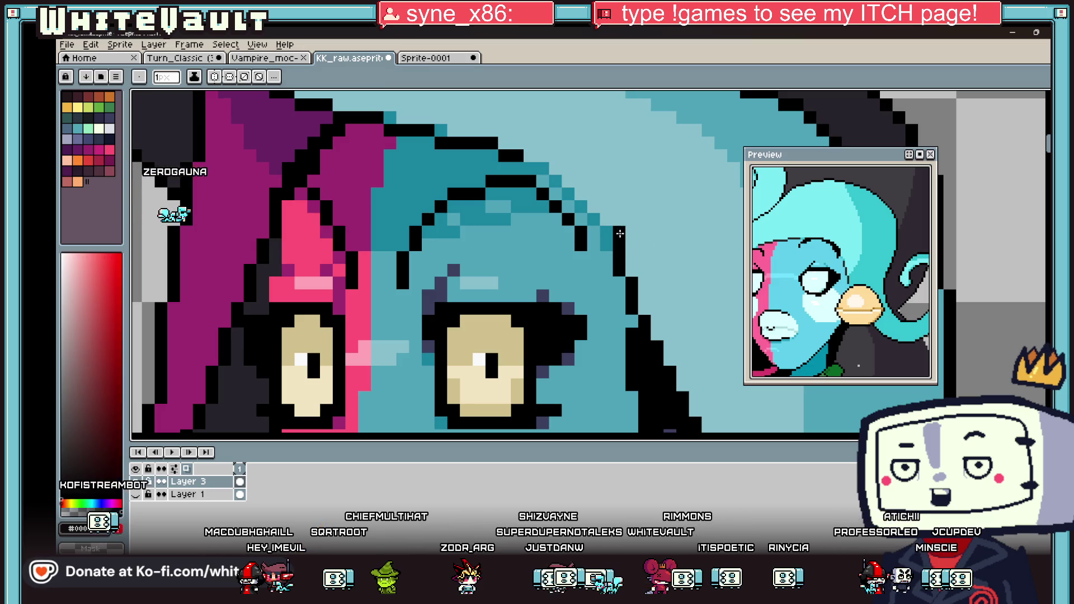
{"action": "left_click", "coordinate": [536, 157]}
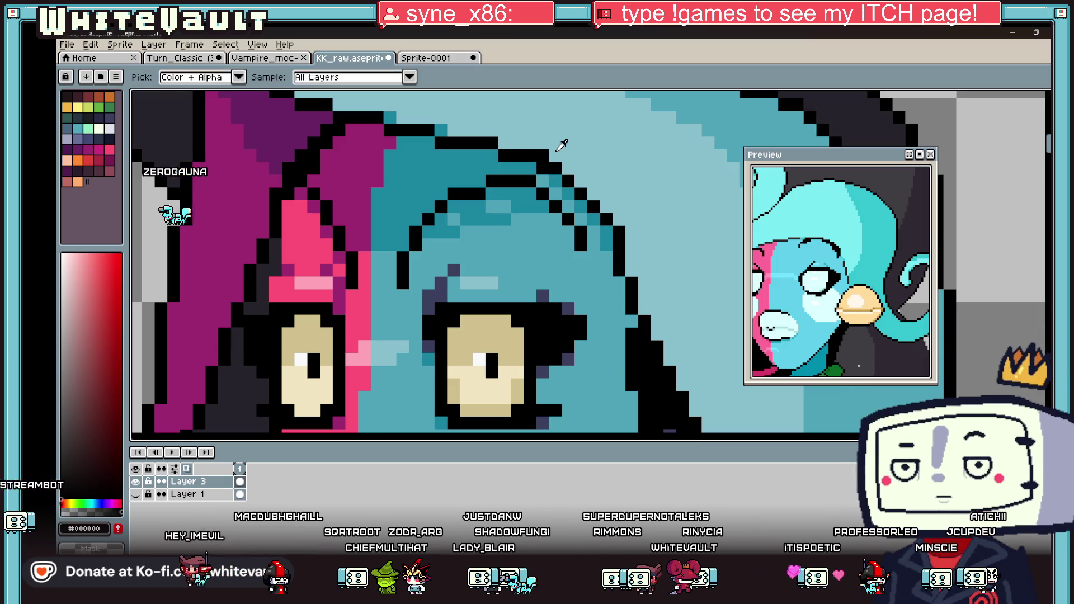
Sample several skin and hair colours, ending on the cheek pink #ffa4b7.
{"action": "left_click", "coordinate": [565, 146], "text": "alt"}
{"action": "scroll", "coordinate": [603, 206], "scroll_direction": "down", "scroll_amount": 3}
{"action": "scroll", "coordinate": [604, 206], "scroll_direction": "down", "scroll_amount": 4}
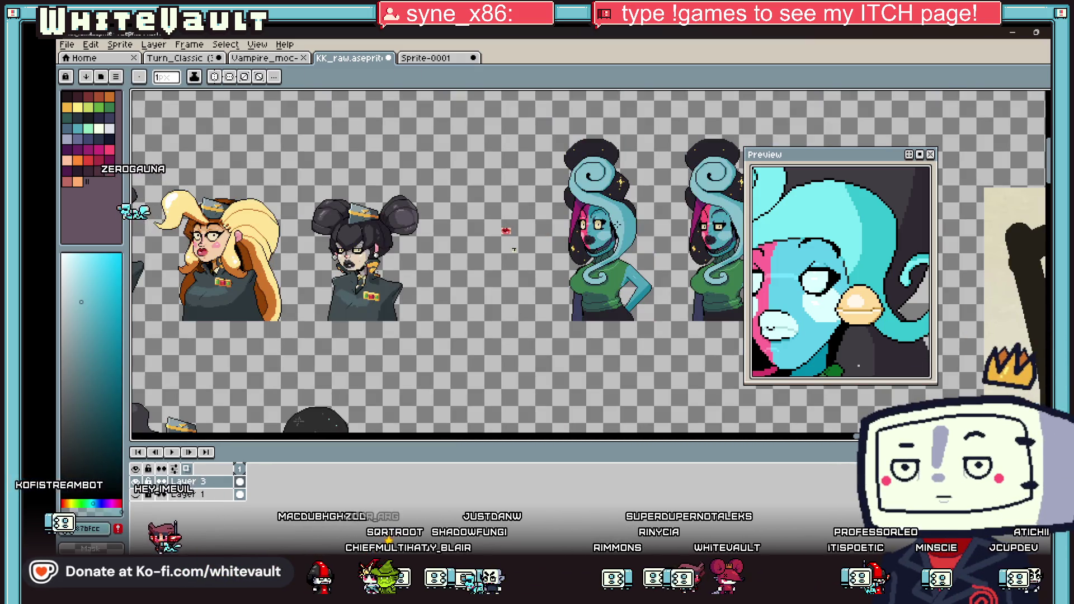
{"action": "scroll", "coordinate": [619, 226], "scroll_direction": "up", "scroll_amount": 5}
{"action": "left_click", "coordinate": [613, 297], "text": "alt"}
{"action": "scroll", "coordinate": [607, 291], "scroll_direction": "up", "scroll_amount": 3}
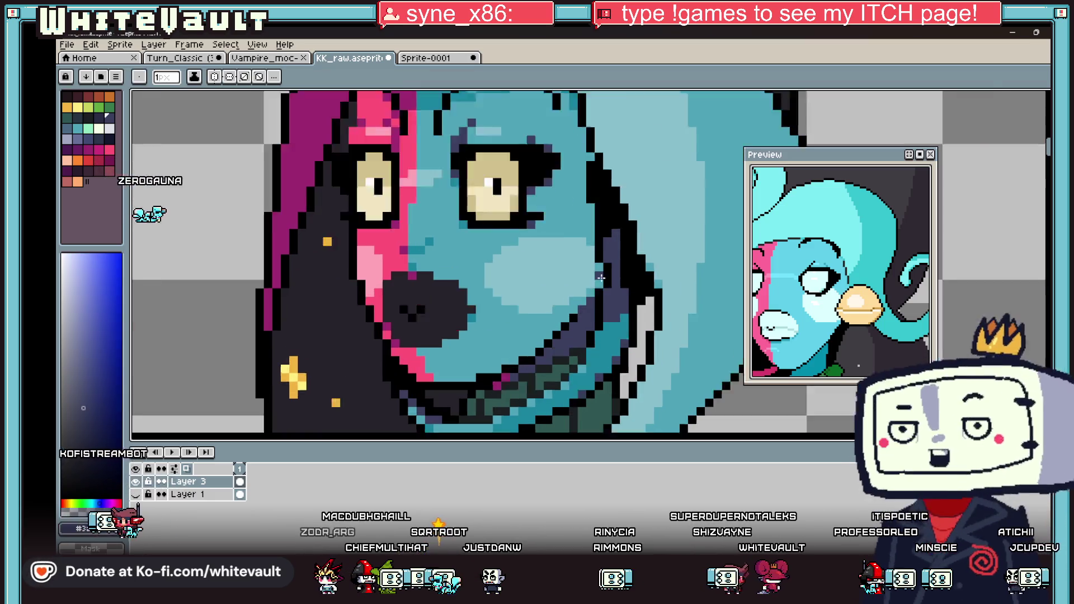
{"action": "scroll", "coordinate": [580, 140], "scroll_direction": "down", "scroll_amount": 3}
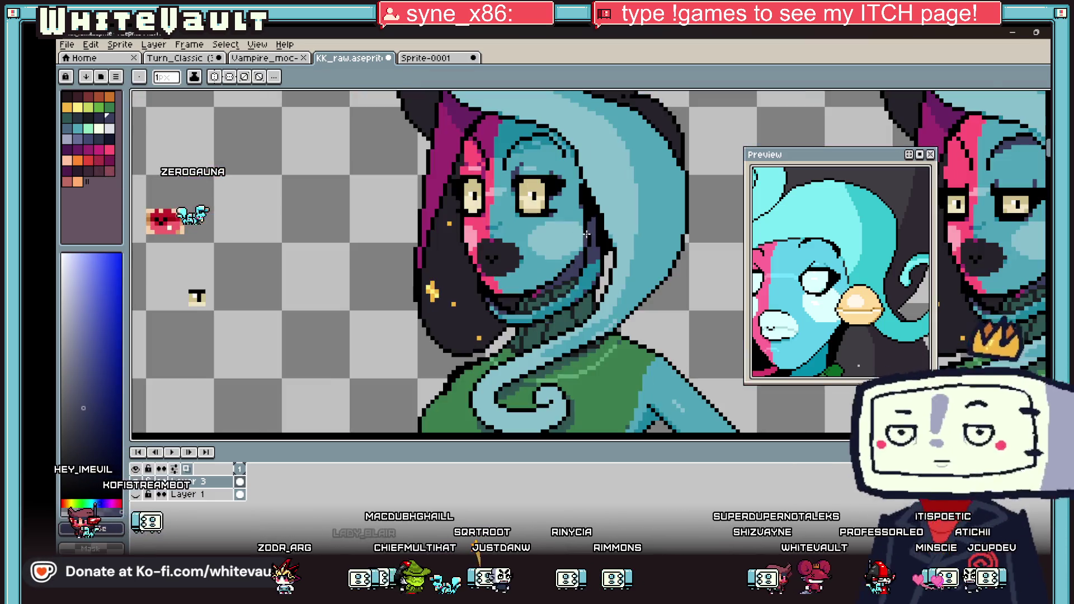
{"action": "scroll", "coordinate": [577, 224], "scroll_direction": "up", "scroll_amount": 2}
{"action": "left_click", "coordinate": [577, 224], "text": "alt"}
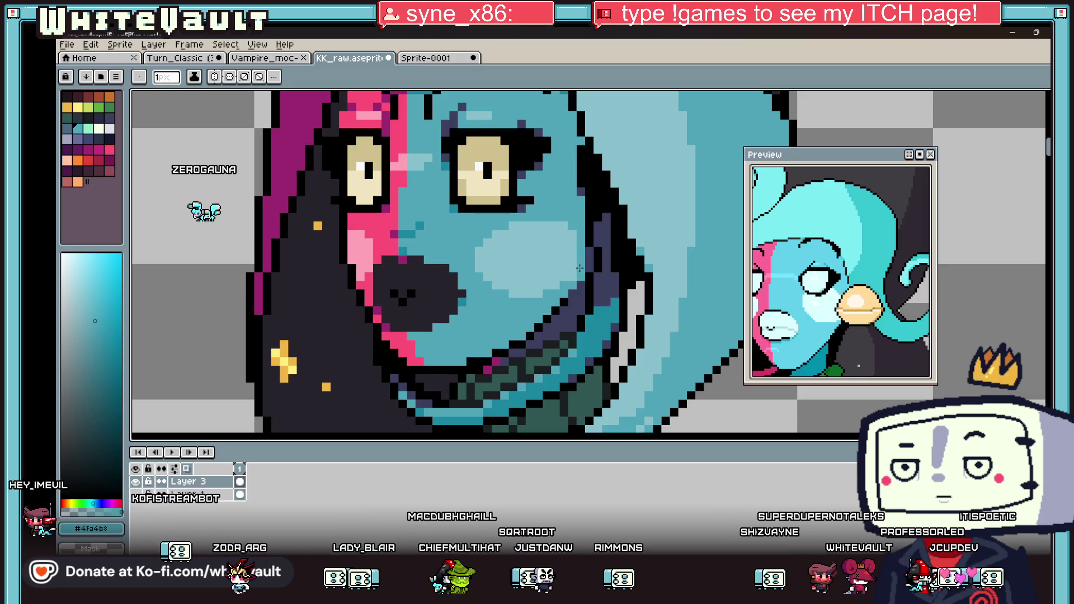
{"action": "scroll", "coordinate": [582, 224], "scroll_direction": "down", "scroll_amount": 2}
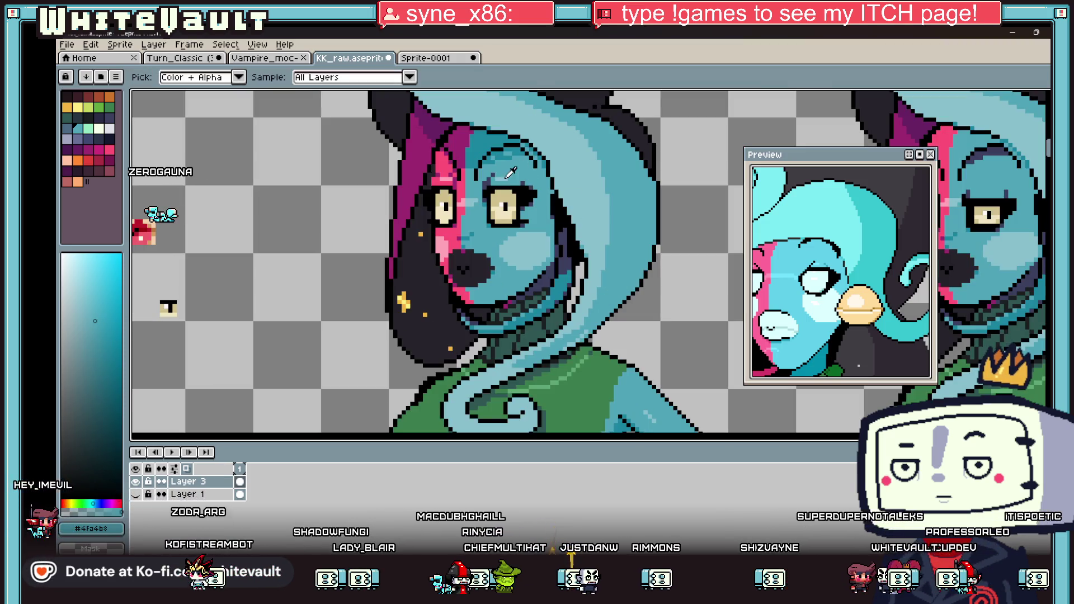
{"action": "scroll", "coordinate": [520, 255], "scroll_direction": "up", "scroll_amount": 2}
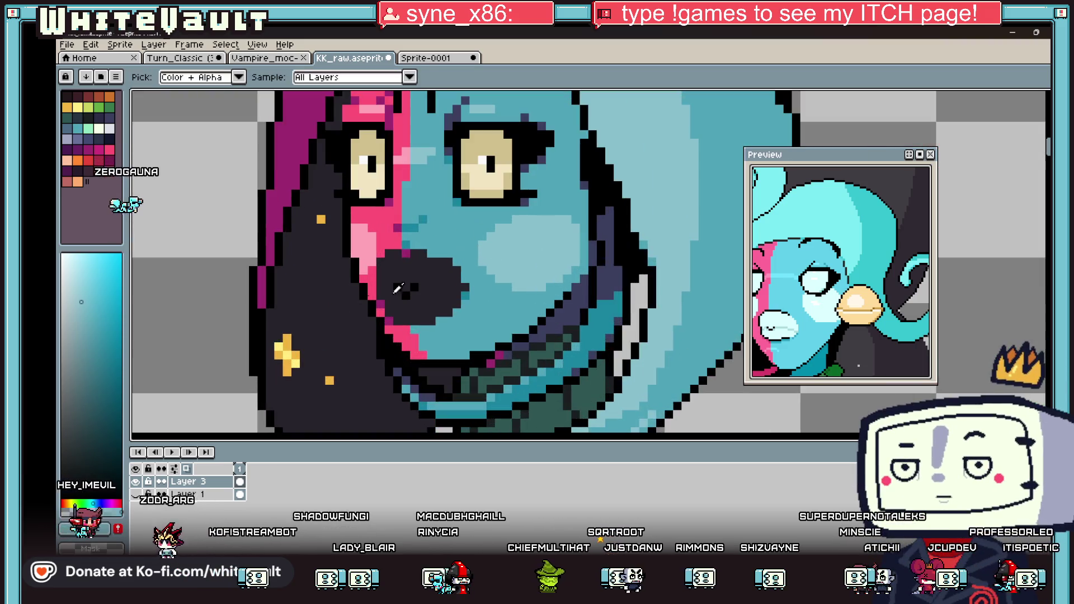
{"action": "left_click", "coordinate": [521, 246], "text": "alt"}
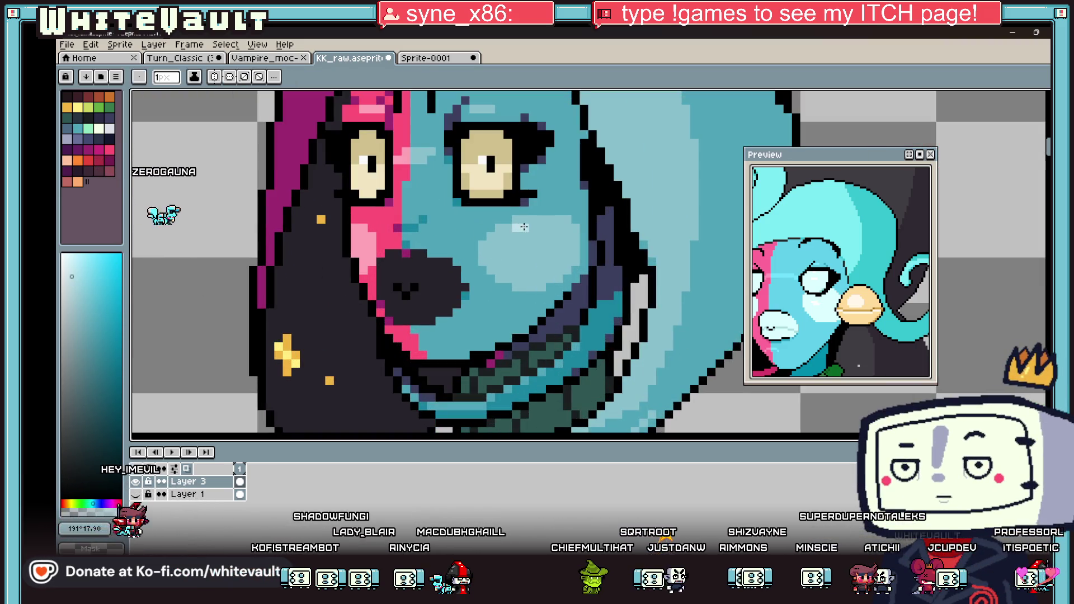
{"action": "left_click", "coordinate": [381, 205], "text": "alt"}
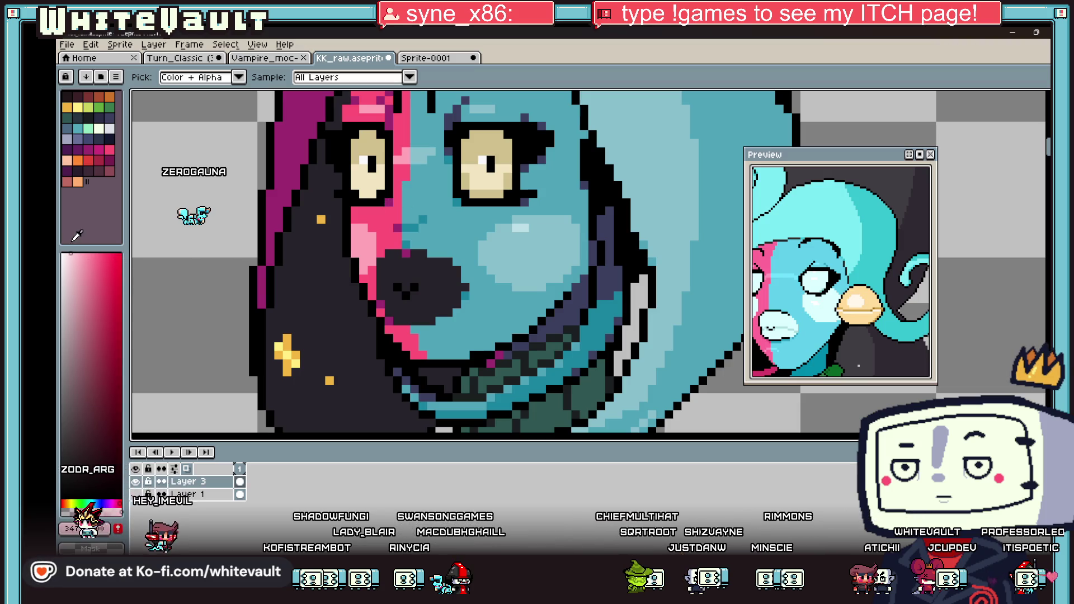
{"action": "scroll", "coordinate": [481, 268], "scroll_direction": "down", "scroll_amount": 5}
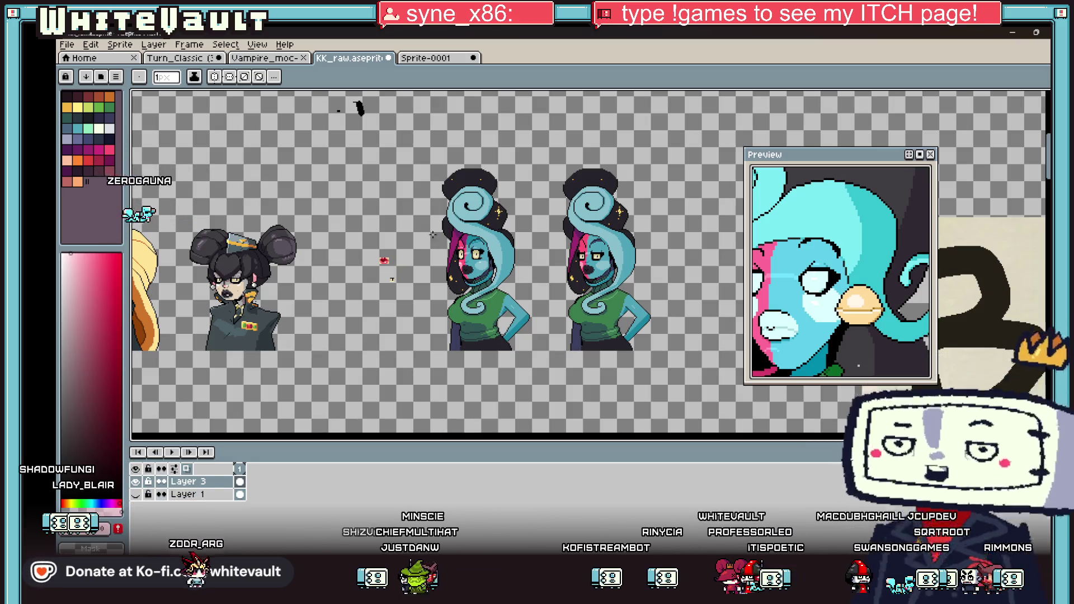
{"action": "scroll", "coordinate": [480, 265], "scroll_direction": "up", "scroll_amount": 5}
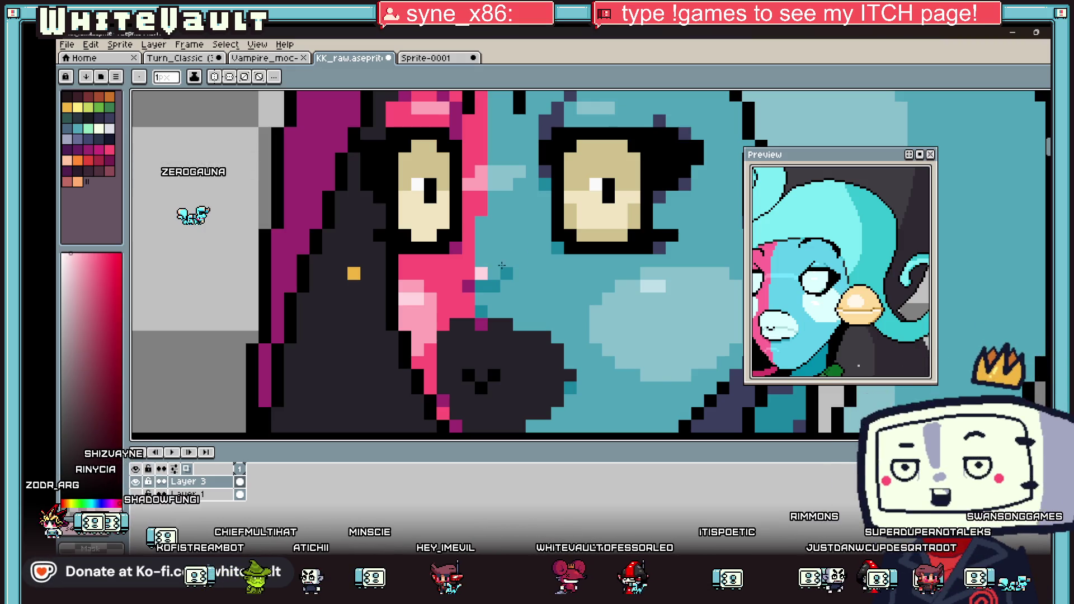
Sample the hair and sparkle colours, settling on the dark colour beside the sparkle.
{"action": "scroll", "coordinate": [606, 226], "scroll_direction": "down", "scroll_amount": 4}
{"action": "scroll", "coordinate": [615, 216], "scroll_direction": "up", "scroll_amount": 1}
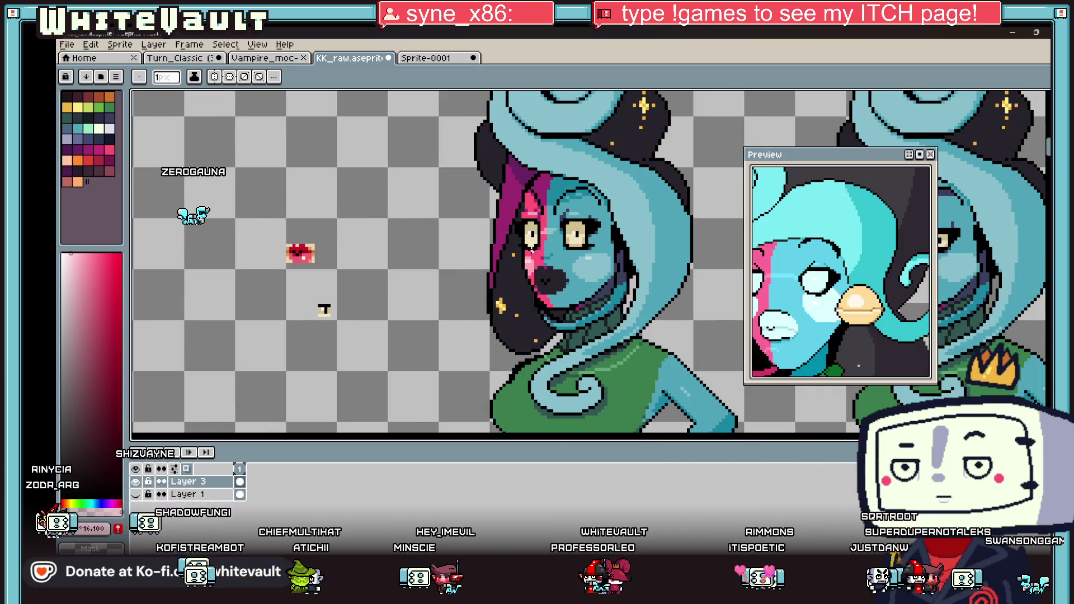
{"action": "key", "text": "i"}
{"action": "scroll", "coordinate": [515, 279], "scroll_direction": "up", "scroll_amount": 1}
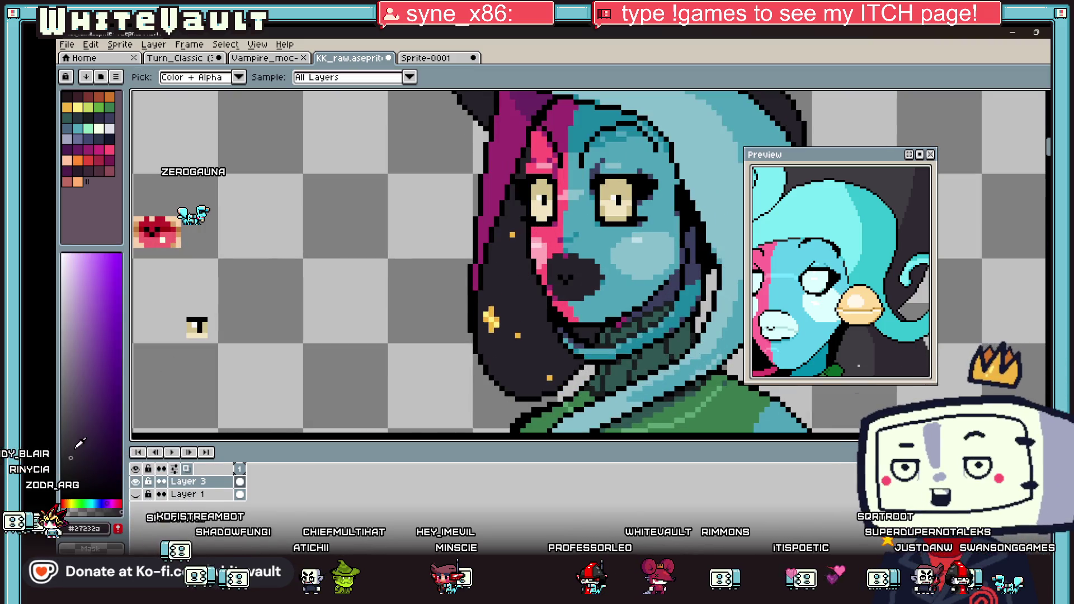
{"action": "key", "text": "b"}
{"action": "scroll", "coordinate": [508, 232], "scroll_direction": "up", "scroll_amount": 2}
{"action": "scroll", "coordinate": [504, 251], "scroll_direction": "down", "scroll_amount": 2}
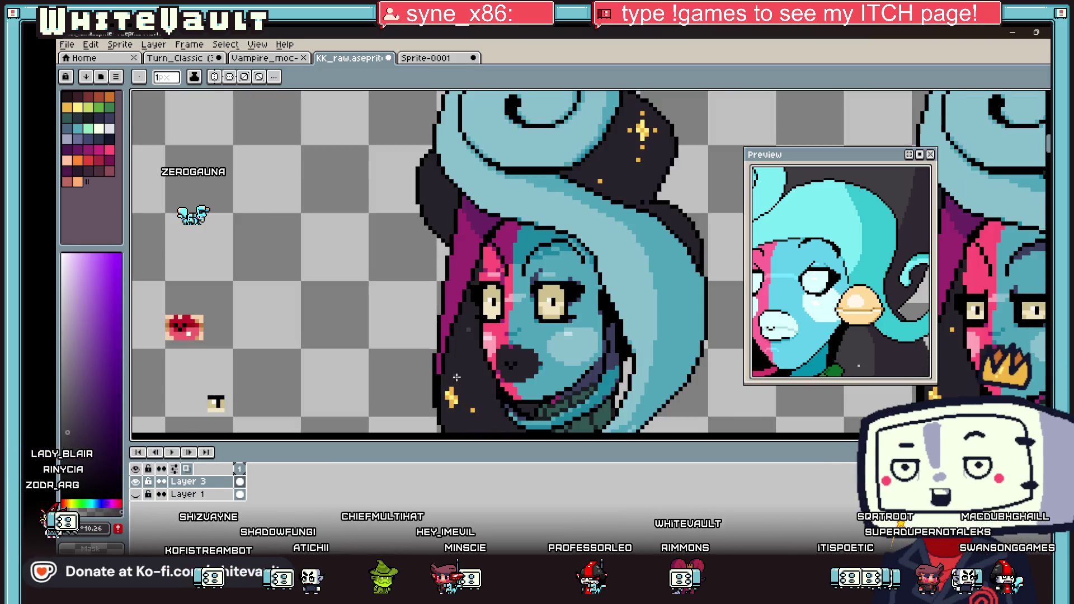
{"action": "scroll", "coordinate": [459, 405], "scroll_direction": "up", "scroll_amount": 2}
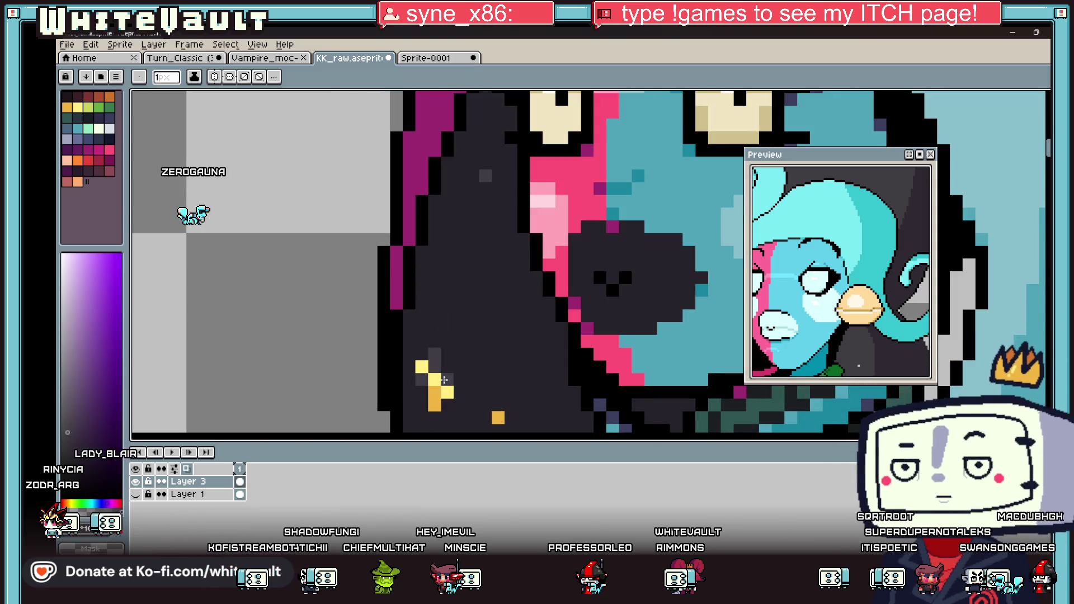
{"action": "scroll", "coordinate": [486, 341], "scroll_direction": "down", "scroll_amount": 3}
{"action": "scroll", "coordinate": [486, 365], "scroll_direction": "up", "scroll_amount": 2}
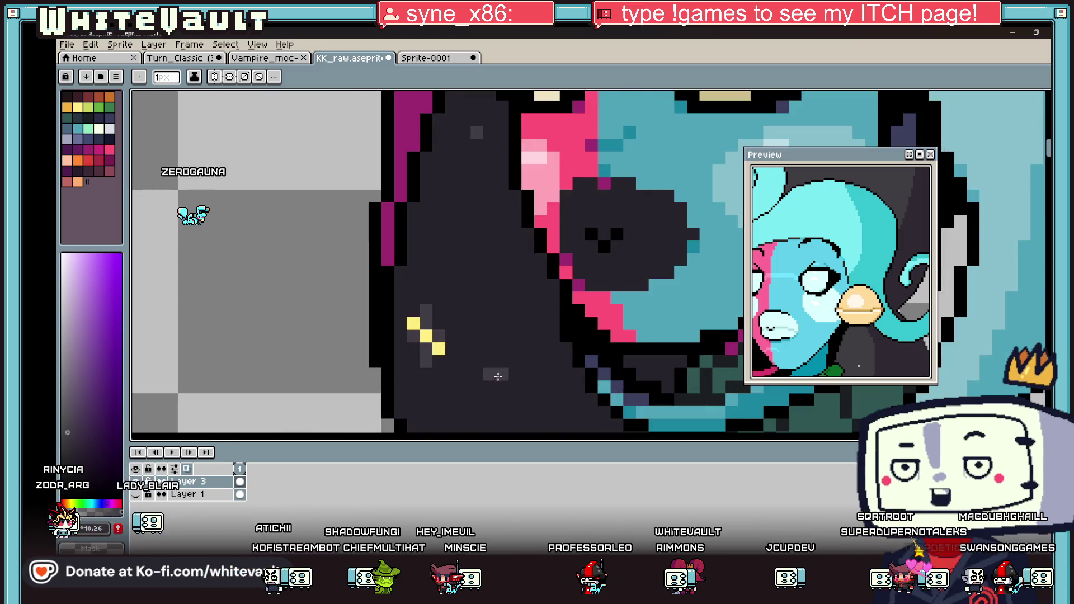
{"action": "scroll", "coordinate": [491, 372], "scroll_direction": "down", "scroll_amount": 2}
{"action": "scroll", "coordinate": [498, 352], "scroll_direction": "up", "scroll_amount": 2}
{"action": "key", "text": "i"}
{"action": "left_click", "coordinate": [475, 303]}
{"action": "left_click", "coordinate": [467, 305]}
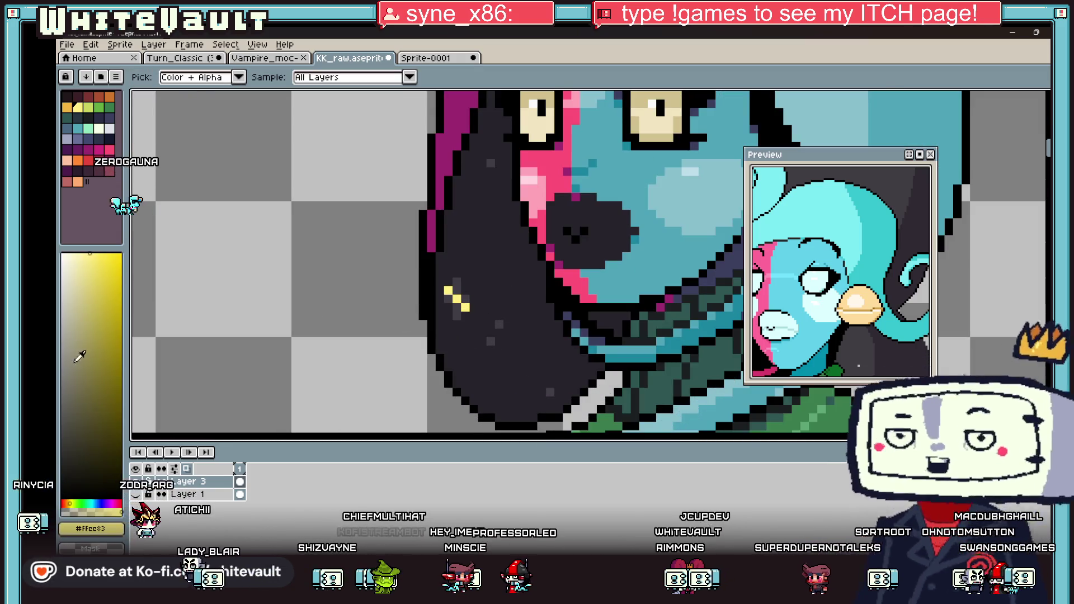
{"action": "key", "text": "b"}
{"action": "key", "text": "i"}
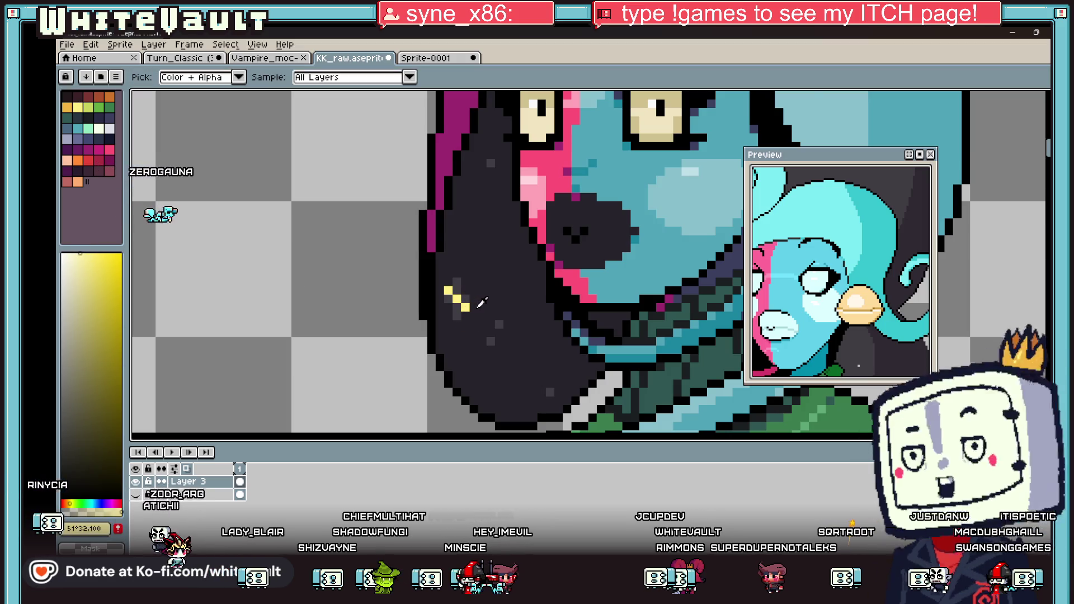
{"action": "scroll", "coordinate": [475, 308], "scroll_direction": "up", "scroll_amount": 1}
{"action": "left_click", "coordinate": [517, 338]}
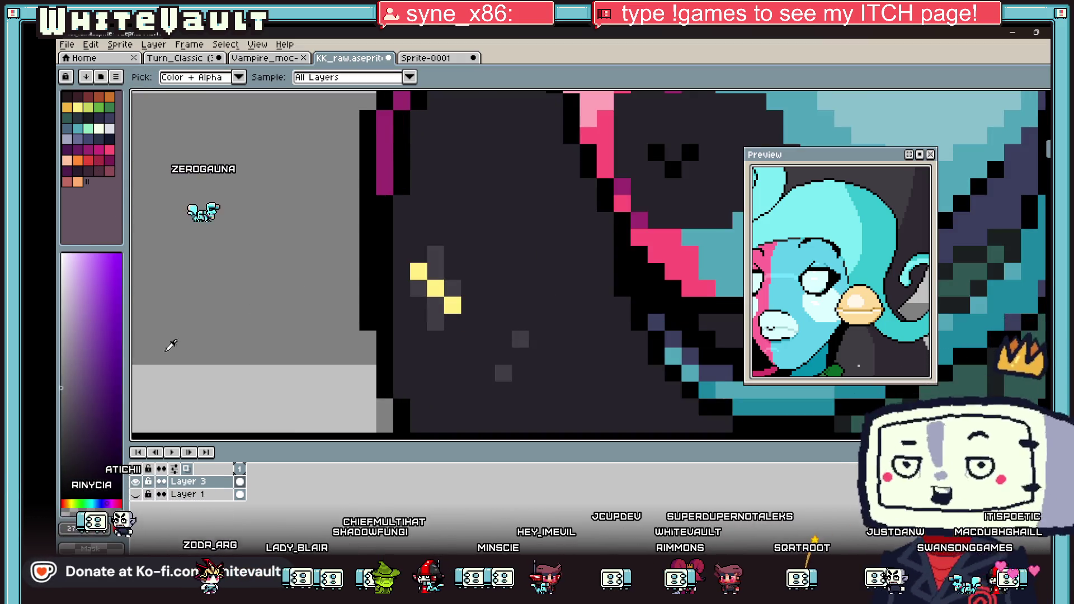
{"action": "key", "text": "b"}
Repaint a yellow sparkle pixel, a faint speck and an orange speck in dark grey.
{"action": "left_click", "coordinate": [421, 264]}
{"action": "scroll", "coordinate": [458, 306], "scroll_direction": "down", "scroll_amount": 5}
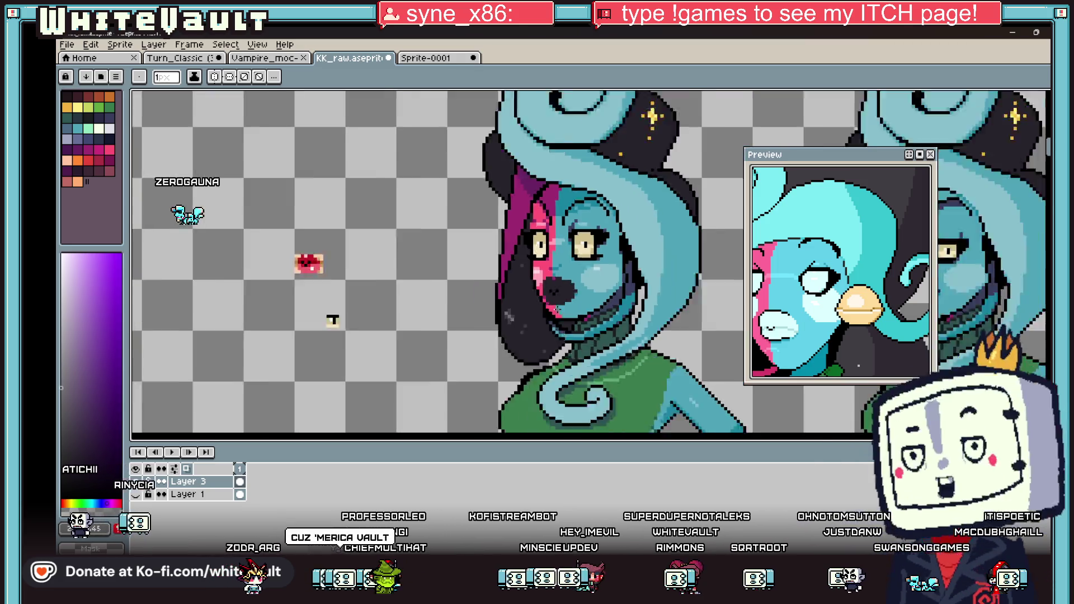
{"action": "scroll", "coordinate": [594, 250], "scroll_direction": "up", "scroll_amount": 4}
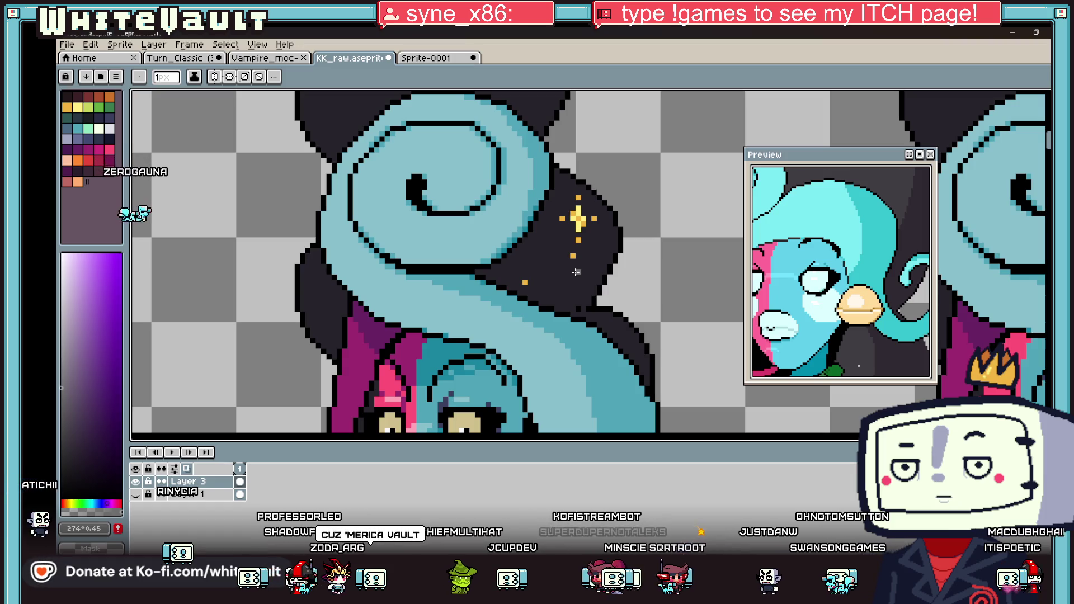
{"action": "left_click", "coordinate": [584, 267]}
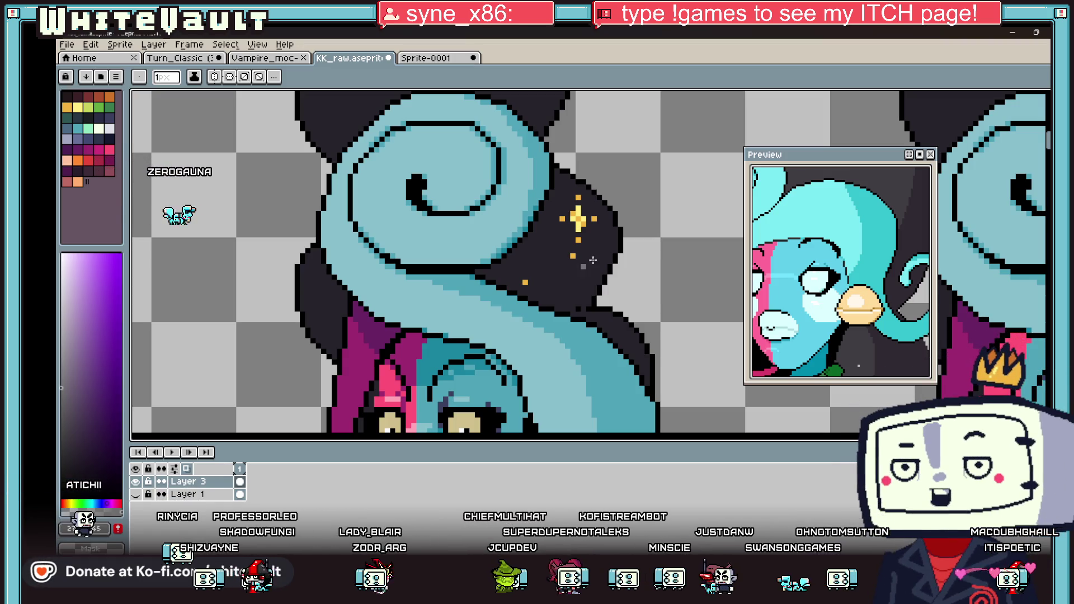
{"action": "scroll", "coordinate": [570, 253], "scroll_direction": "up", "scroll_amount": 2}
{"action": "left_click", "coordinate": [454, 317]}
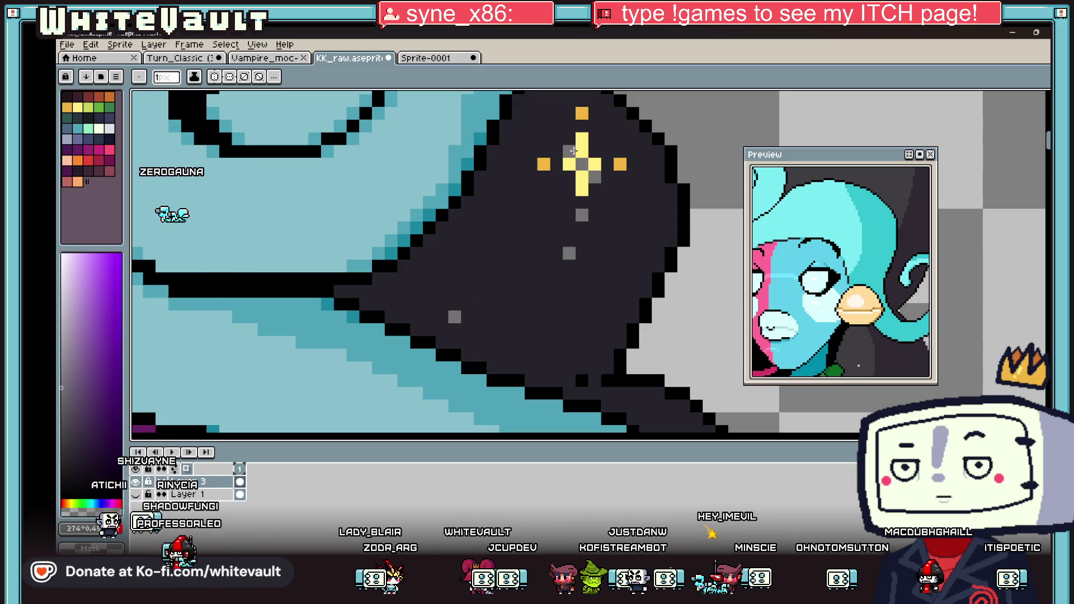
Darken the three remaining stray pixels around the hair sparkle.
{"action": "left_click", "coordinate": [594, 126]}
{"action": "left_click", "coordinate": [619, 163]}
{"action": "left_click", "coordinate": [543, 164]}
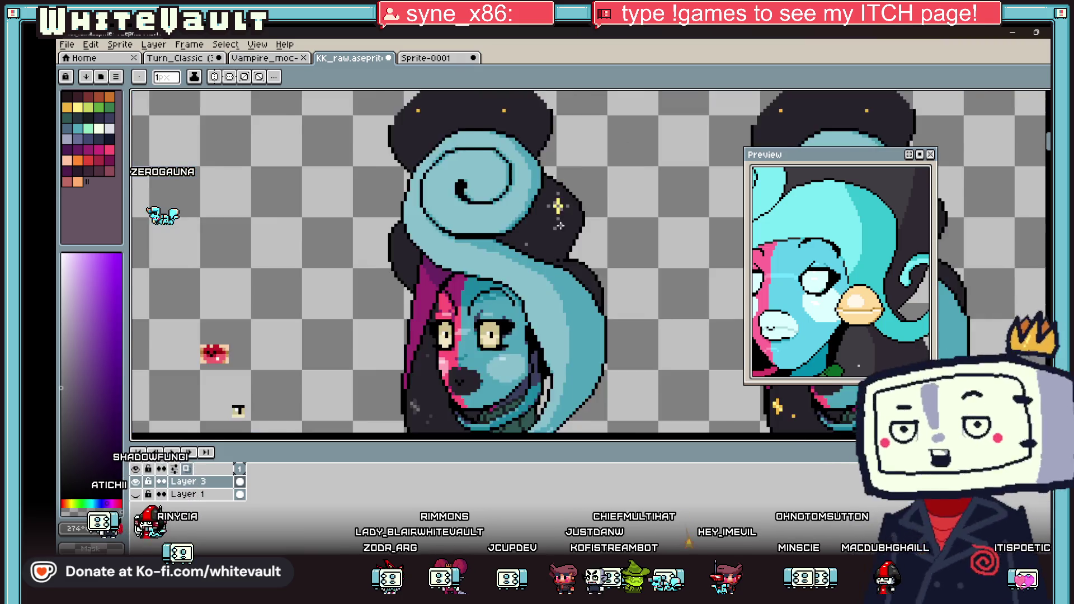
{"action": "scroll", "coordinate": [551, 224], "scroll_direction": "down", "scroll_amount": 4}
{"action": "scroll", "coordinate": [488, 339], "scroll_direction": "up", "scroll_amount": 2}
{"action": "scroll", "coordinate": [488, 296], "scroll_direction": "down", "scroll_amount": 2}
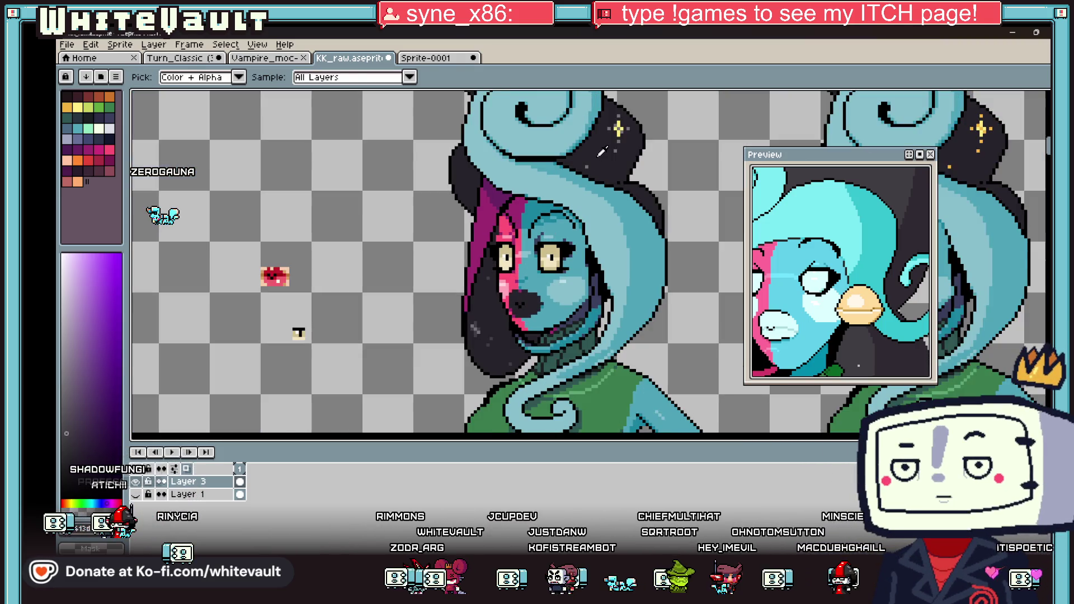
{"action": "scroll", "coordinate": [619, 119], "scroll_direction": "up", "scroll_amount": 4}
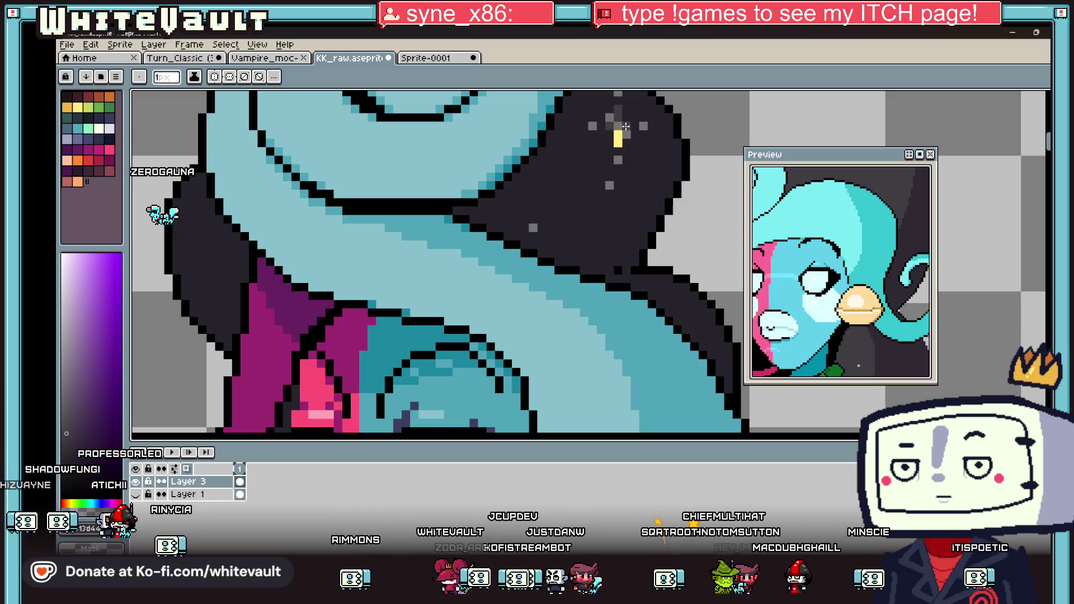
{"action": "scroll", "coordinate": [618, 147], "scroll_direction": "down", "scroll_amount": 5}
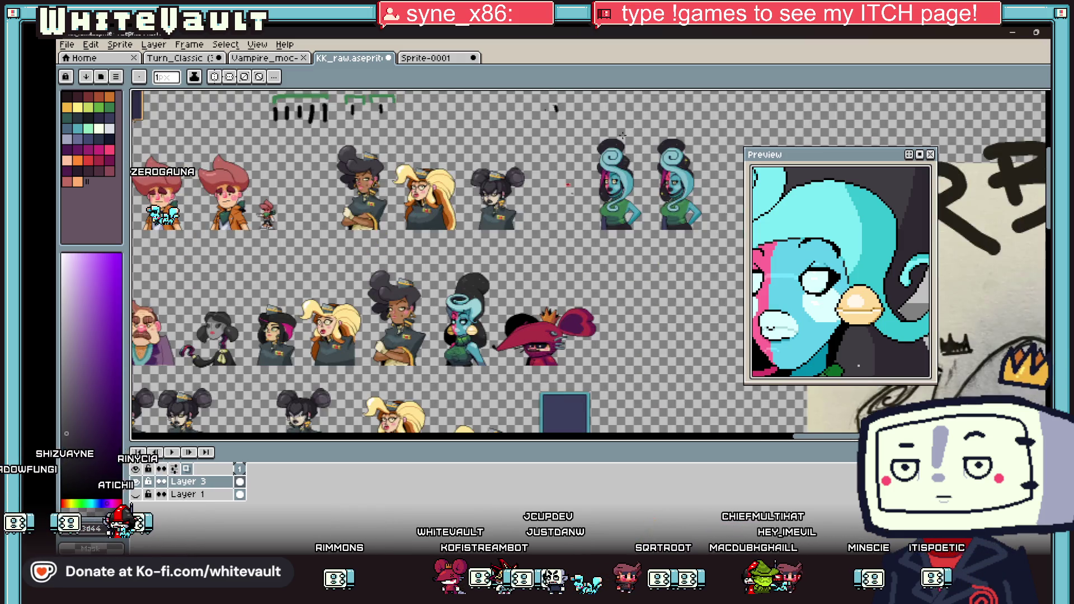
Bring the browser playing the Duck Player video to the front.
{"action": "scroll", "coordinate": [622, 135], "scroll_direction": "up", "scroll_amount": 5}
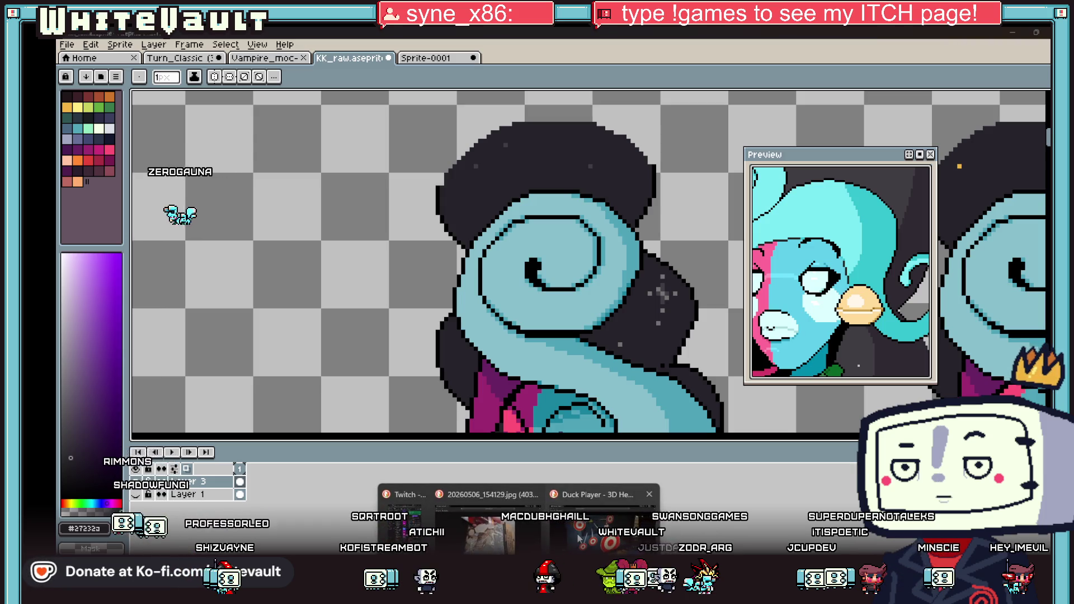
{"action": "left_click", "coordinate": [671, 444]}
Replay the 3D Head Tracking with Kinect video from 0:00, then minimise the browser.
{"action": "left_click", "coordinate": [565, 338]}
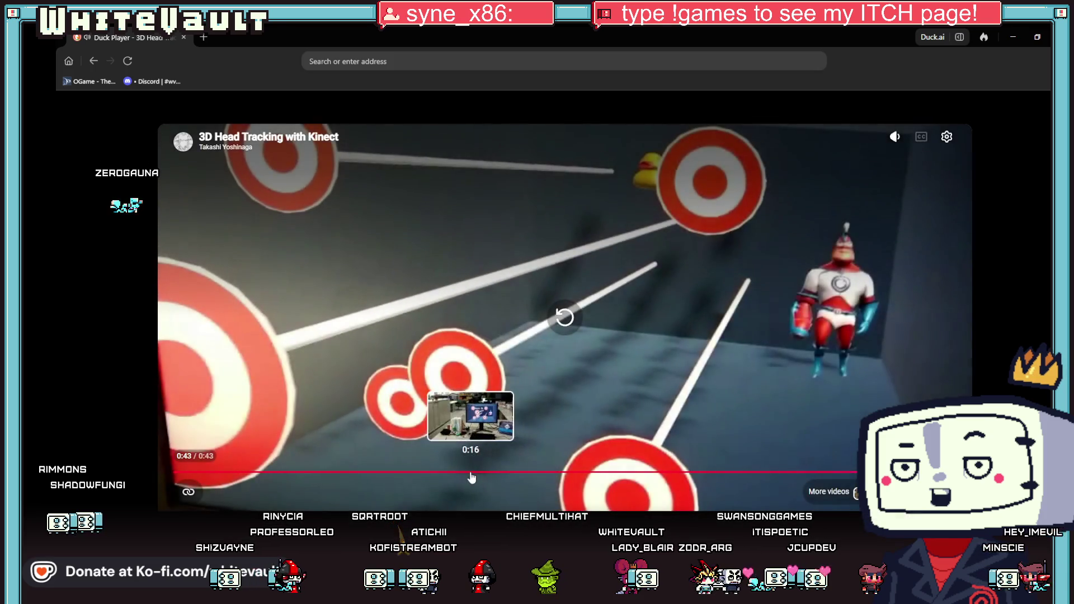
{"action": "left_click_drag", "start_coordinate": [472, 477], "coordinate": [158, 472]}
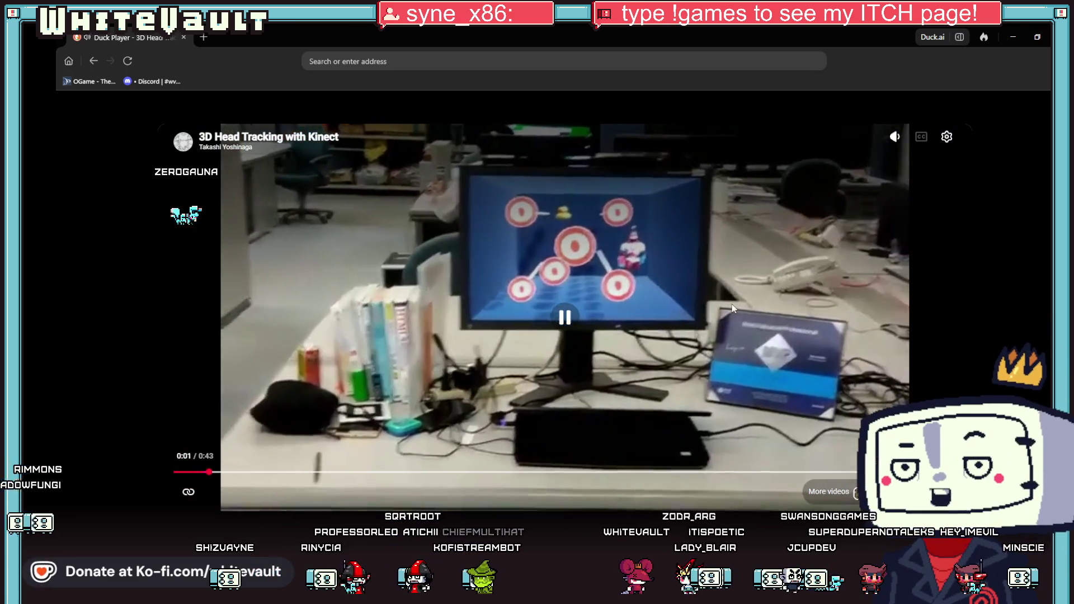
{"action": "left_click", "coordinate": [731, 306]}
{"action": "left_click", "coordinate": [732, 304]}
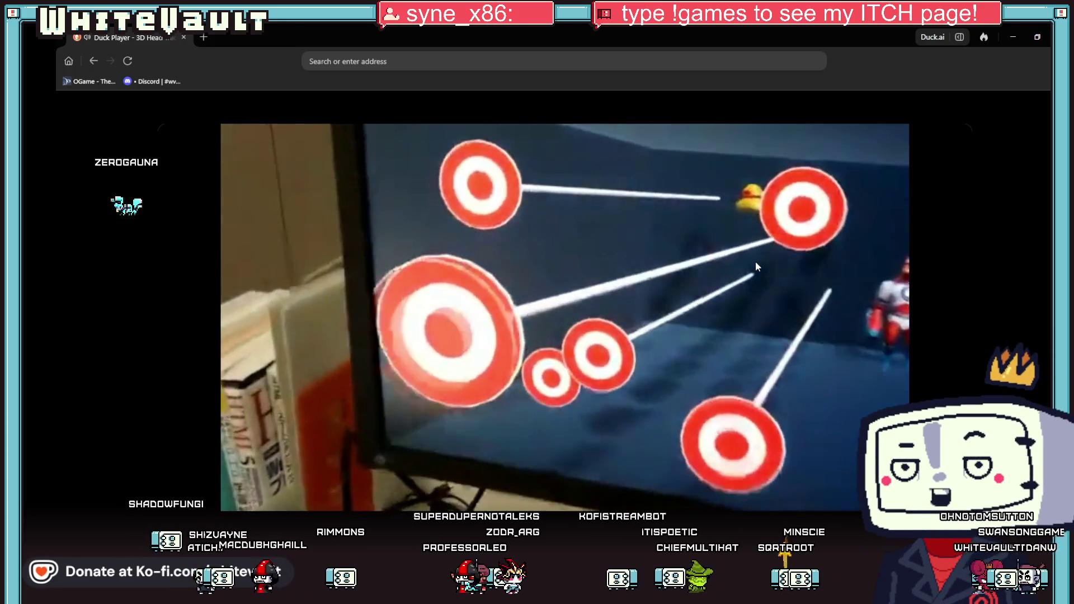
{"action": "mouse_move", "coordinate": [744, 236]}
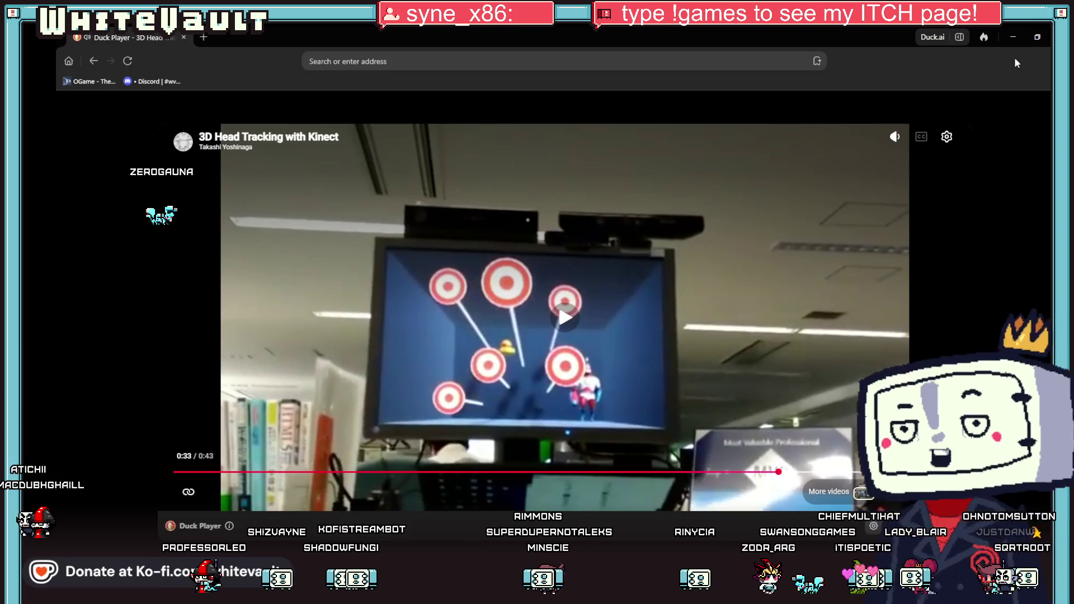
{"action": "left_click", "coordinate": [1012, 38]}
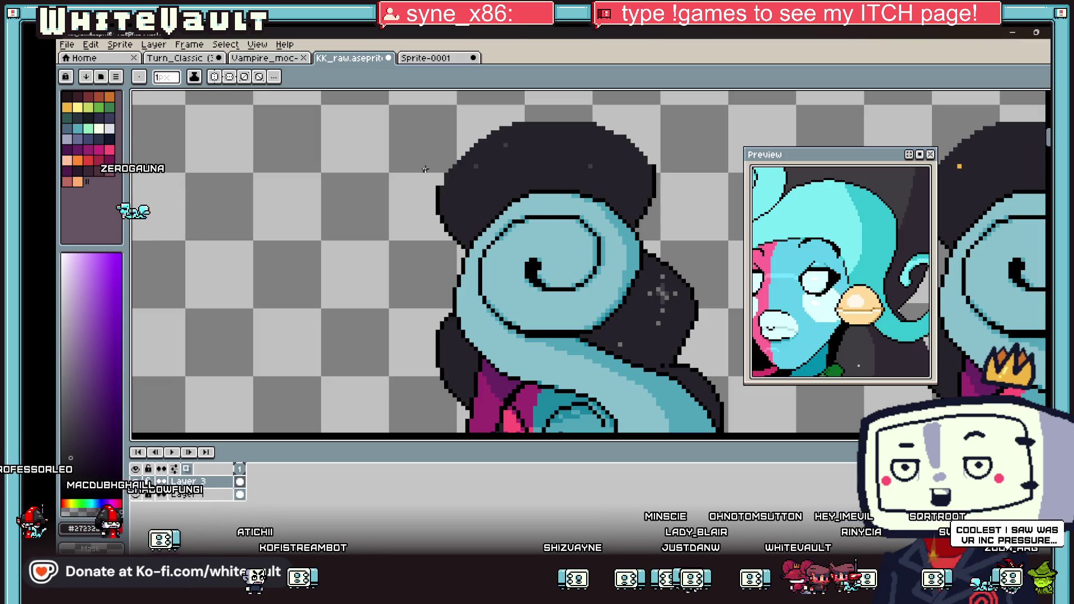
Zoom around the hair bun and eyedrop the dark hair colour #27232a.
{"action": "scroll", "coordinate": [425, 169], "scroll_direction": "up", "scroll_amount": 1}
{"action": "scroll", "coordinate": [426, 170], "scroll_direction": "up", "scroll_amount": 1}
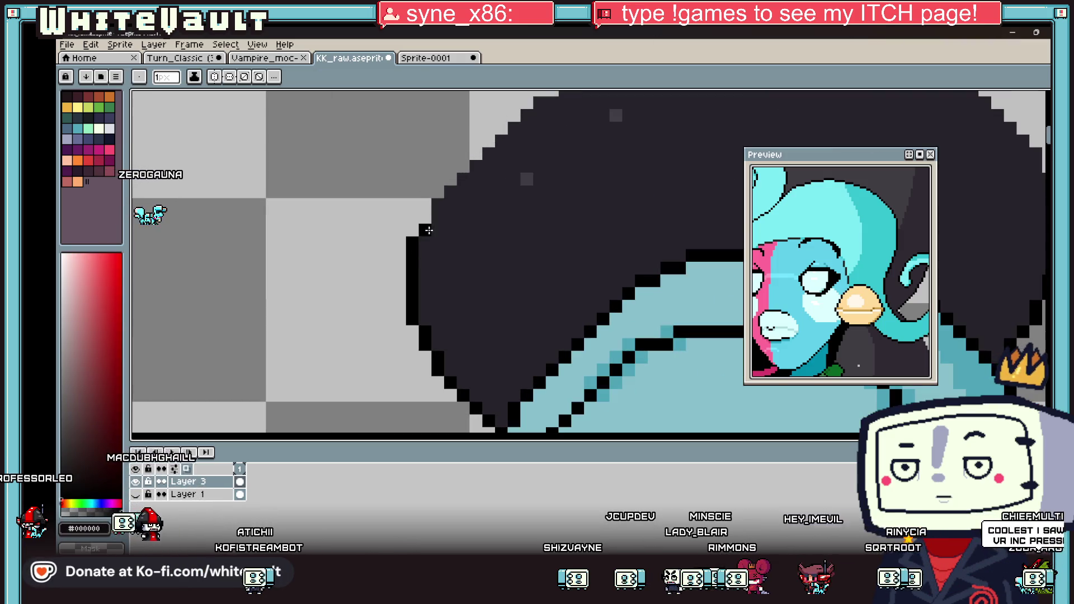
{"action": "scroll", "coordinate": [437, 189], "scroll_direction": "down", "scroll_amount": 1}
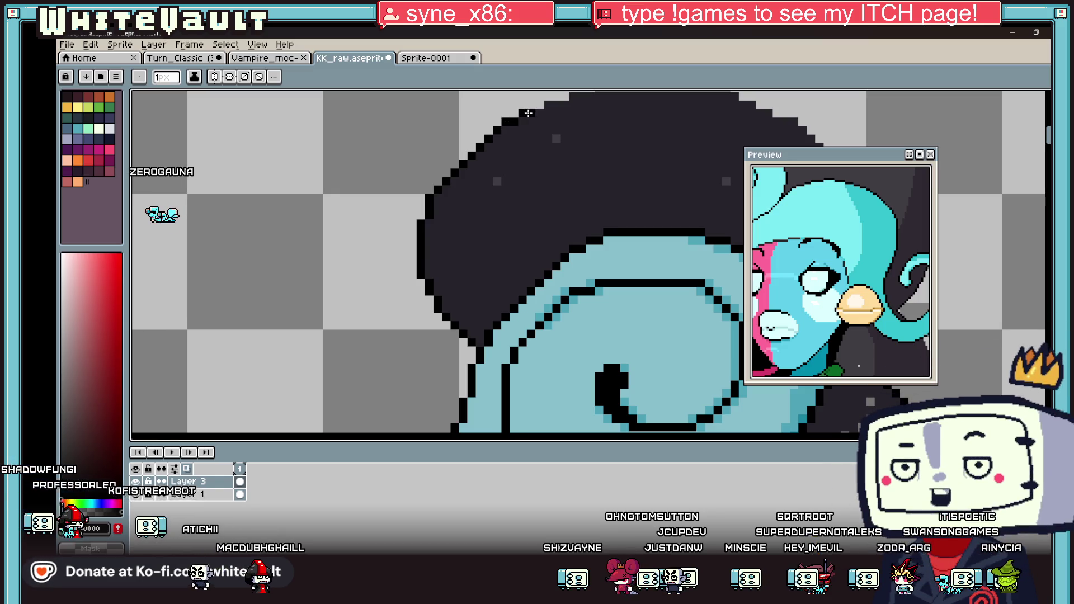
{"action": "scroll", "coordinate": [540, 155], "scroll_direction": "down", "scroll_amount": 3}
{"action": "scroll", "coordinate": [612, 163], "scroll_direction": "up", "scroll_amount": 4}
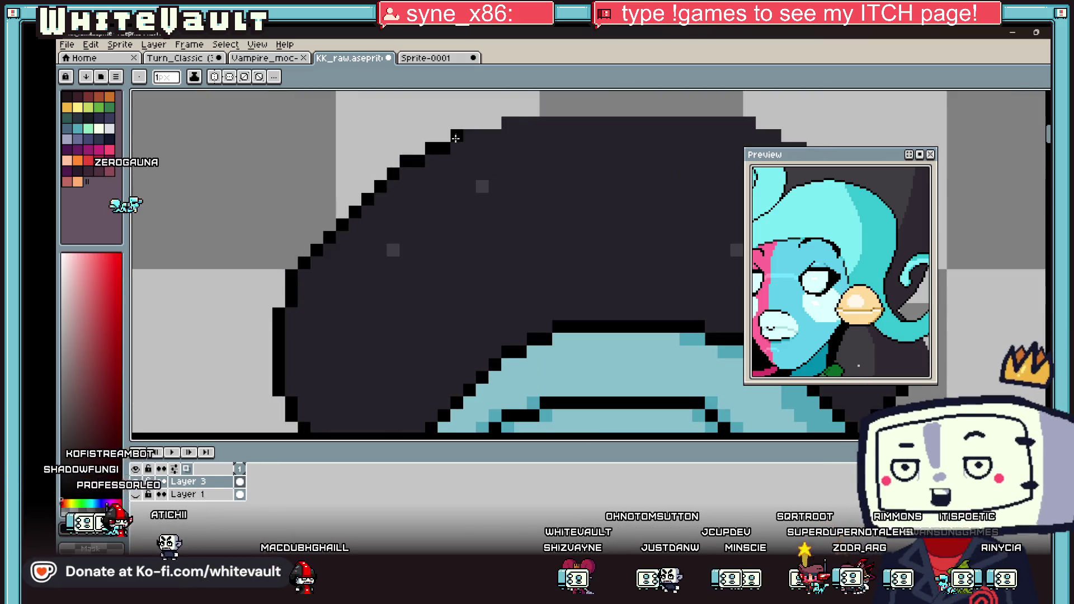
{"action": "scroll", "coordinate": [495, 120], "scroll_direction": "down", "scroll_amount": 2}
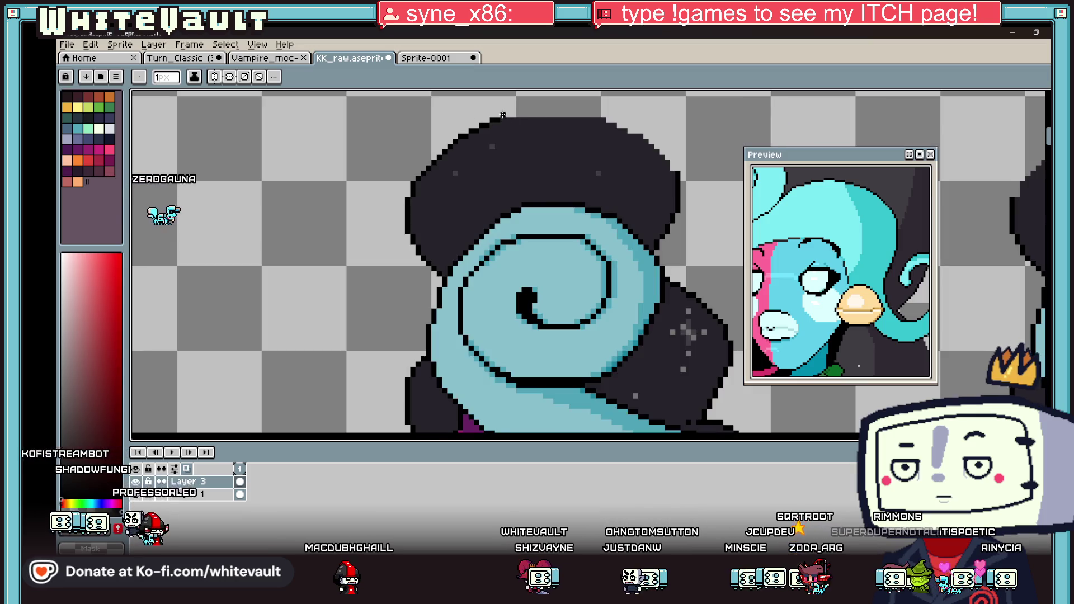
{"action": "scroll", "coordinate": [616, 122], "scroll_direction": "up", "scroll_amount": 1}
{"action": "scroll", "coordinate": [626, 127], "scroll_direction": "down", "scroll_amount": 1}
{"action": "scroll", "coordinate": [641, 135], "scroll_direction": "up", "scroll_amount": 1}
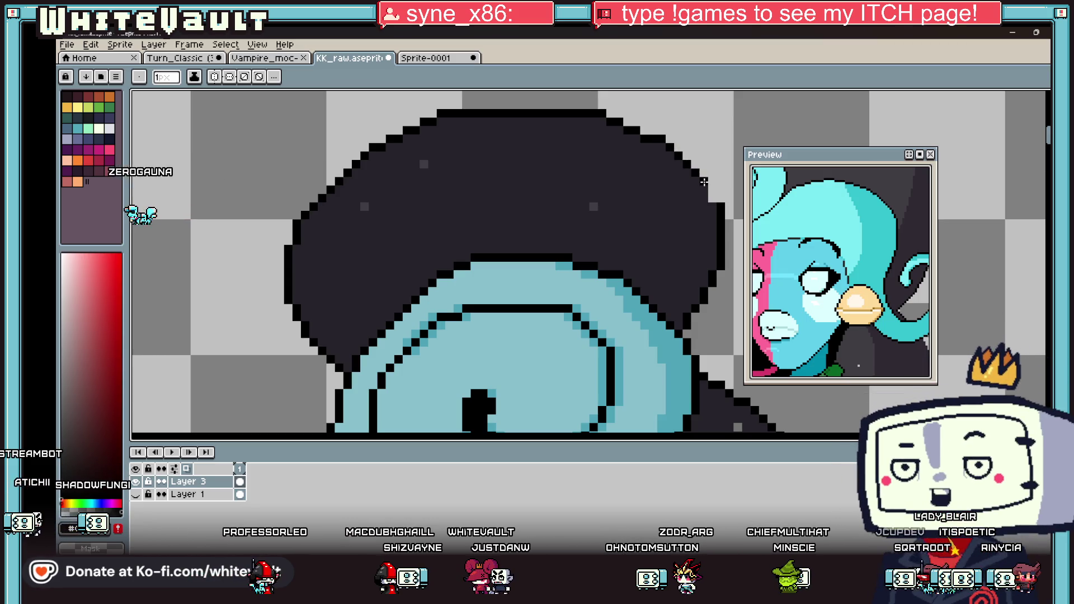
{"action": "key", "text": "alt"}
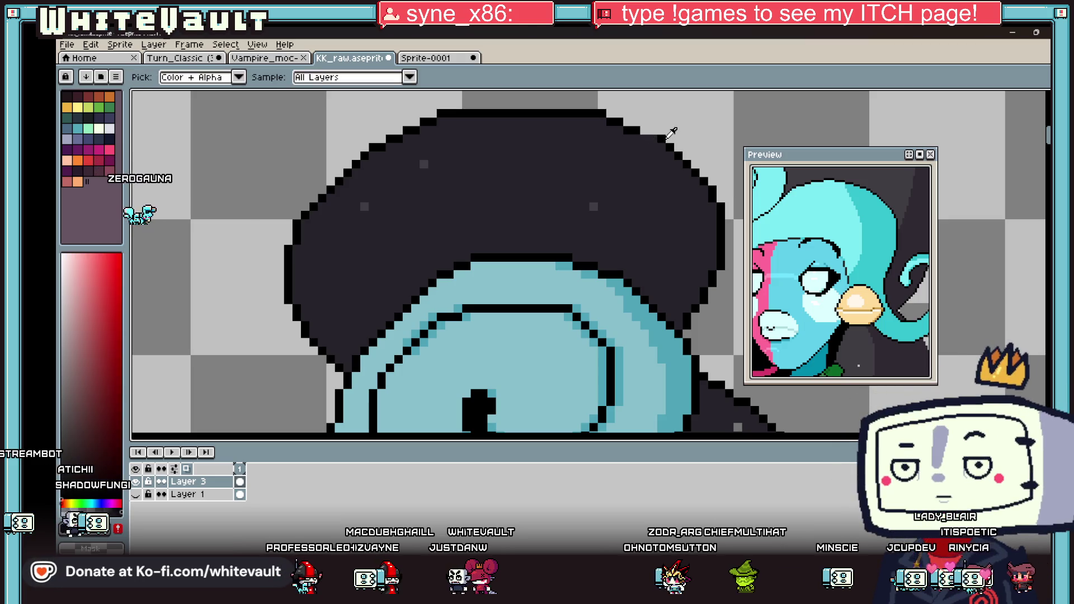
{"action": "scroll", "coordinate": [668, 131], "scroll_direction": "down", "scroll_amount": 3}
{"action": "scroll", "coordinate": [660, 128], "scroll_direction": "up", "scroll_amount": 2}
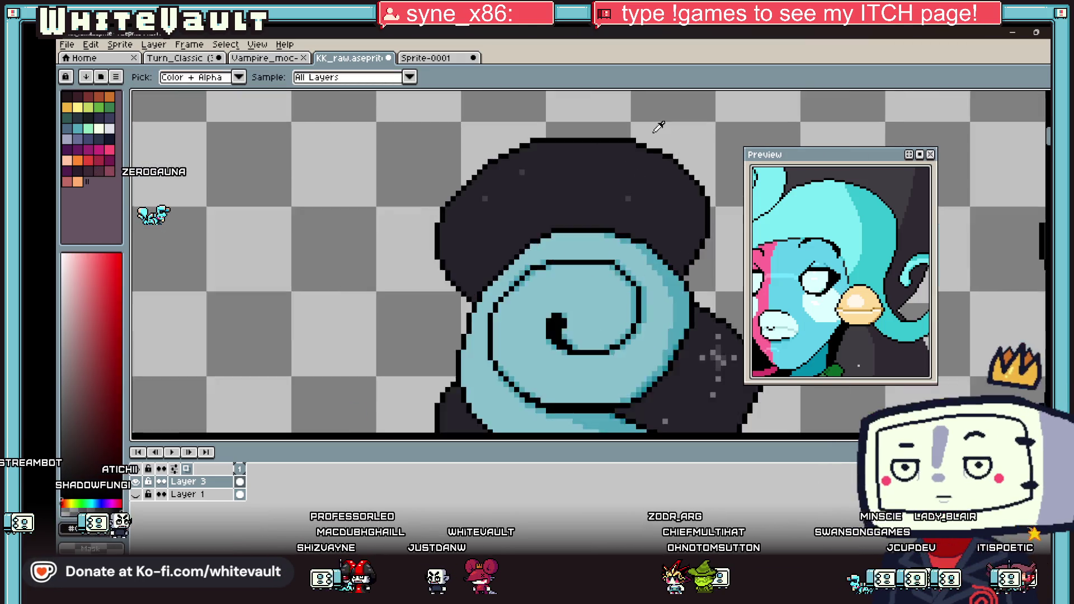
{"action": "scroll", "coordinate": [659, 128], "scroll_direction": "up", "scroll_amount": 2}
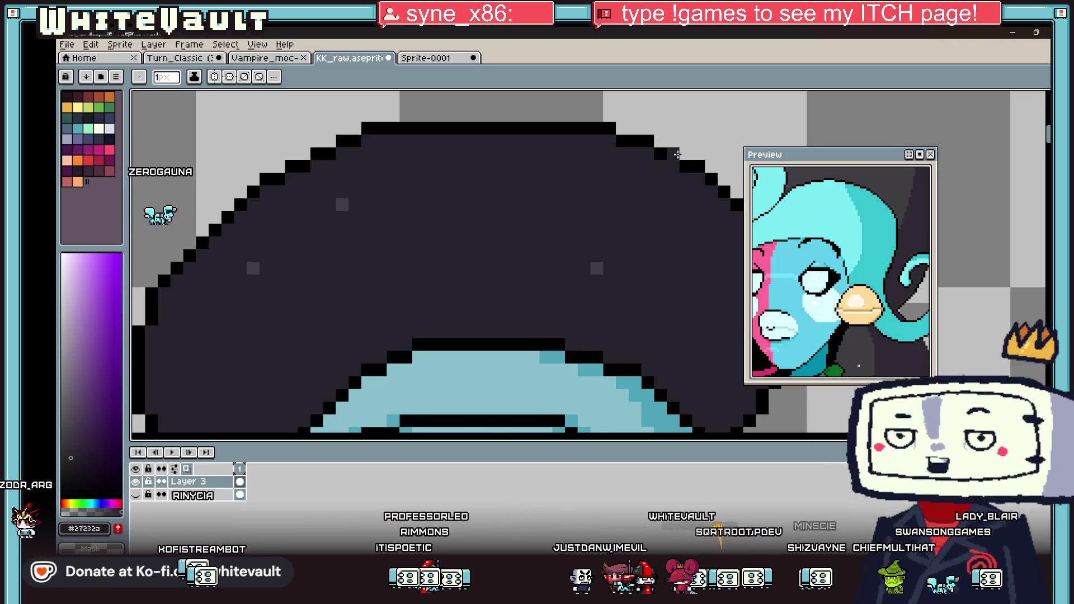
{"action": "scroll", "coordinate": [691, 238], "scroll_direction": "down", "scroll_amount": 4}
{"action": "scroll", "coordinate": [691, 238], "scroll_direction": "up", "scroll_amount": 2}
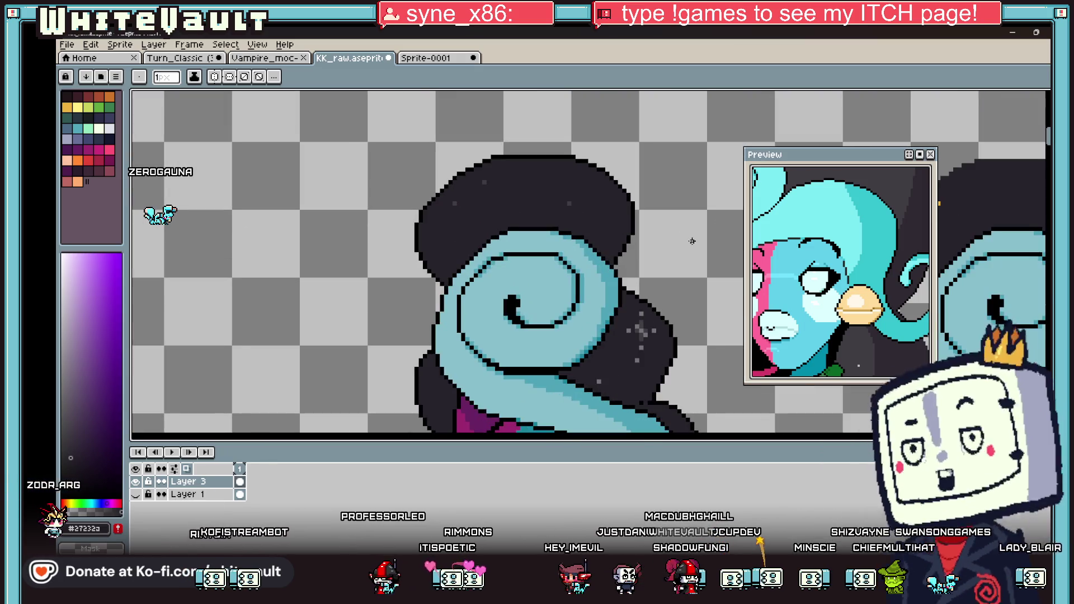
{"action": "key", "text": "shift+q"}
{"action": "left_click_drag", "start_coordinate": [533, 142], "coordinate": [635, 185]}
{"action": "left_click_drag", "start_coordinate": [687, 167], "coordinate": [597, 219]}
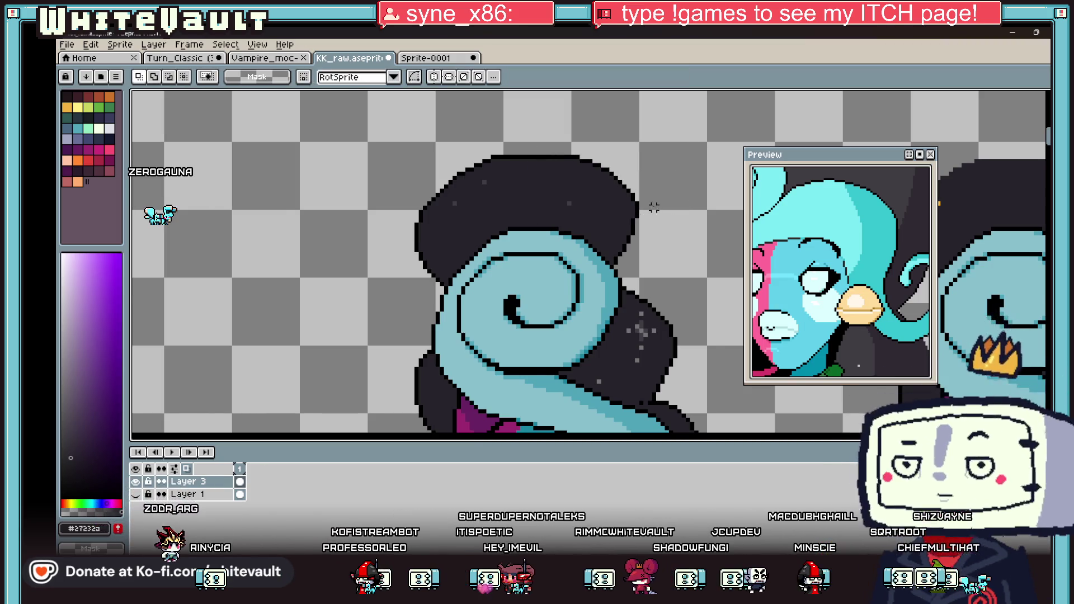
{"action": "scroll", "coordinate": [657, 207], "scroll_direction": "up", "scroll_amount": 1}
{"action": "key", "text": "ctrl+d"}
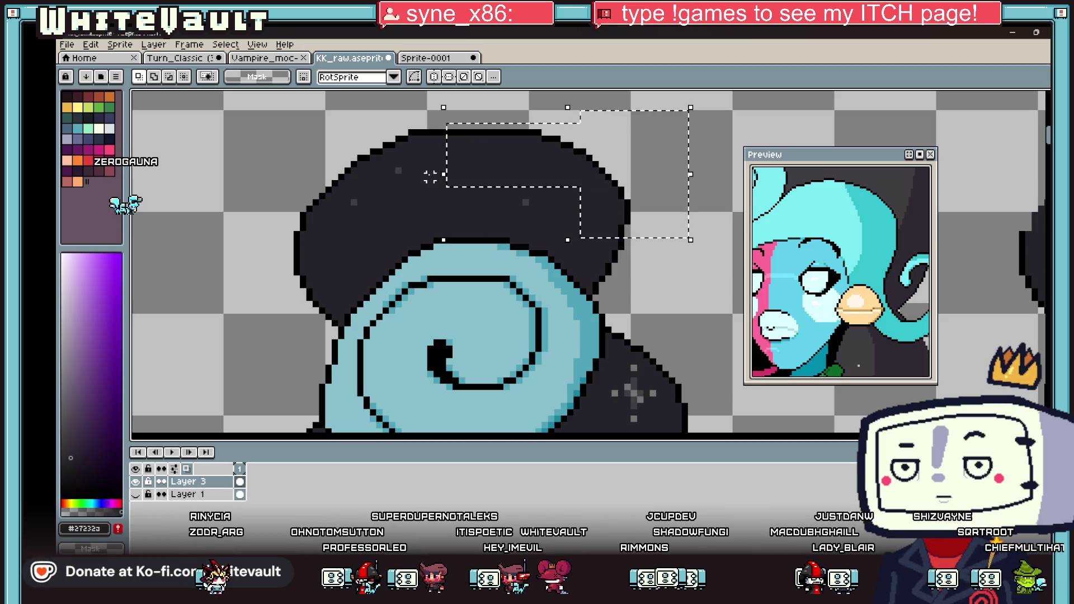
{"action": "key", "text": "ctrl+t"}
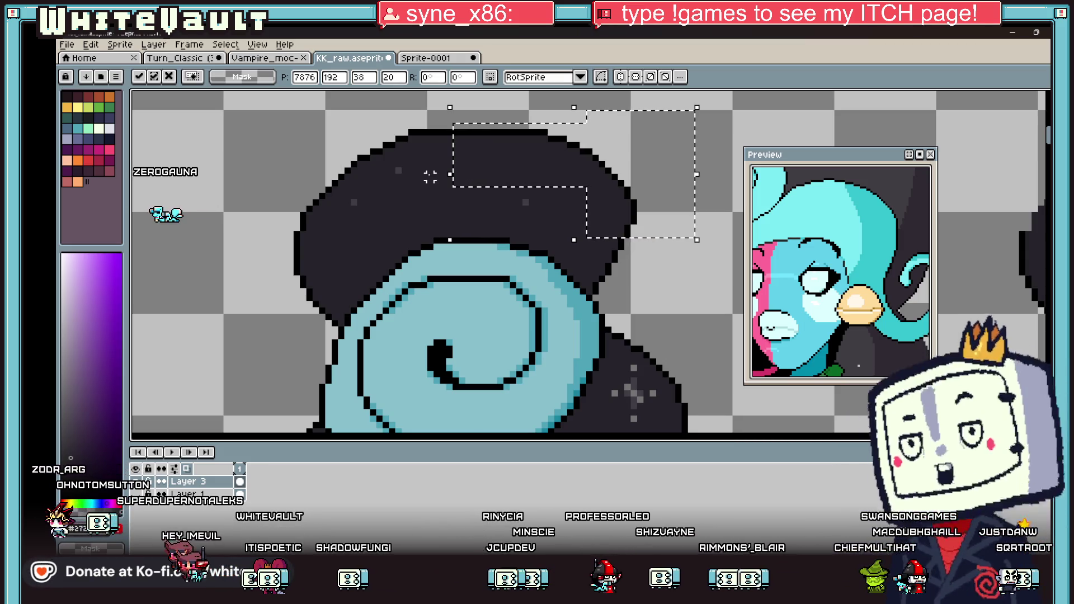
{"action": "key", "text": "minus"}
{"action": "key", "text": "ctrl+d"}
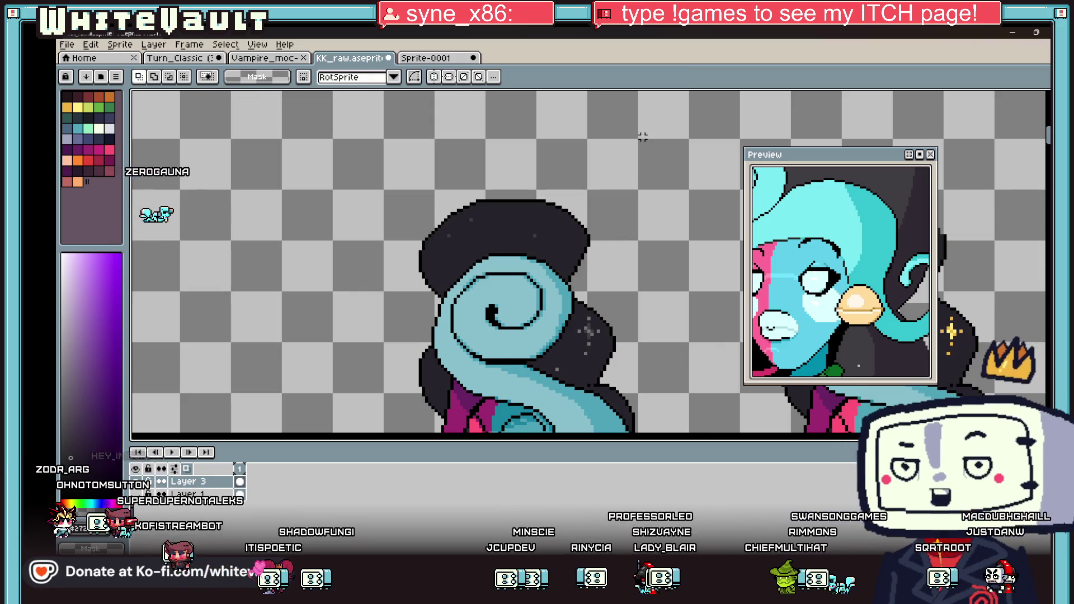
{"action": "scroll", "coordinate": [643, 137], "scroll_direction": "down", "scroll_amount": 4}
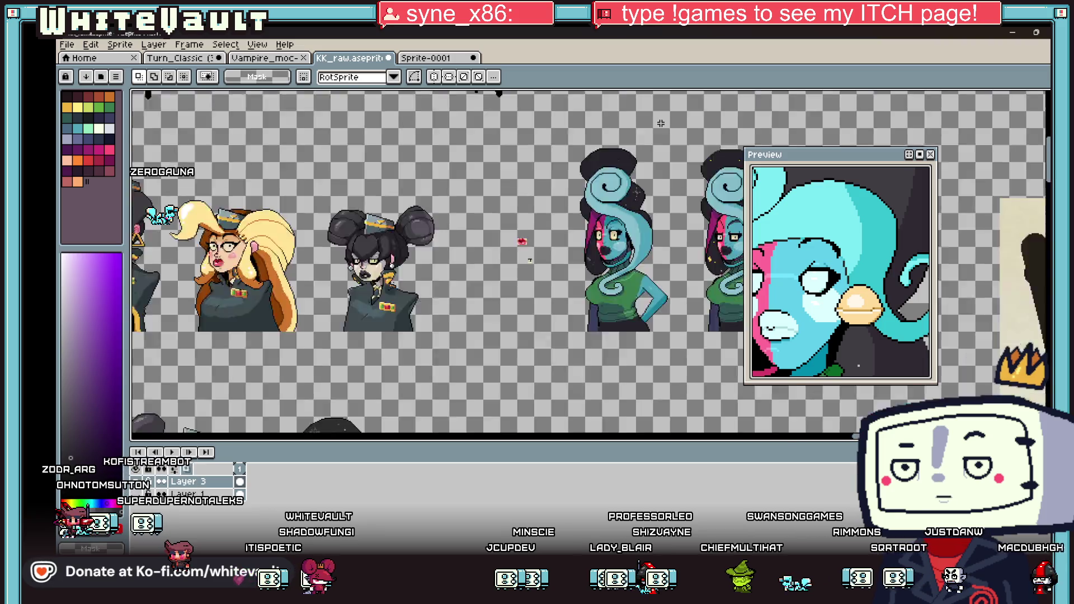
{"action": "scroll", "coordinate": [646, 120], "scroll_direction": "up", "scroll_amount": 3}
{"action": "key", "text": "i"}
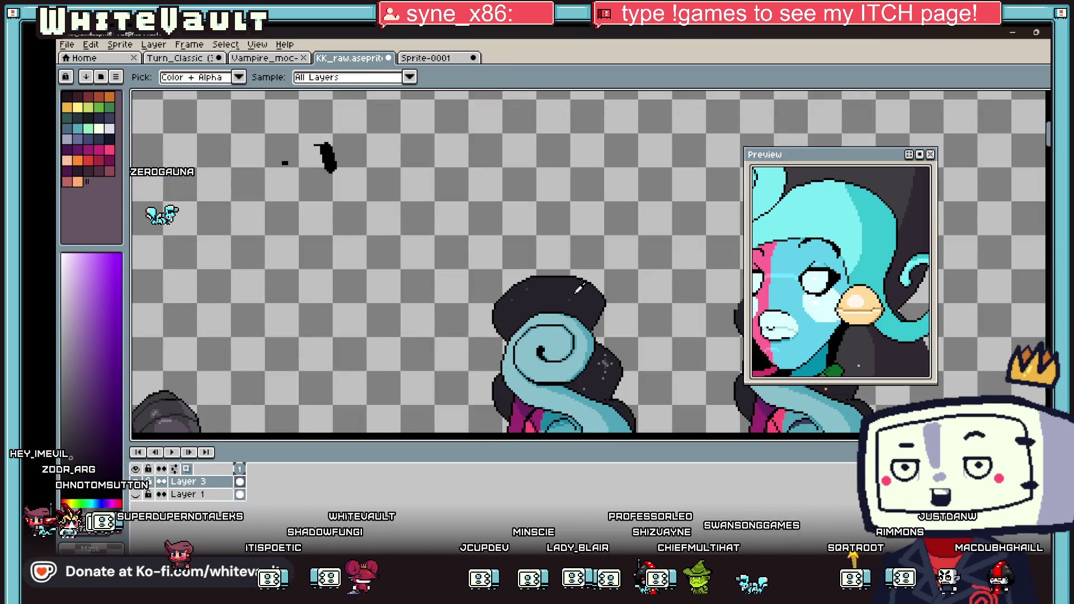
{"action": "key", "text": "b"}
{"action": "scroll", "coordinate": [521, 129], "scroll_direction": "up", "scroll_amount": 2}
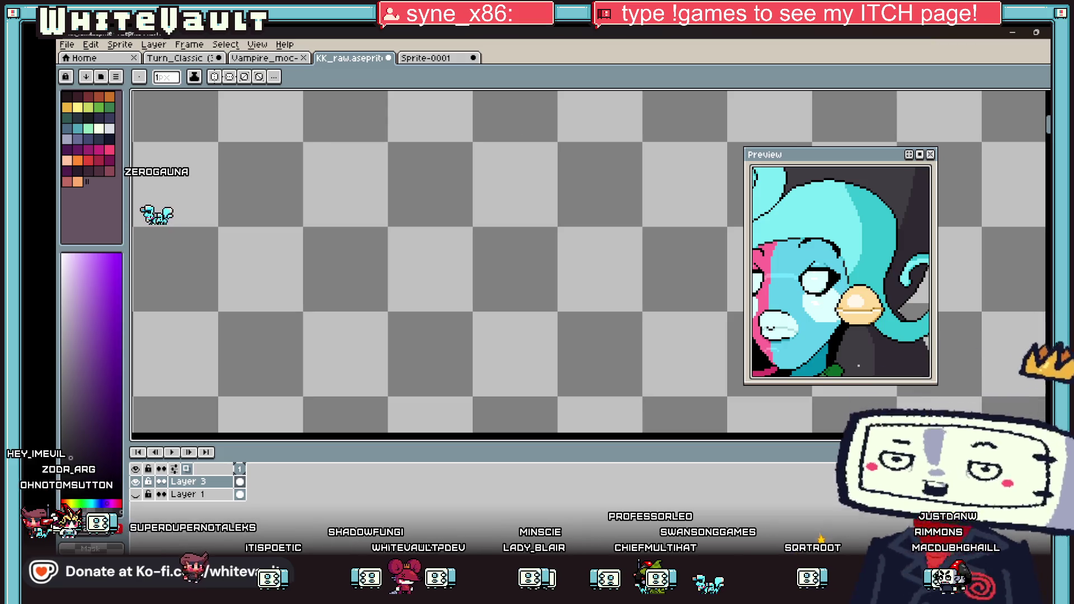
{"action": "key", "text": "u"}
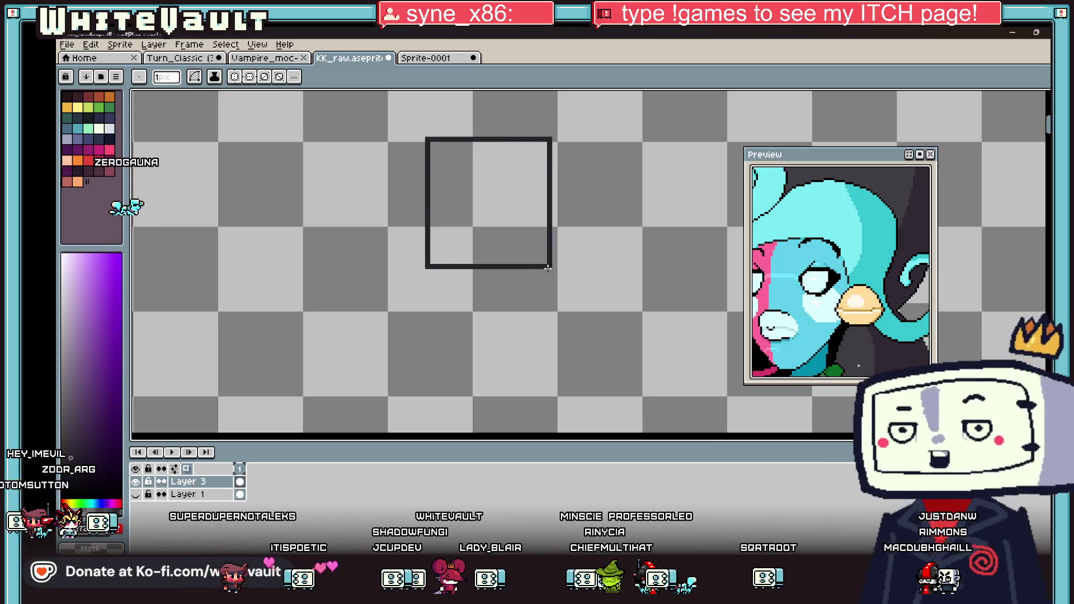
Draw a circle outline, then a dark vertical stroke inside it with a 4-pixel pencil.
{"action": "key", "text": "shift+u"}
{"action": "mouse_move", "coordinate": [420, 132]}
{"action": "left_mouse_down"}
{"action": "mouse_move", "coordinate": [552, 274]}
{"action": "mouse_move", "coordinate": [591, 287]}
{"action": "left_mouse_up"}
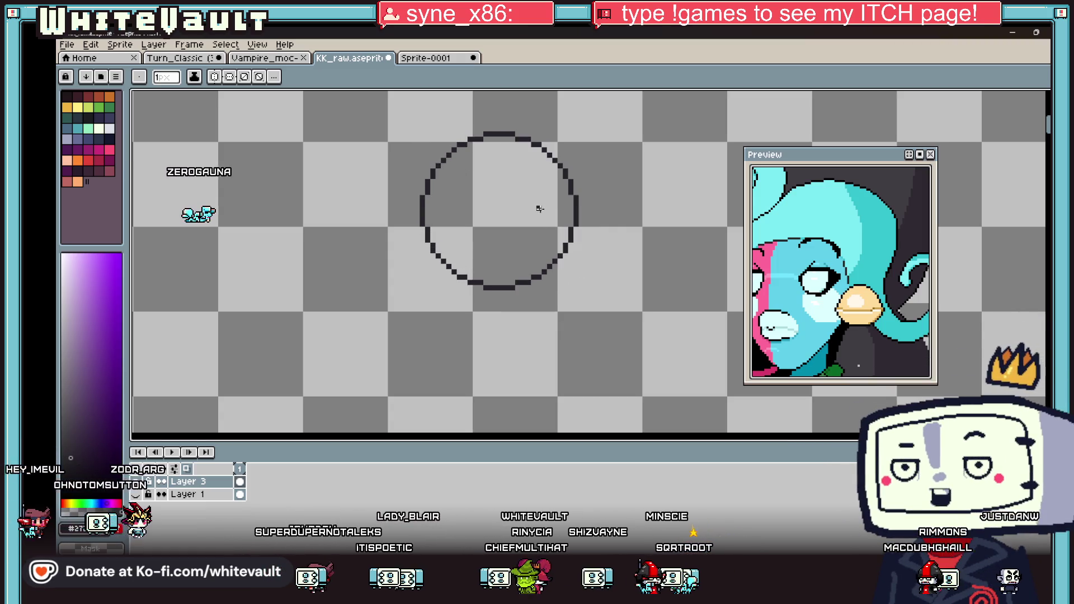
{"action": "scroll", "coordinate": [506, 216], "scroll_direction": "up", "scroll_amount": 1}
{"action": "key", "text": "m"}
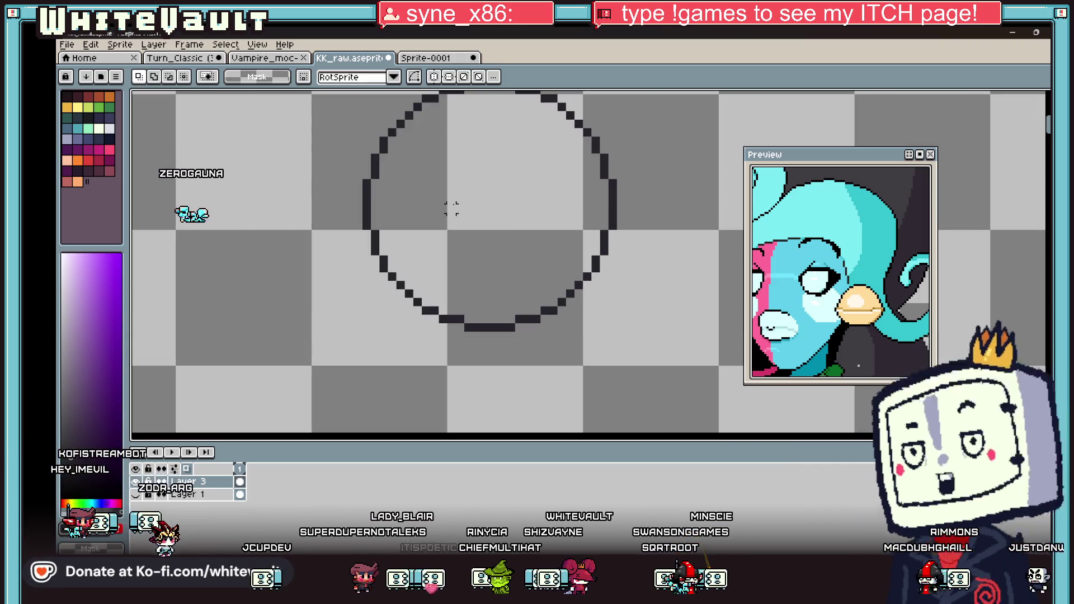
{"action": "key", "text": "b"}
{"action": "key", "text": "minus"}
{"action": "key", "text": "minus"}
{"action": "key", "text": "minus"}
{"action": "left_click_drag", "start_coordinate": [458, 204], "coordinate": [456, 257]}
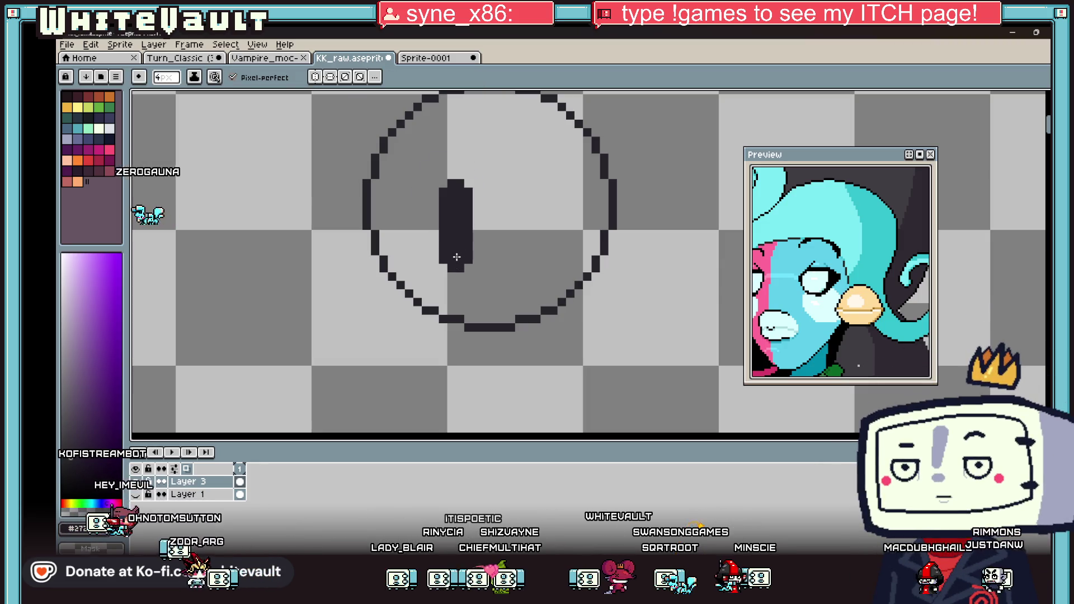
Paint a green shape along the ring's left edge and add dark pixels inside the ring.
{"action": "left_click", "coordinate": [110, 107]}
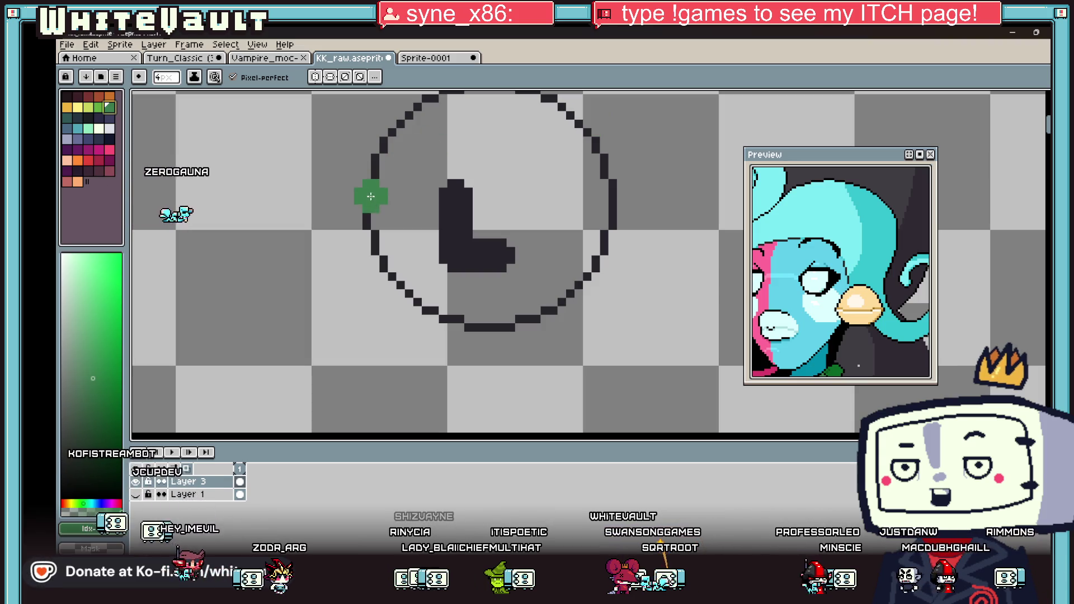
{"action": "mouse_move", "coordinate": [335, 168]}
{"action": "left_mouse_down"}
{"action": "mouse_move", "coordinate": [392, 171]}
{"action": "mouse_move", "coordinate": [402, 285]}
{"action": "mouse_move", "coordinate": [363, 294]}
{"action": "mouse_move", "coordinate": [357, 184]}
{"action": "left_mouse_up"}
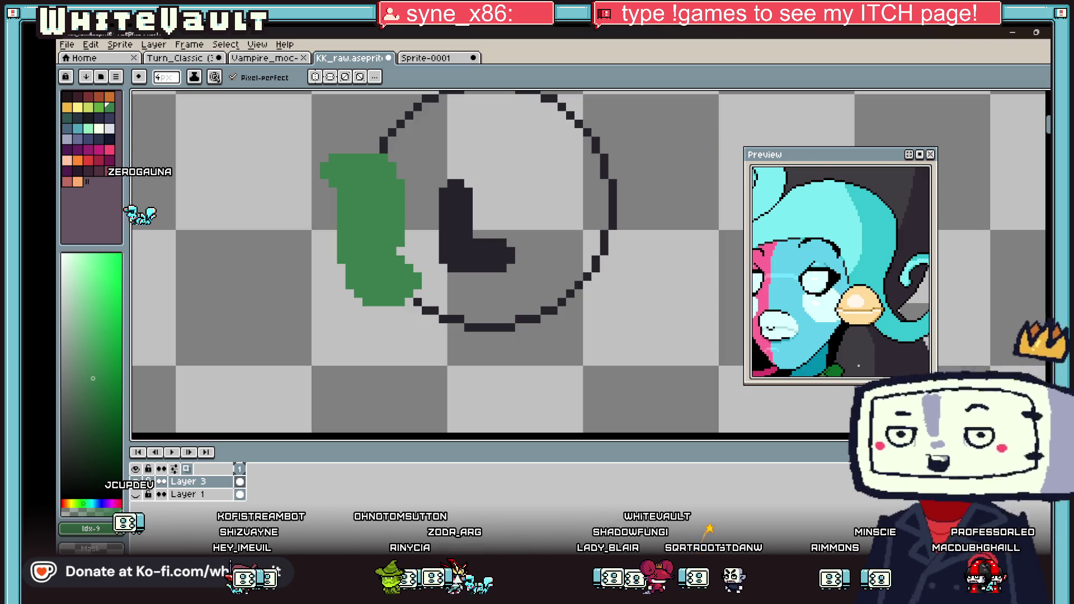
{"action": "key", "text": "w"}
{"action": "scroll", "coordinate": [631, 232], "scroll_direction": "down", "scroll_amount": 2}
{"action": "scroll", "coordinate": [597, 223], "scroll_direction": "up", "scroll_amount": 1}
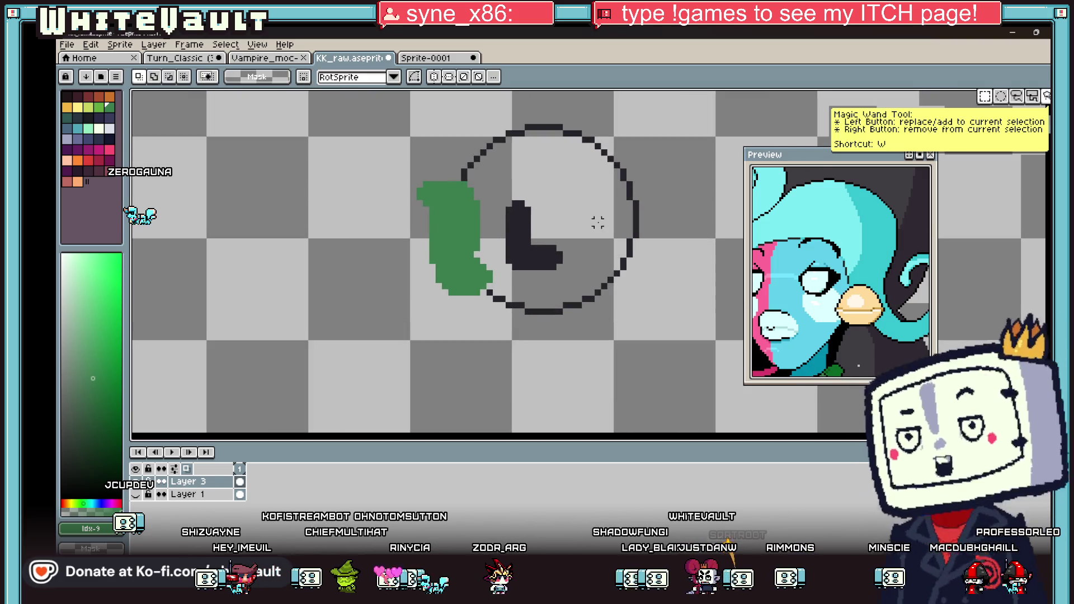
{"action": "key", "text": "b"}
{"action": "scroll", "coordinate": [592, 223], "scroll_direction": "up", "scroll_amount": 2}
{"action": "left_click", "coordinate": [572, 229]}
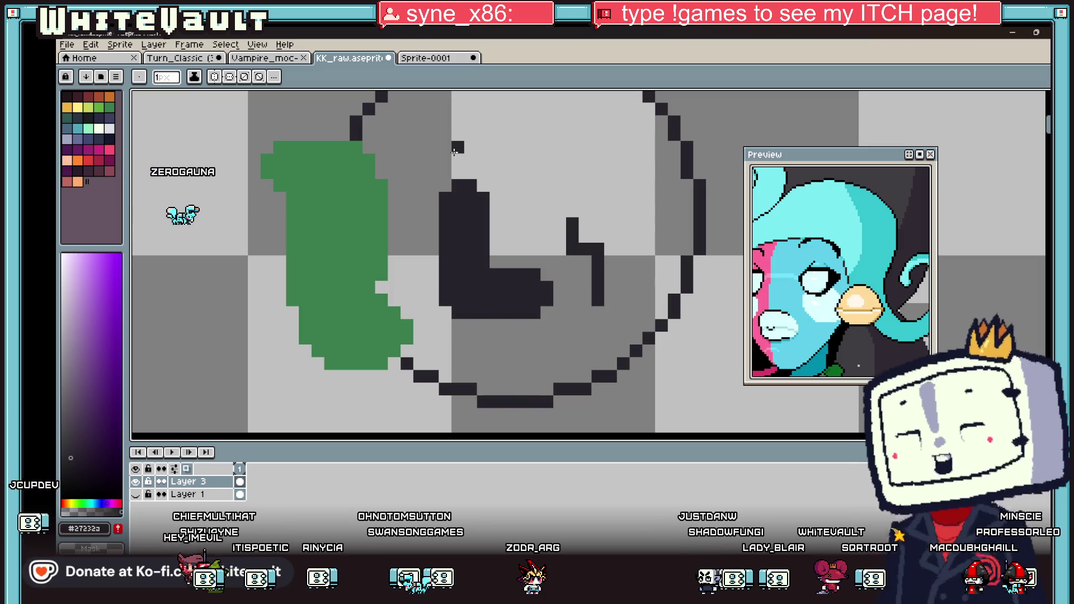
{"action": "scroll", "coordinate": [454, 151], "scroll_direction": "down", "scroll_amount": 3}
{"action": "scroll", "coordinate": [559, 146], "scroll_direction": "down", "scroll_amount": 2}
{"action": "scroll", "coordinate": [643, 140], "scroll_direction": "up", "scroll_amount": 2}
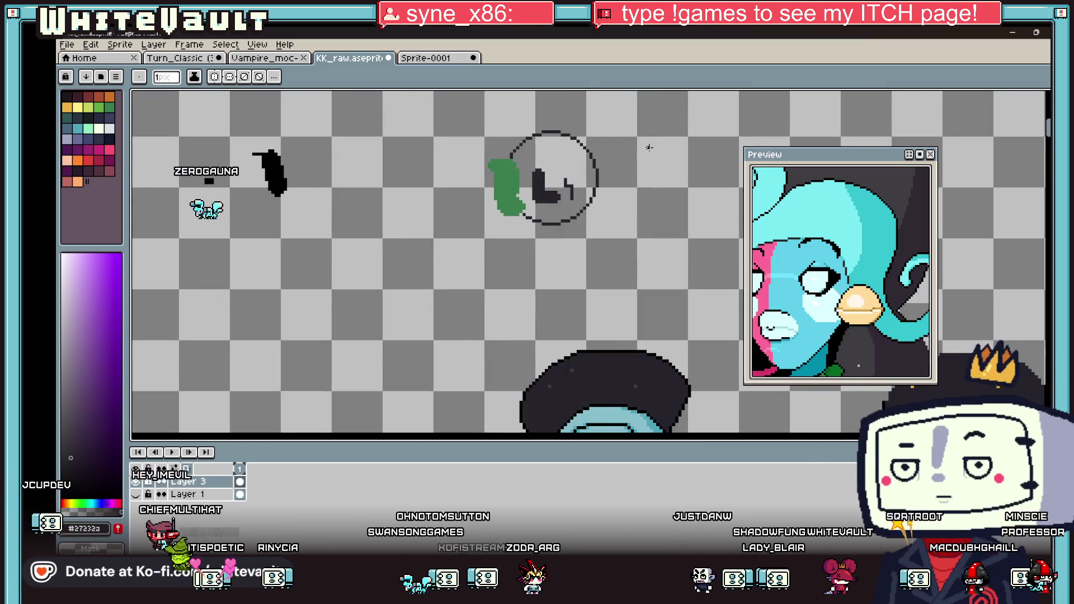
{"action": "scroll", "coordinate": [643, 141], "scroll_direction": "down", "scroll_amount": 1}
{"action": "scroll", "coordinate": [650, 125], "scroll_direction": "up", "scroll_amount": 1}
{"action": "left_click", "coordinate": [1049, 96]}
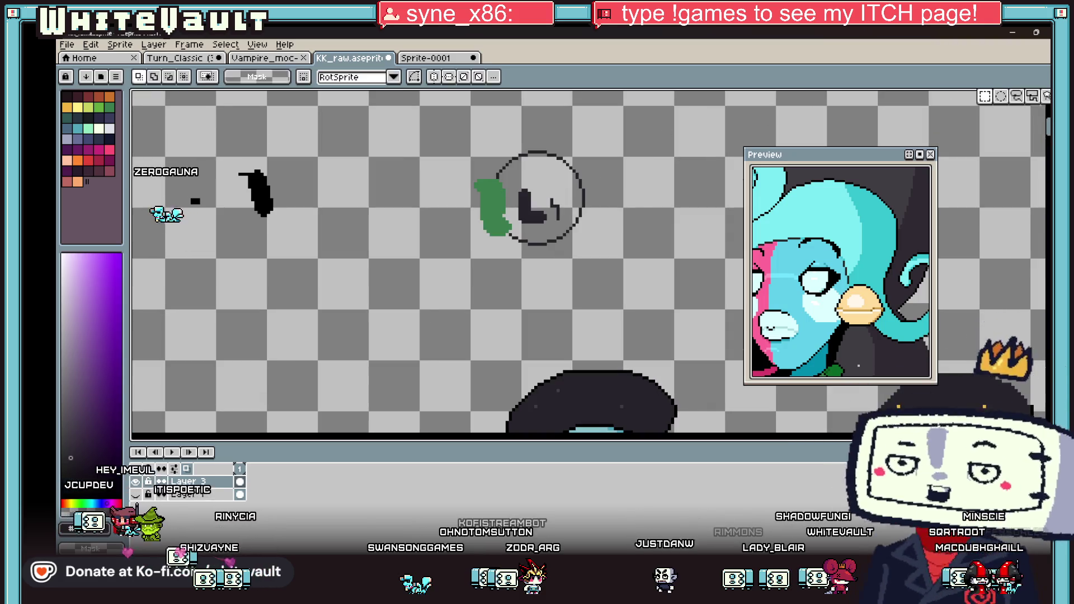
Duplicate the ring sprite upward to form a column of three rings.
{"action": "left_click_drag", "start_coordinate": [438, 137], "coordinate": [649, 286]}
{"action": "scroll", "coordinate": [637, 230], "scroll_direction": "down", "scroll_amount": 1}
{"action": "mouse_move", "coordinate": [640, 234]}
{"action": "left_mouse_down"}
{"action": "mouse_move", "coordinate": [614, 239]}
{"action": "mouse_move", "coordinate": [616, 156]}
{"action": "left_mouse_up"}
{"action": "scroll", "coordinate": [637, 149], "scroll_direction": "down", "scroll_amount": 2}
{"action": "scroll", "coordinate": [637, 148], "scroll_direction": "up", "scroll_amount": 2}
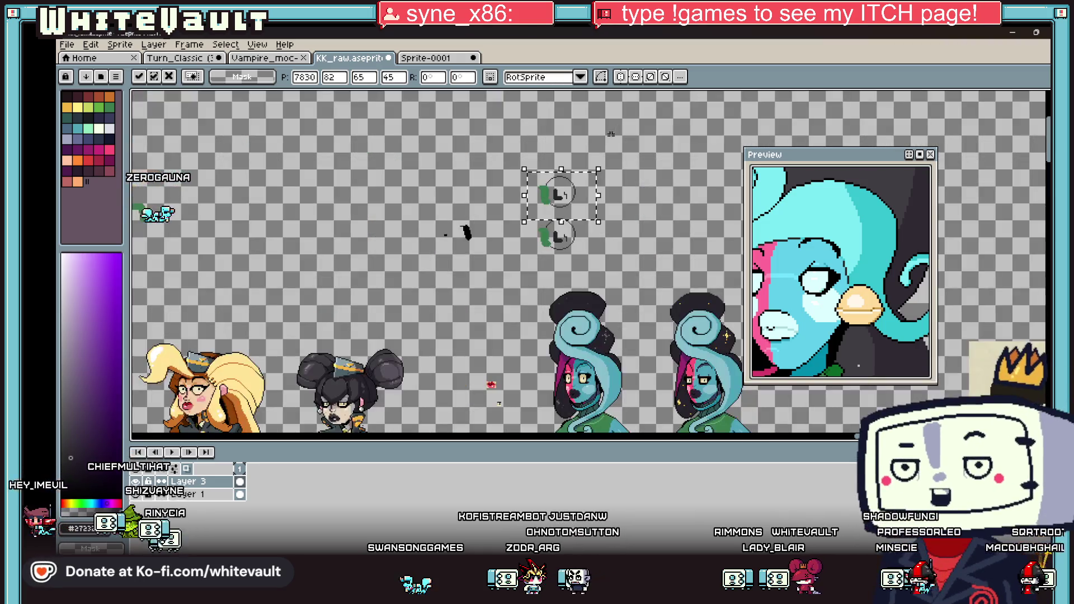
{"action": "left_click_drag", "start_coordinate": [585, 190], "coordinate": [585, 156]}
{"action": "key", "text": "Return"}
Copy the three-ring column to the right and mirror it horizontally.
{"action": "left_click_drag", "start_coordinate": [500, 121], "coordinate": [599, 264]}
{"action": "left_click_drag", "start_coordinate": [560, 193], "coordinate": [655, 193]}
{"action": "key", "text": "shift+h"}
{"action": "key", "text": "Return"}
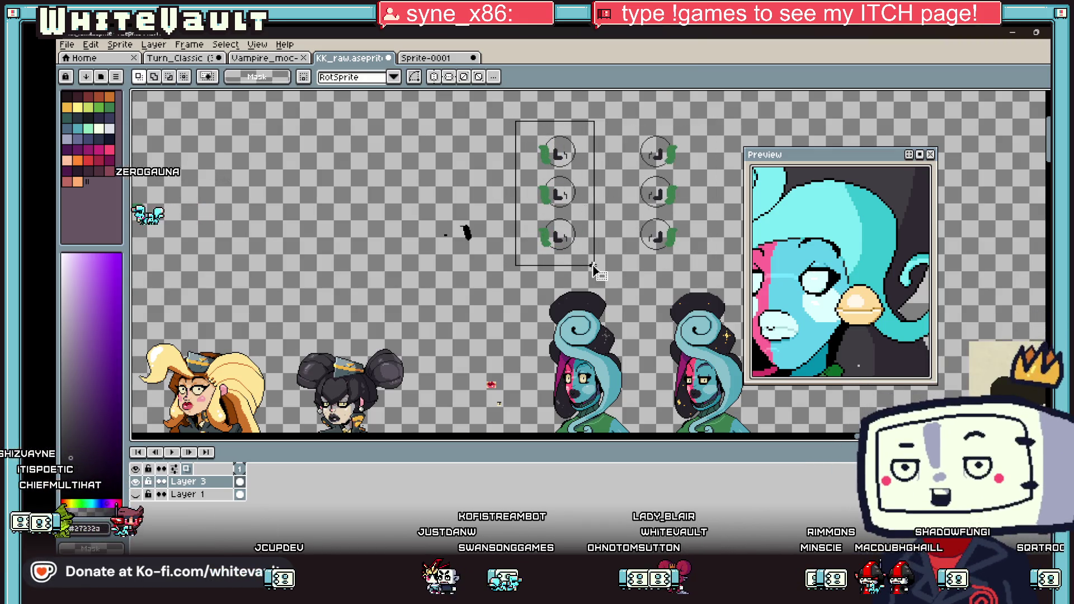
Rotate the middle ring slightly.
{"action": "scroll", "coordinate": [579, 232], "scroll_direction": "up", "scroll_amount": 2}
{"action": "left_click_drag", "start_coordinate": [443, 183], "coordinate": [583, 302]}
{"action": "left_click", "coordinate": [587, 309]}
{"action": "mouse_move", "coordinate": [438, 175]}
{"action": "left_mouse_down"}
{"action": "mouse_move", "coordinate": [587, 319]}
{"action": "mouse_move", "coordinate": [613, 279]}
{"action": "mouse_move", "coordinate": [601, 269]}
{"action": "mouse_move", "coordinate": [627, 335]}
{"action": "mouse_move", "coordinate": [560, 302]}
{"action": "mouse_move", "coordinate": [556, 260]}
{"action": "mouse_move", "coordinate": [540, 263]}
{"action": "left_mouse_up"}
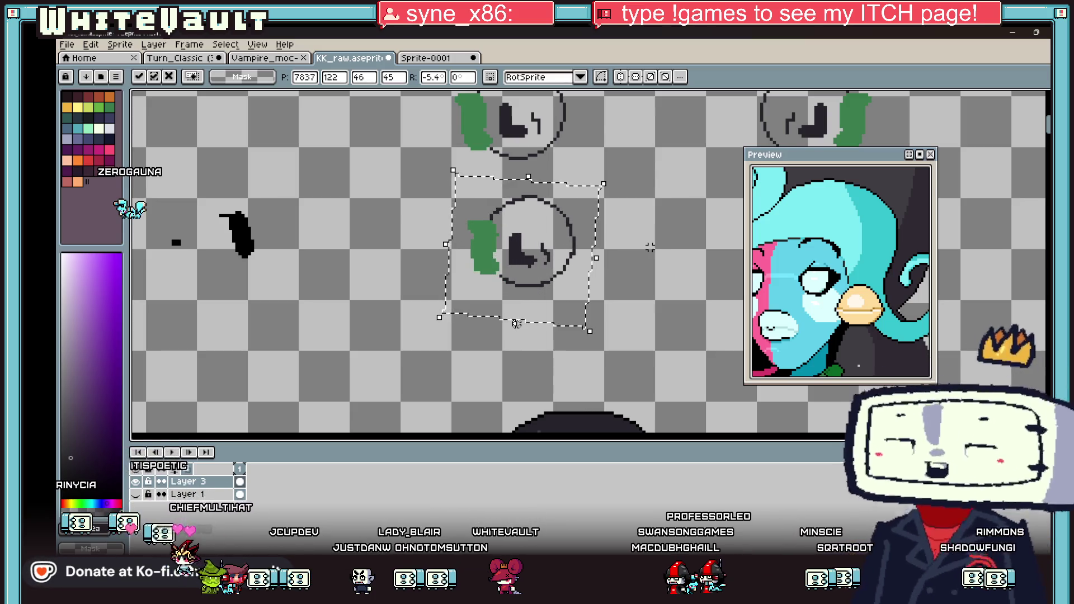
Apply the rotation to the ring and clear the selection around it.
{"action": "scroll", "coordinate": [663, 259], "scroll_direction": "up", "scroll_amount": 1}
{"action": "key", "text": "Return"}
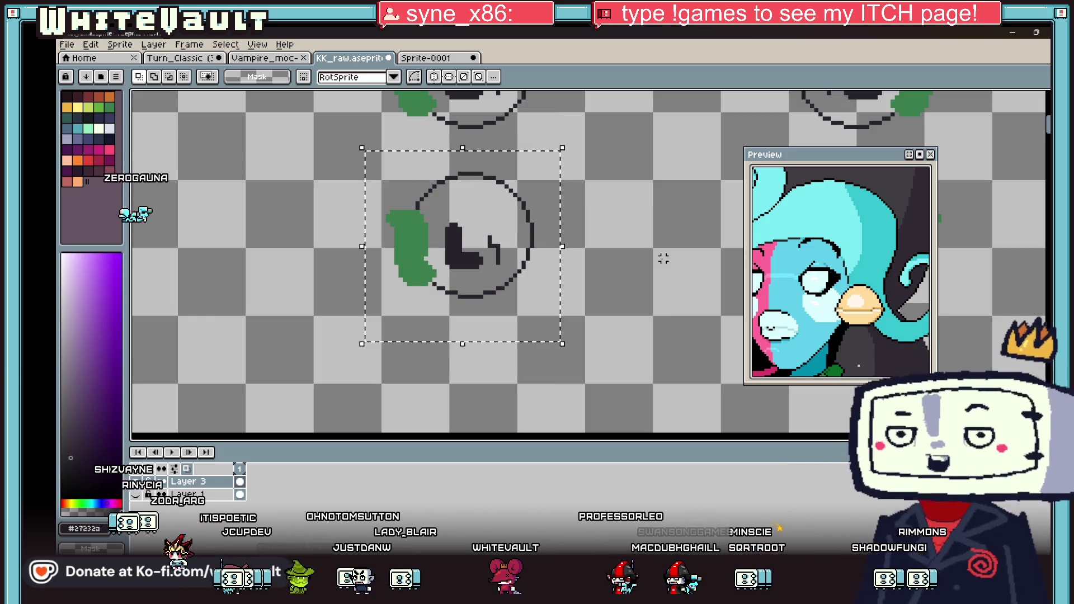
{"action": "left_click", "coordinate": [647, 267]}
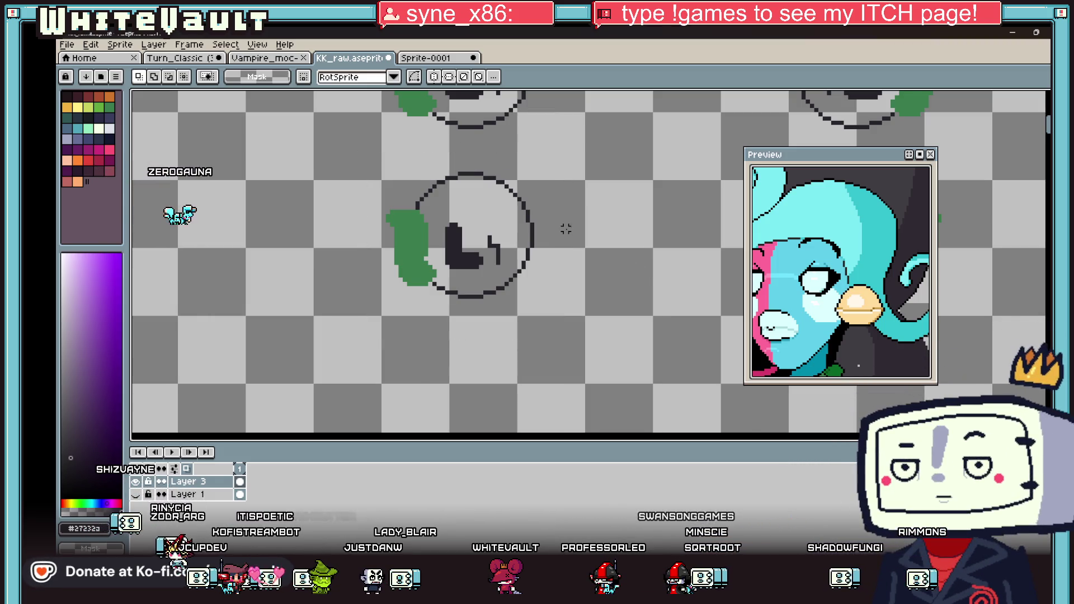
Marquee-select all three round icon sprites together.
{"action": "scroll", "coordinate": [490, 199], "scroll_direction": "up", "scroll_amount": 1}
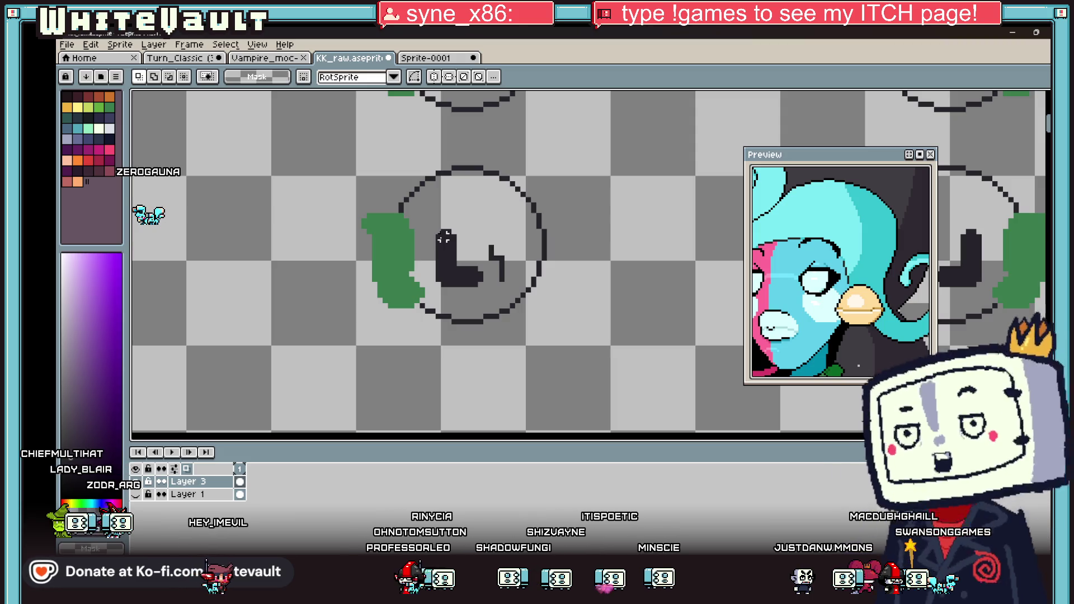
{"action": "scroll", "coordinate": [544, 178], "scroll_direction": "down", "scroll_amount": 5}
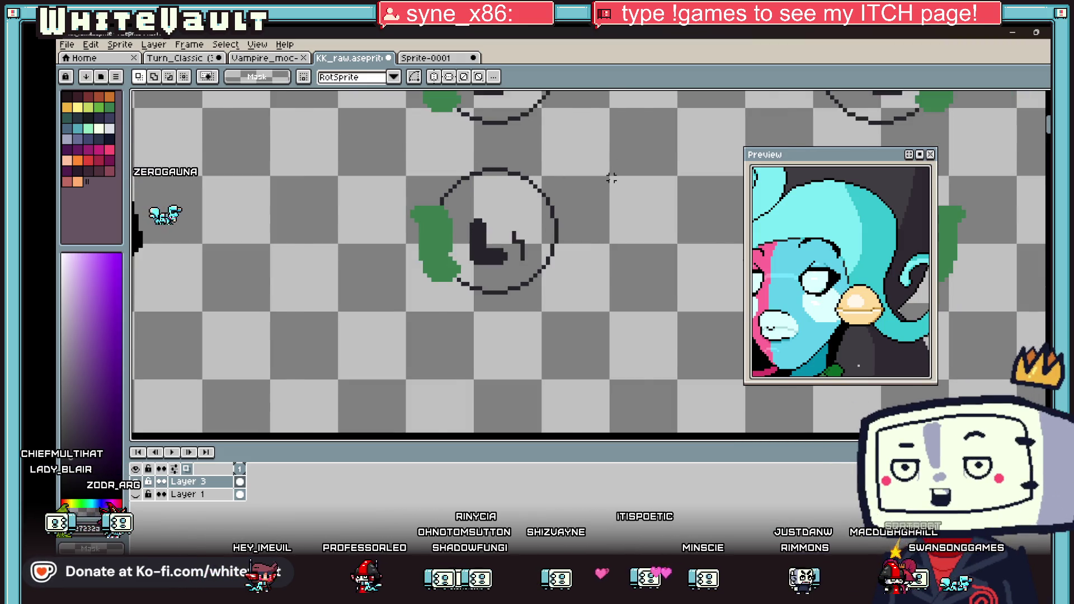
{"action": "scroll", "coordinate": [600, 130], "scroll_direction": "up", "scroll_amount": 2}
{"action": "left_click_drag", "start_coordinate": [608, 262], "coordinate": [611, 384]}
Deselect the three ring icons once they sit in a vertical column.
{"action": "left_click", "coordinate": [711, 321]}
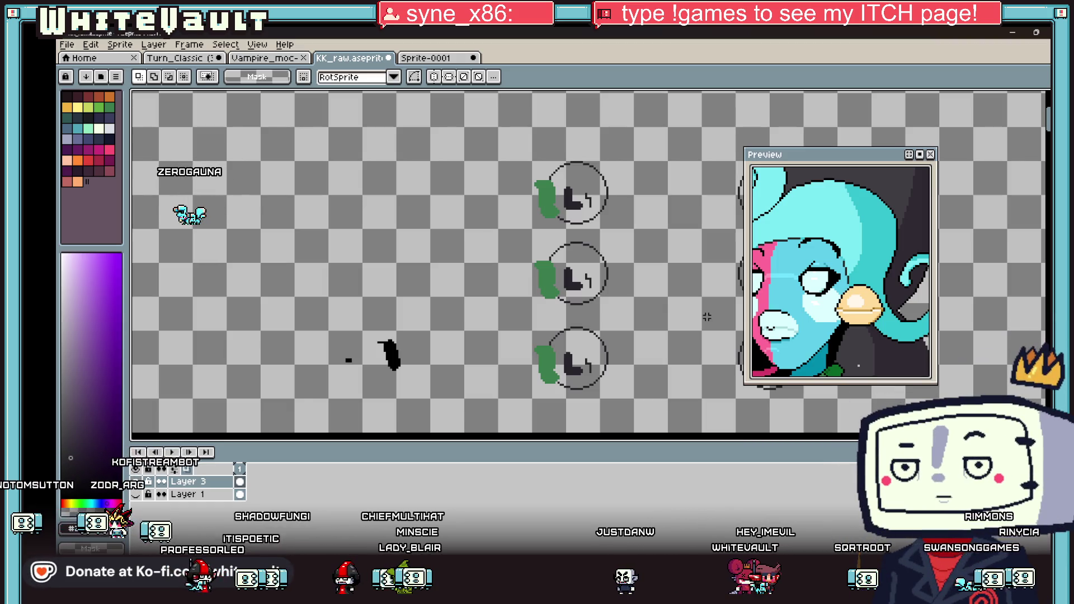
{"action": "scroll", "coordinate": [690, 285], "scroll_direction": "down", "scroll_amount": 2}
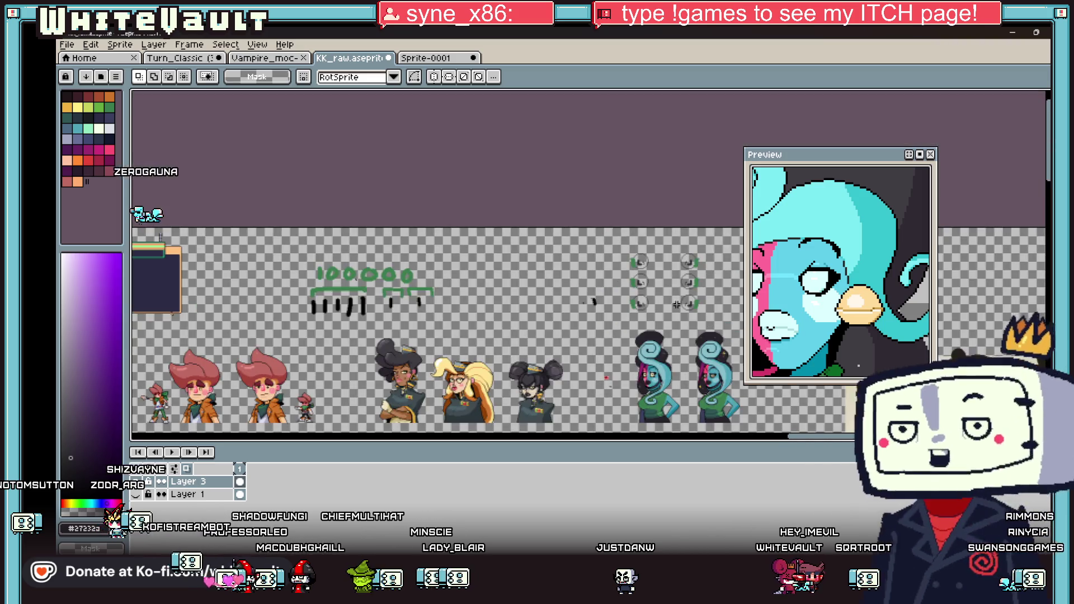
Sample black from the eye outline and add black pixels beside and below the eye.
{"action": "scroll", "coordinate": [602, 287], "scroll_direction": "up", "scroll_amount": 5}
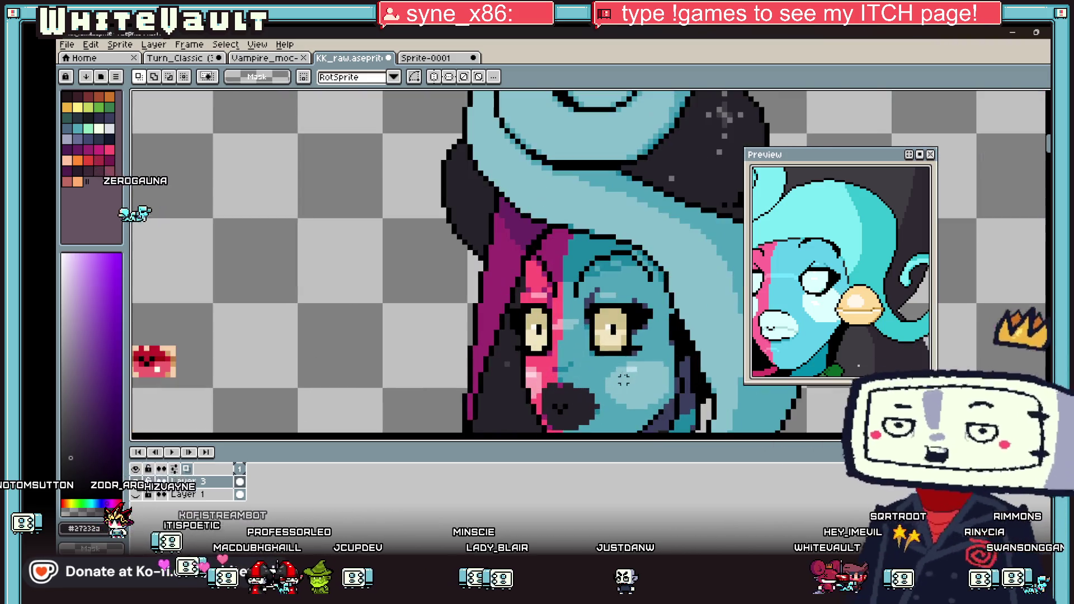
{"action": "key", "text": "b"}
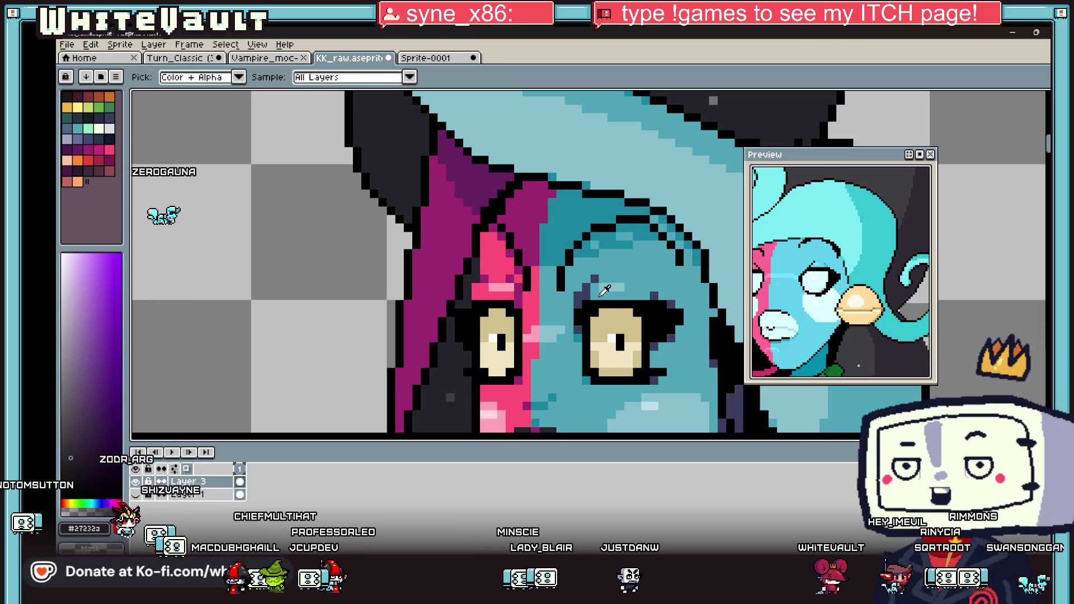
{"action": "left_click", "coordinate": [582, 294], "text": "alt"}
{"action": "scroll", "coordinate": [582, 294], "scroll_direction": "down", "scroll_amount": 3}
{"action": "scroll", "coordinate": [518, 299], "scroll_direction": "up", "scroll_amount": 3}
{"action": "key", "text": "i"}
{"action": "scroll", "coordinate": [517, 299], "scroll_direction": "up", "scroll_amount": 2}
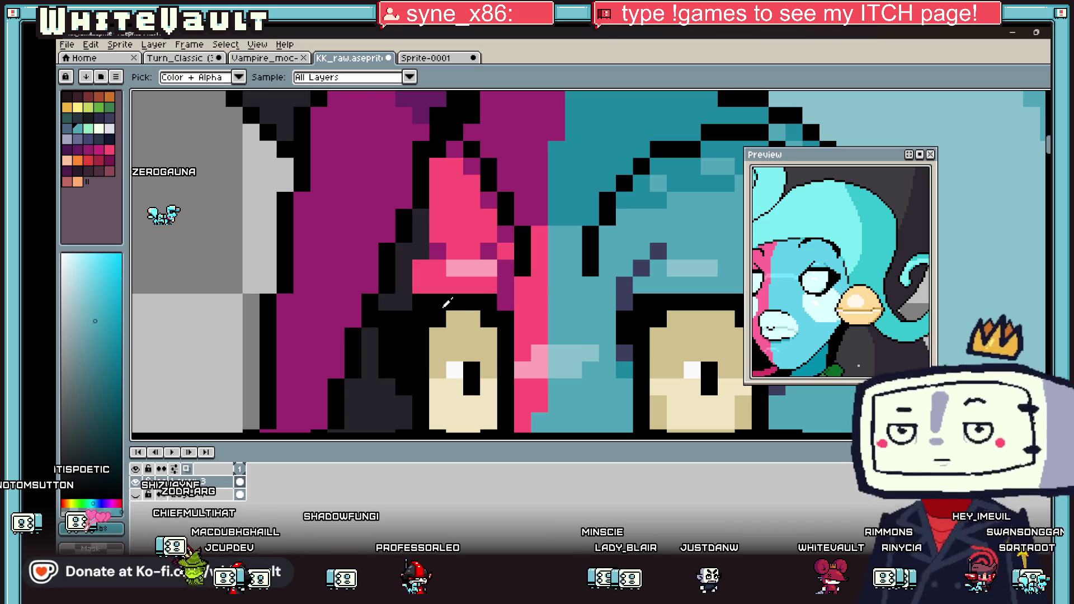
{"action": "scroll", "coordinate": [576, 308], "scroll_direction": "down", "scroll_amount": 3}
{"action": "scroll", "coordinate": [576, 308], "scroll_direction": "up", "scroll_amount": 2}
{"action": "left_click", "coordinate": [577, 305]}
{"action": "key", "text": "b"}
{"action": "scroll", "coordinate": [576, 302], "scroll_direction": "up", "scroll_amount": 2}
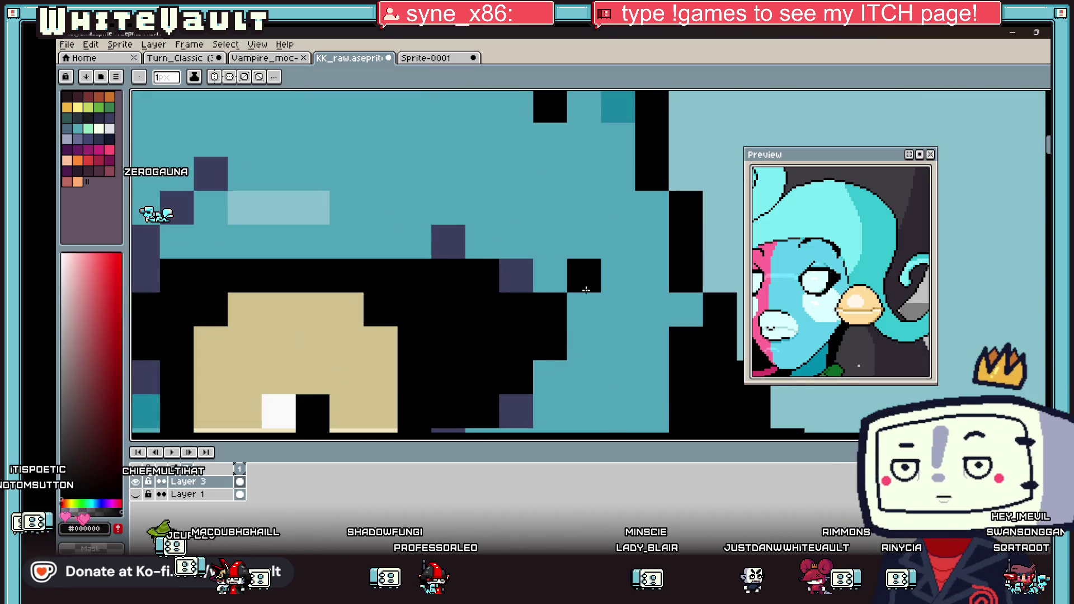
{"action": "left_click", "coordinate": [609, 313]}
{"action": "left_click", "coordinate": [584, 342]}
Pick the dark navy shading and paint two navy pixels along the eye edge.
{"action": "scroll", "coordinate": [582, 347], "scroll_direction": "down", "scroll_amount": 3}
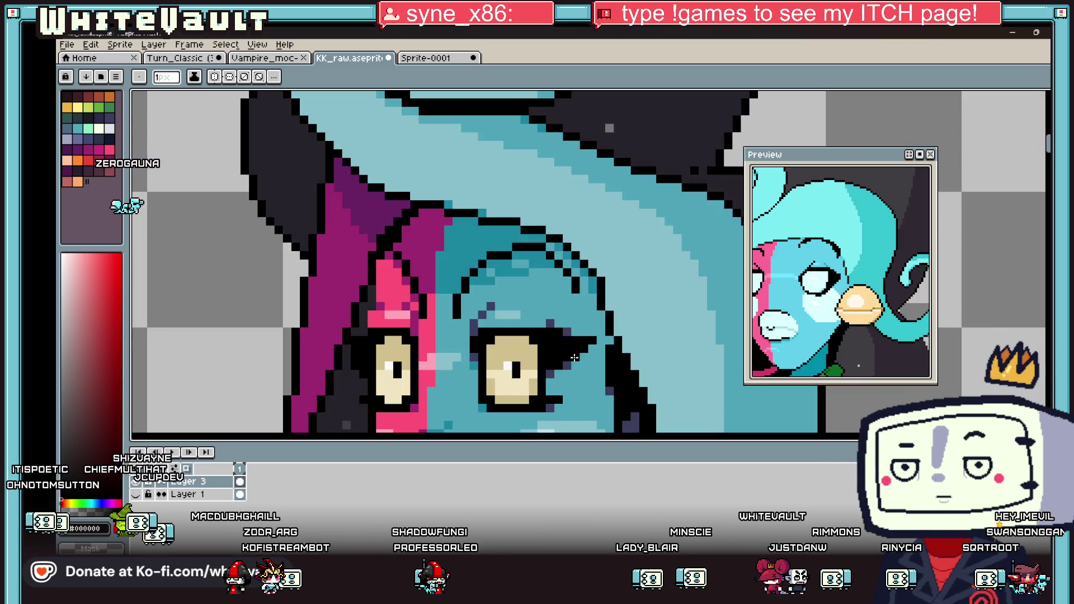
{"action": "key", "text": "i"}
{"action": "left_click", "coordinate": [571, 337]}
{"action": "key", "text": "b"}
{"action": "scroll", "coordinate": [593, 341], "scroll_direction": "up", "scroll_amount": 3}
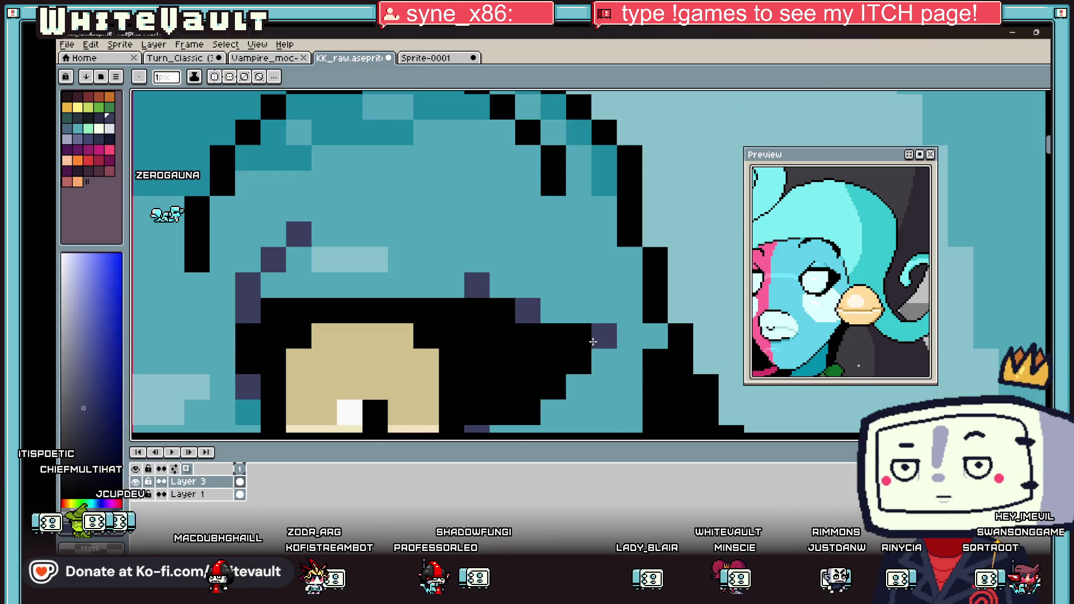
{"action": "left_click_drag", "start_coordinate": [553, 412], "coordinate": [527, 412]}
Repaint two pixels near the eye outline with the dark charcoal hair colour.
{"action": "scroll", "coordinate": [531, 411], "scroll_direction": "down", "scroll_amount": 3}
{"action": "key", "text": "i"}
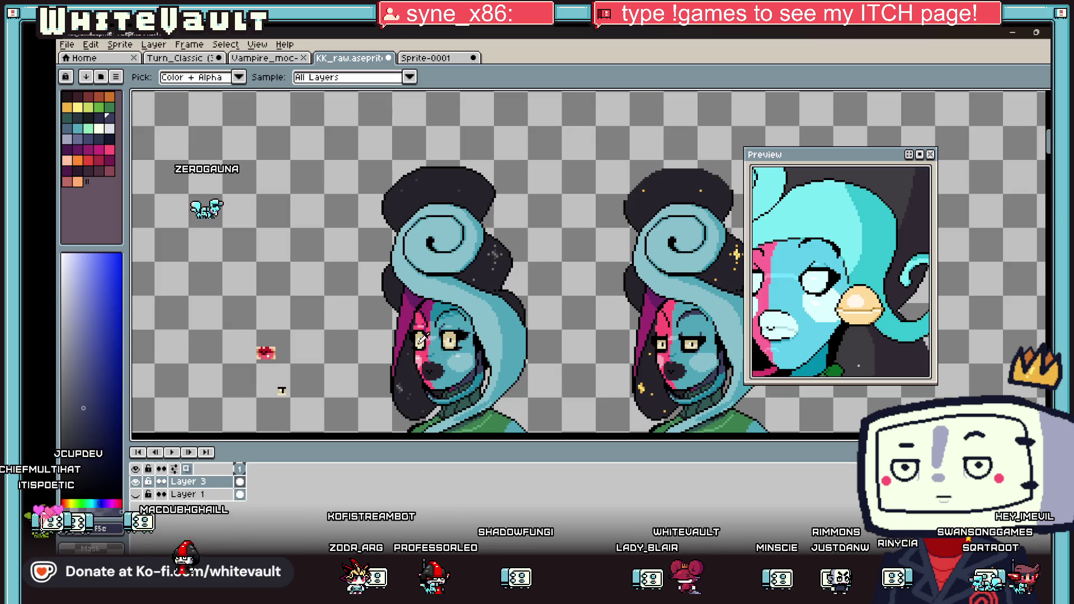
{"action": "scroll", "coordinate": [403, 325], "scroll_direction": "up", "scroll_amount": 3}
{"action": "left_click", "coordinate": [397, 319]}
{"action": "key", "text": "b"}
{"action": "scroll", "coordinate": [387, 312], "scroll_direction": "up", "scroll_amount": 3}
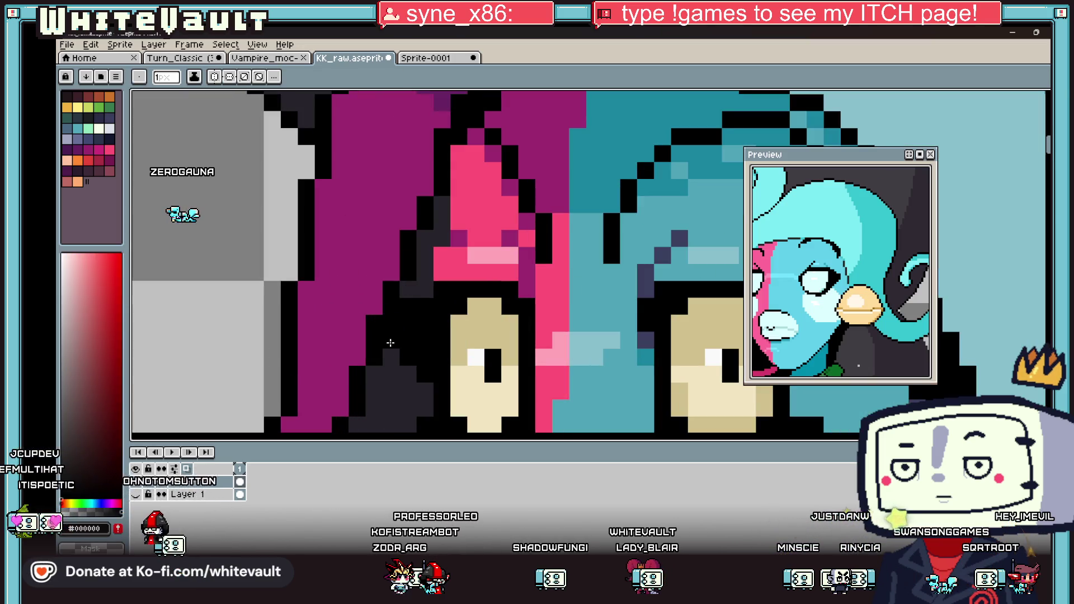
{"action": "key", "text": "i"}
{"action": "left_click", "coordinate": [420, 285]}
{"action": "left_click_drag", "start_coordinate": [425, 272], "coordinate": [391, 289]}
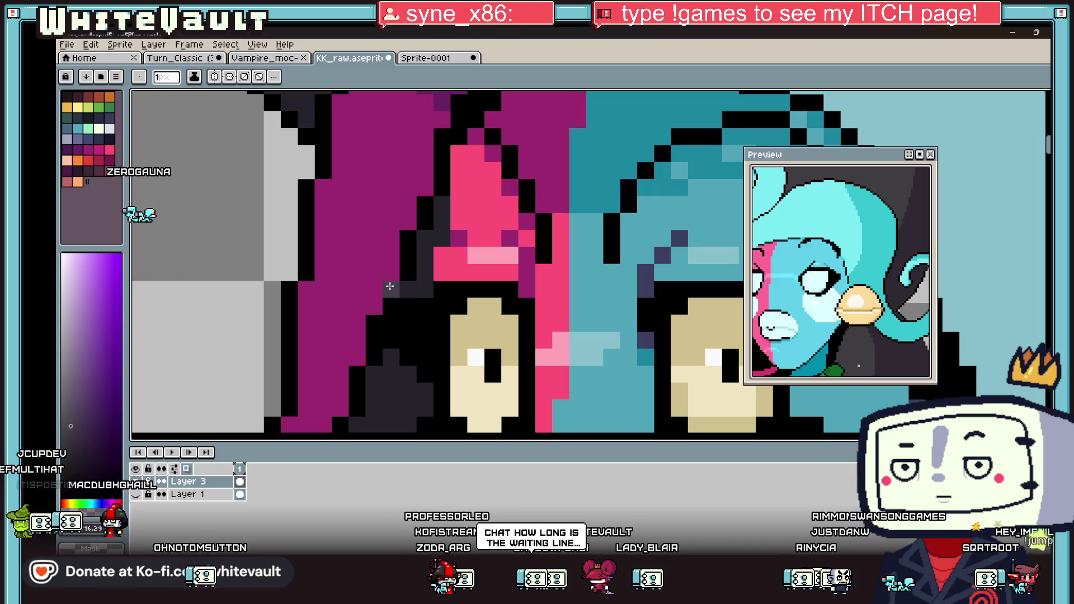
{"action": "key", "text": "b"}
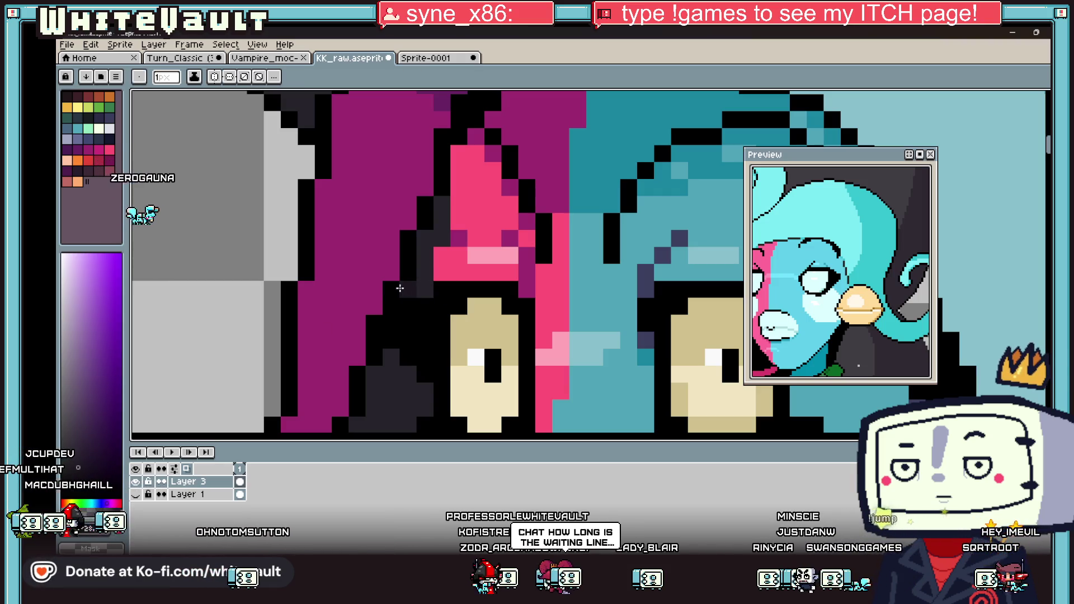
Sample the light cyan from the eyes as the drawing colour.
{"action": "scroll", "coordinate": [470, 311], "scroll_direction": "down", "scroll_amount": 3}
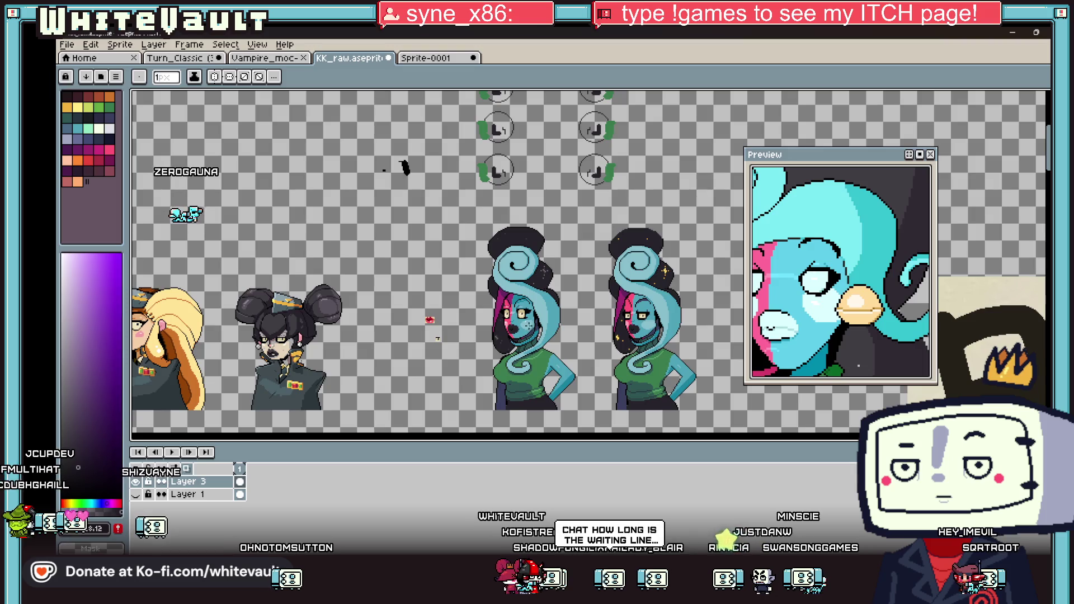
{"action": "key", "text": "i"}
{"action": "scroll", "coordinate": [534, 317], "scroll_direction": "up", "scroll_amount": 3}
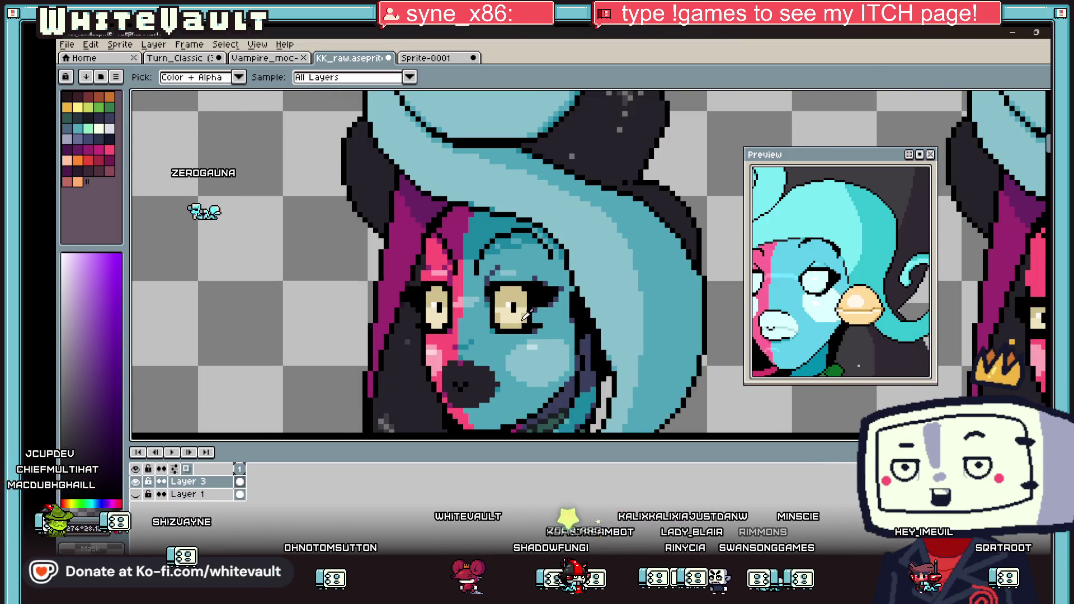
{"action": "scroll", "coordinate": [526, 315], "scroll_direction": "up", "scroll_amount": 1}
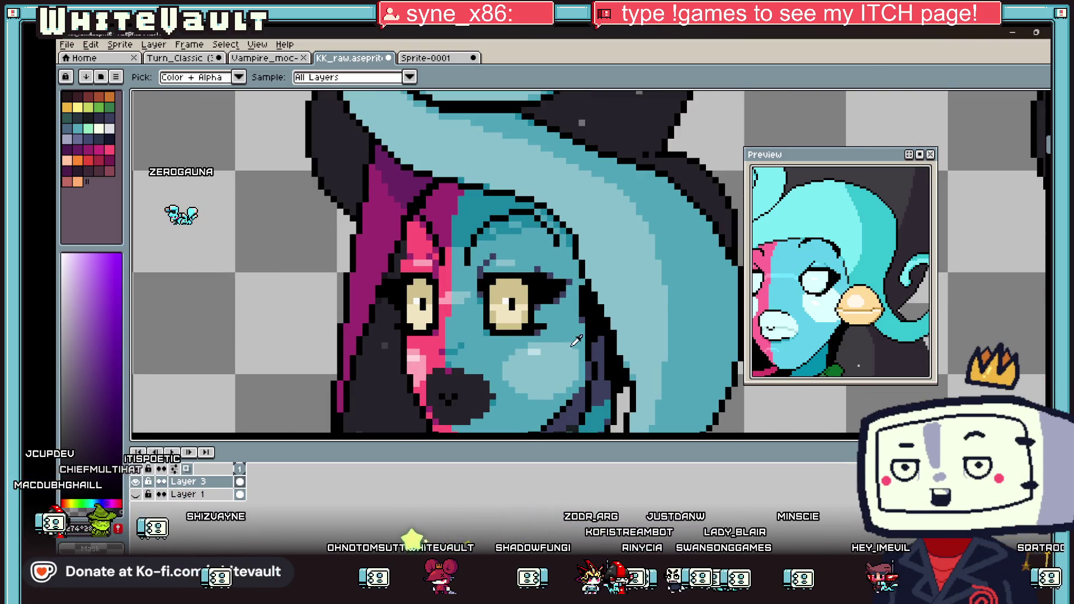
{"action": "left_click", "coordinate": [534, 352]}
{"action": "key", "text": "g"}
{"action": "left_click", "coordinate": [511, 292]}
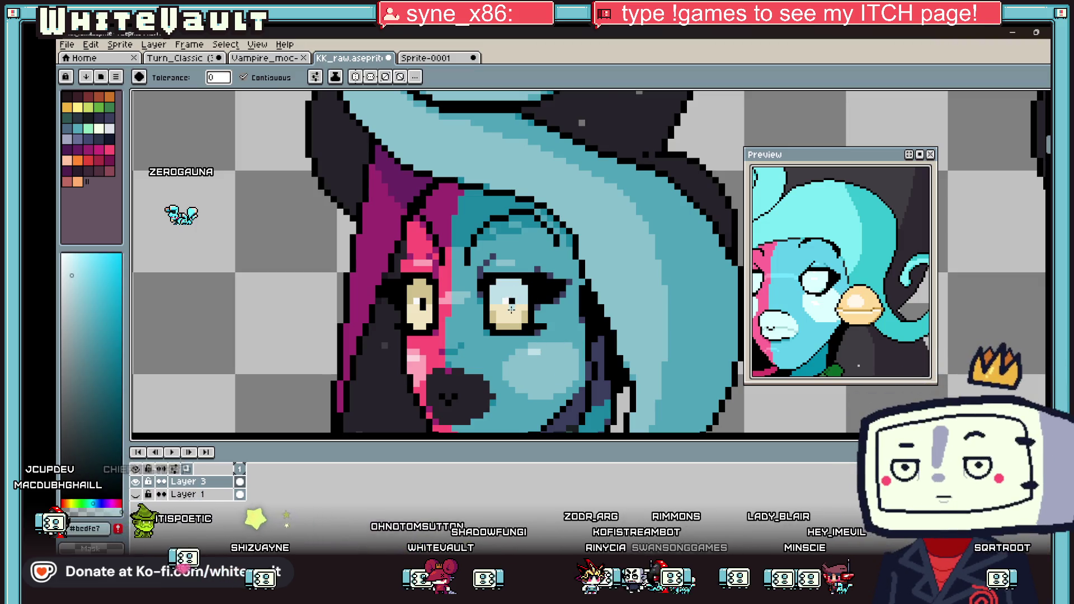
{"action": "scroll", "coordinate": [512, 308], "scroll_direction": "up", "scroll_amount": 2}
{"action": "left_click", "coordinate": [508, 317]}
{"action": "left_click", "coordinate": [492, 334]}
{"action": "left_click", "coordinate": [460, 325]}
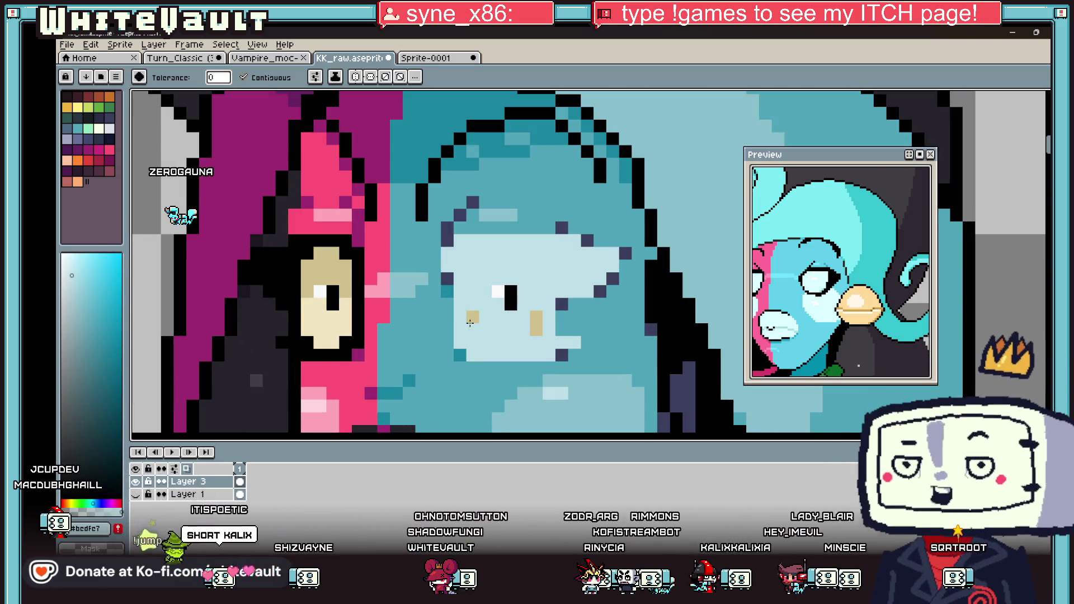
{"action": "key", "text": "ctrl+z"}
{"action": "left_click", "coordinate": [535, 325]}
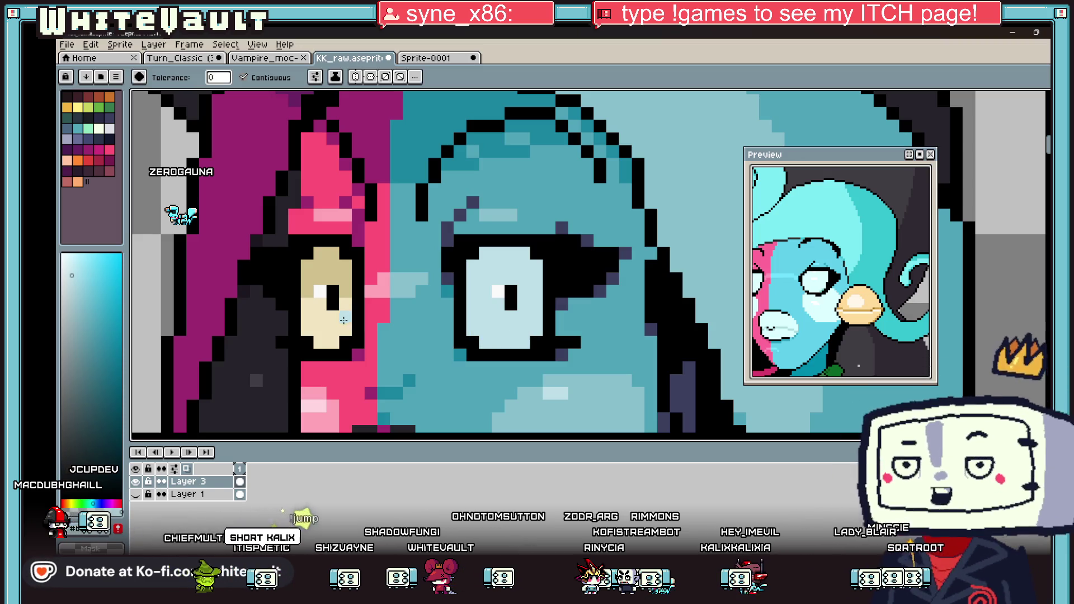
{"action": "left_click", "coordinate": [326, 330]}
{"action": "left_click", "coordinate": [326, 263]}
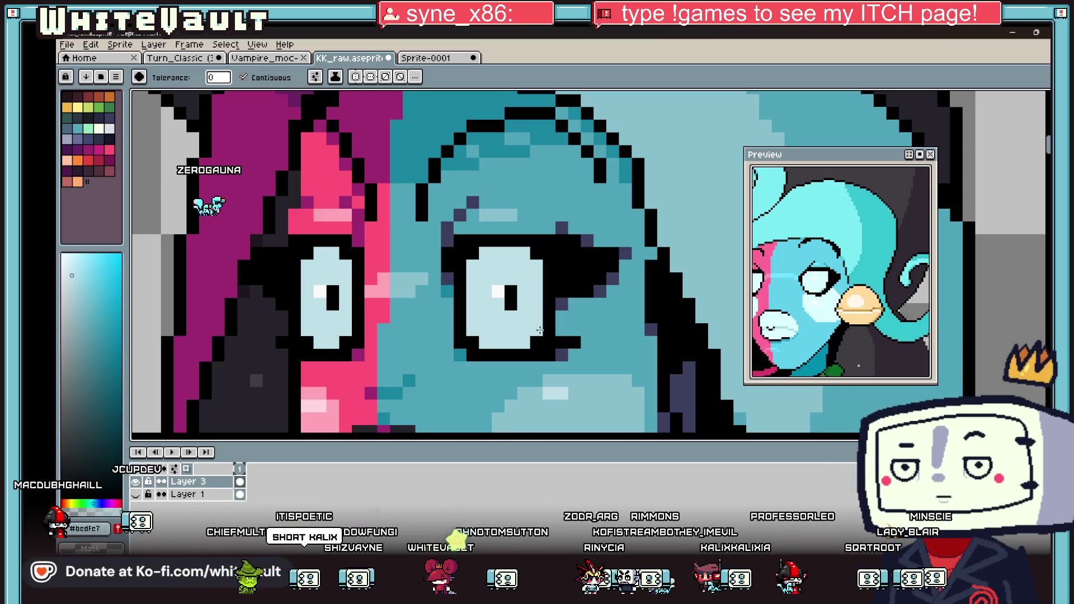
{"action": "left_click", "coordinate": [561, 353], "text": "alt"}
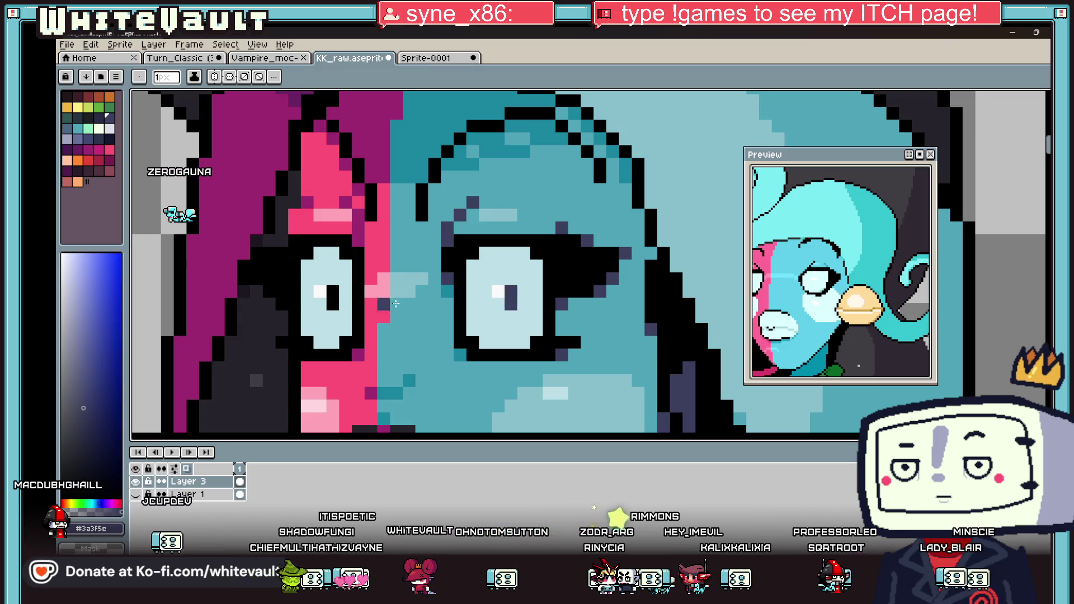
{"action": "scroll", "coordinate": [421, 329], "scroll_direction": "down", "scroll_amount": 5}
{"action": "scroll", "coordinate": [441, 301], "scroll_direction": "up", "scroll_amount": 6}
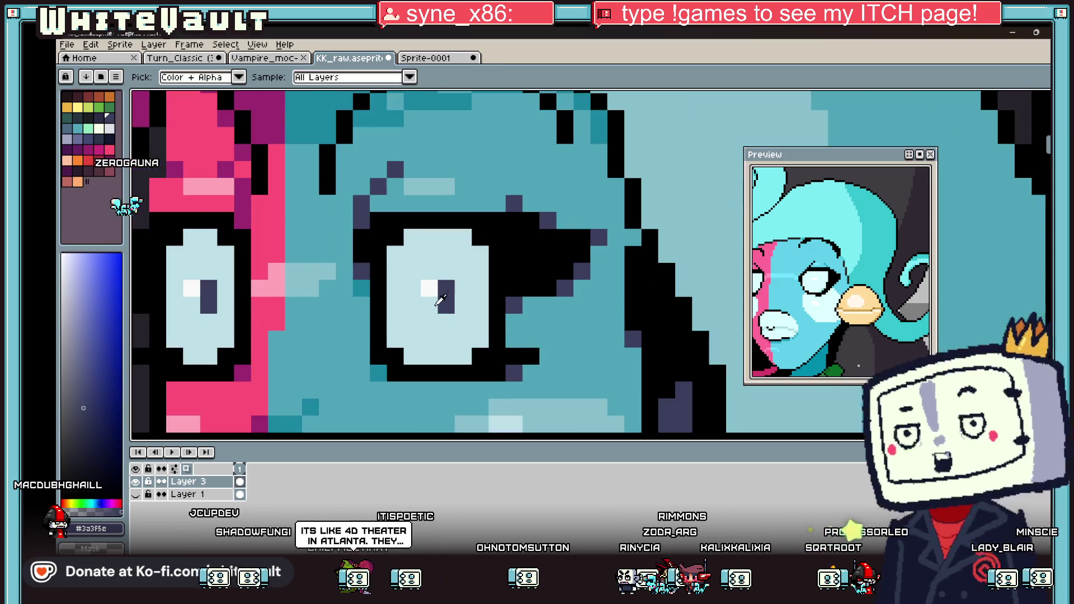
{"action": "left_click", "coordinate": [324, 316], "text": "alt"}
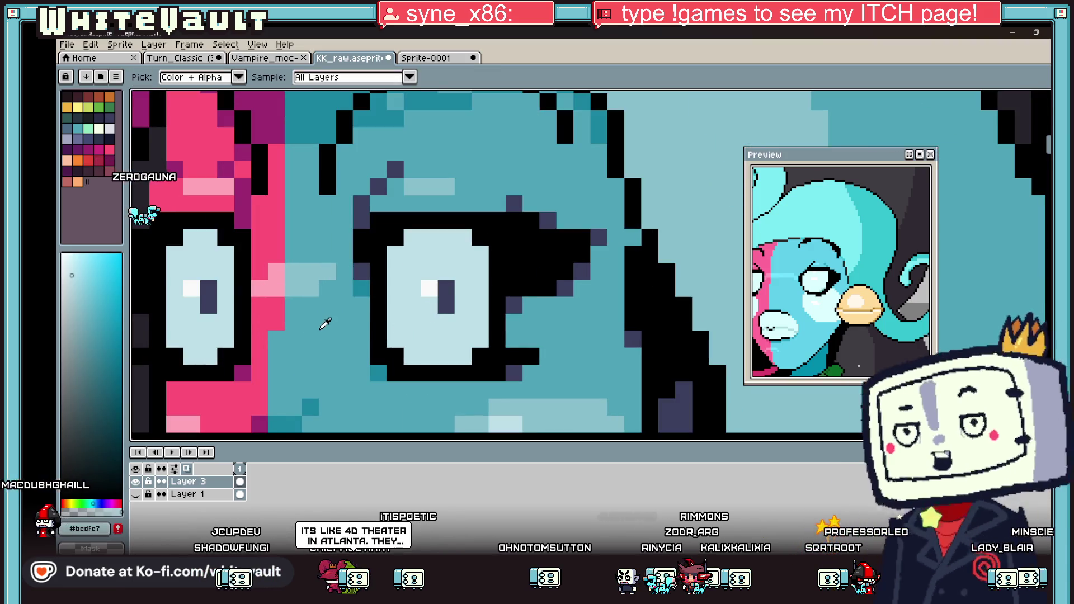
{"action": "left_click", "coordinate": [446, 288]}
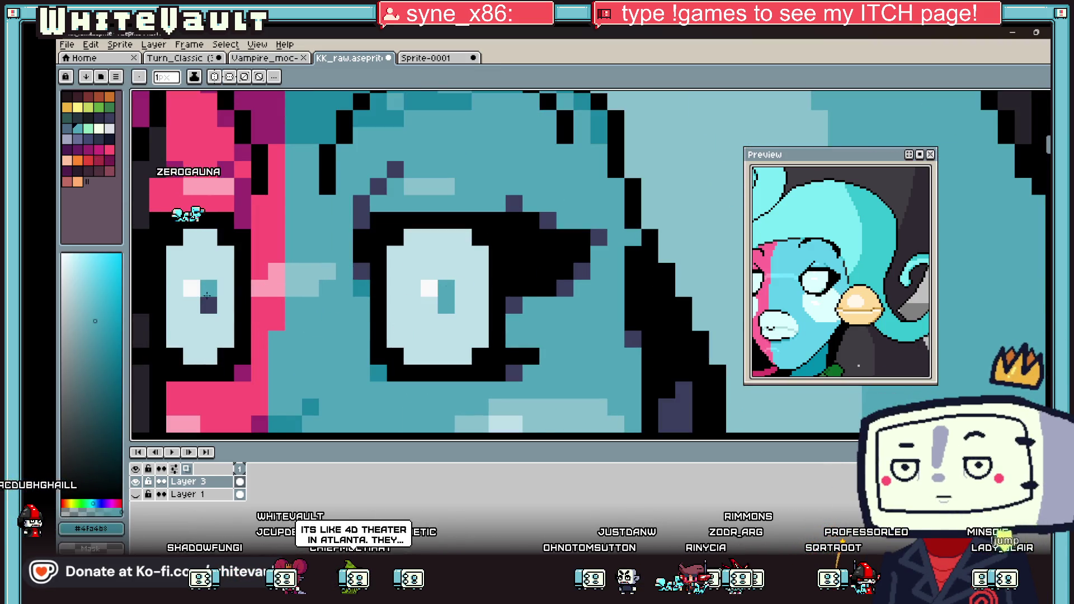
{"action": "scroll", "coordinate": [445, 291], "scroll_direction": "down", "scroll_amount": 4}
{"action": "scroll", "coordinate": [442, 338], "scroll_direction": "up", "scroll_amount": 5}
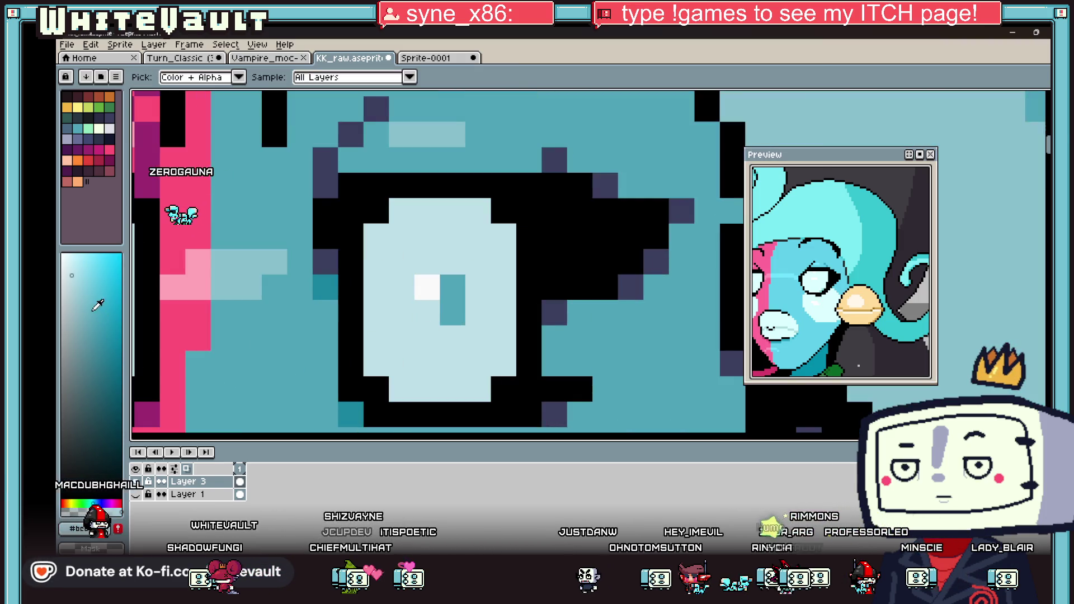
{"action": "left_click", "coordinate": [88, 298]}
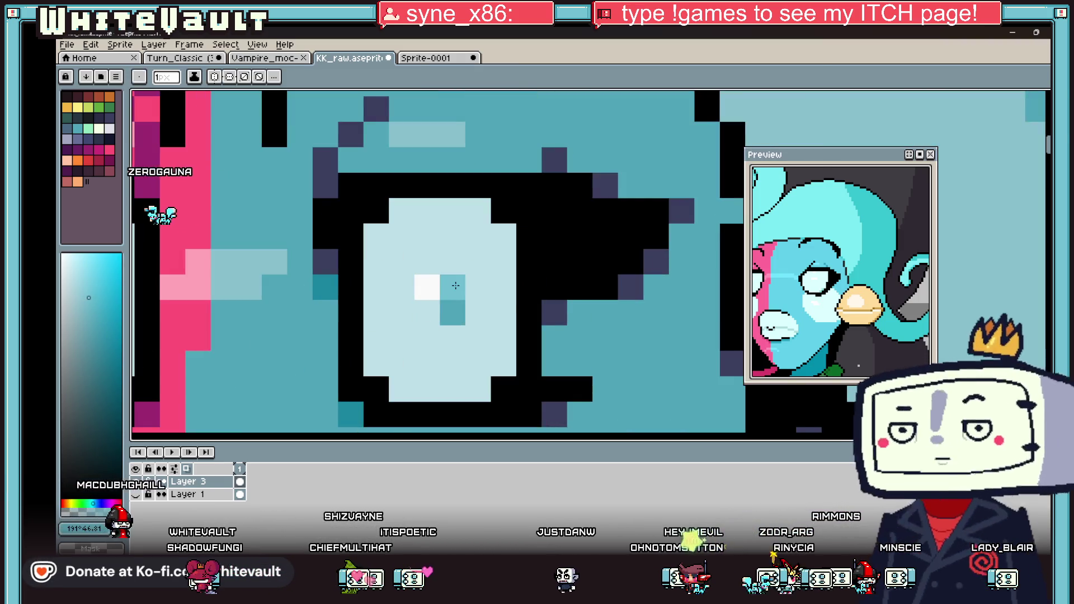
{"action": "left_click", "coordinate": [452, 319]}
{"action": "scroll", "coordinate": [452, 322], "scroll_direction": "down", "scroll_amount": 3}
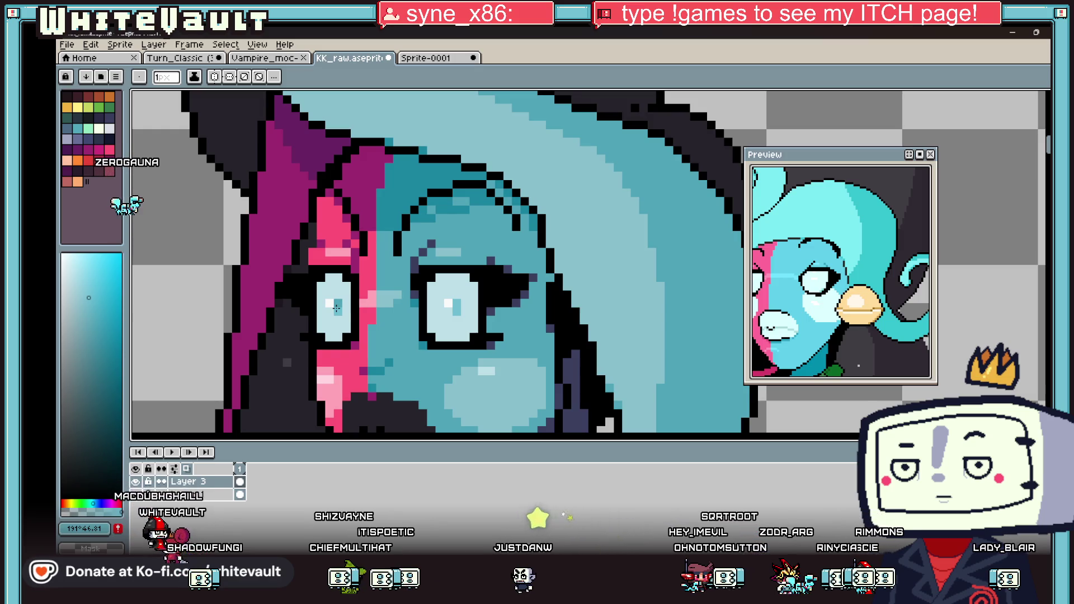
{"action": "scroll", "coordinate": [508, 325], "scroll_direction": "down", "scroll_amount": 4}
{"action": "key", "text": "alt"}
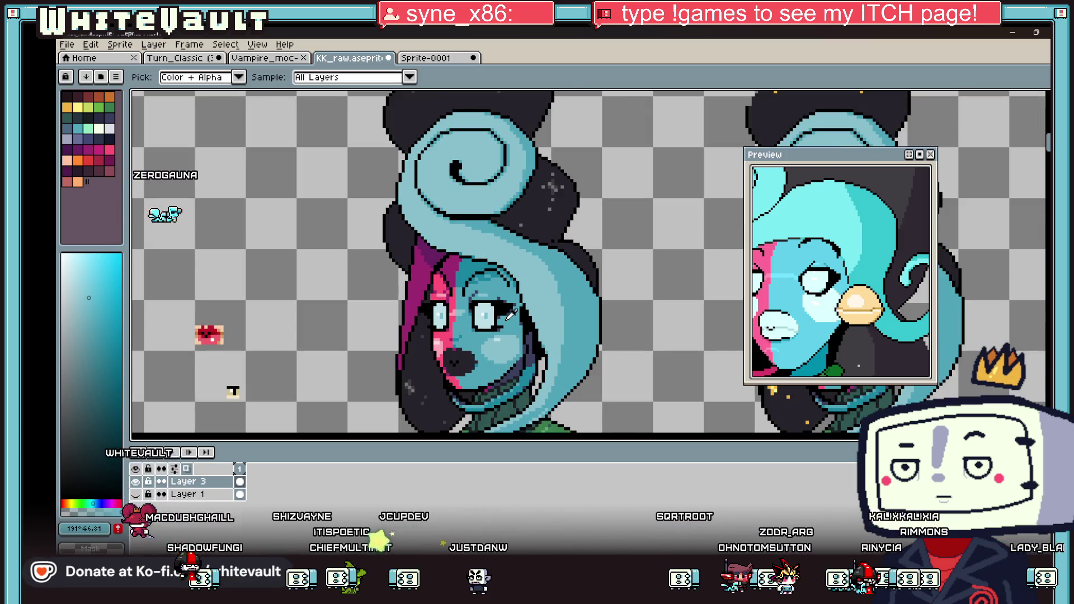
{"action": "scroll", "coordinate": [508, 325], "scroll_direction": "up", "scroll_amount": 3}
{"action": "scroll", "coordinate": [508, 325], "scroll_direction": "up", "scroll_amount": 1}
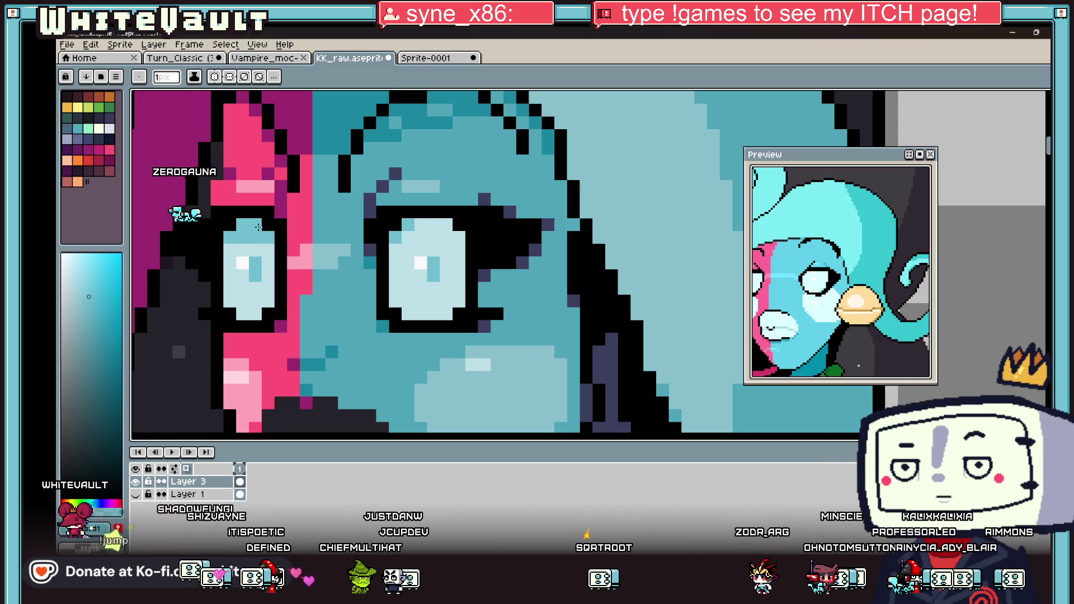
{"action": "left_click_drag", "start_coordinate": [428, 230], "coordinate": [442, 225]}
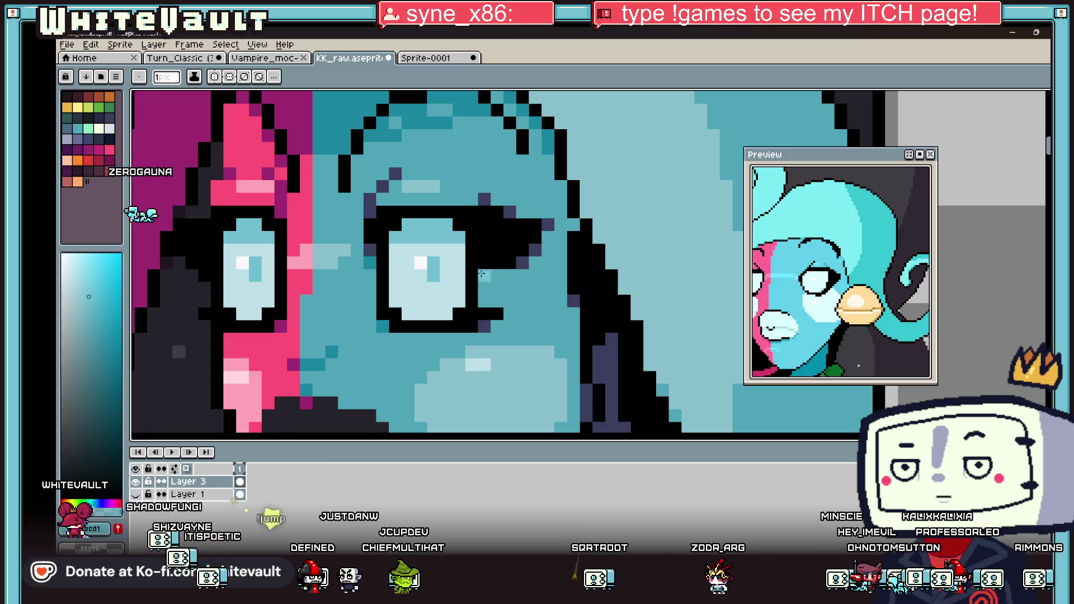
{"action": "scroll", "coordinate": [480, 273], "scroll_direction": "down", "scroll_amount": 4}
{"action": "scroll", "coordinate": [480, 284], "scroll_direction": "up", "scroll_amount": 4}
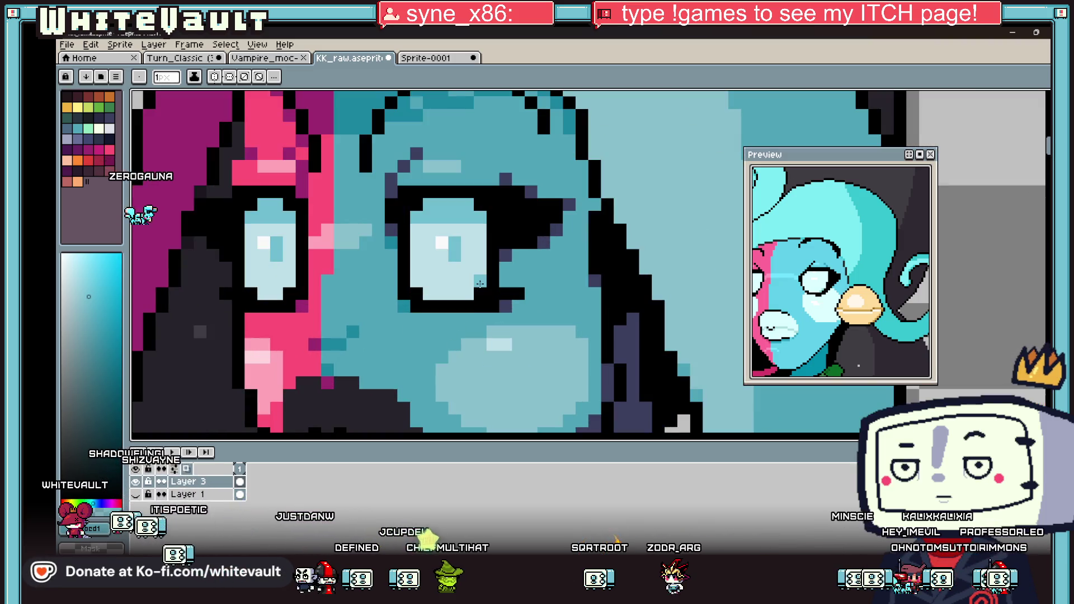
{"action": "scroll", "coordinate": [312, 308], "scroll_direction": "down", "scroll_amount": 4}
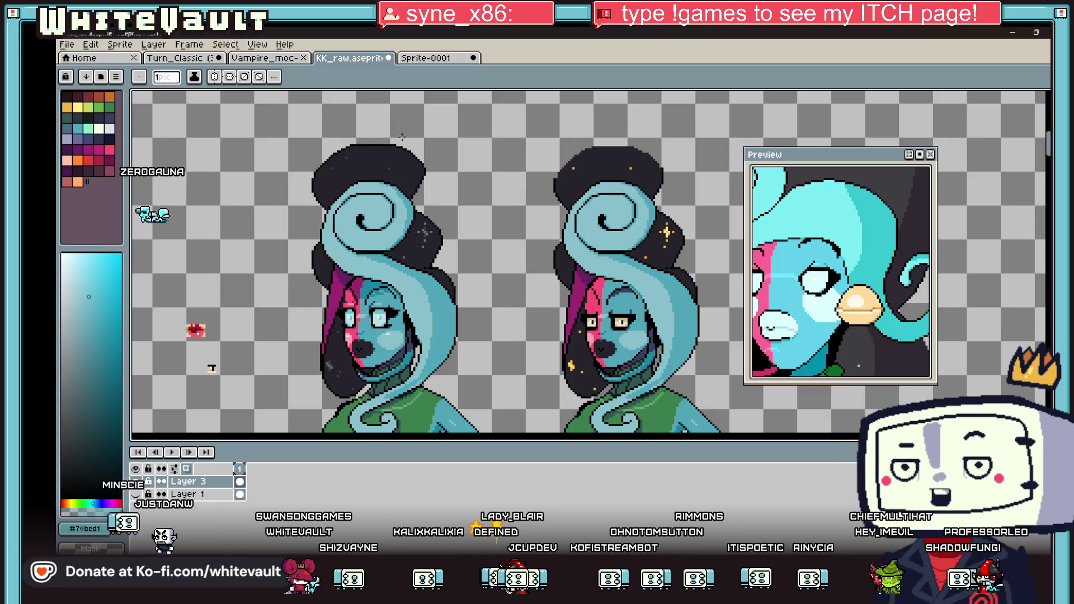
{"action": "scroll", "coordinate": [542, 282], "scroll_direction": "down", "scroll_amount": 2}
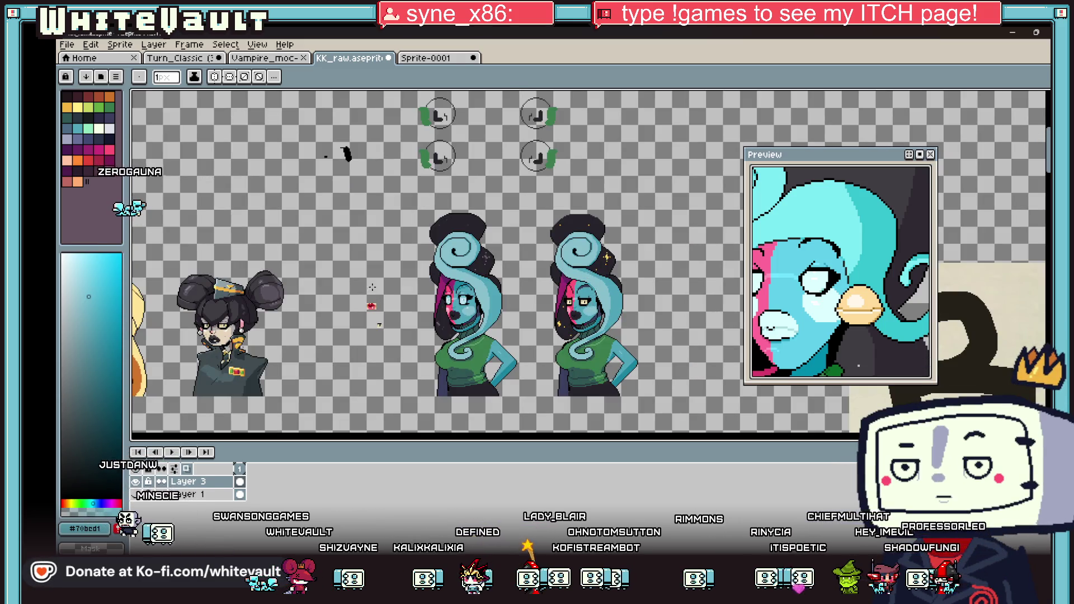
Eyedrop the hair spiral's light blue, then choose a lighter, less saturated blue.
{"action": "scroll", "coordinate": [406, 243], "scroll_direction": "up", "scroll_amount": 2}
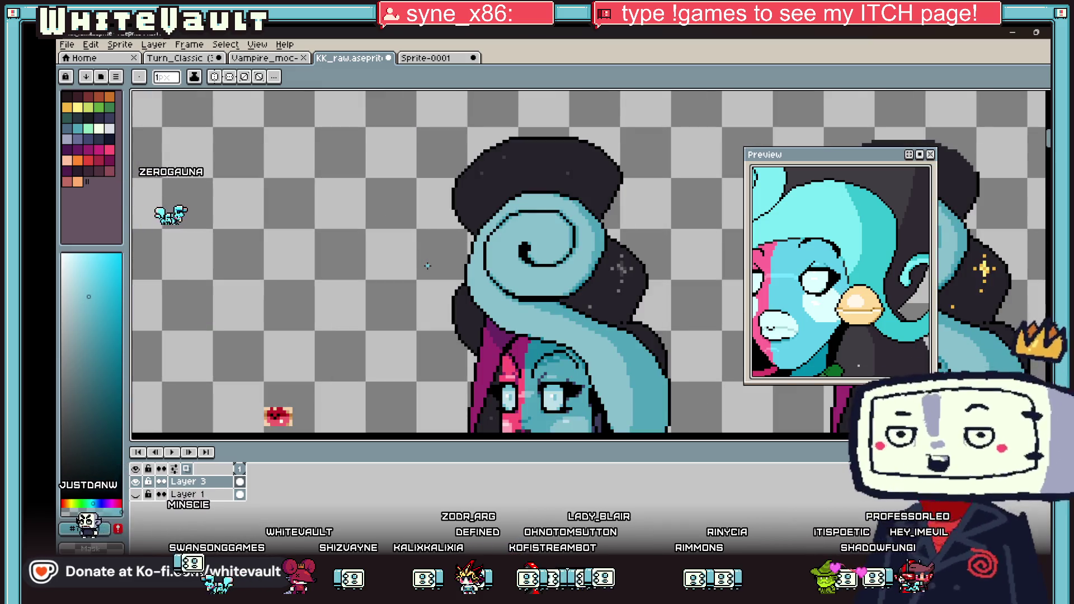
{"action": "key", "text": "i"}
{"action": "scroll", "coordinate": [540, 249], "scroll_direction": "up", "scroll_amount": 2}
{"action": "left_click", "coordinate": [510, 219]}
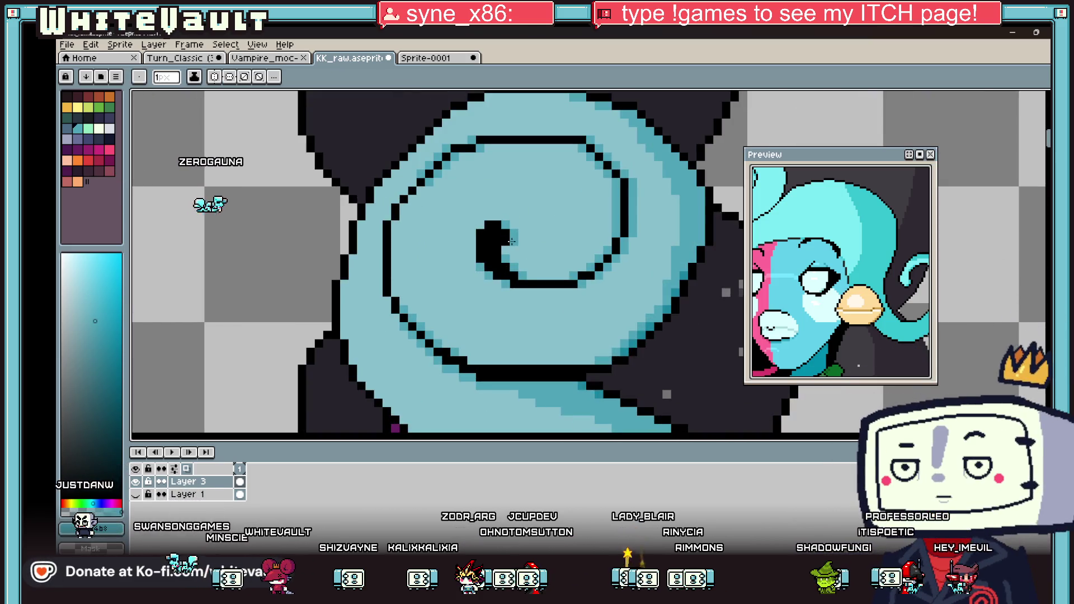
{"action": "left_click", "coordinate": [514, 245], "text": "alt"}
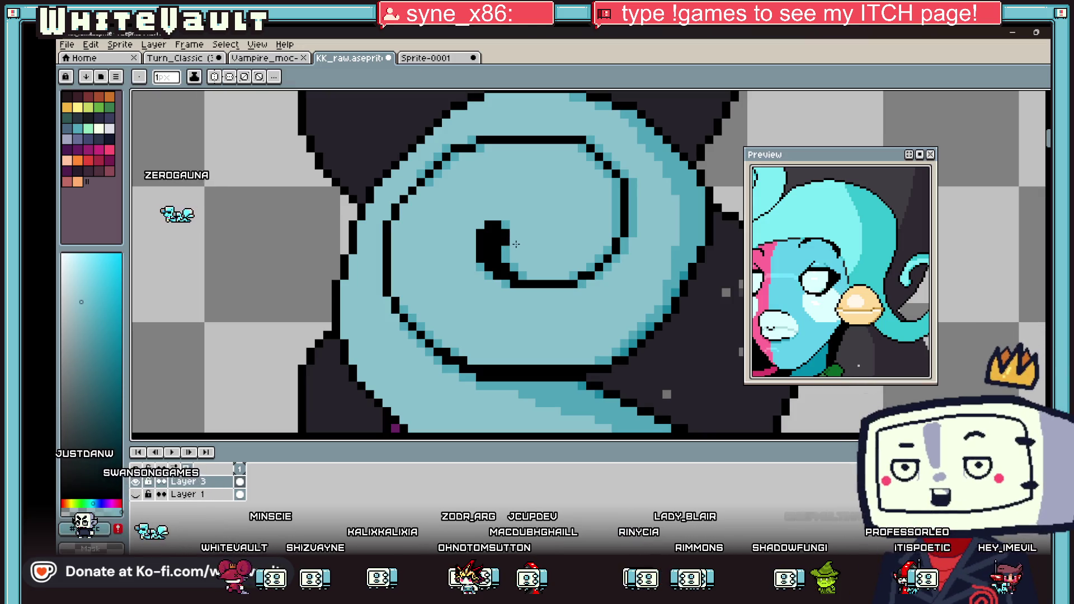
{"action": "scroll", "coordinate": [543, 261], "scroll_direction": "down", "scroll_amount": 3}
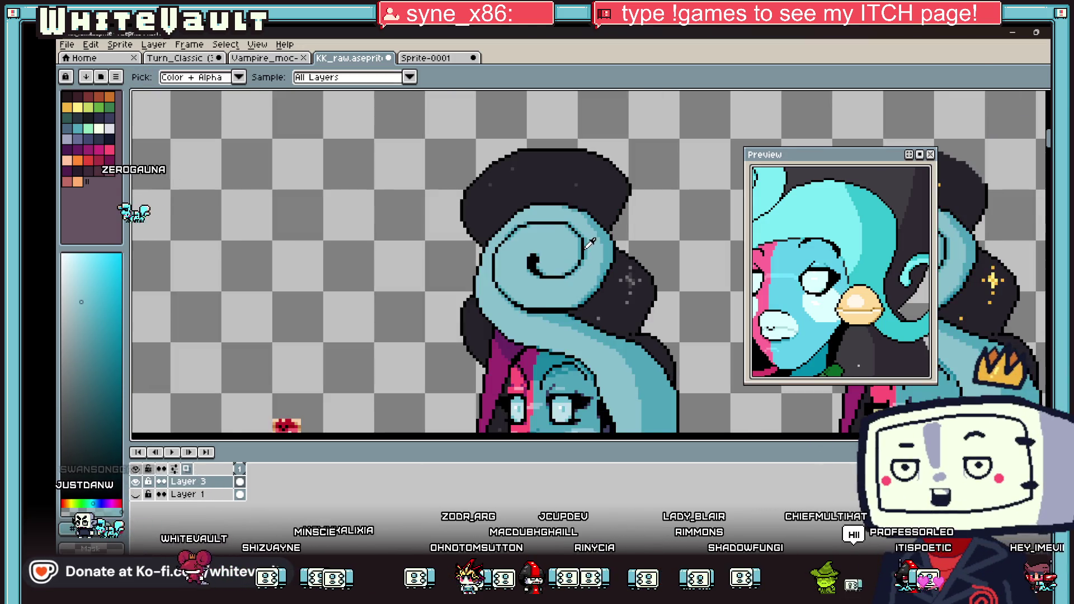
{"action": "scroll", "coordinate": [590, 242], "scroll_direction": "up", "scroll_amount": 3}
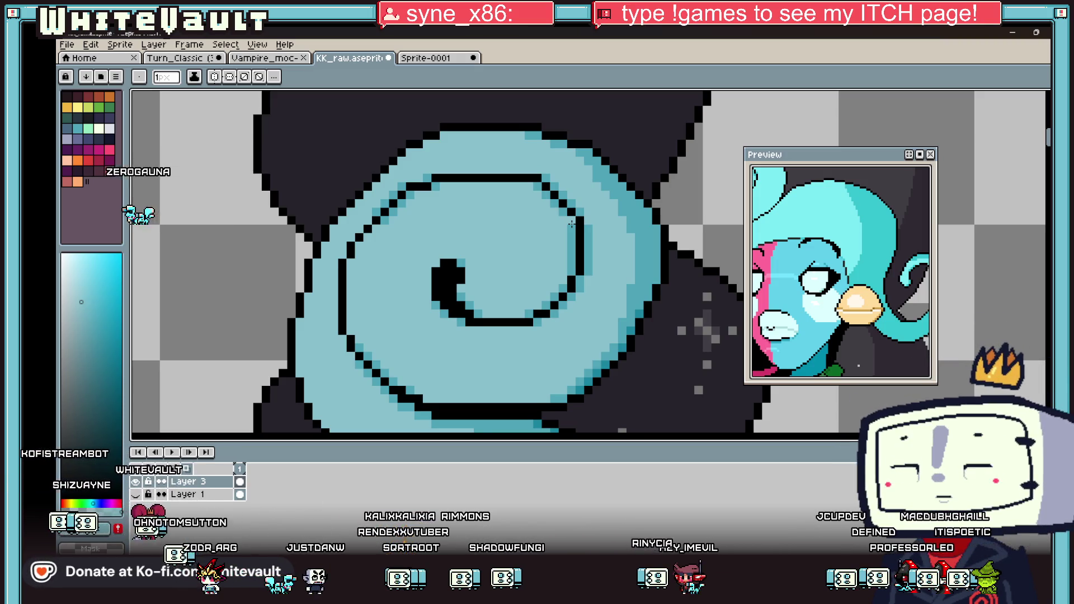
{"action": "scroll", "coordinate": [572, 224], "scroll_direction": "down", "scroll_amount": 3}
{"action": "scroll", "coordinate": [589, 317], "scroll_direction": "up", "scroll_amount": 1}
{"action": "scroll", "coordinate": [561, 294], "scroll_direction": "down", "scroll_amount": 1}
{"action": "scroll", "coordinate": [587, 302], "scroll_direction": "down", "scroll_amount": 2}
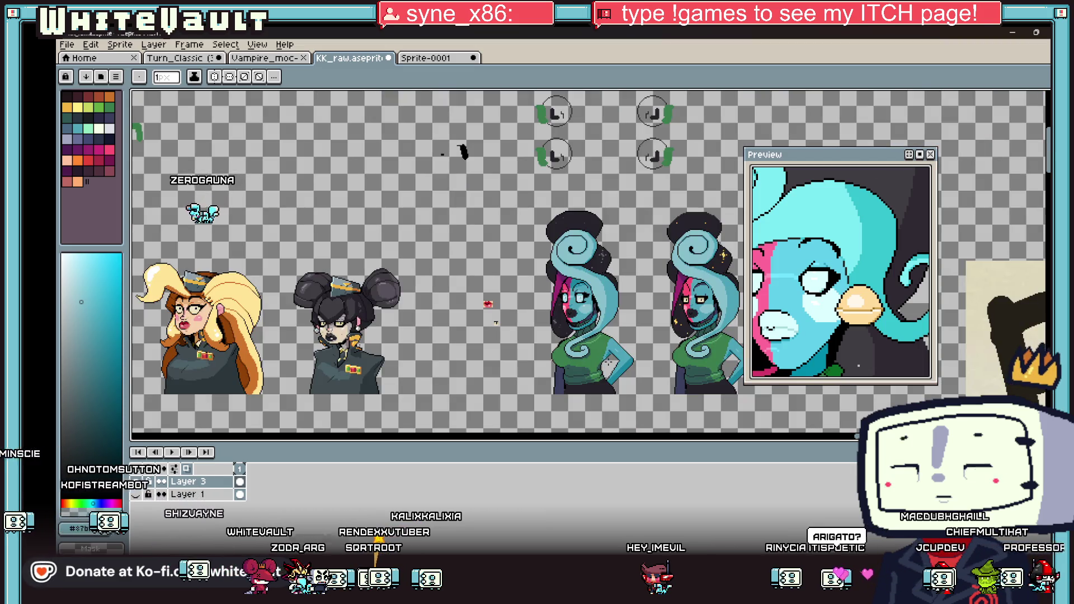
{"action": "scroll", "coordinate": [587, 391], "scroll_direction": "up", "scroll_amount": 4}
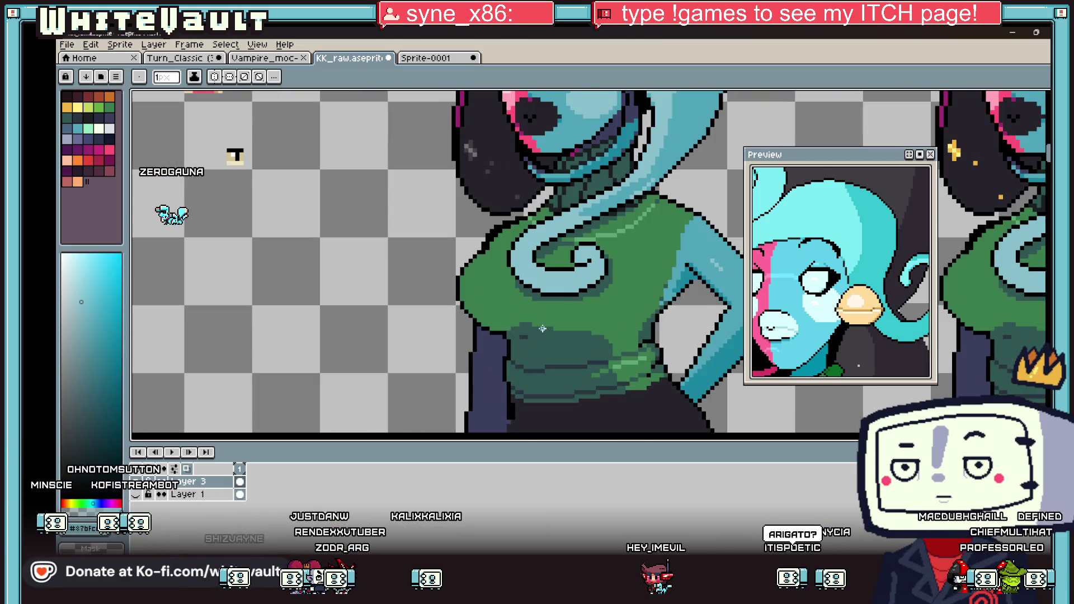
{"action": "key", "text": "alt"}
{"action": "scroll", "coordinate": [615, 296], "scroll_direction": "down", "scroll_amount": 1}
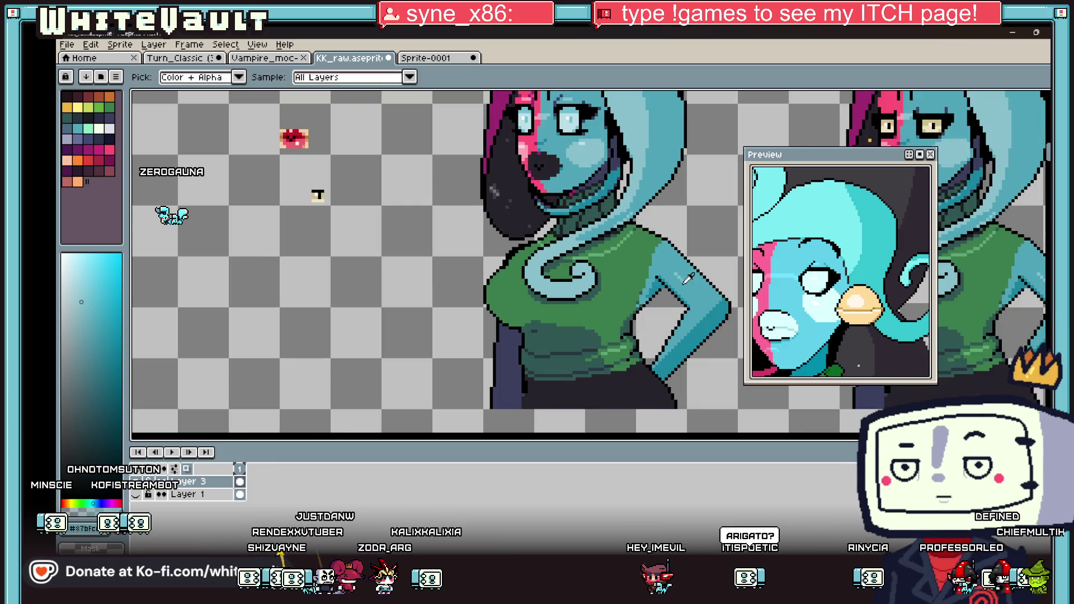
{"action": "scroll", "coordinate": [643, 285], "scroll_direction": "up", "scroll_amount": 1}
{"action": "left_click", "coordinate": [633, 313], "text": "alt"}
{"action": "scroll", "coordinate": [621, 331], "scroll_direction": "up", "scroll_amount": 2}
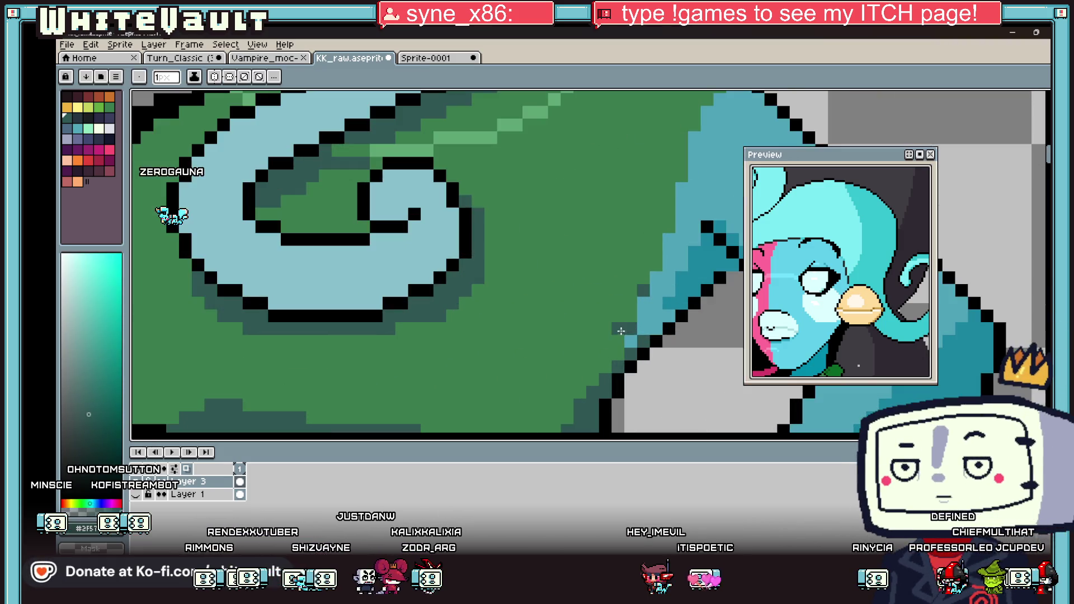
{"action": "left_click_drag", "start_coordinate": [619, 343], "coordinate": [634, 292]}
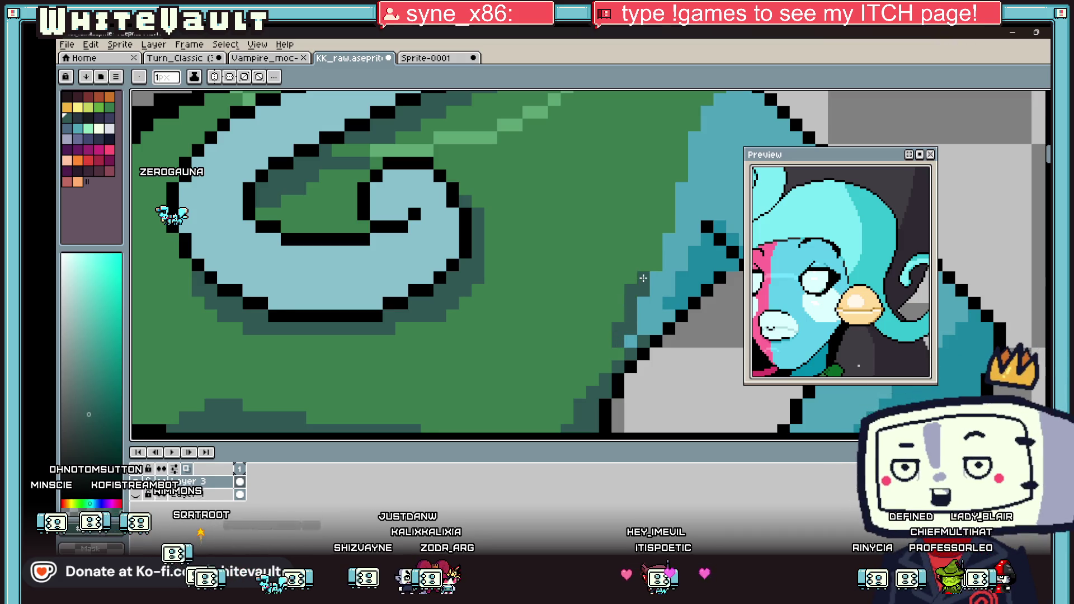
{"action": "left_click_drag", "start_coordinate": [666, 226], "coordinate": [680, 121]}
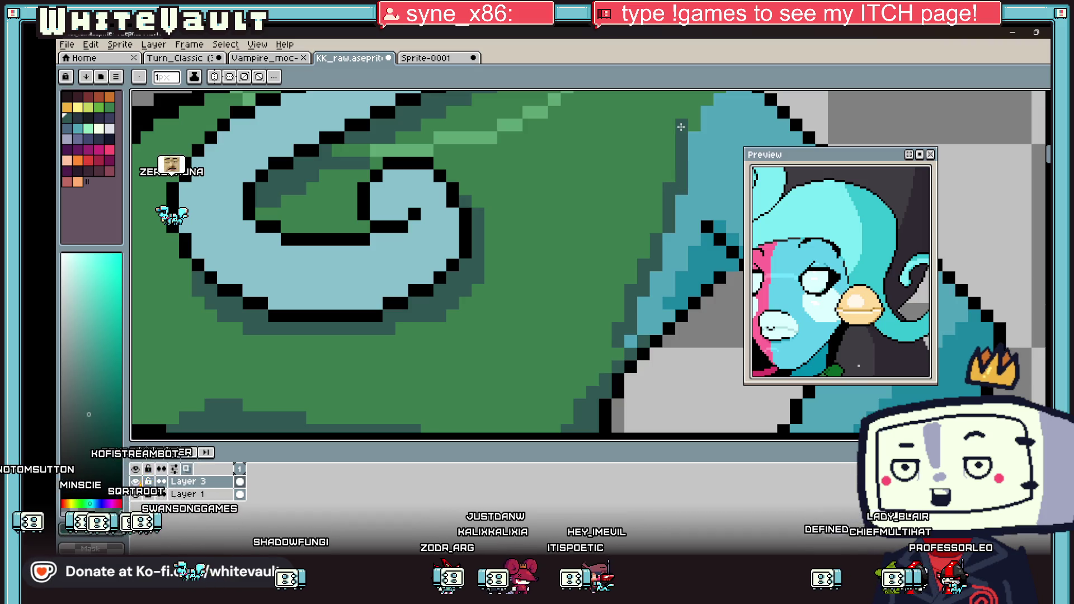
{"action": "scroll", "coordinate": [680, 137], "scroll_direction": "down", "scroll_amount": 3}
{"action": "scroll", "coordinate": [693, 129], "scroll_direction": "up", "scroll_amount": 3}
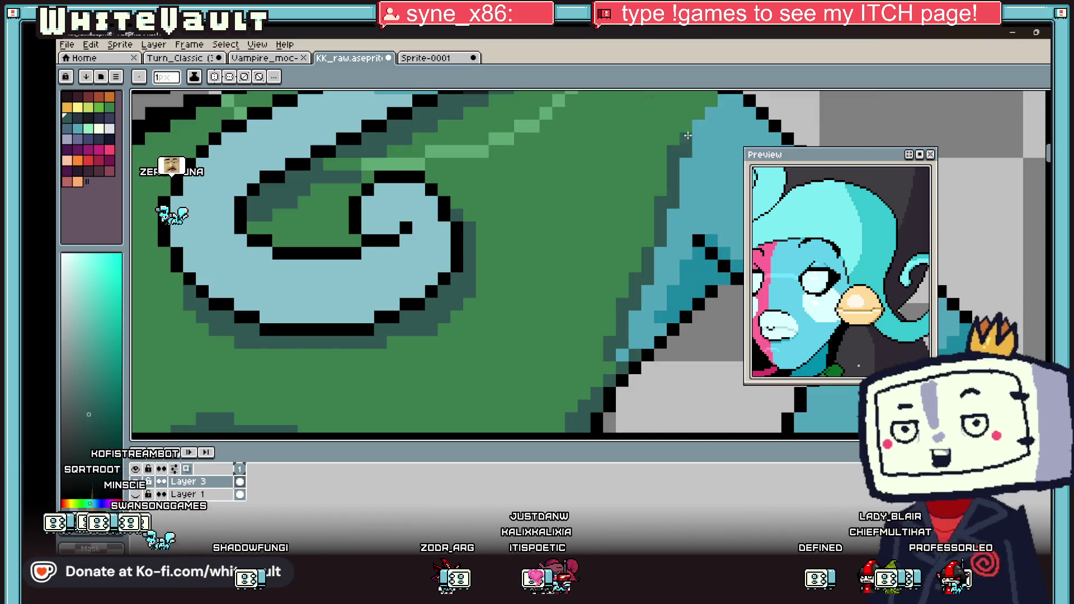
{"action": "left_click_drag", "start_coordinate": [700, 123], "coordinate": [697, 144]}
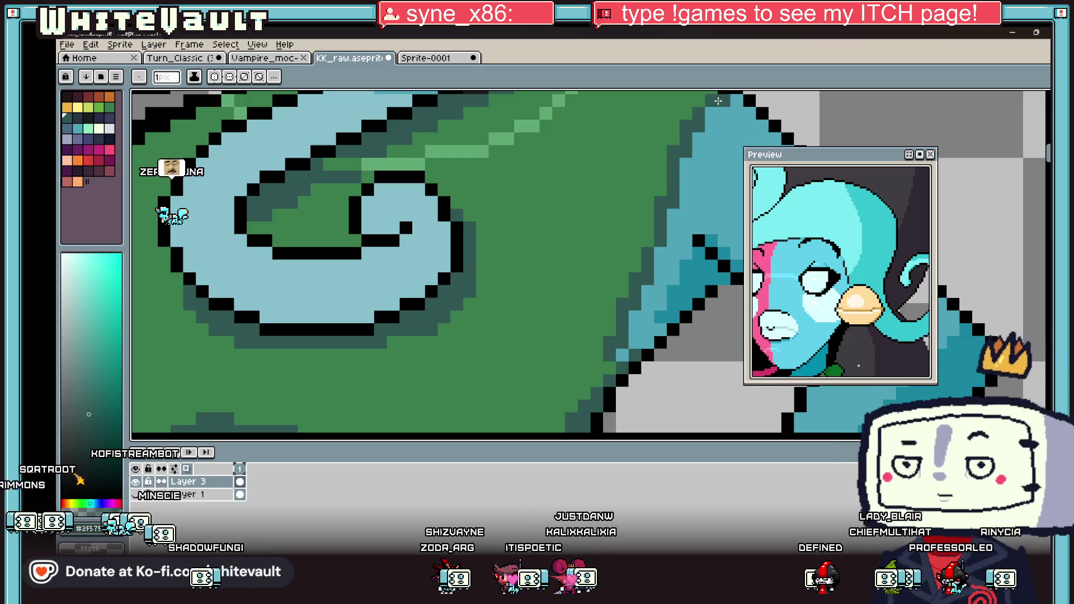
{"action": "scroll", "coordinate": [697, 144], "scroll_direction": "down", "scroll_amount": 3}
{"action": "key", "text": "i"}
{"action": "scroll", "coordinate": [695, 217], "scroll_direction": "up", "scroll_amount": 3}
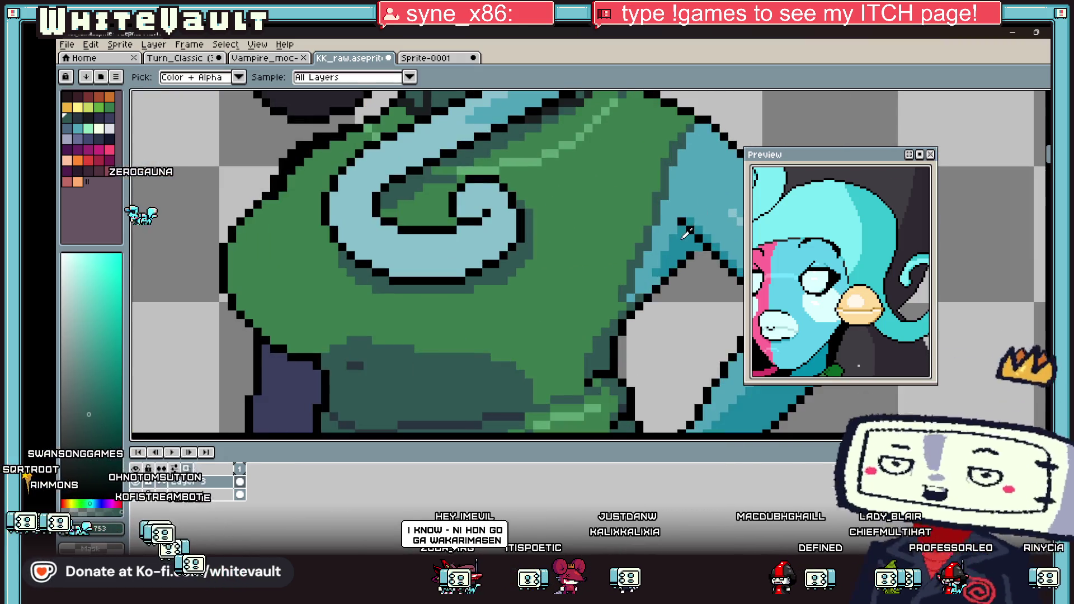
{"action": "key", "text": "b"}
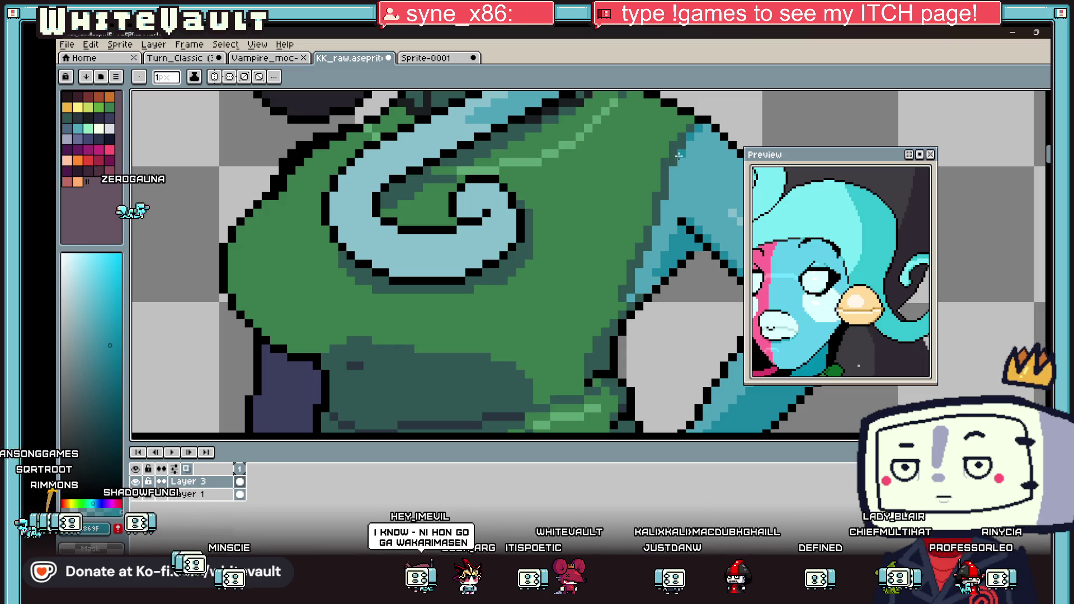
{"action": "left_click_drag", "start_coordinate": [674, 172], "coordinate": [649, 254]}
{"action": "key", "text": "i"}
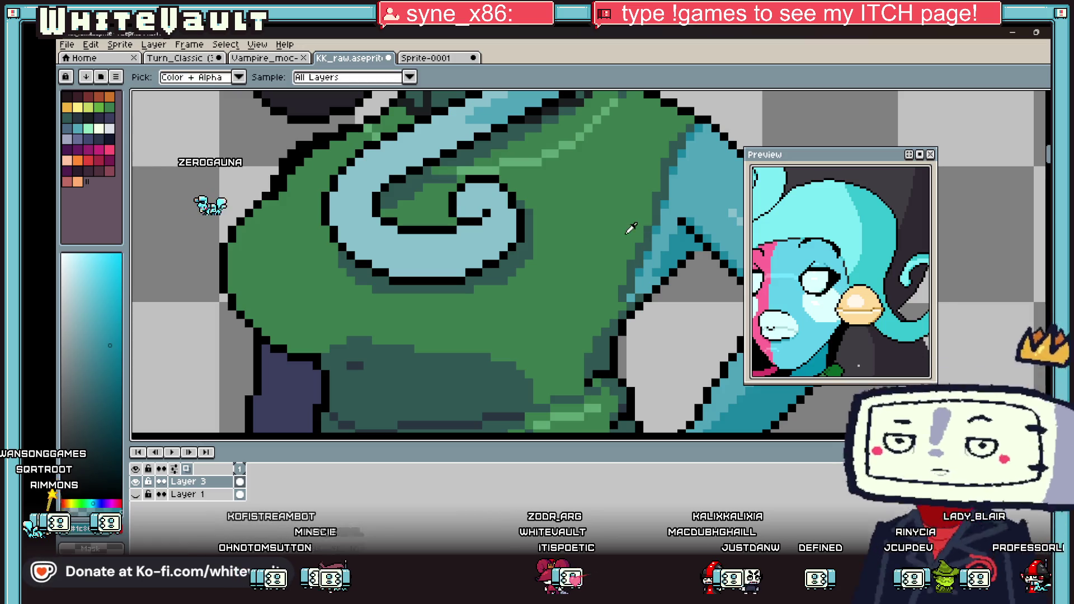
{"action": "left_click", "coordinate": [636, 236]}
{"action": "key", "text": "b"}
{"action": "scroll", "coordinate": [623, 240], "scroll_direction": "up", "scroll_amount": 2}
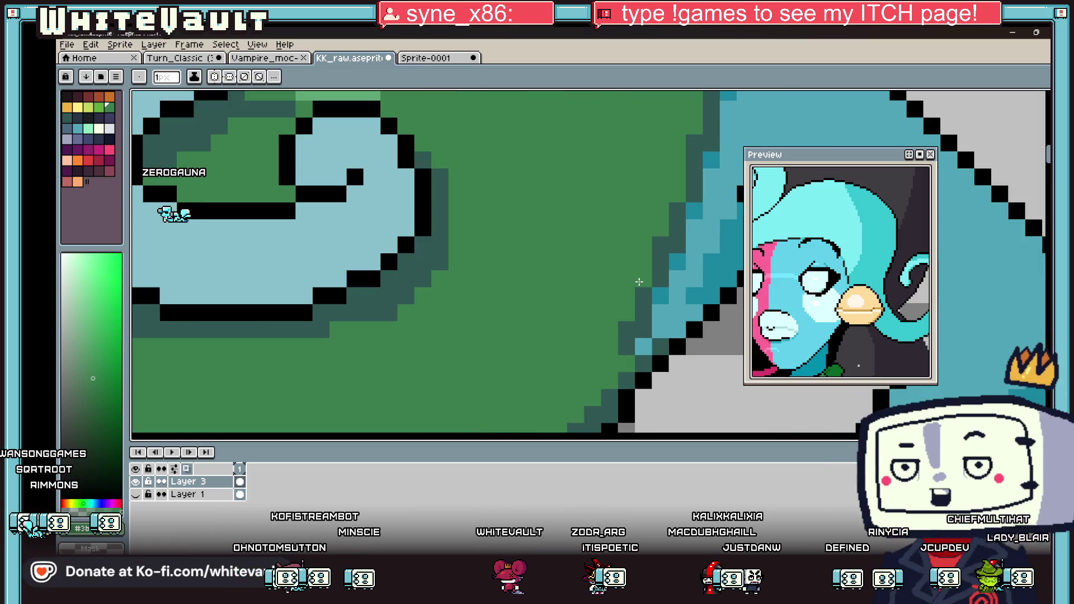
{"action": "scroll", "coordinate": [621, 332], "scroll_direction": "down", "scroll_amount": 3}
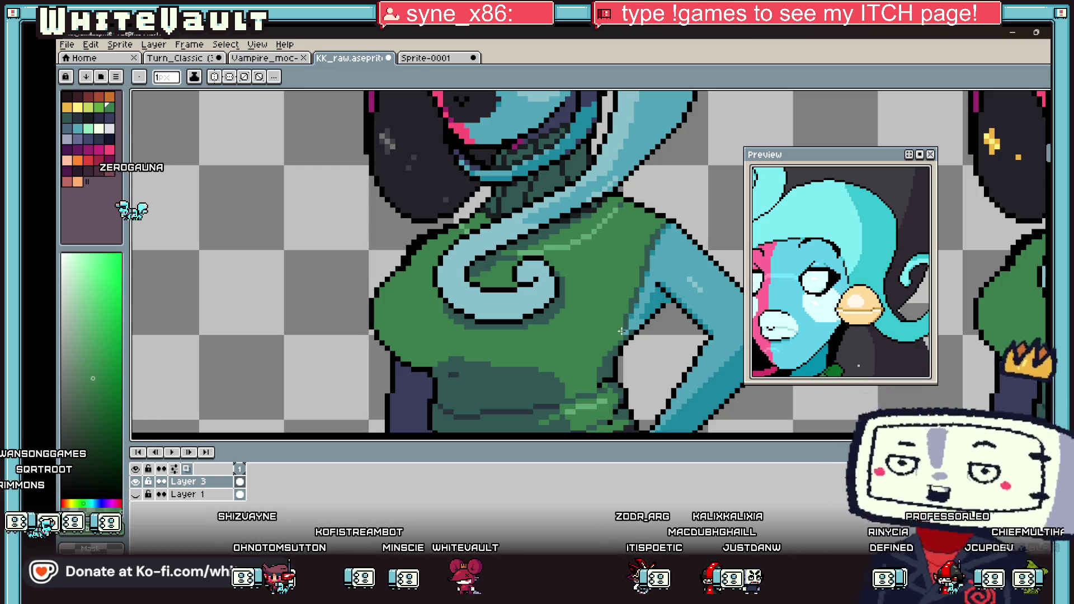
{"action": "key", "text": "i"}
{"action": "scroll", "coordinate": [570, 346], "scroll_direction": "down", "scroll_amount": 2}
{"action": "scroll", "coordinate": [554, 330], "scroll_direction": "up", "scroll_amount": 3}
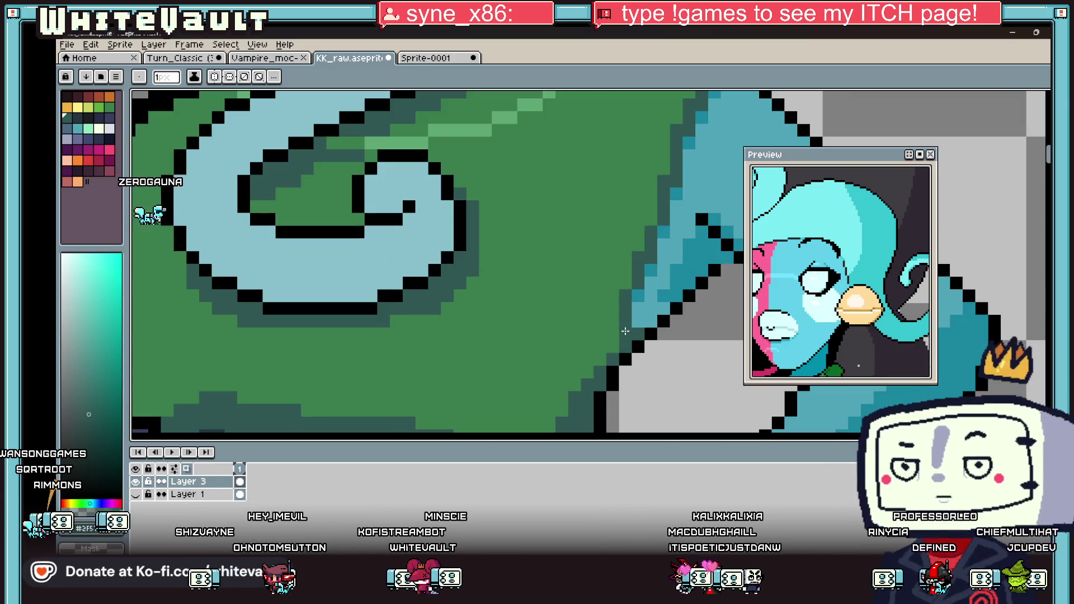
{"action": "scroll", "coordinate": [553, 330], "scroll_direction": "down", "scroll_amount": 3}
{"action": "left_click", "coordinate": [553, 332]}
{"action": "key", "text": "b"}
{"action": "scroll", "coordinate": [557, 334], "scroll_direction": "up", "scroll_amount": 3}
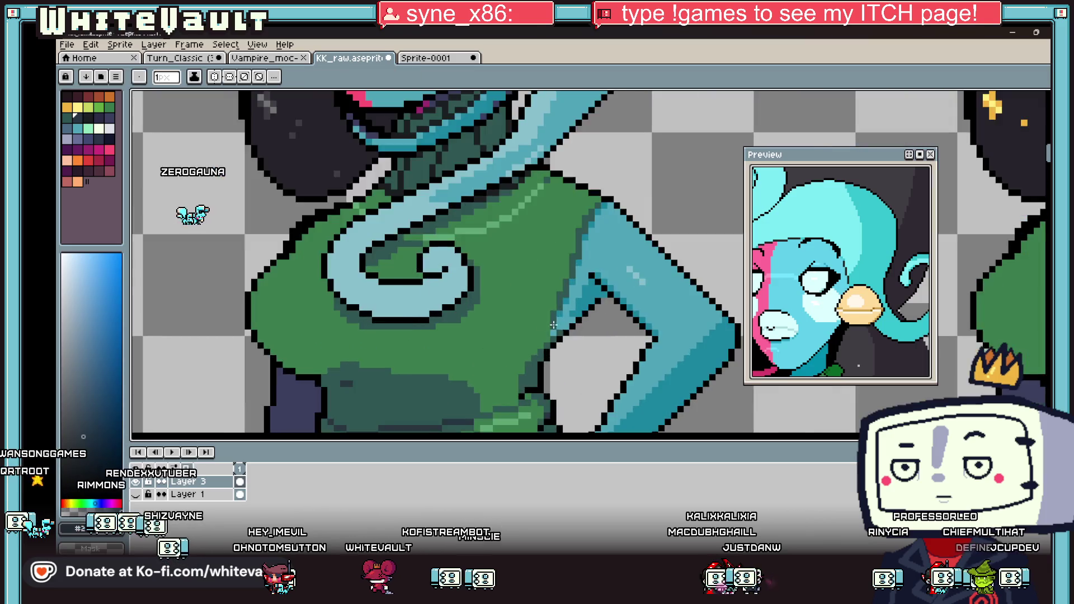
{"action": "left_click", "coordinate": [503, 311]}
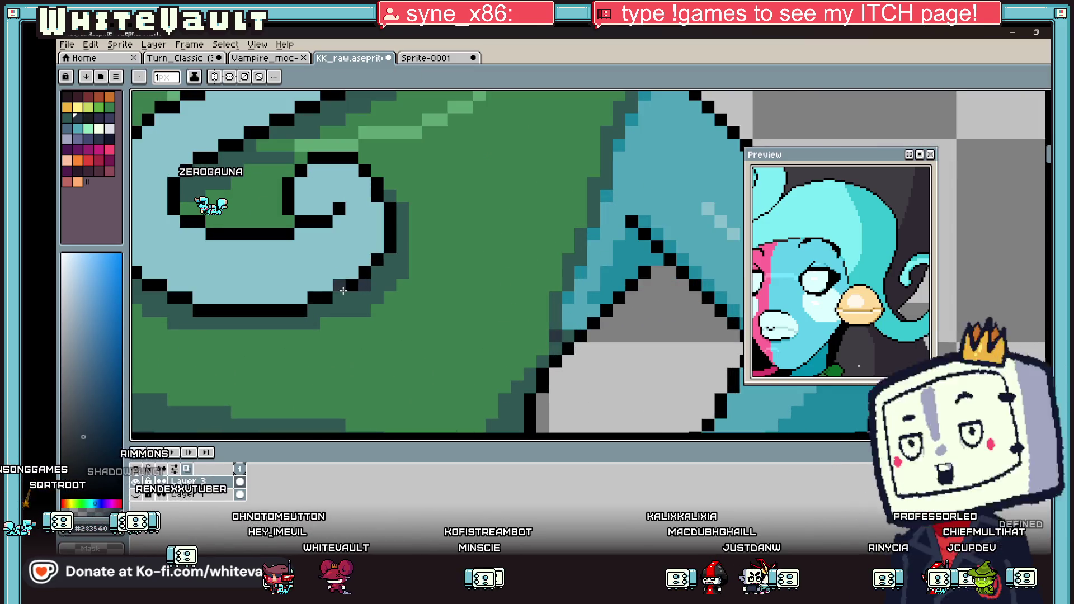
{"action": "left_click", "coordinate": [339, 287], "text": "alt"}
{"action": "scroll", "coordinate": [339, 287], "scroll_direction": "down", "scroll_amount": 4}
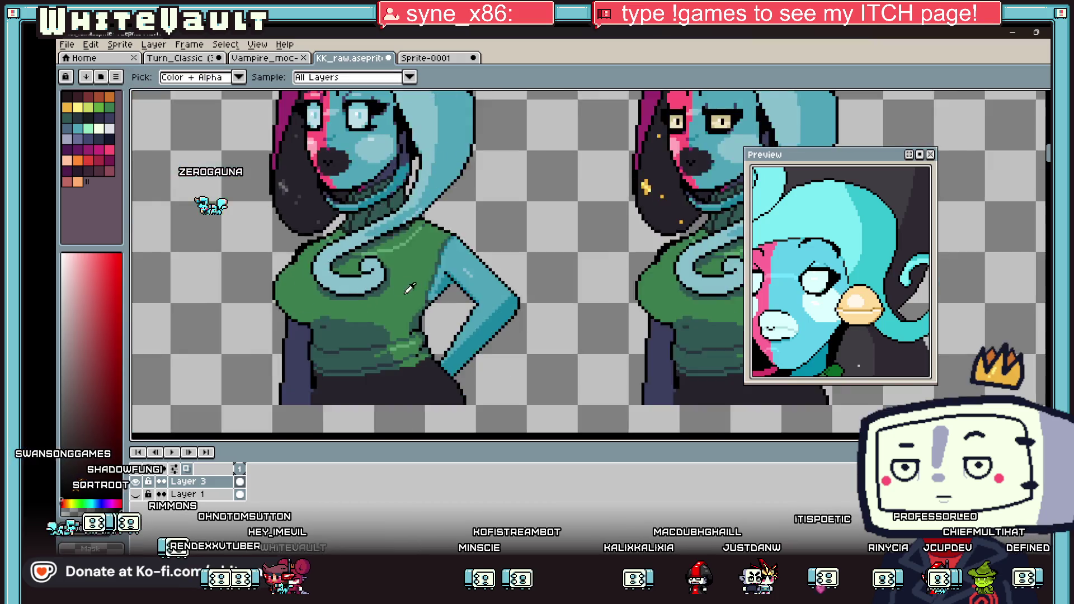
{"action": "scroll", "coordinate": [417, 275], "scroll_direction": "up", "scroll_amount": 3}
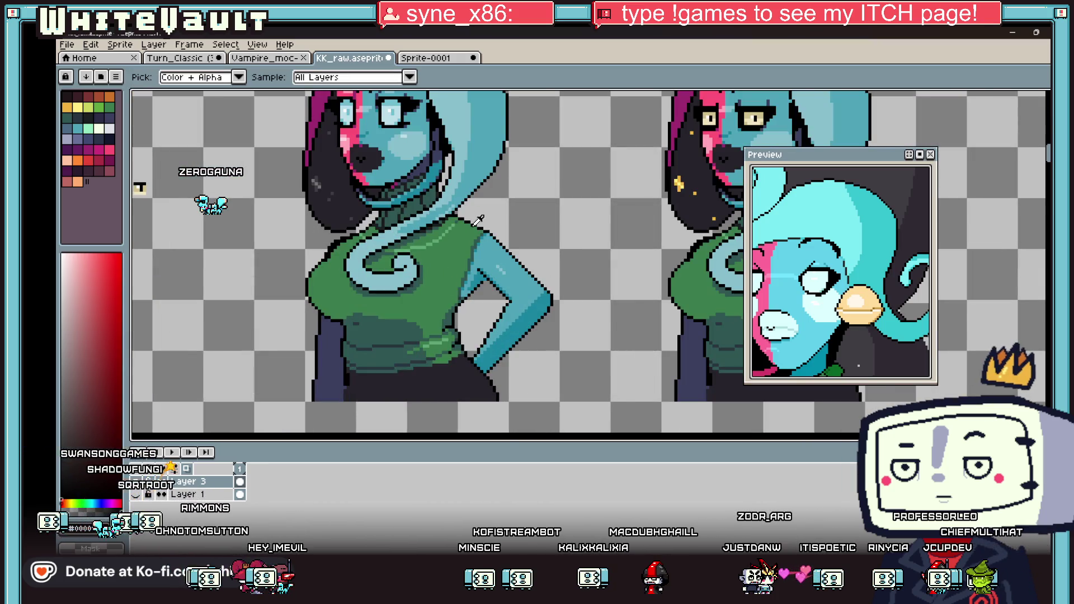
{"action": "scroll", "coordinate": [478, 219], "scroll_direction": "up", "scroll_amount": 3}
{"action": "left_click", "coordinate": [480, 245], "text": "alt"}
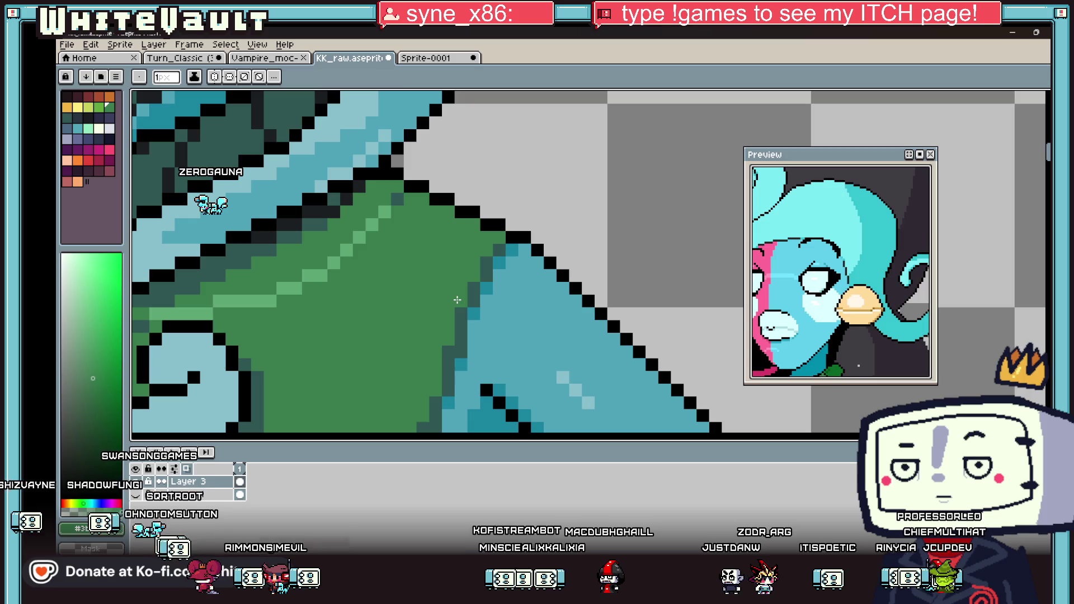
{"action": "left_click", "coordinate": [501, 245], "text": "alt"}
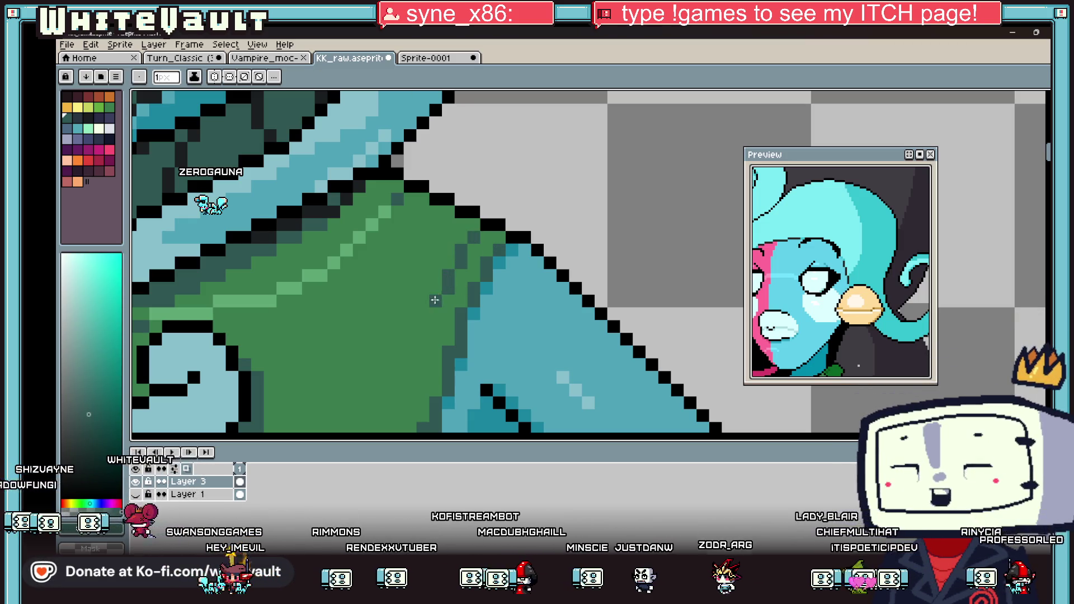
{"action": "scroll", "coordinate": [433, 324], "scroll_direction": "down", "scroll_amount": 2}
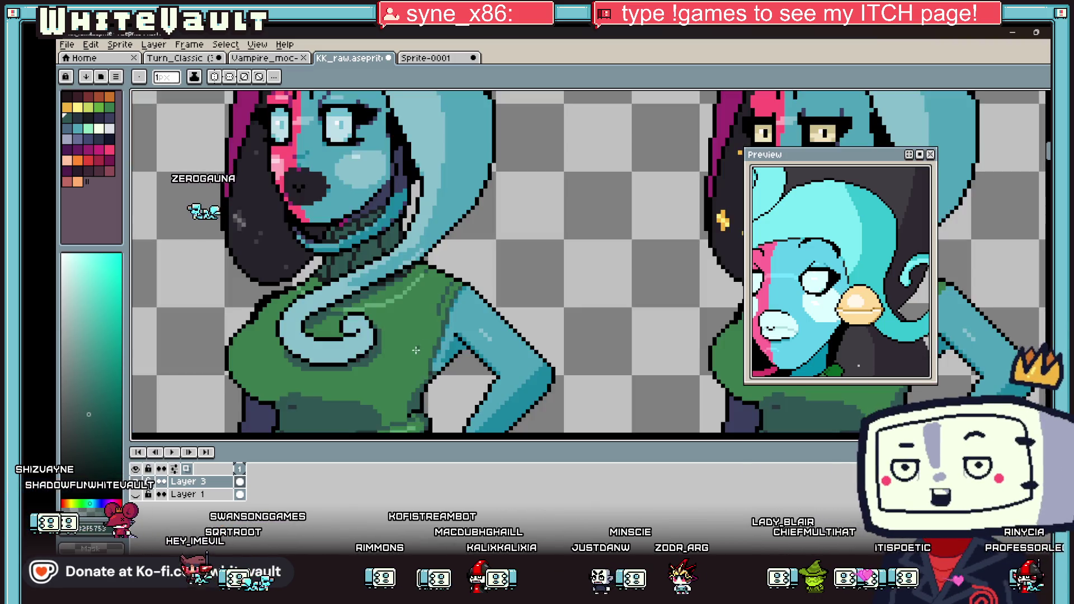
{"action": "scroll", "coordinate": [447, 316], "scroll_direction": "up", "scroll_amount": 2}
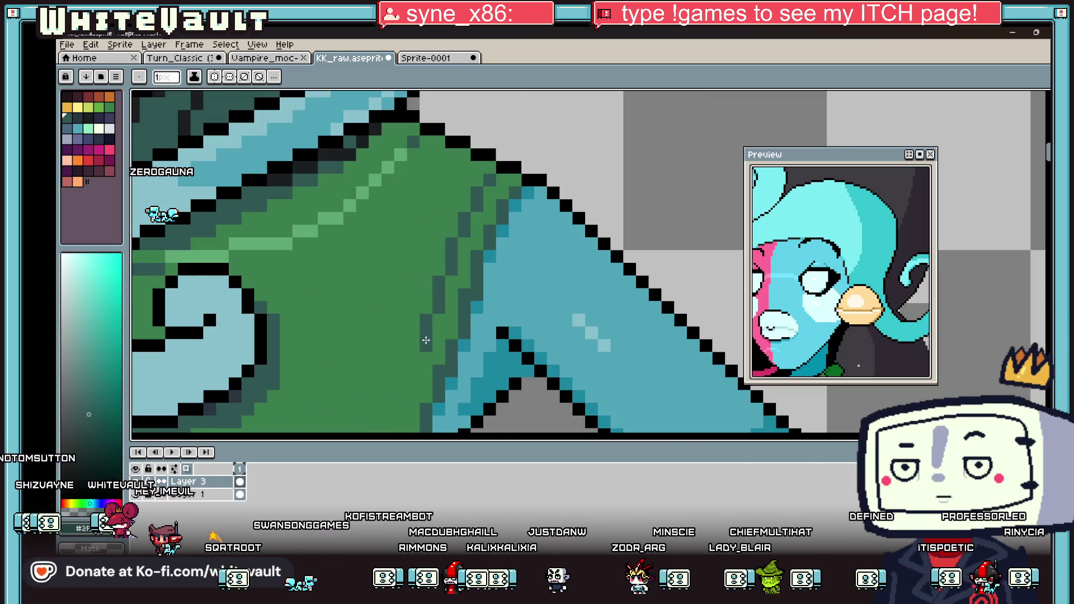
{"action": "scroll", "coordinate": [408, 314], "scroll_direction": "down", "scroll_amount": 2}
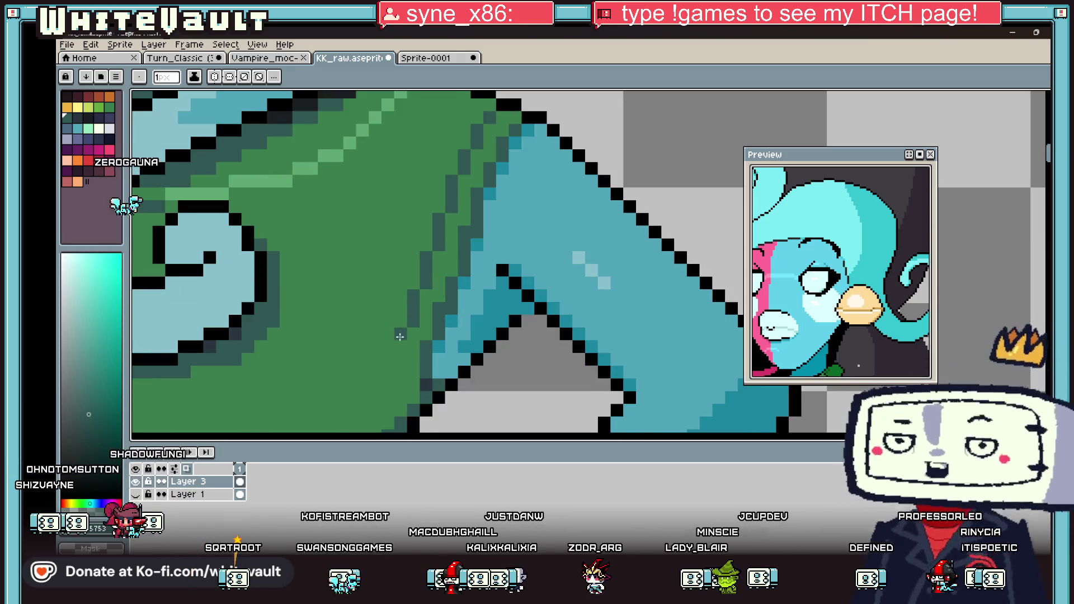
{"action": "scroll", "coordinate": [442, 291], "scroll_direction": "down", "scroll_amount": 3}
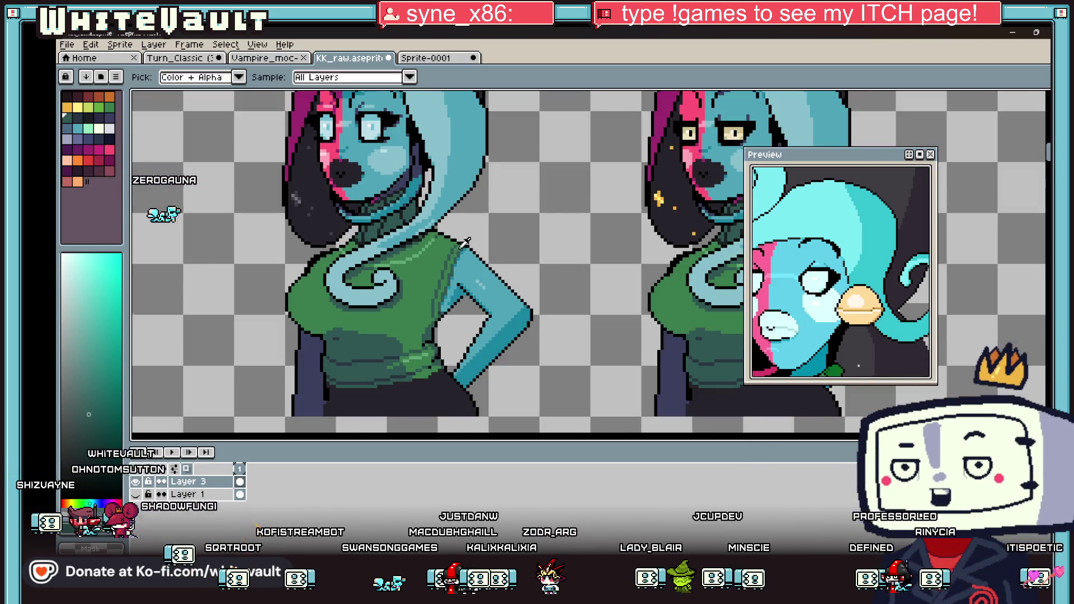
{"action": "scroll", "coordinate": [464, 242], "scroll_direction": "up", "scroll_amount": 4}
{"action": "scroll", "coordinate": [348, 201], "scroll_direction": "down", "scroll_amount": 4}
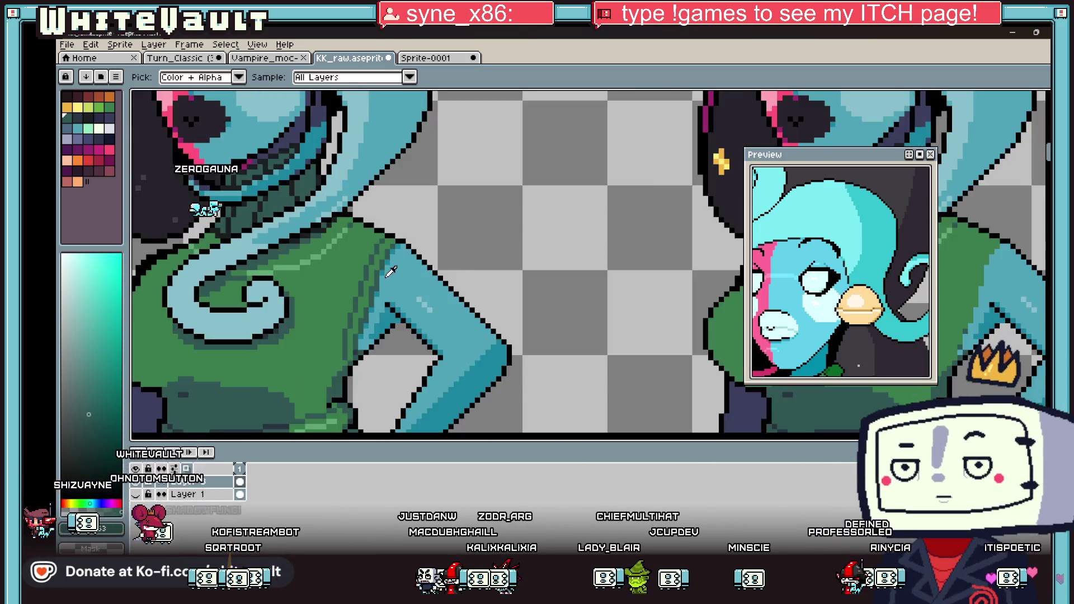
{"action": "scroll", "coordinate": [360, 336], "scroll_direction": "up", "scroll_amount": 2}
{"action": "scroll", "coordinate": [356, 334], "scroll_direction": "up", "scroll_amount": 1}
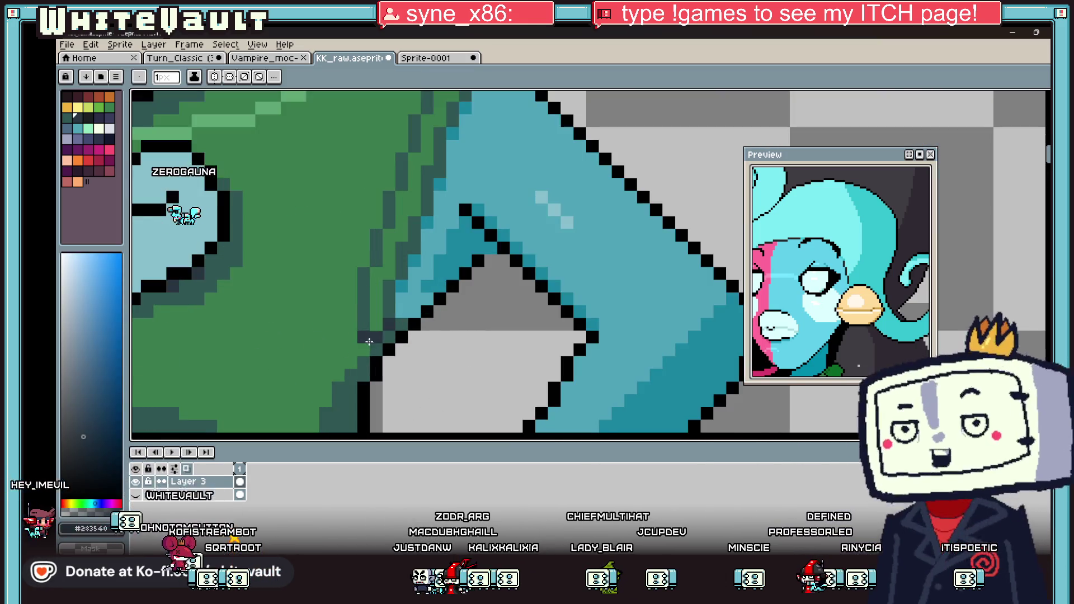
{"action": "scroll", "coordinate": [381, 254], "scroll_direction": "down", "scroll_amount": 4}
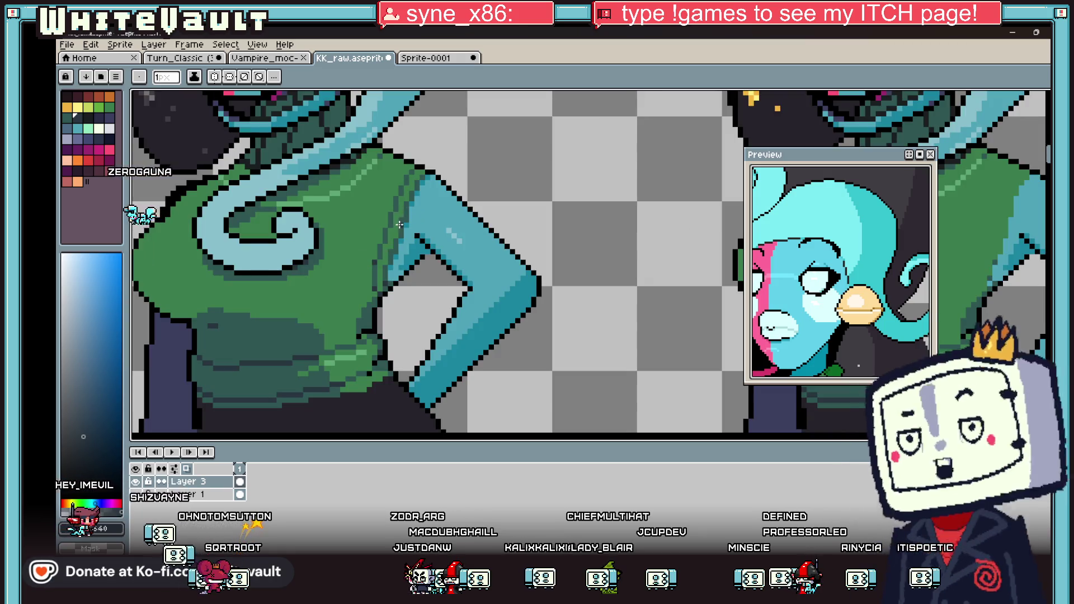
{"action": "scroll", "coordinate": [399, 225], "scroll_direction": "up", "scroll_amount": 1}
{"action": "scroll", "coordinate": [417, 212], "scroll_direction": "down", "scroll_amount": 1}
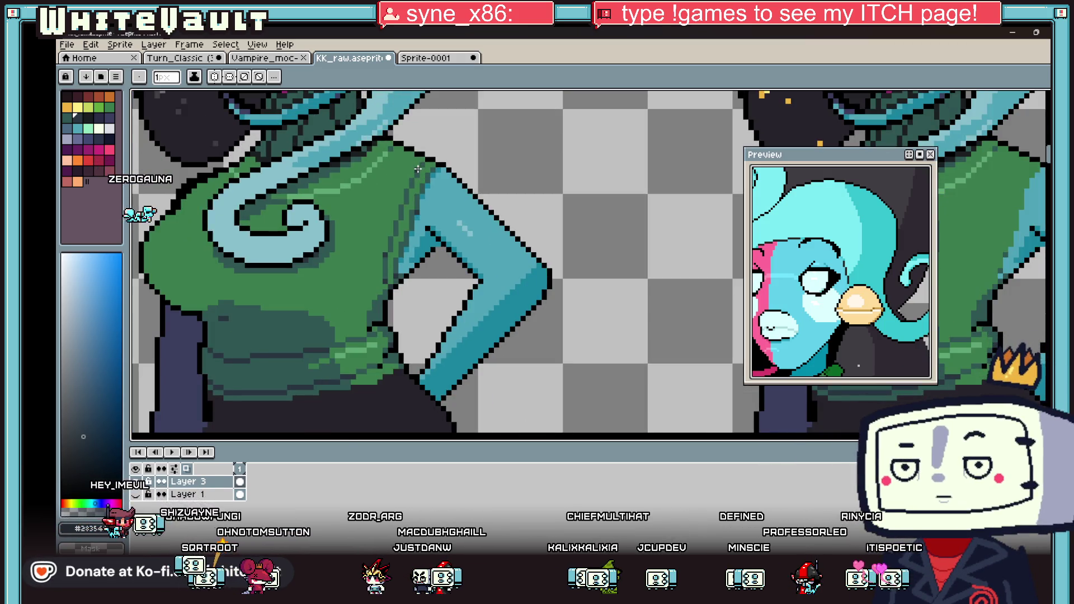
{"action": "key", "text": "i"}
{"action": "scroll", "coordinate": [420, 169], "scroll_direction": "down", "scroll_amount": 5}
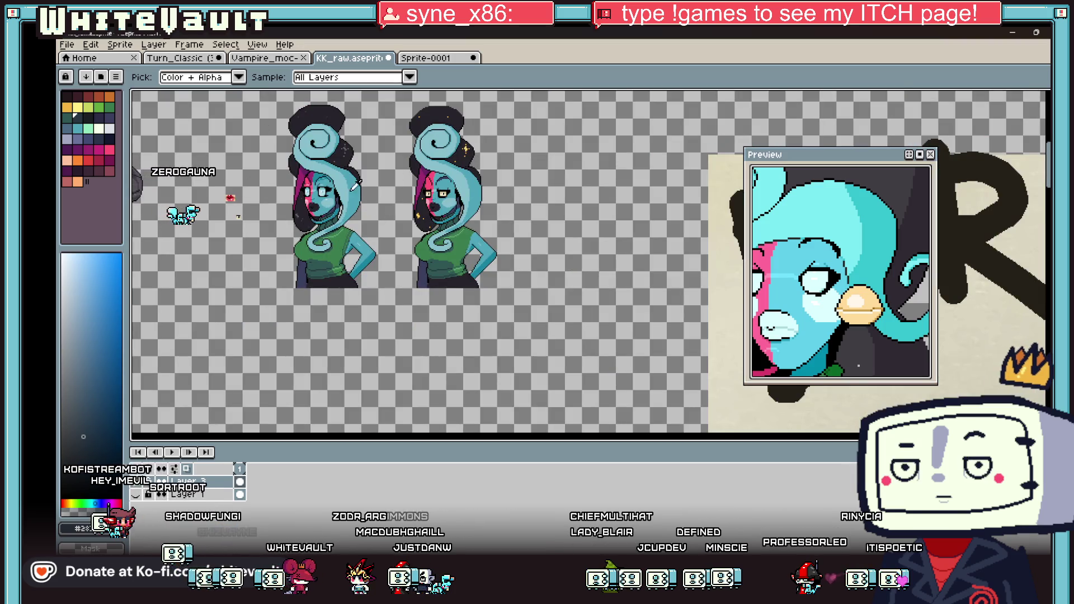
Zoom in on the face and eyedrop the hair's pink as the foreground colour.
{"action": "scroll", "coordinate": [290, 180], "scroll_direction": "down", "scroll_amount": 1}
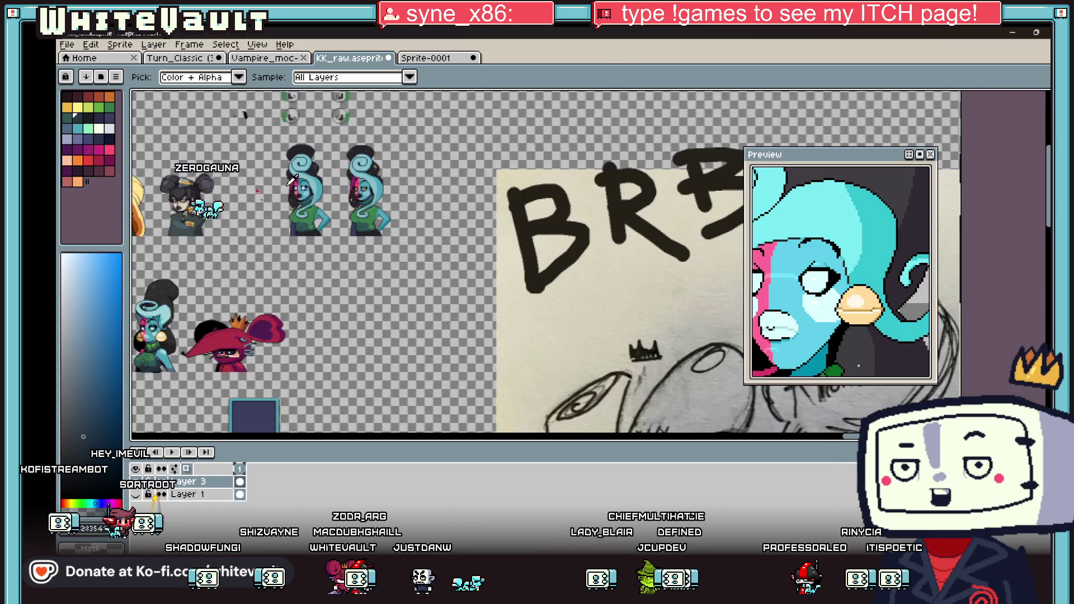
{"action": "scroll", "coordinate": [283, 146], "scroll_direction": "up", "scroll_amount": 1}
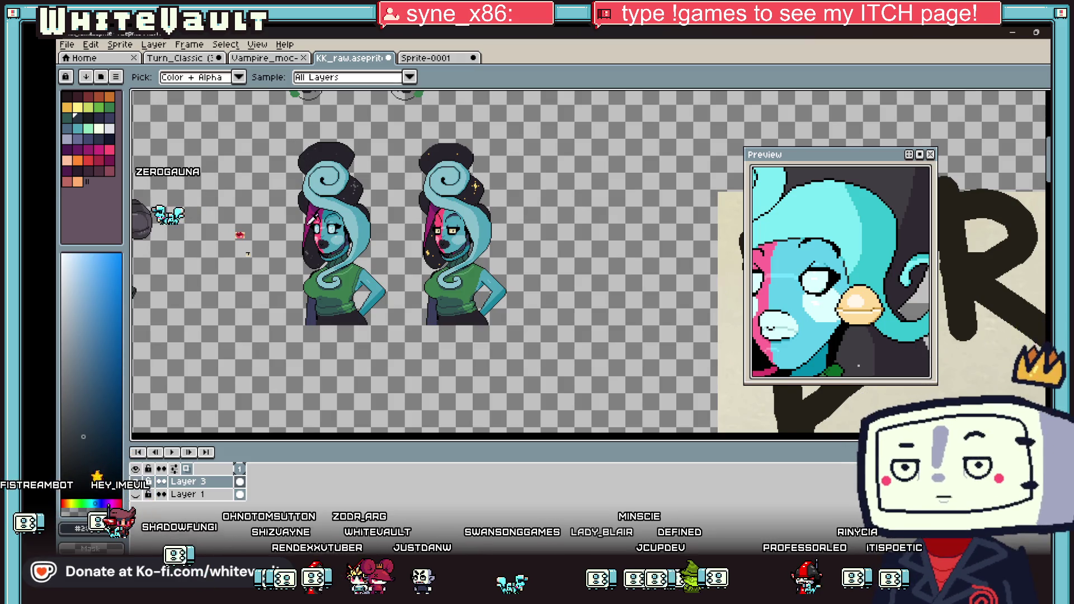
{"action": "scroll", "coordinate": [325, 196], "scroll_direction": "up", "scroll_amount": 2}
{"action": "scroll", "coordinate": [431, 203], "scroll_direction": "up", "scroll_amount": 1}
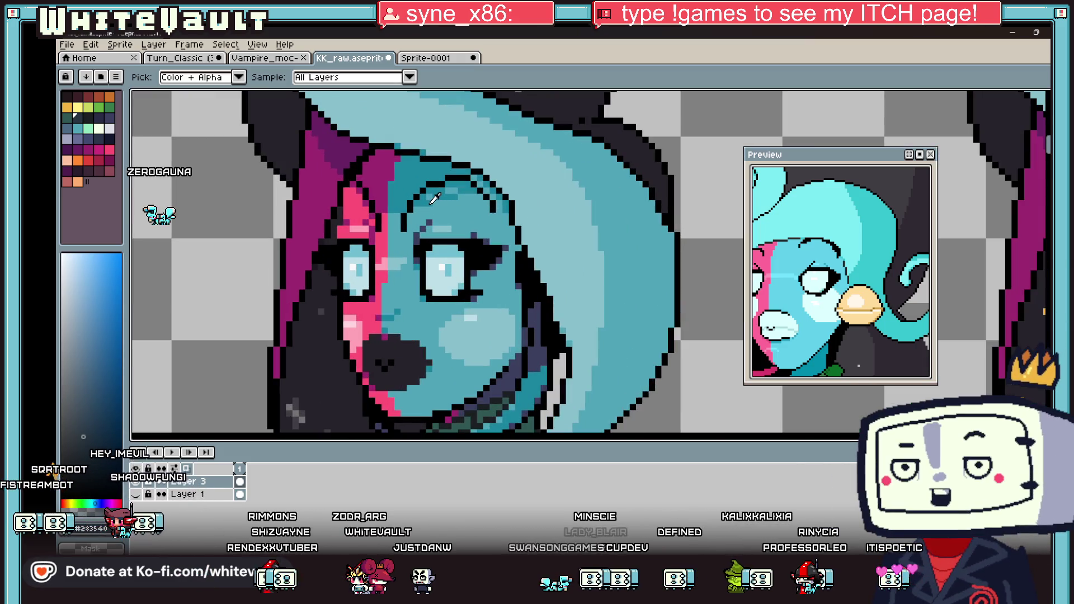
{"action": "scroll", "coordinate": [418, 215], "scroll_direction": "up", "scroll_amount": 1}
{"action": "left_click", "coordinate": [316, 224]}
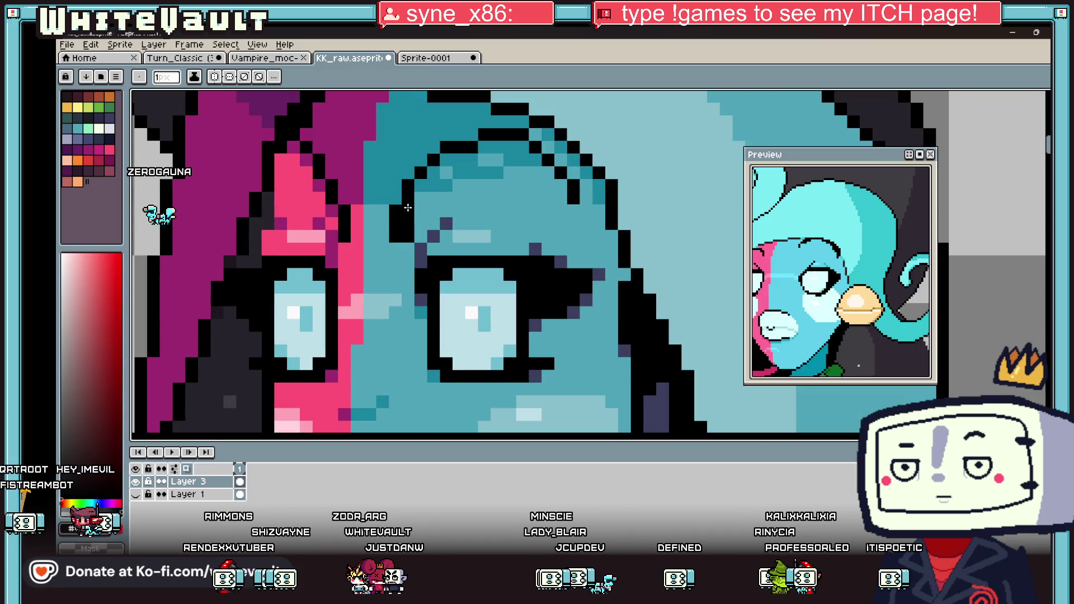
Darken a short column of pixels below the eye and sample the light blue skin.
{"action": "left_click_drag", "start_coordinate": [330, 213], "coordinate": [331, 229]}
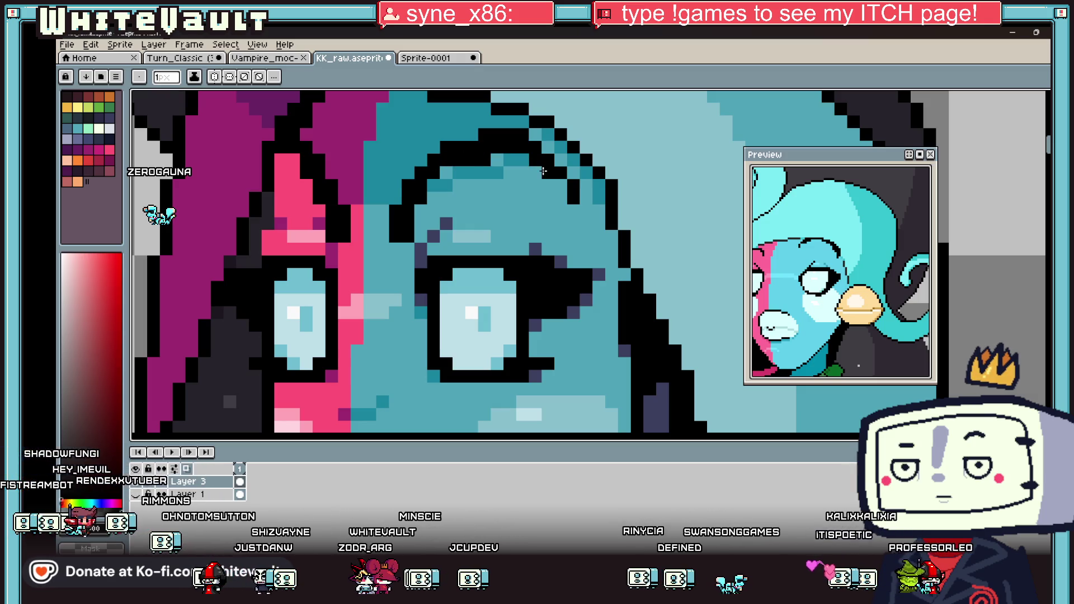
{"action": "scroll", "coordinate": [585, 220], "scroll_direction": "down", "scroll_amount": 4}
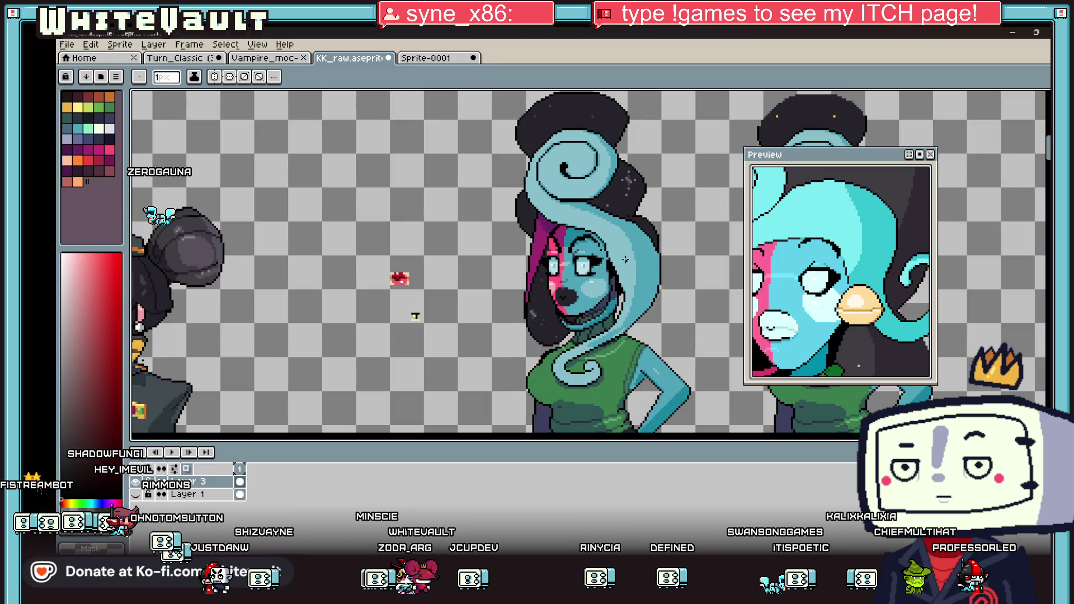
{"action": "key", "text": "alt"}
{"action": "scroll", "coordinate": [625, 259], "scroll_direction": "up", "scroll_amount": 4}
{"action": "scroll", "coordinate": [586, 255], "scroll_direction": "up", "scroll_amount": 2}
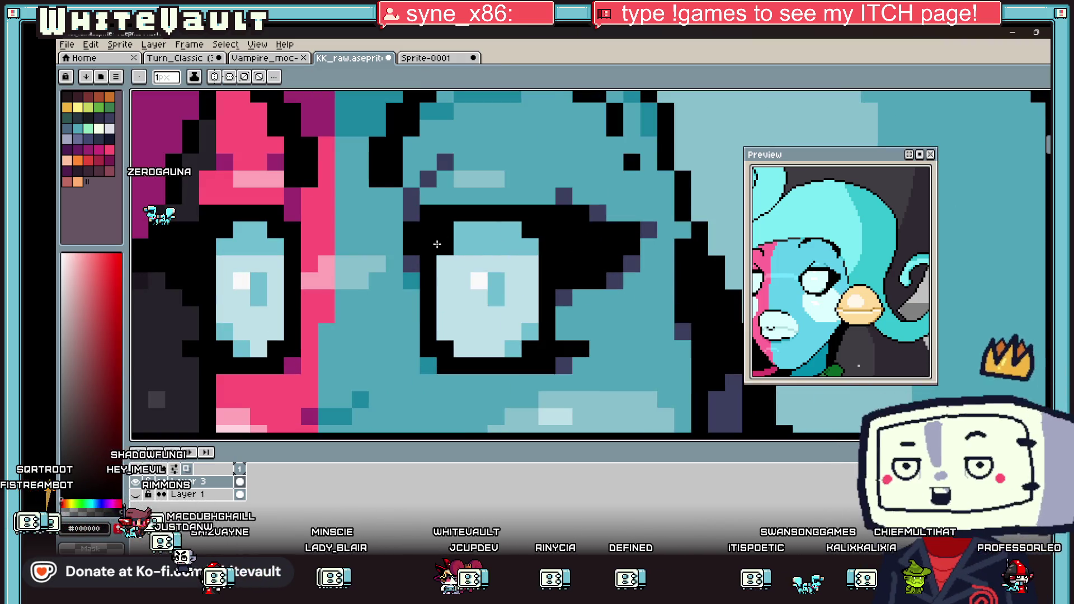
{"action": "left_click", "coordinate": [504, 277]}
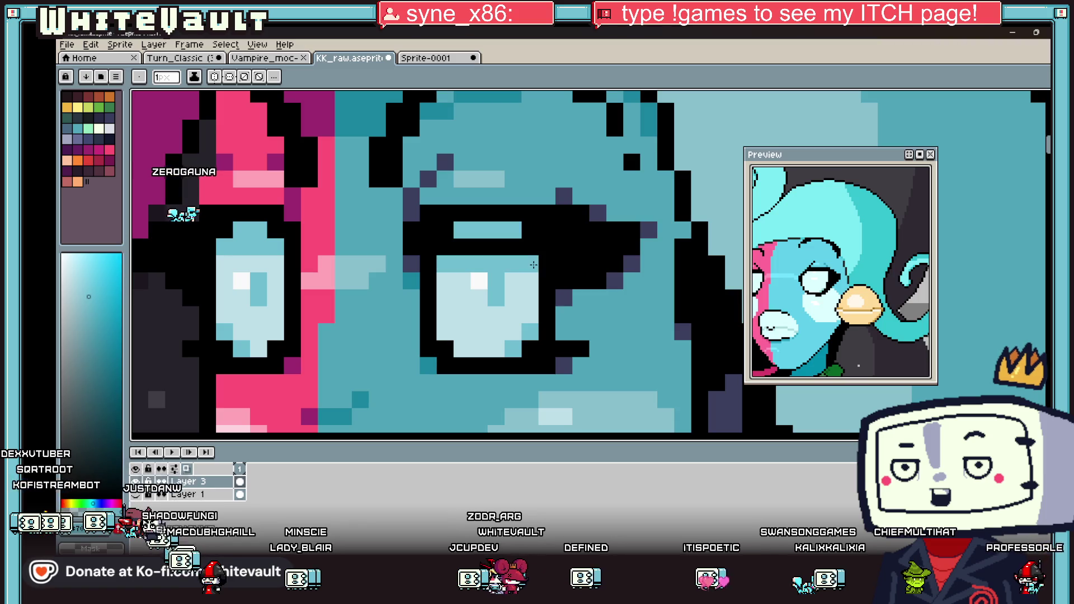
Dot darker teal on the pink band and paint the light stripe under the eye black.
{"action": "key", "text": "alt"}
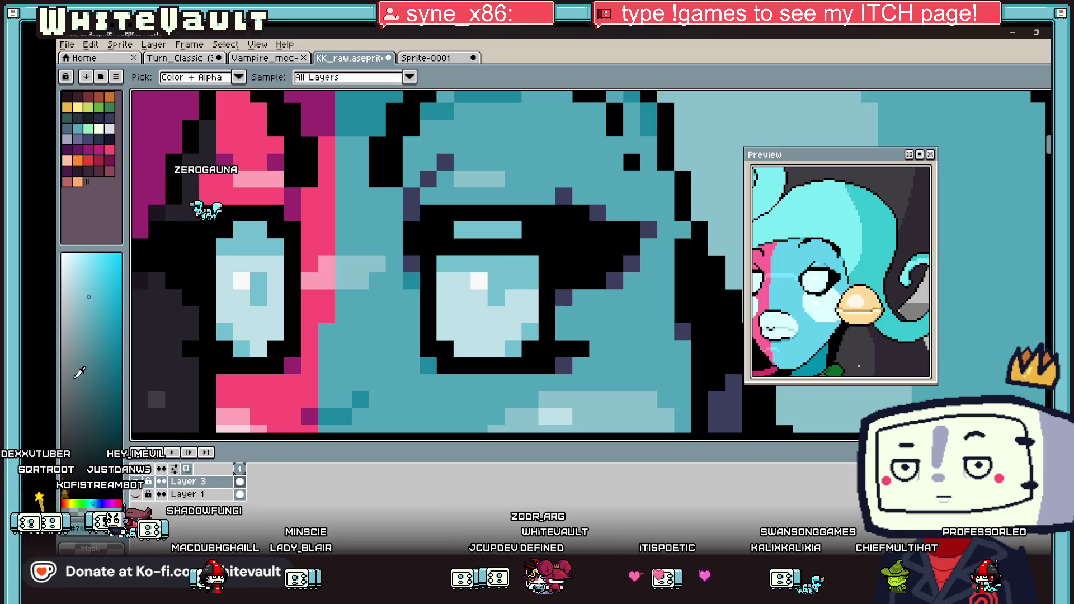
{"action": "left_click", "coordinate": [310, 314]}
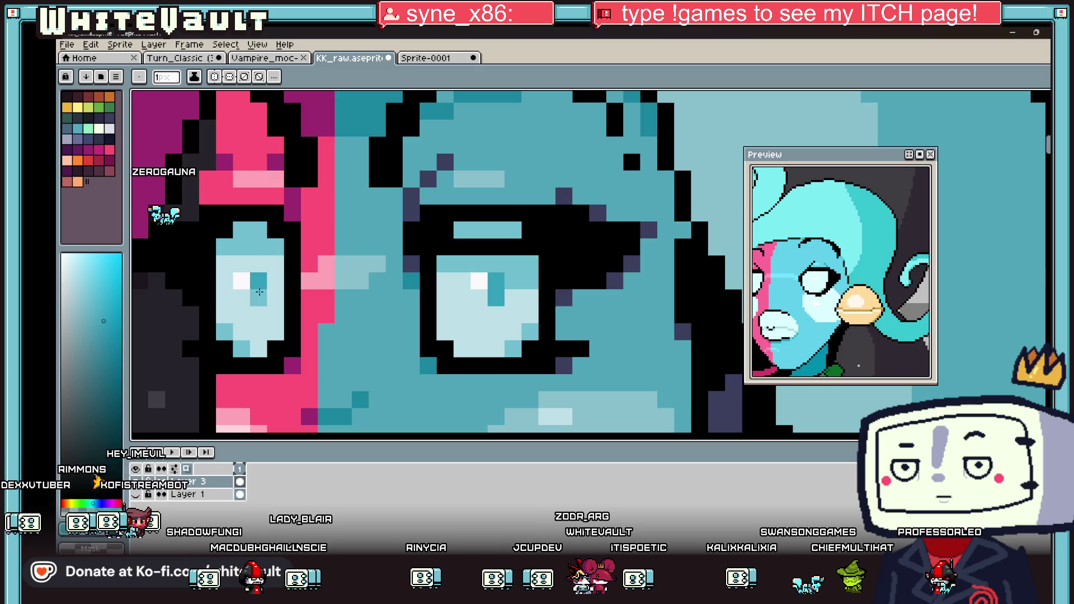
{"action": "left_click", "coordinate": [496, 257], "text": "alt"}
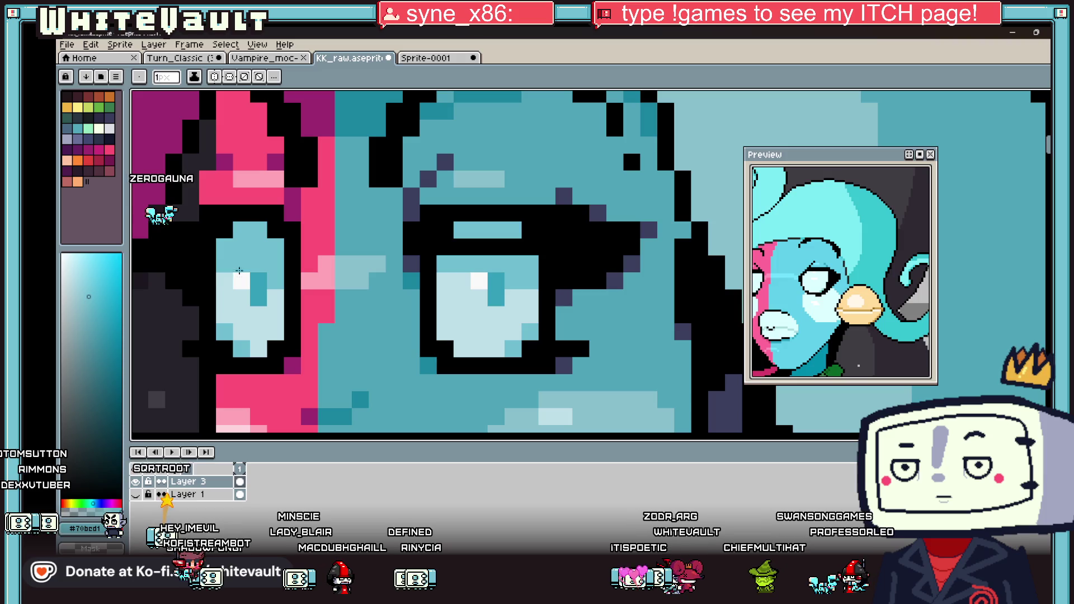
{"action": "scroll", "coordinate": [335, 254], "scroll_direction": "down", "scroll_amount": 3}
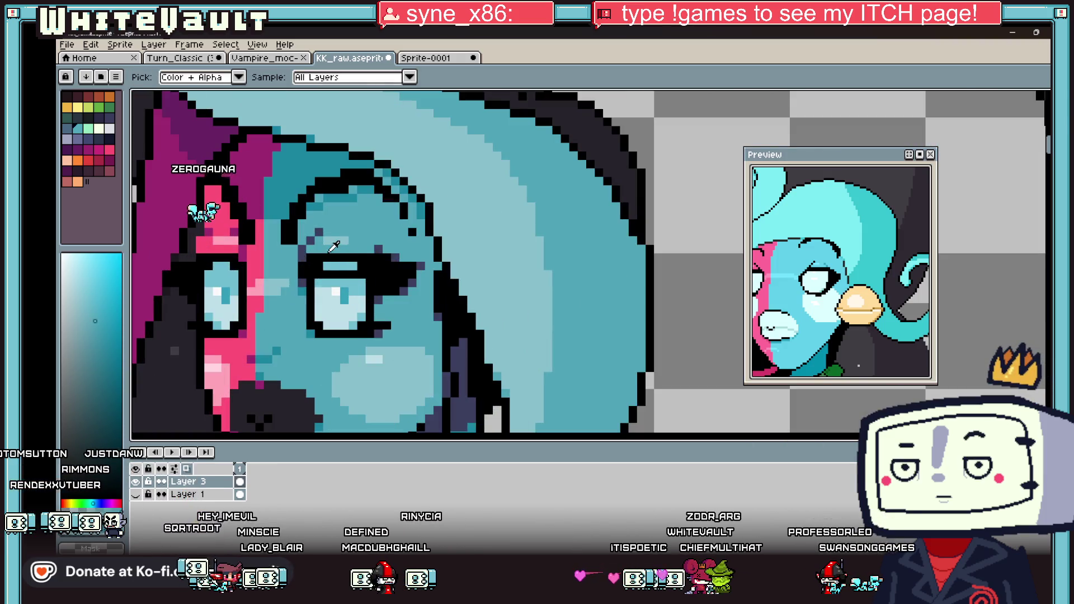
{"action": "left_click", "coordinate": [330, 252], "text": "alt"}
{"action": "left_click_drag", "start_coordinate": [328, 265], "coordinate": [353, 265]}
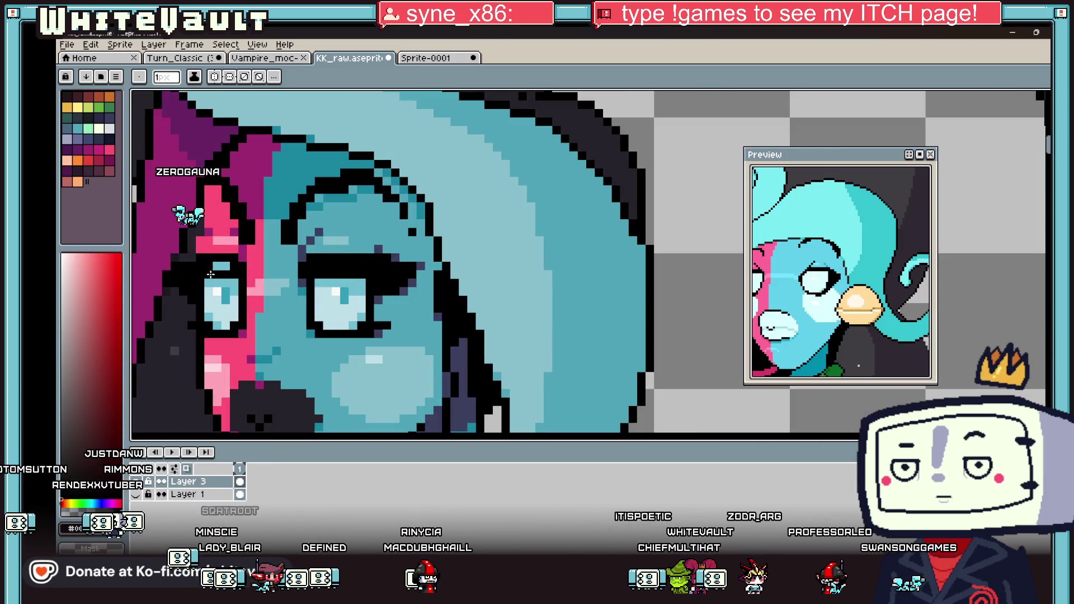
Sample the teal skin, dark red hair and black eye-outline colours around the eye.
{"action": "scroll", "coordinate": [316, 297], "scroll_direction": "down", "scroll_amount": 4}
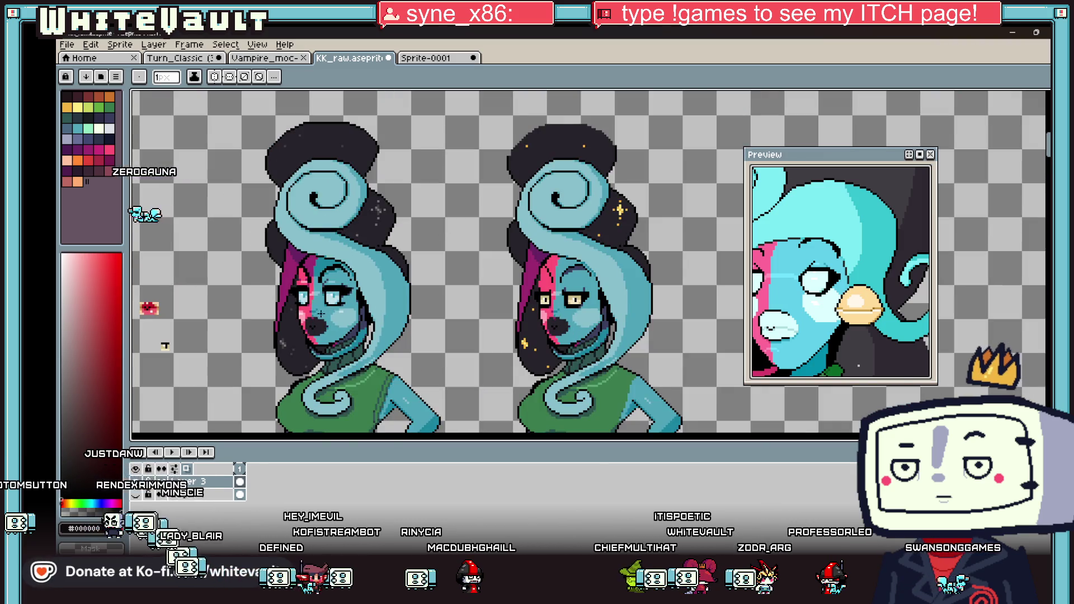
{"action": "scroll", "coordinate": [321, 314], "scroll_direction": "up", "scroll_amount": 4}
{"action": "left_click", "coordinate": [341, 259], "text": "alt"}
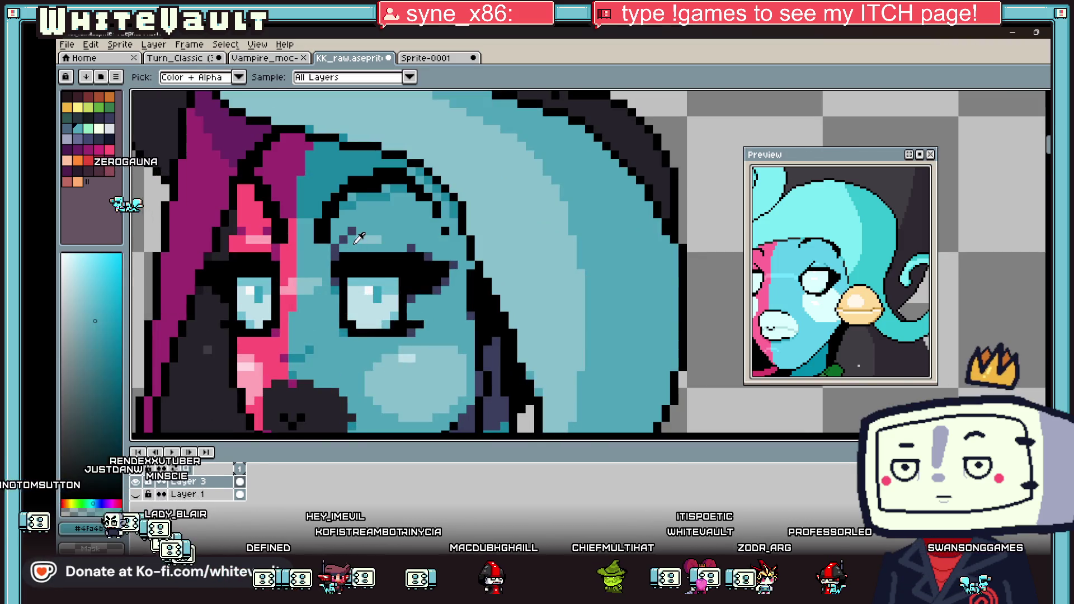
{"action": "left_click", "coordinate": [336, 266], "text": "alt"}
{"action": "scroll", "coordinate": [397, 287], "scroll_direction": "down", "scroll_amount": 3}
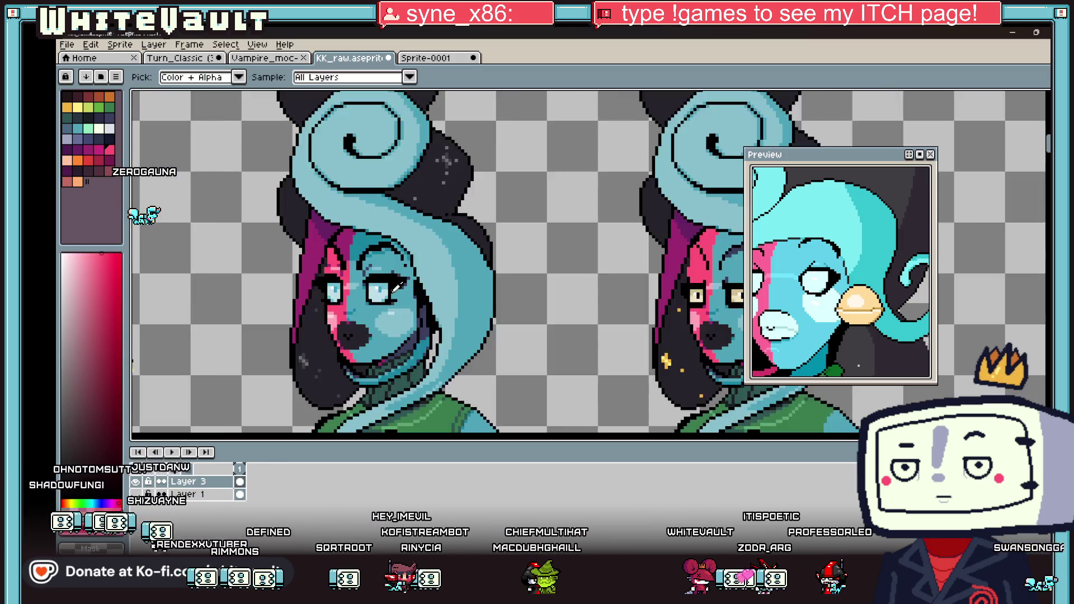
{"action": "scroll", "coordinate": [398, 287], "scroll_direction": "down", "scroll_amount": 2}
{"action": "scroll", "coordinate": [399, 286], "scroll_direction": "up", "scroll_amount": 5}
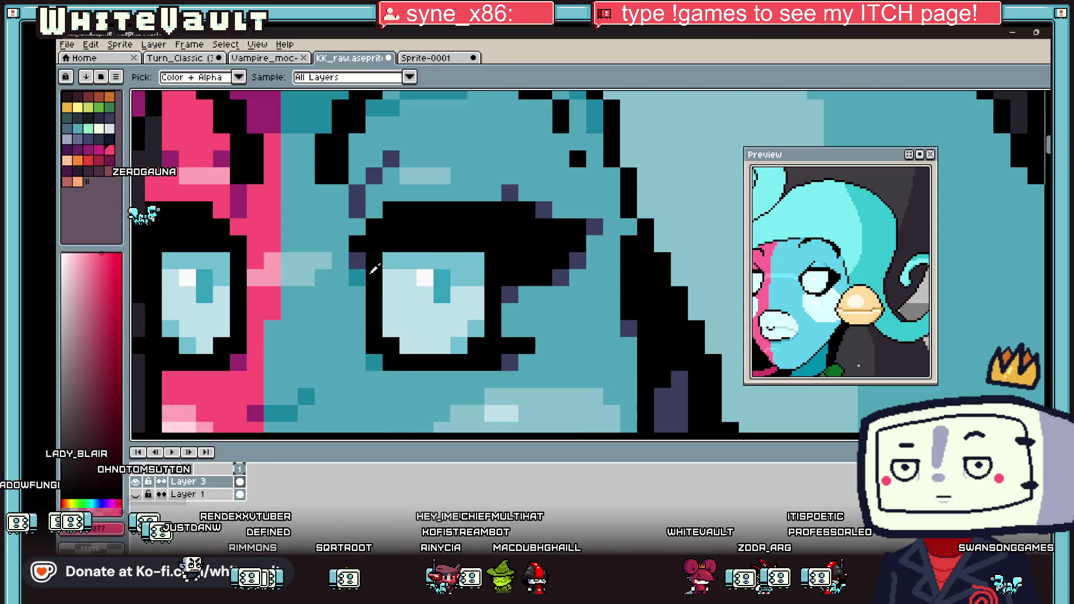
{"action": "left_click", "coordinate": [371, 272], "text": "alt"}
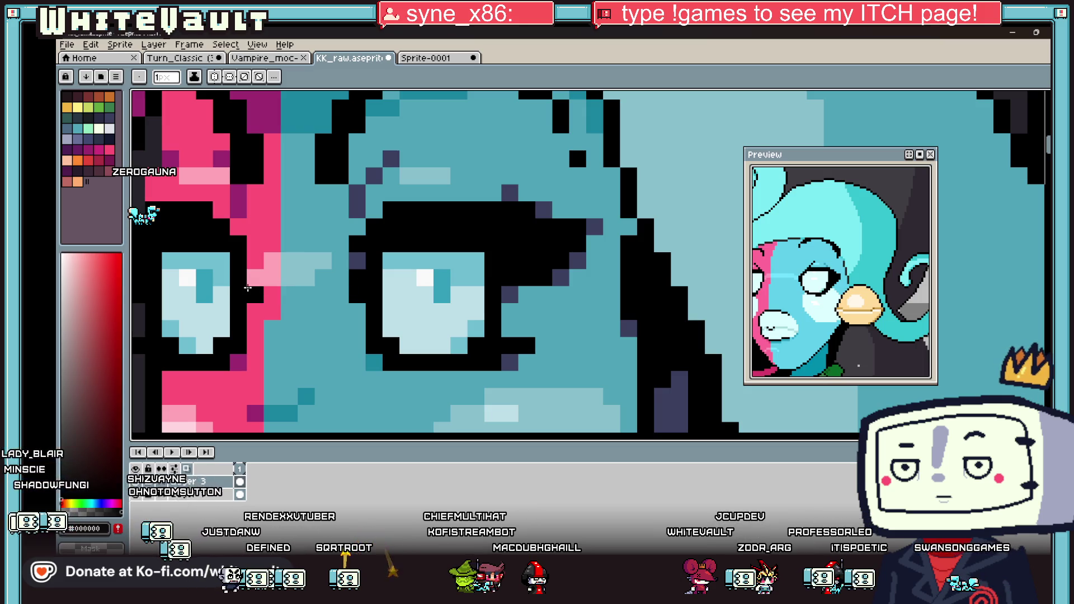
Dot white highlight pixels into the eye, then sample the eye's cyan.
{"action": "scroll", "coordinate": [248, 288], "scroll_direction": "down", "scroll_amount": 4}
{"action": "scroll", "coordinate": [365, 326], "scroll_direction": "up", "scroll_amount": 3}
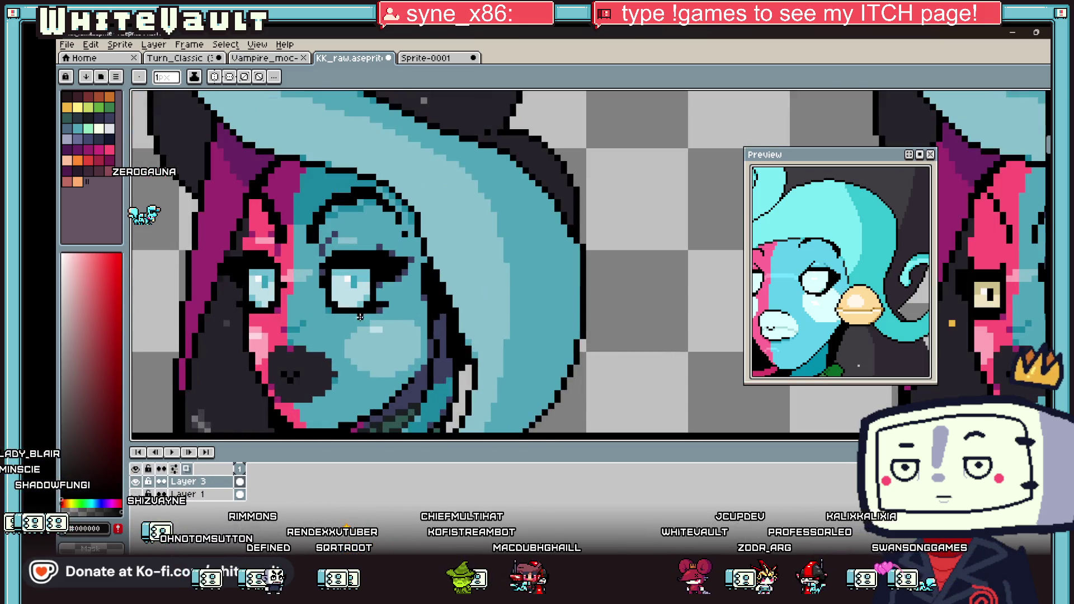
{"action": "key", "text": "alt"}
{"action": "scroll", "coordinate": [311, 269], "scroll_direction": "up", "scroll_amount": 2}
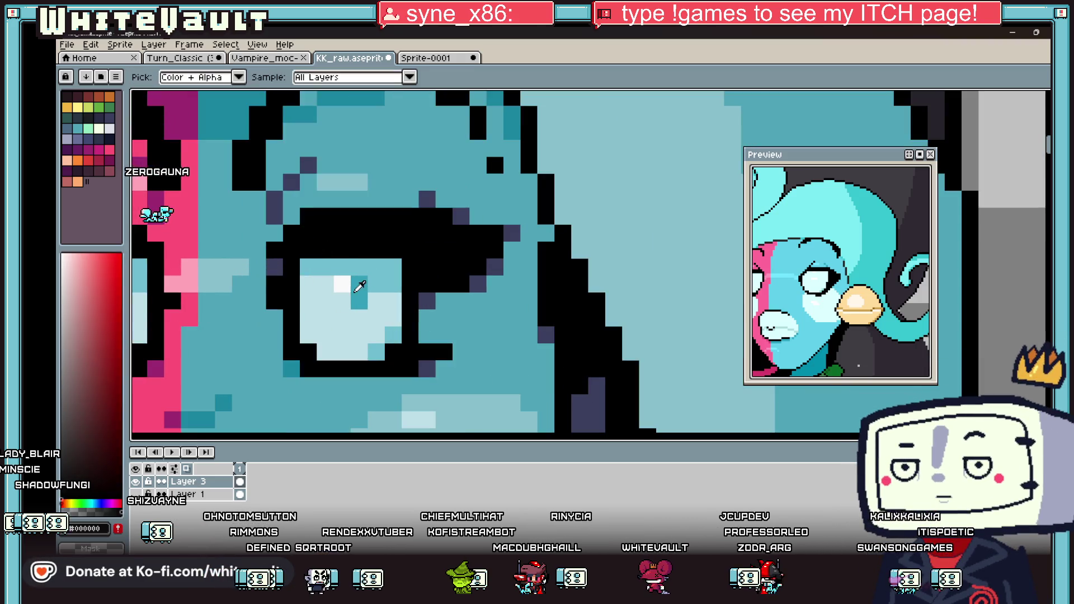
{"action": "left_click", "coordinate": [343, 284], "text": "alt"}
{"action": "left_click", "coordinate": [345, 302]}
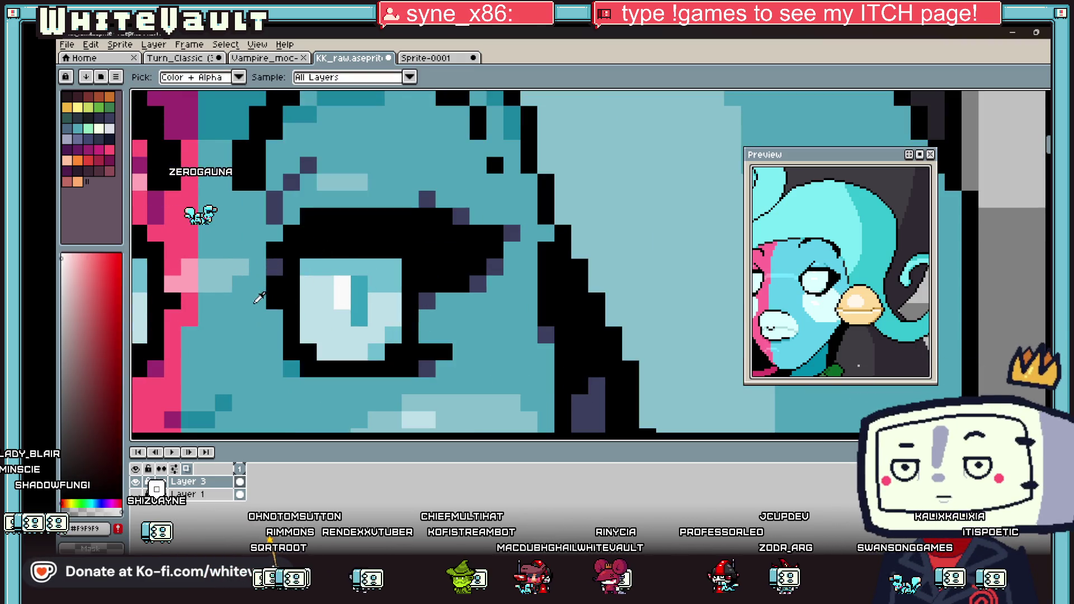
{"action": "left_click", "coordinate": [310, 274], "text": "alt"}
Paint cyan over the eye's top rows, hiding the light and white pixels, then check the face.
{"action": "mouse_move", "coordinate": [307, 300]}
{"action": "left_mouse_down"}
{"action": "mouse_move", "coordinate": [336, 267]}
{"action": "mouse_move", "coordinate": [386, 296]}
{"action": "left_mouse_up"}
{"action": "key", "text": "alt"}
{"action": "scroll", "coordinate": [387, 297], "scroll_direction": "down", "scroll_amount": 8}
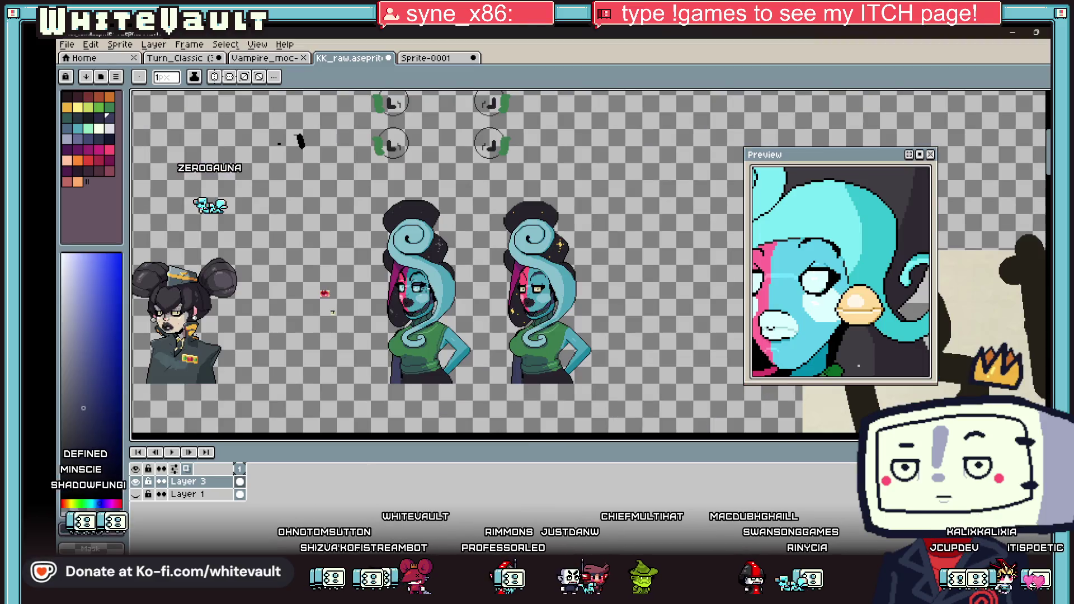
{"action": "scroll", "coordinate": [428, 289], "scroll_direction": "up", "scroll_amount": 3}
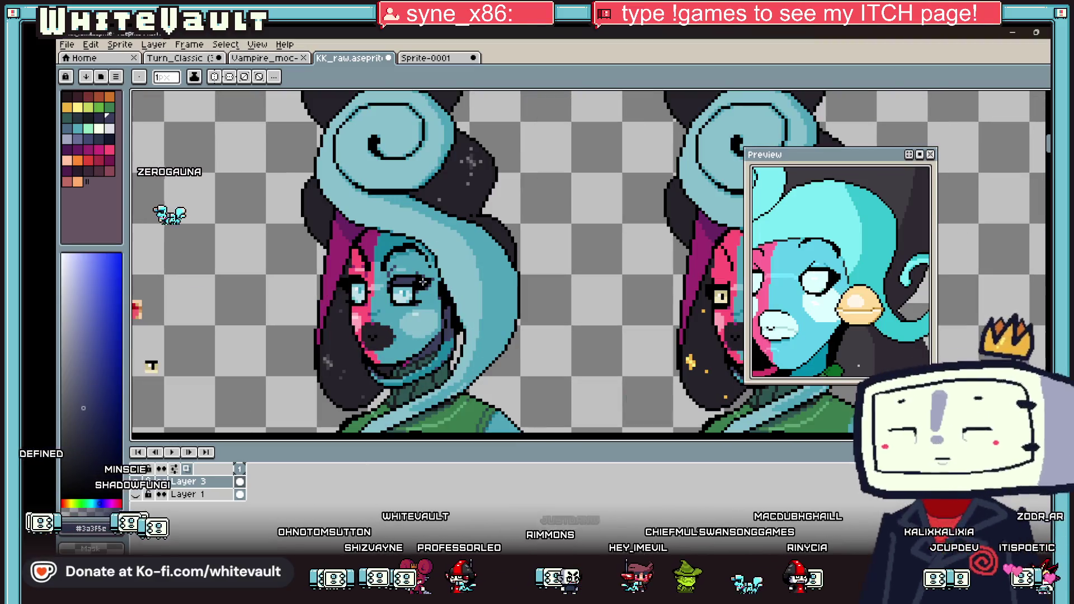
{"action": "key", "text": "ctrl"}
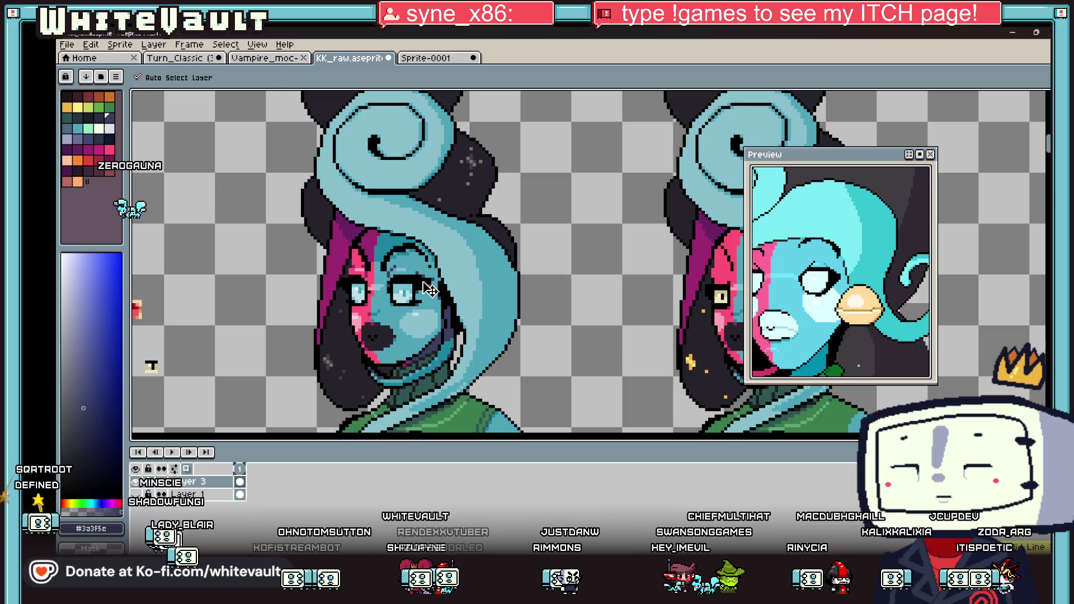
{"action": "scroll", "coordinate": [430, 289], "scroll_direction": "down", "scroll_amount": 3}
{"action": "scroll", "coordinate": [428, 289], "scroll_direction": "up", "scroll_amount": 4}
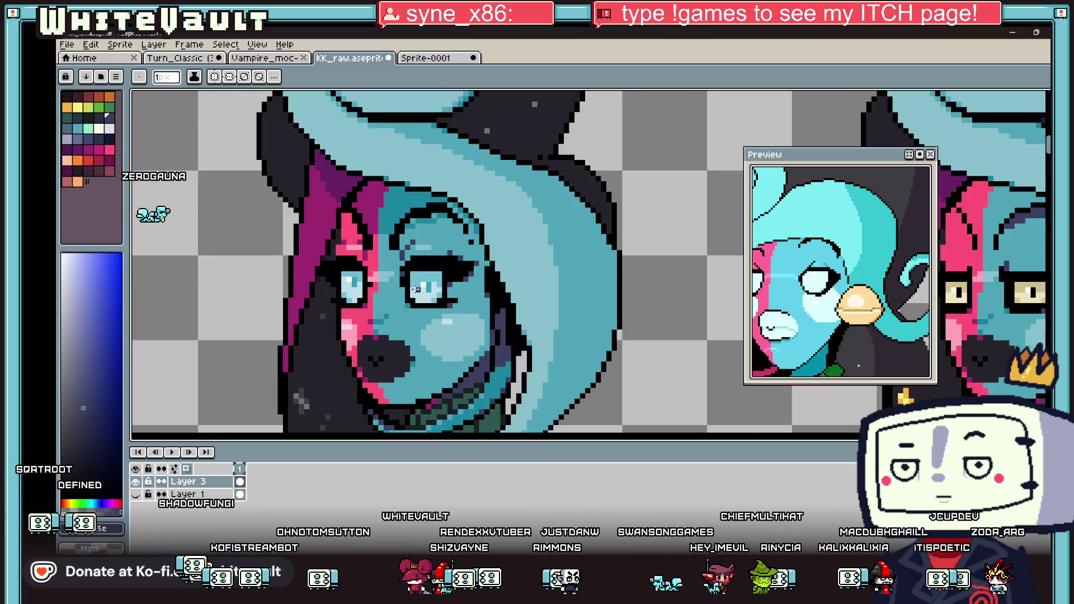
{"action": "key", "text": "ctrl"}
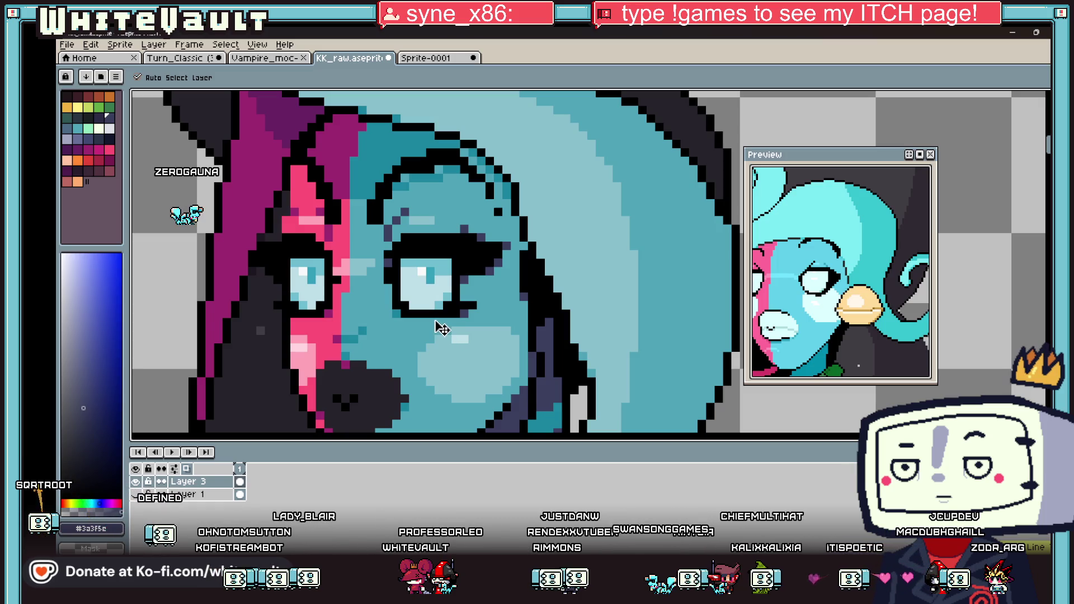
{"action": "scroll", "coordinate": [436, 327], "scroll_direction": "down", "scroll_amount": 4}
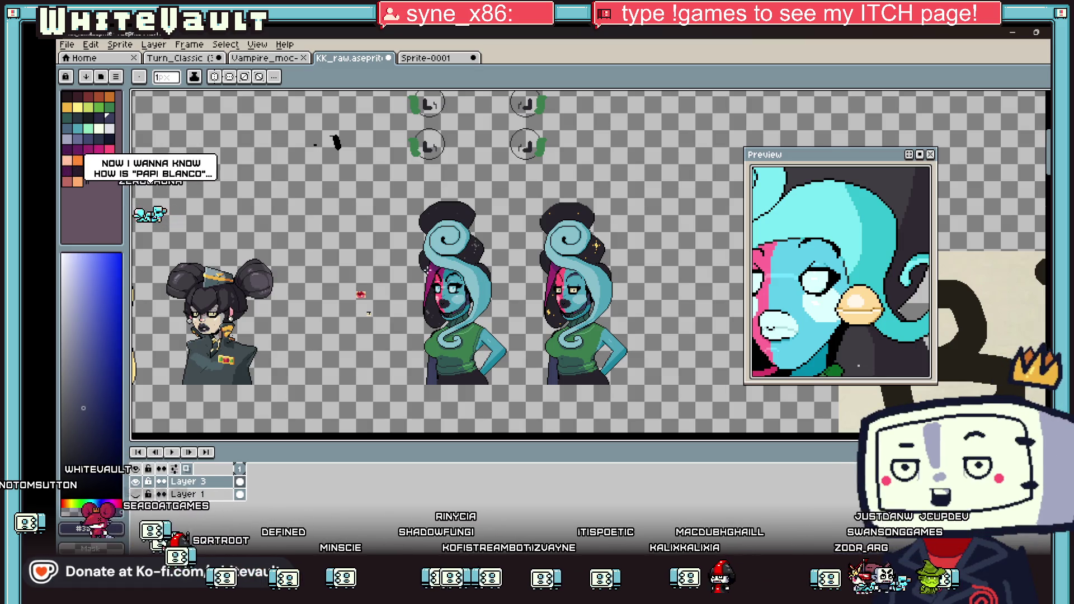
{"action": "scroll", "coordinate": [546, 284], "scroll_direction": "up", "scroll_amount": 4}
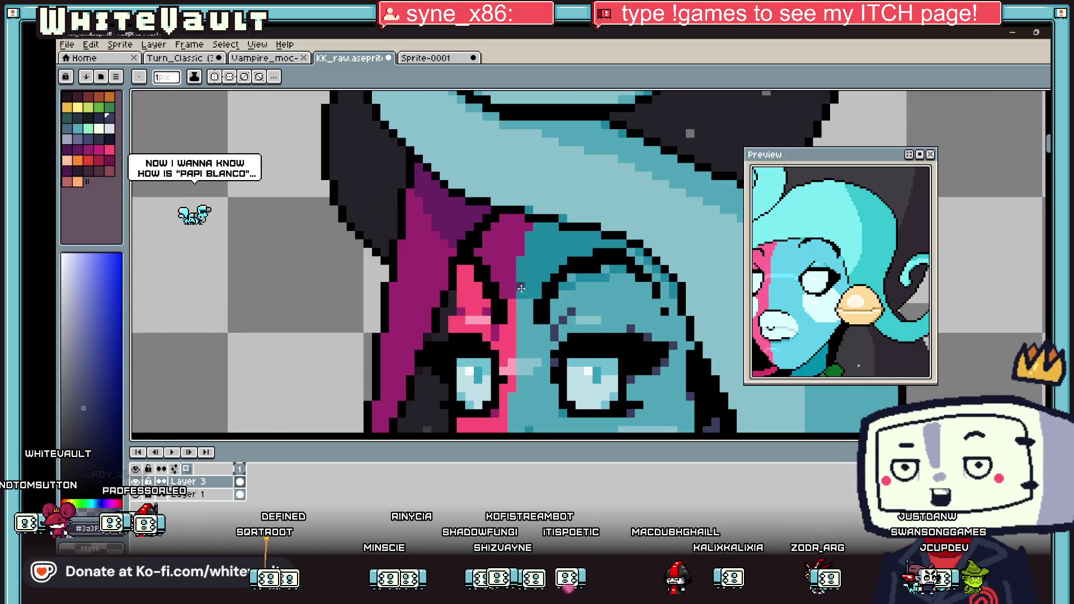
Recolour the dark band above the eye with the teal skin colour.
{"action": "scroll", "coordinate": [587, 271], "scroll_direction": "up", "scroll_amount": 2}
{"action": "left_click", "coordinate": [588, 272], "text": "alt"}
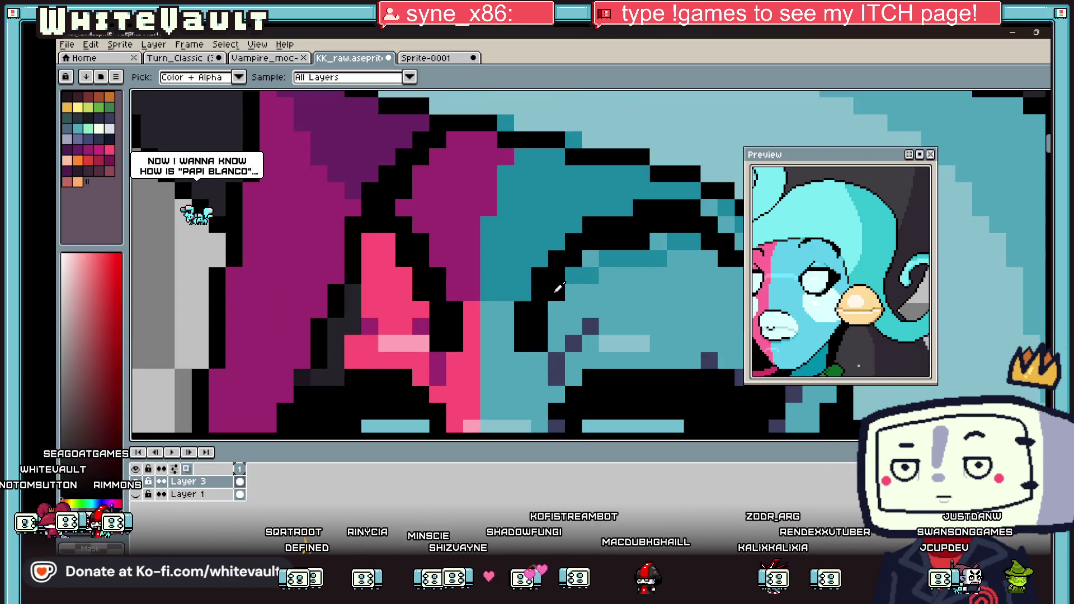
{"action": "scroll", "coordinate": [625, 262], "scroll_direction": "down", "scroll_amount": 2}
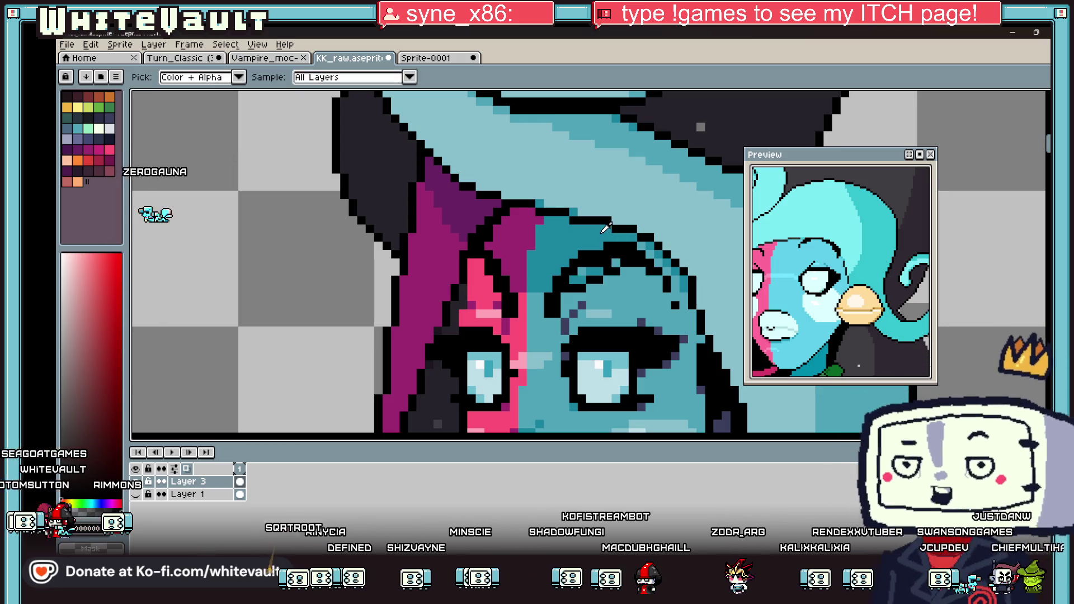
{"action": "left_click", "coordinate": [623, 254], "text": "alt"}
{"action": "left_click_drag", "start_coordinate": [623, 252], "coordinate": [565, 254]}
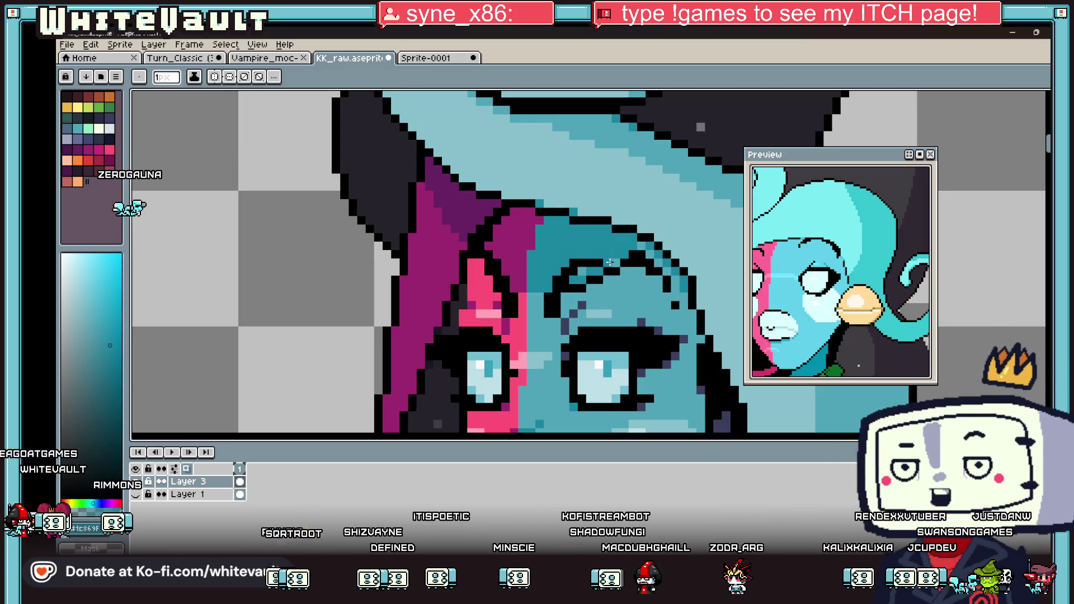
Draw a black brow line rising rightward above the eye.
{"action": "left_click", "coordinate": [553, 287], "text": "alt"}
{"action": "left_click_drag", "start_coordinate": [552, 288], "coordinate": [580, 275]}
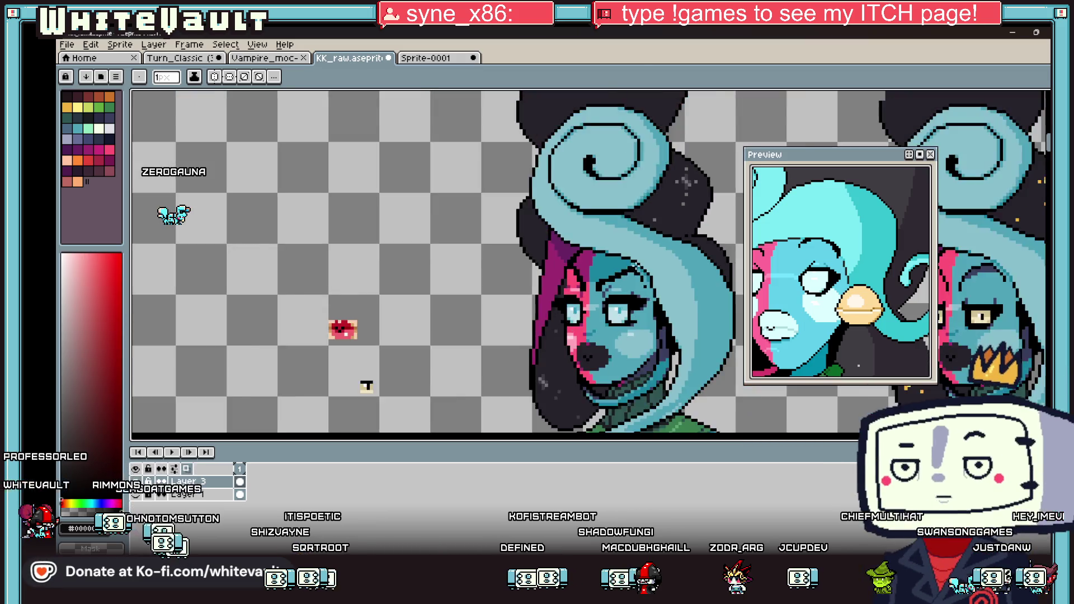
{"action": "scroll", "coordinate": [613, 267], "scroll_direction": "down", "scroll_amount": 3}
{"action": "scroll", "coordinate": [622, 269], "scroll_direction": "up", "scroll_amount": 3}
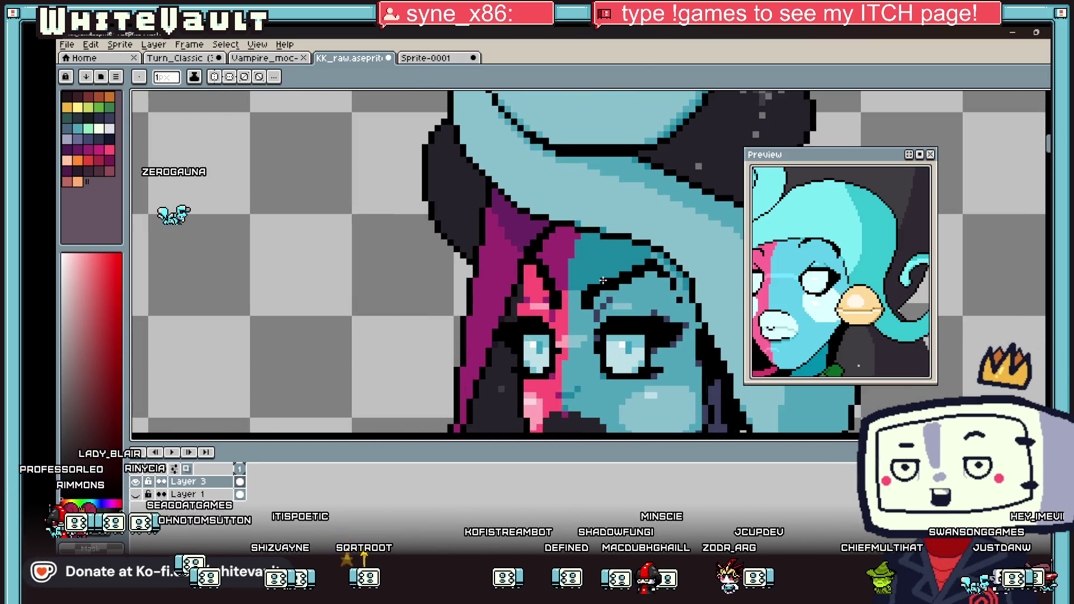
{"action": "scroll", "coordinate": [554, 278], "scroll_direction": "up", "scroll_amount": 2}
Sample the magenta hair, black outline and bright pink hair colours near the brow.
{"action": "left_click", "coordinate": [554, 278], "text": "alt"}
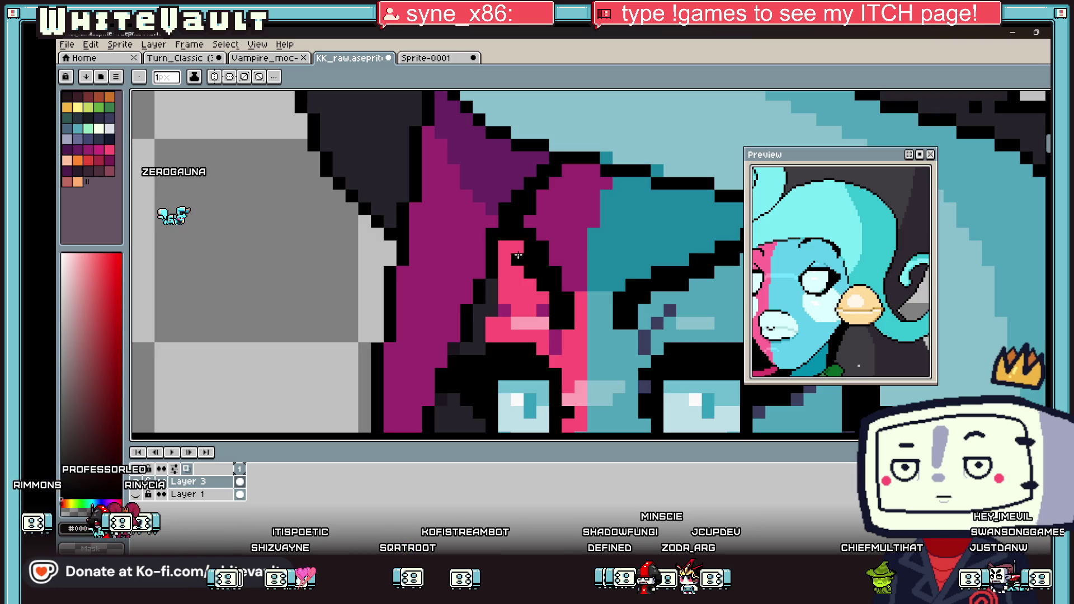
{"action": "left_click", "coordinate": [525, 235], "text": "alt"}
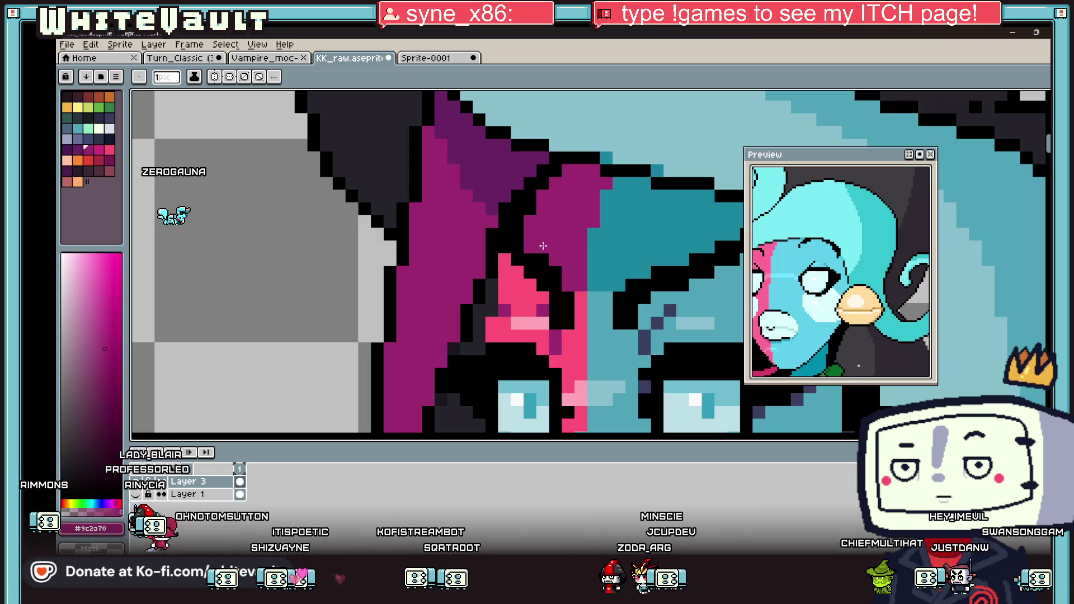
{"action": "scroll", "coordinate": [555, 282], "scroll_direction": "down", "scroll_amount": 2}
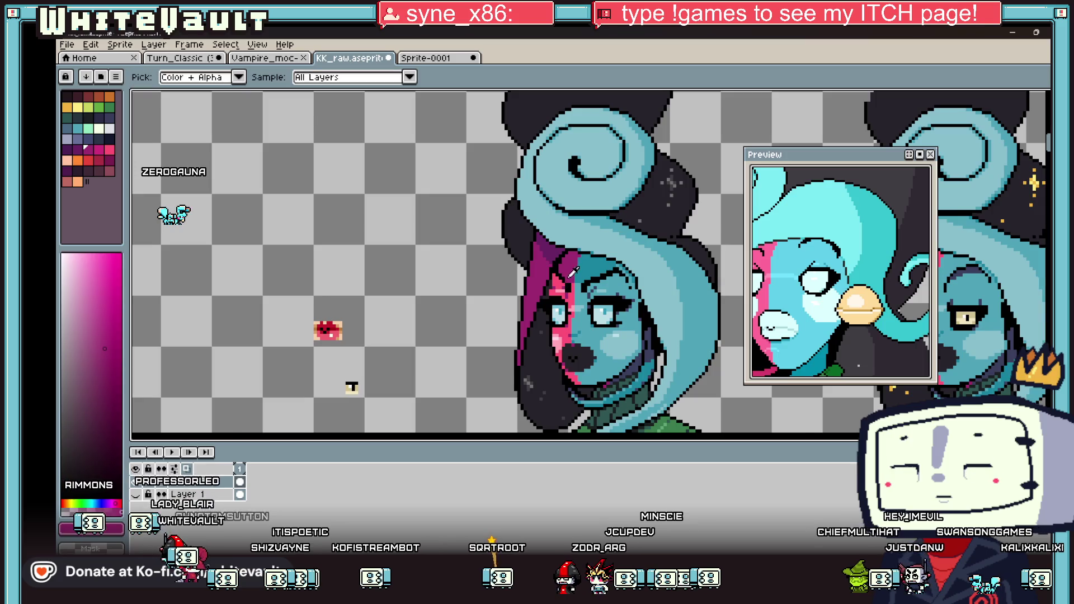
{"action": "scroll", "coordinate": [573, 283], "scroll_direction": "up", "scroll_amount": 2}
{"action": "left_click", "coordinate": [582, 283], "text": "alt"}
{"action": "left_click", "coordinate": [573, 302], "text": "alt"}
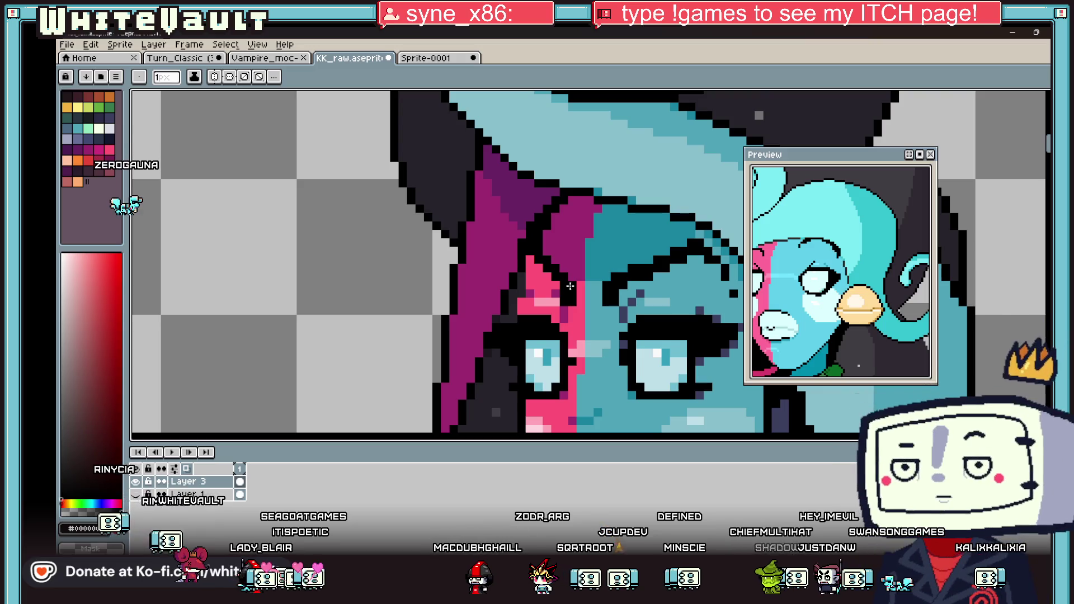
{"action": "key", "text": "alt"}
{"action": "scroll", "coordinate": [566, 269], "scroll_direction": "down", "scroll_amount": 2}
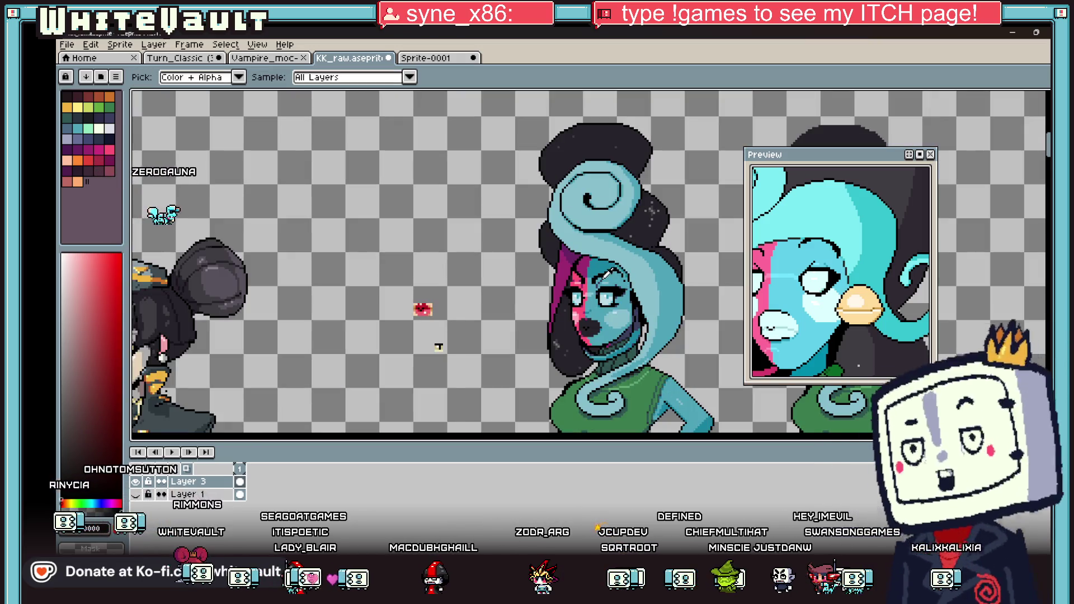
Add a black pixel to the forehead outline and sample a dark blue from the face.
{"action": "scroll", "coordinate": [570, 277], "scroll_direction": "up", "scroll_amount": 3}
{"action": "left_click", "coordinate": [493, 268]}
{"action": "key", "text": "alt"}
{"action": "scroll", "coordinate": [495, 269], "scroll_direction": "down", "scroll_amount": 2}
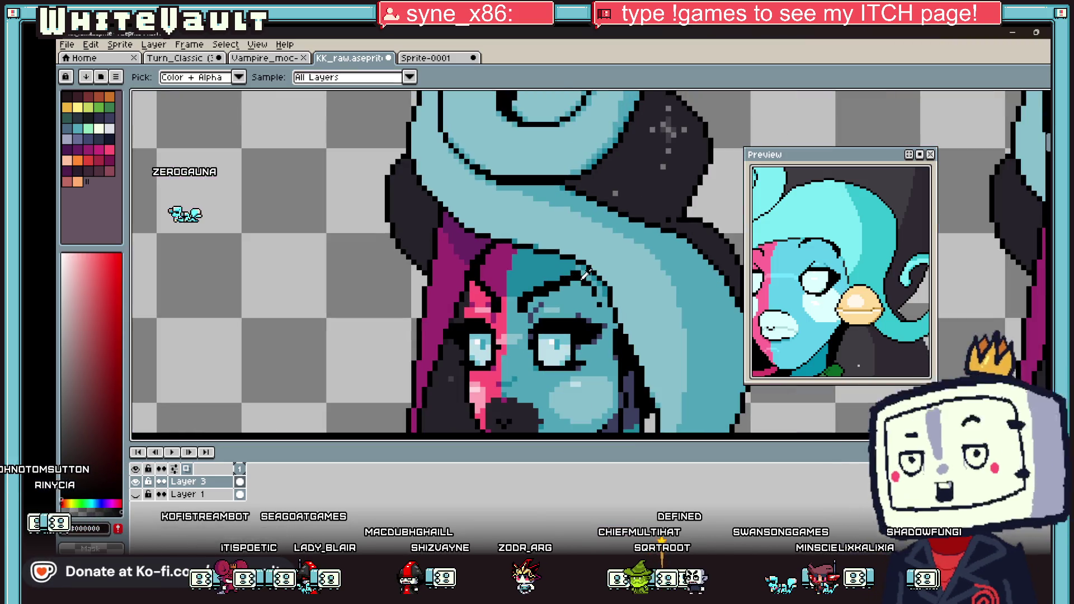
{"action": "scroll", "coordinate": [603, 283], "scroll_direction": "up", "scroll_amount": 1}
{"action": "left_click", "coordinate": [592, 282], "text": "alt"}
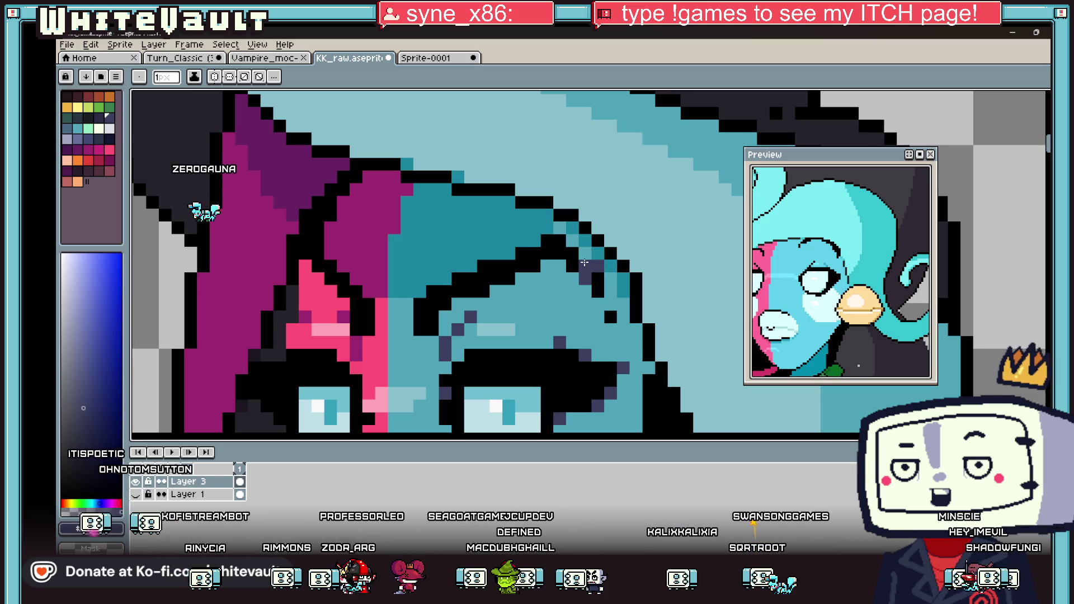
Turn two stray black forehead outline pixels teal, then sample the hair's pink.
{"action": "scroll", "coordinate": [516, 254], "scroll_direction": "down", "scroll_amount": 5}
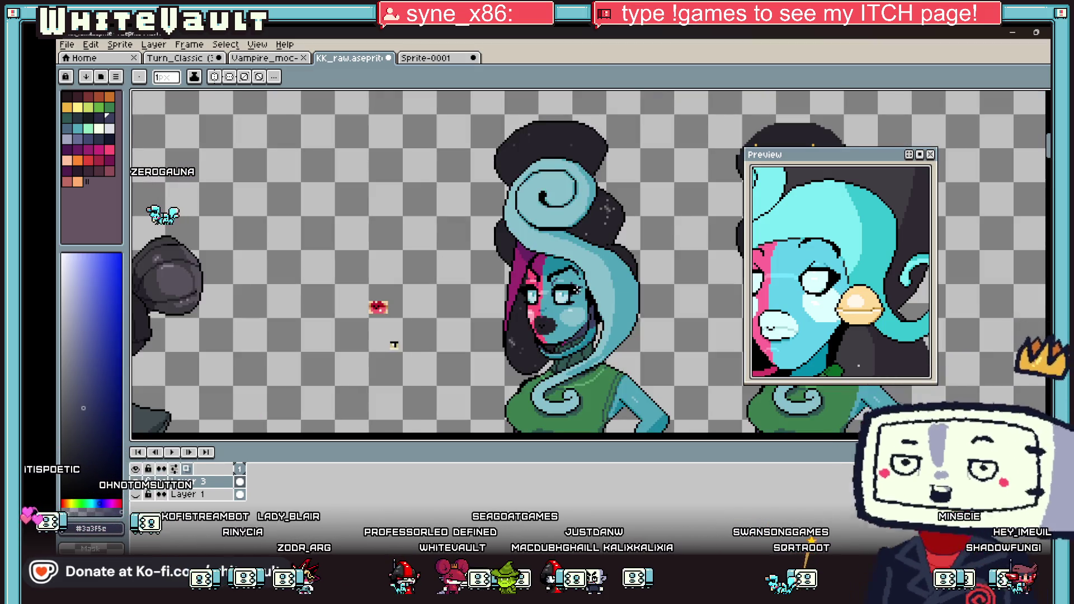
{"action": "scroll", "coordinate": [577, 289], "scroll_direction": "up", "scroll_amount": 5}
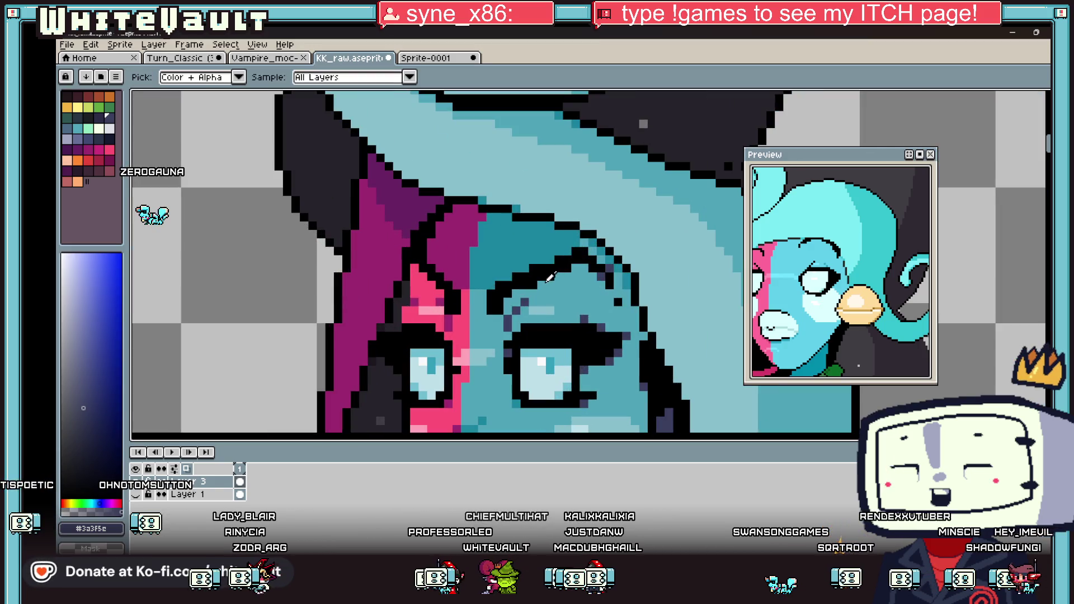
{"action": "left_click", "coordinate": [563, 271], "text": "alt"}
{"action": "scroll", "coordinate": [576, 268], "scroll_direction": "up", "scroll_amount": 2}
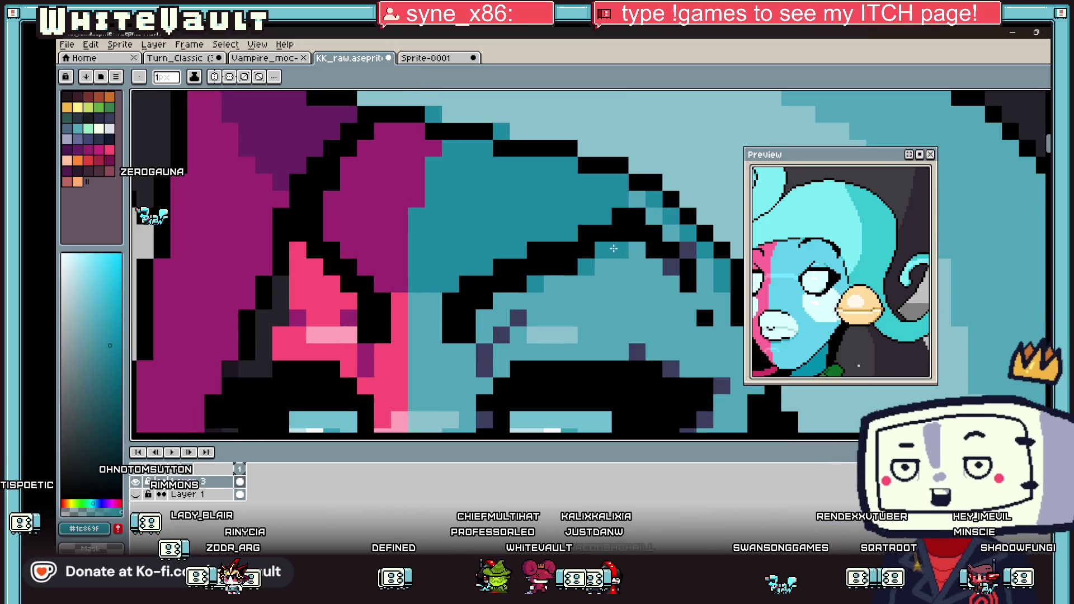
{"action": "left_click", "coordinate": [605, 246], "text": "alt"}
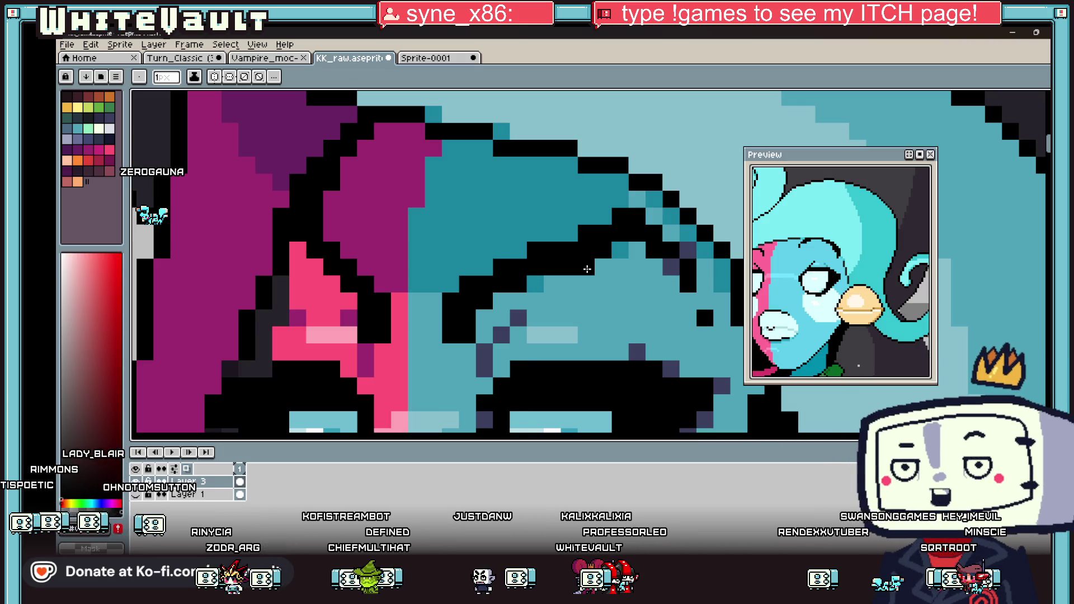
{"action": "right_click", "coordinate": [586, 269]}
{"action": "left_click", "coordinate": [586, 269], "text": "alt"}
{"action": "left_click", "coordinate": [484, 318]}
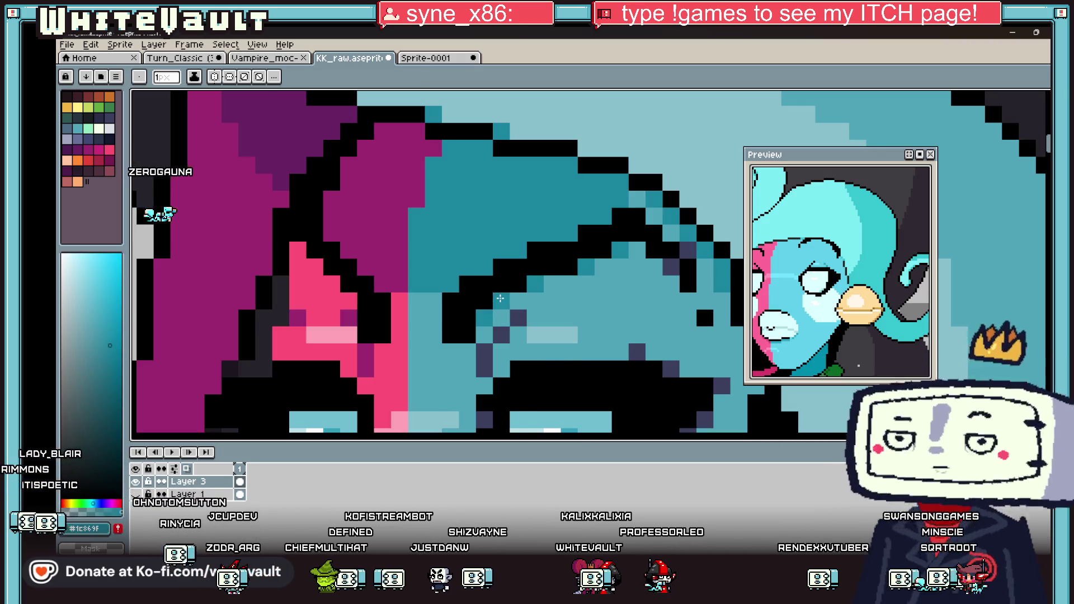
{"action": "scroll", "coordinate": [500, 298], "scroll_direction": "down", "scroll_amount": 3}
{"action": "scroll", "coordinate": [422, 285], "scroll_direction": "up", "scroll_amount": 2}
{"action": "left_click", "coordinate": [422, 285], "text": "alt"}
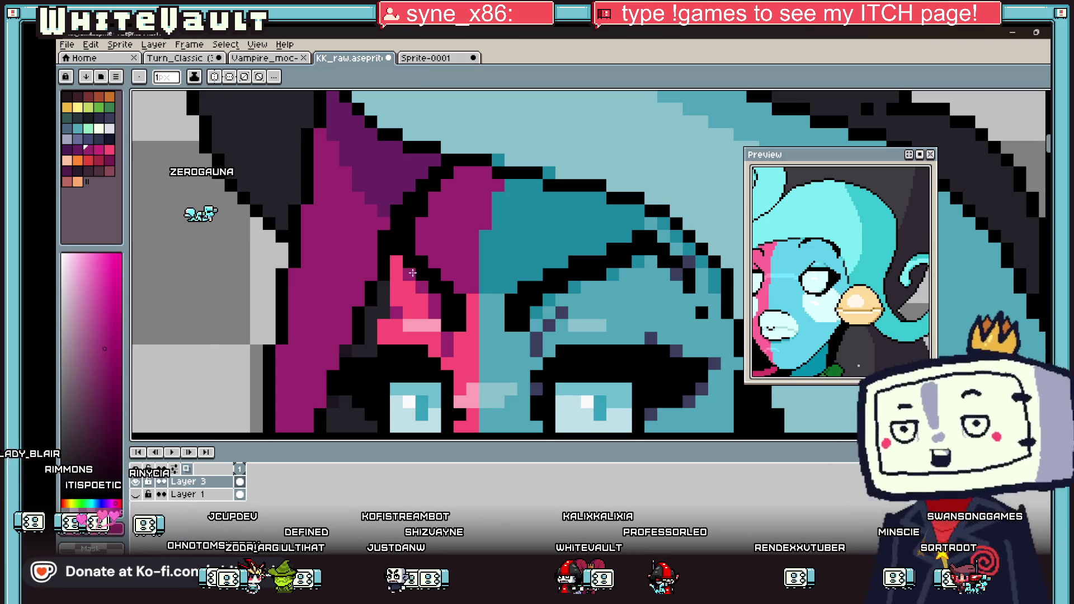
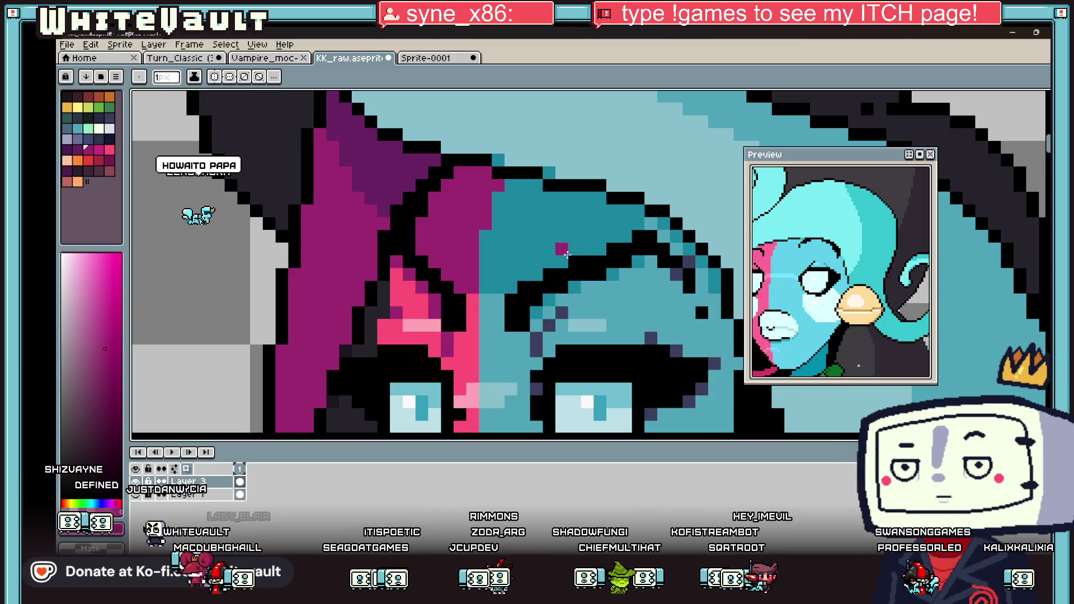
Sample the magenta hair colour and the teal skin colour from the portrait.
{"action": "scroll", "coordinate": [566, 254], "scroll_direction": "down", "scroll_amount": 5}
{"action": "scroll", "coordinate": [602, 291], "scroll_direction": "up", "scroll_amount": 3}
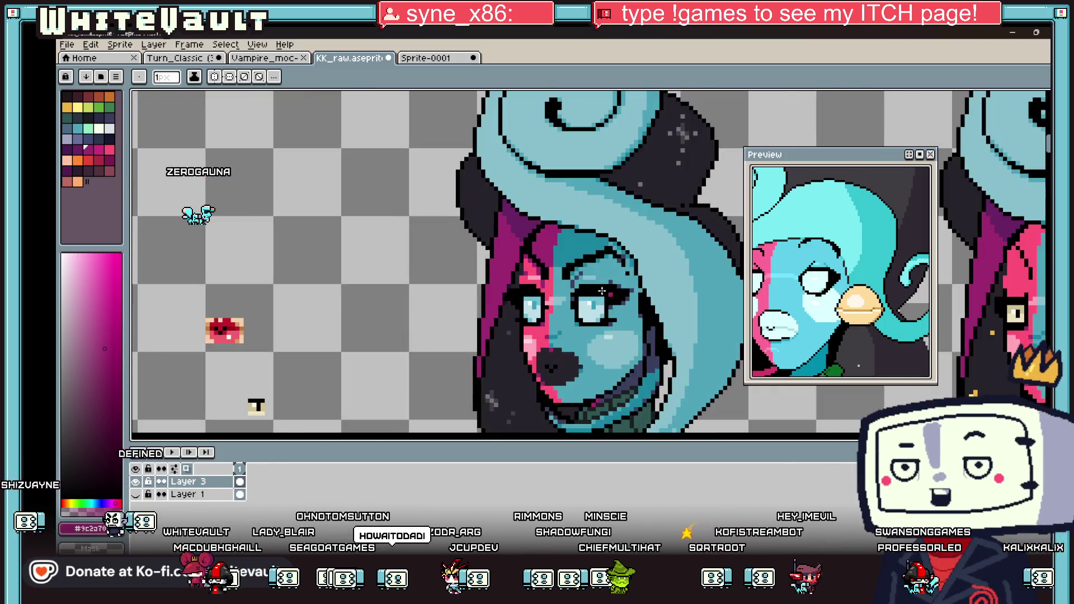
{"action": "scroll", "coordinate": [602, 291], "scroll_direction": "up", "scroll_amount": 3}
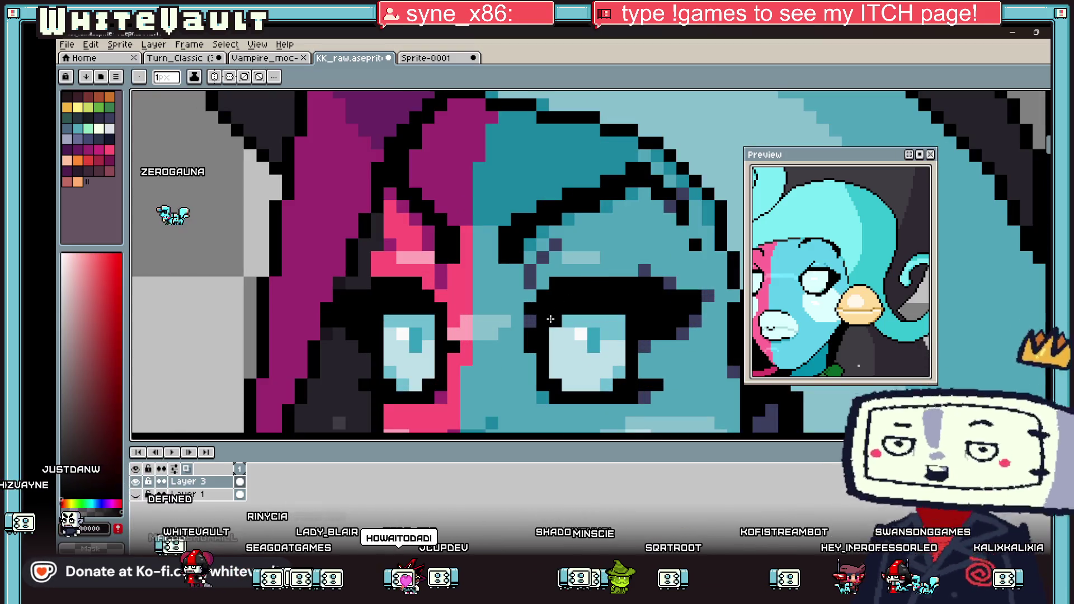
{"action": "left_click", "coordinate": [438, 305], "text": "alt"}
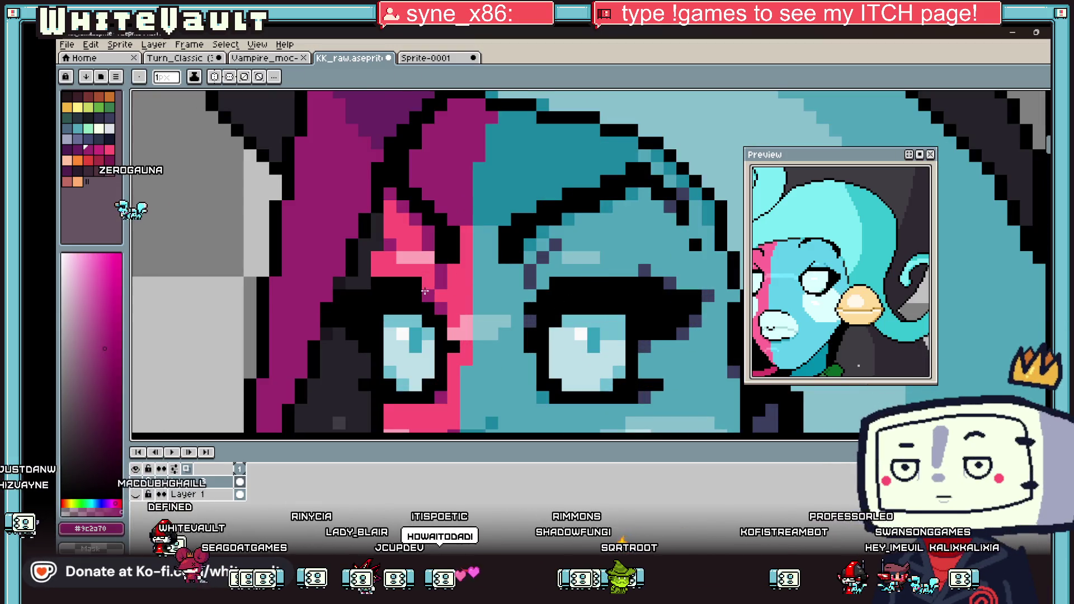
{"action": "key", "text": "alt"}
{"action": "left_click", "coordinate": [557, 191], "text": "alt"}
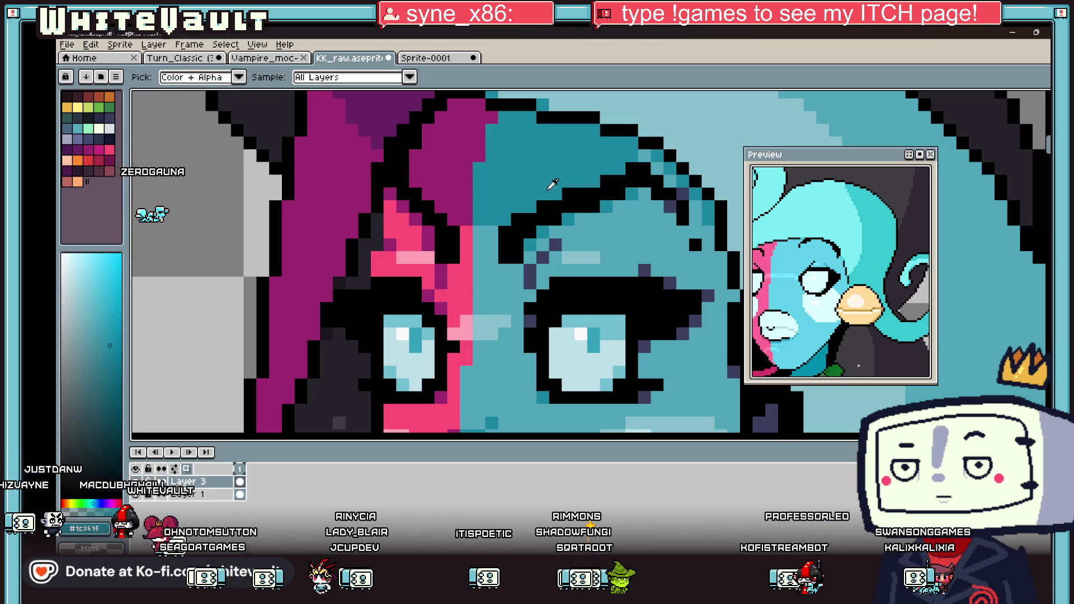
Sample the eye's light blue, the pink skin beside it, and the eye's cyan.
{"action": "scroll", "coordinate": [531, 311], "scroll_direction": "down", "scroll_amount": 3}
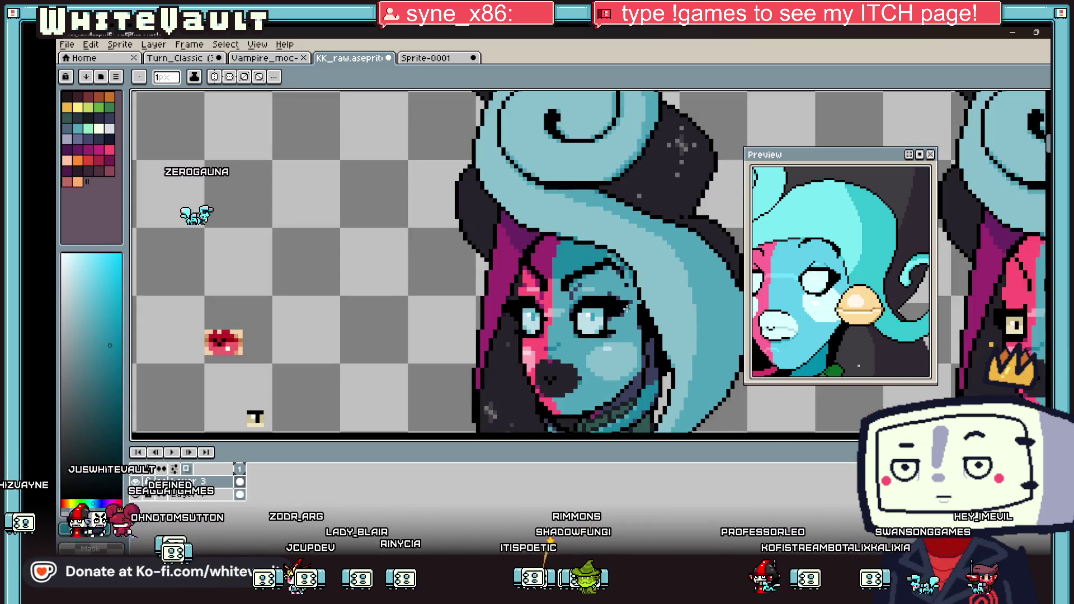
{"action": "scroll", "coordinate": [641, 322], "scroll_direction": "up", "scroll_amount": 1}
{"action": "scroll", "coordinate": [641, 323], "scroll_direction": "up", "scroll_amount": 2}
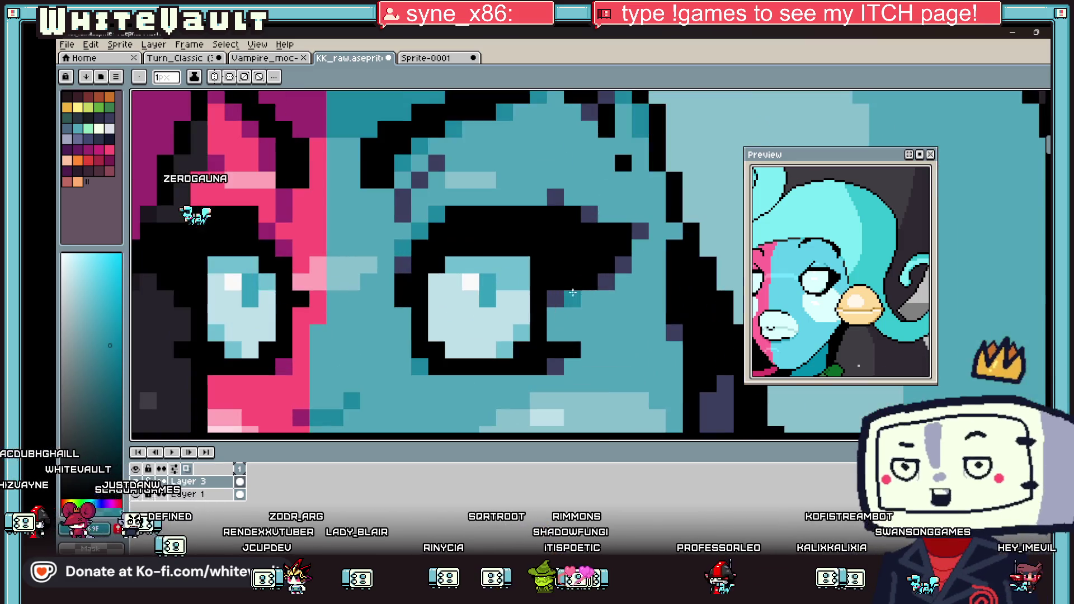
{"action": "scroll", "coordinate": [588, 303], "scroll_direction": "down", "scroll_amount": 3}
{"action": "scroll", "coordinate": [588, 303], "scroll_direction": "down", "scroll_amount": 1}
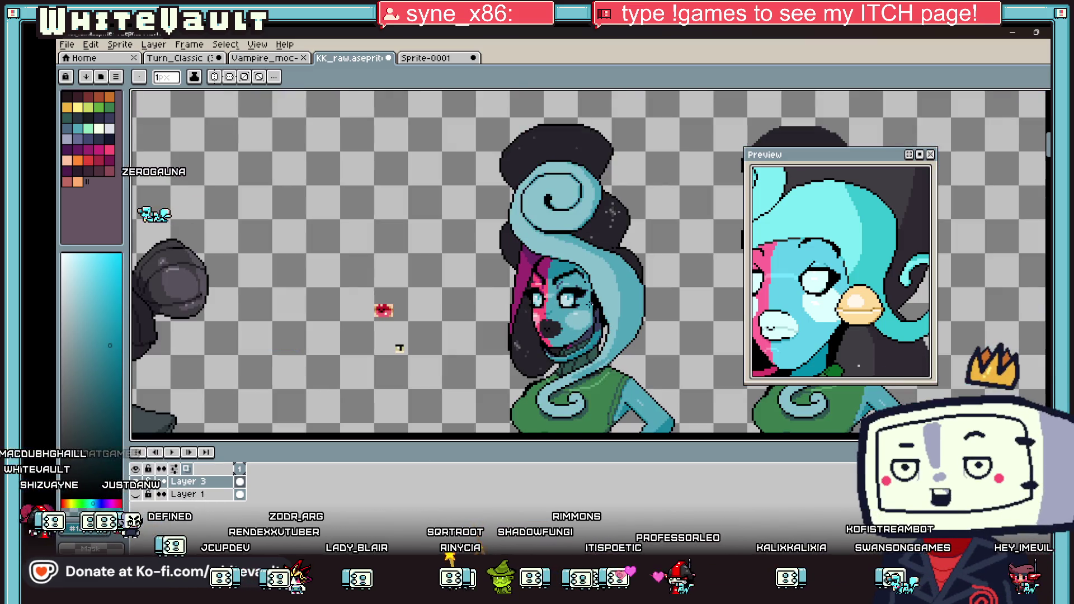
{"action": "scroll", "coordinate": [528, 287], "scroll_direction": "up", "scroll_amount": 2}
{"action": "left_click", "coordinate": [527, 289], "text": "alt"}
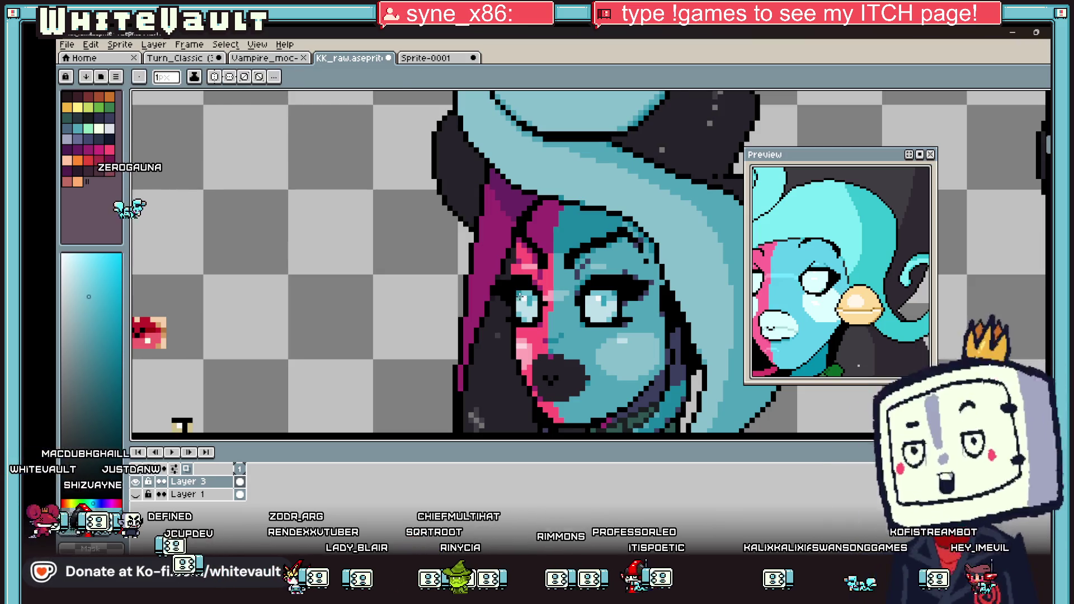
{"action": "scroll", "coordinate": [565, 297], "scroll_direction": "down", "scroll_amount": 1}
{"action": "scroll", "coordinate": [600, 303], "scroll_direction": "up", "scroll_amount": 2}
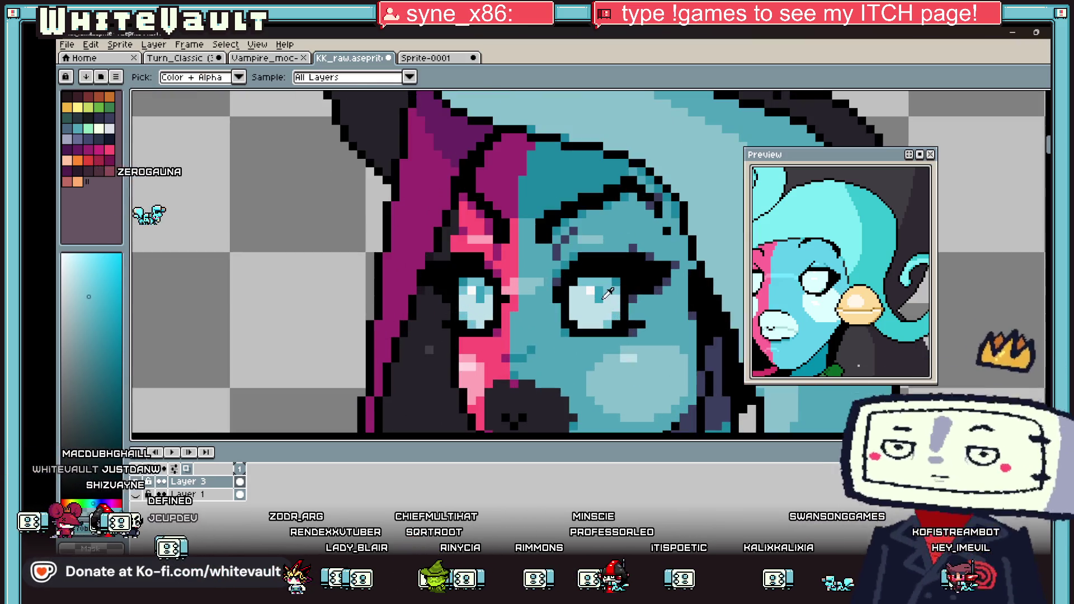
{"action": "left_click", "coordinate": [505, 297], "text": "alt"}
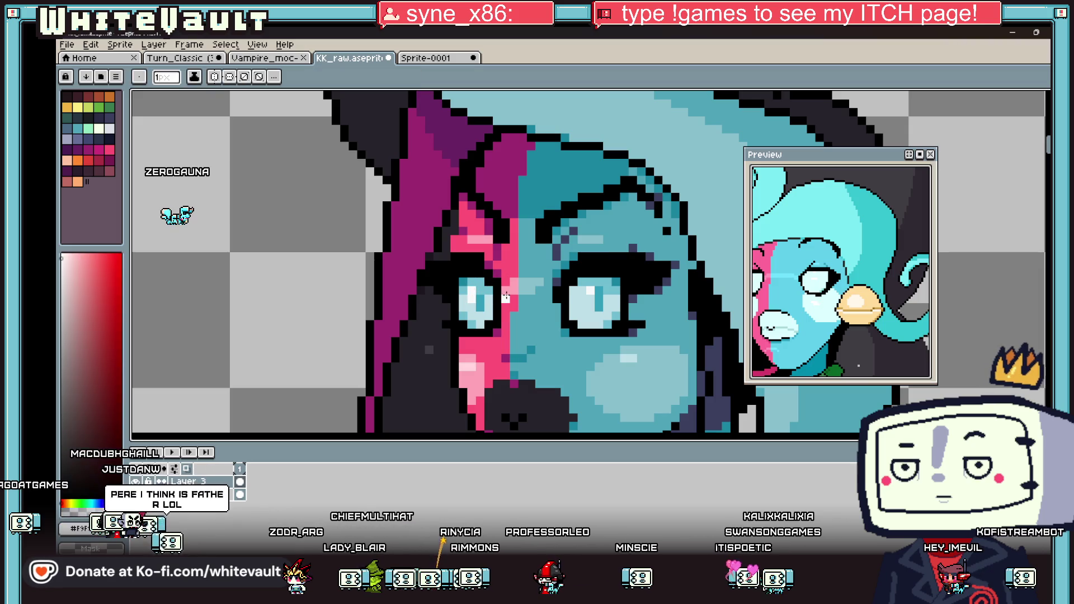
{"action": "left_click", "coordinate": [596, 292], "text": "alt"}
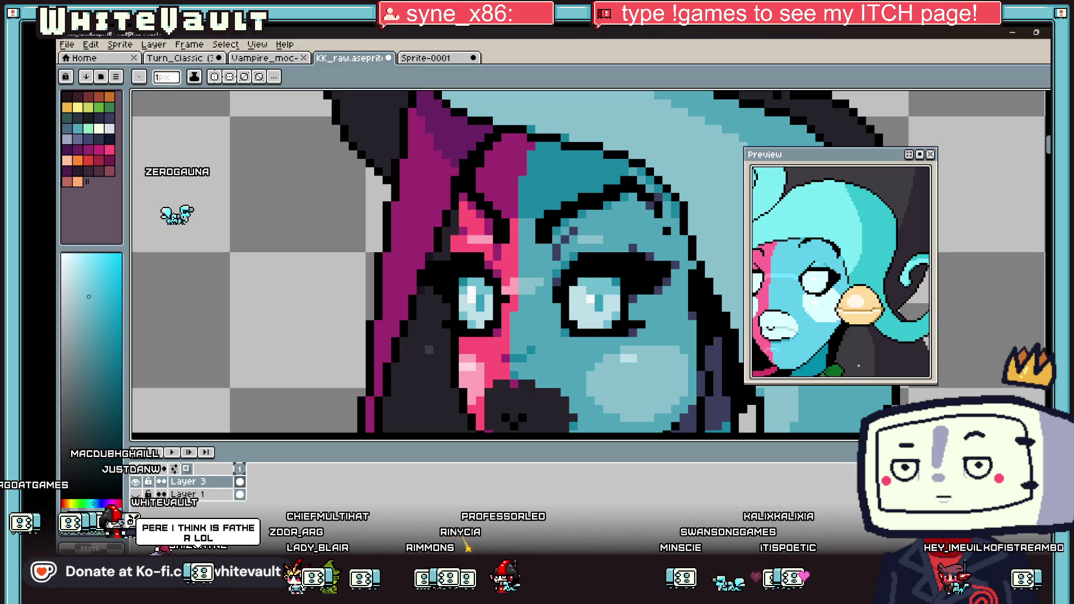
Sample black from the eye outline and light cyan from the eye, ending on the Pencil.
{"action": "scroll", "coordinate": [614, 307], "scroll_direction": "down", "scroll_amount": 5}
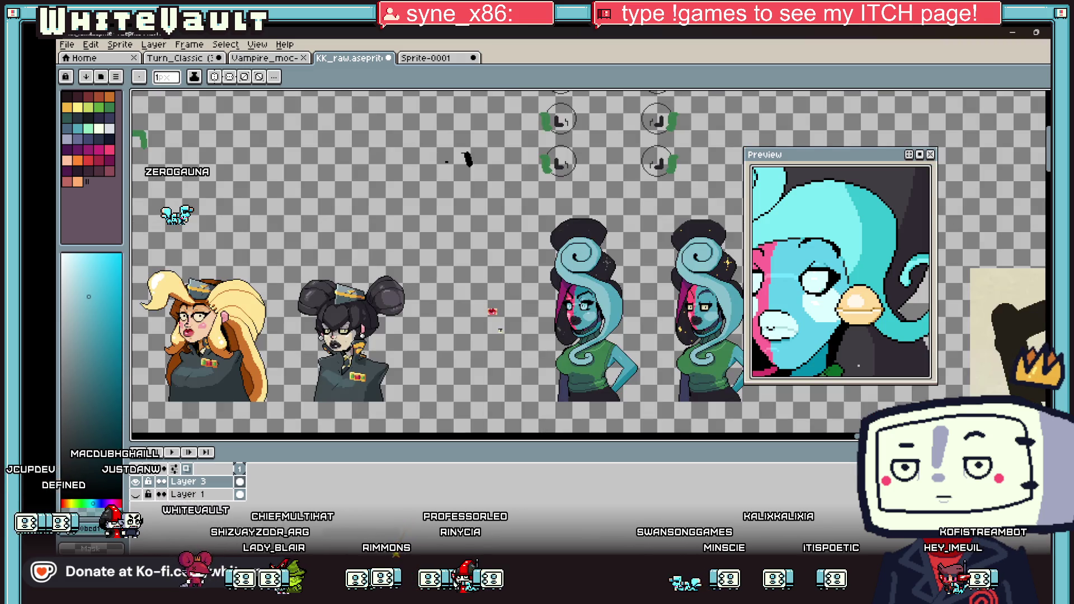
{"action": "scroll", "coordinate": [582, 304], "scroll_direction": "up", "scroll_amount": 5}
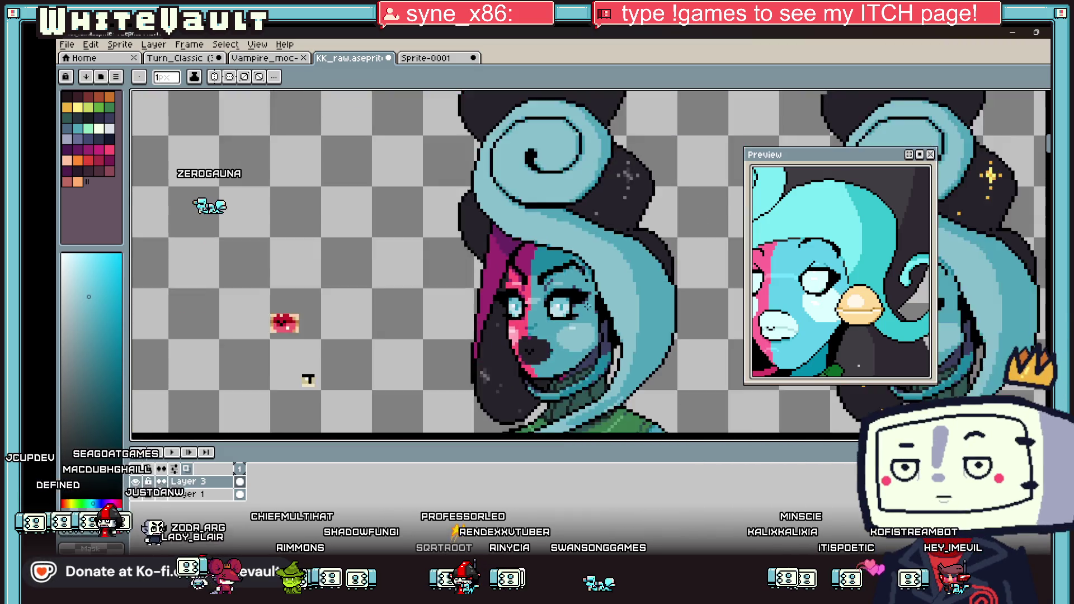
{"action": "scroll", "coordinate": [538, 301], "scroll_direction": "down", "scroll_amount": 4}
{"action": "scroll", "coordinate": [615, 306], "scroll_direction": "up", "scroll_amount": 2}
{"action": "scroll", "coordinate": [643, 306], "scroll_direction": "down", "scroll_amount": 4}
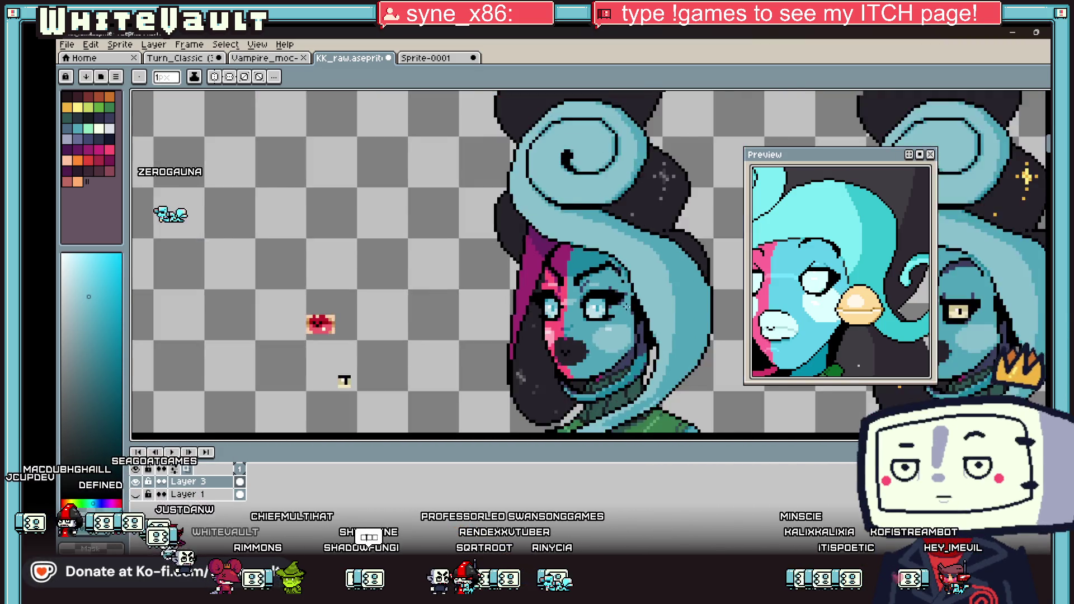
{"action": "scroll", "coordinate": [644, 309], "scroll_direction": "up", "scroll_amount": 6}
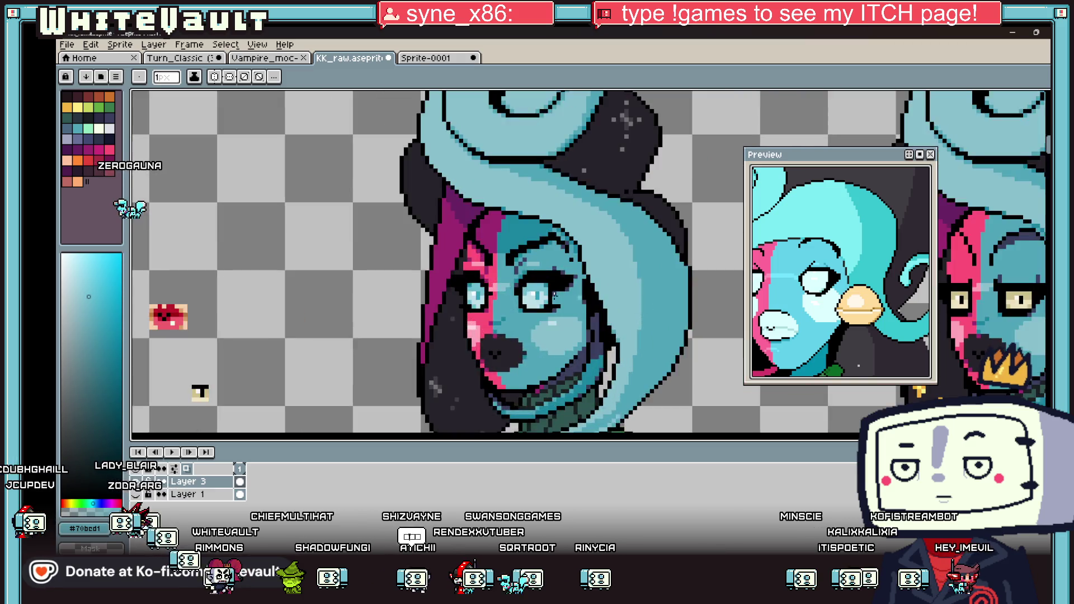
{"action": "left_click", "coordinate": [502, 281], "text": "alt"}
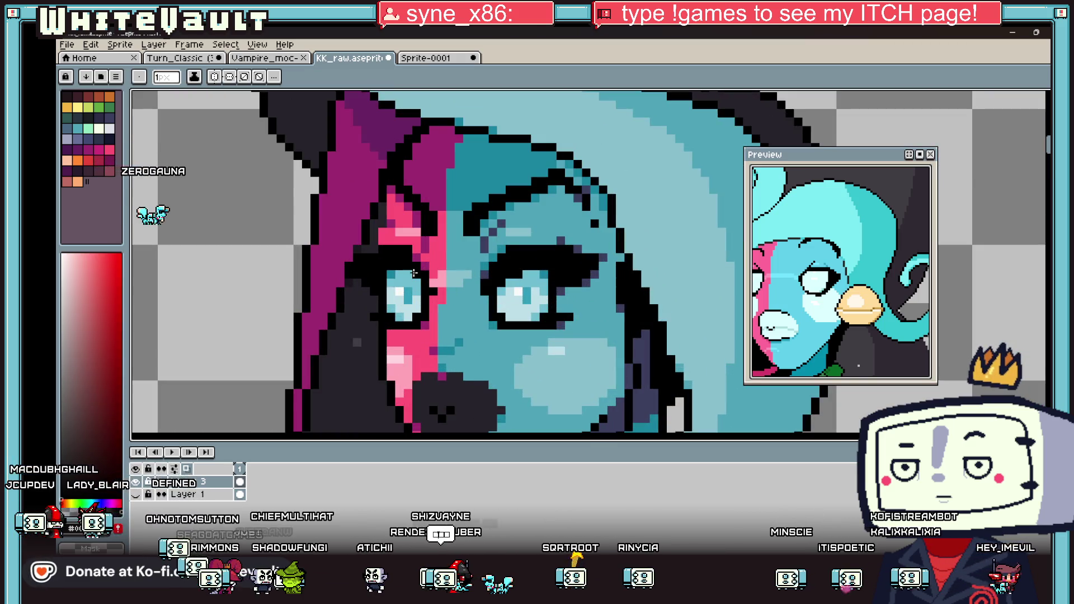
{"action": "left_click", "coordinate": [528, 274], "text": "alt"}
{"action": "scroll", "coordinate": [576, 300], "scroll_direction": "down", "scroll_amount": 3}
{"action": "scroll", "coordinate": [577, 300], "scroll_direction": "down", "scroll_amount": 2}
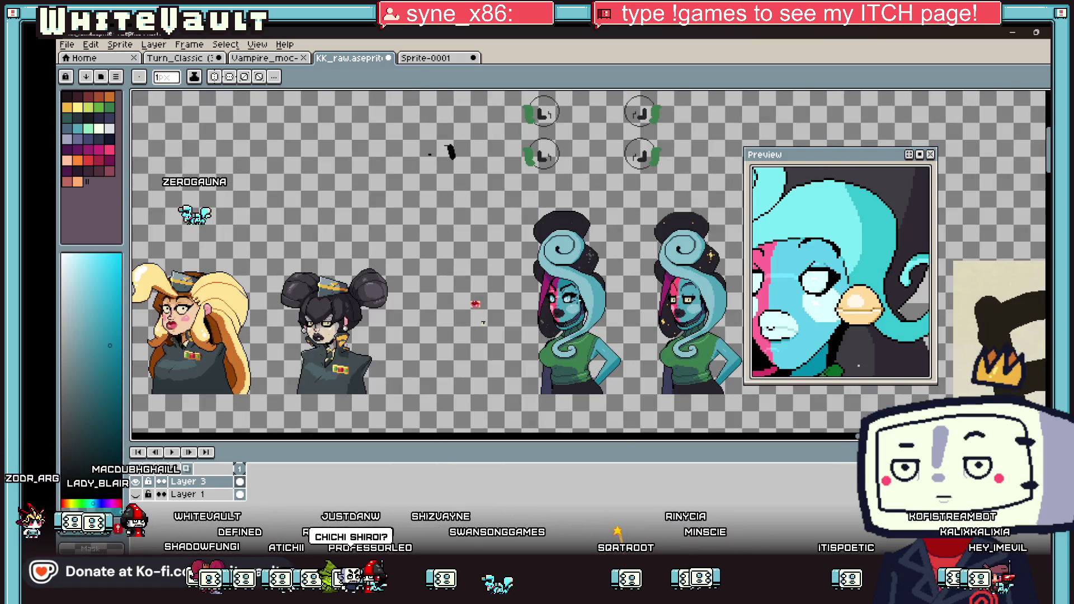
{"action": "key", "text": "v"}
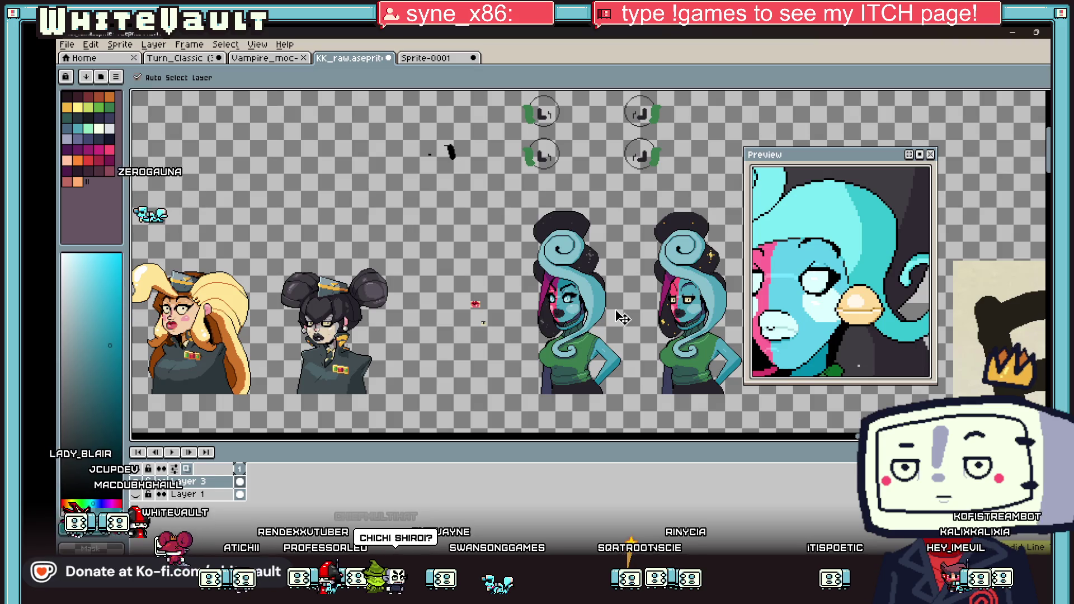
{"action": "key", "text": "b"}
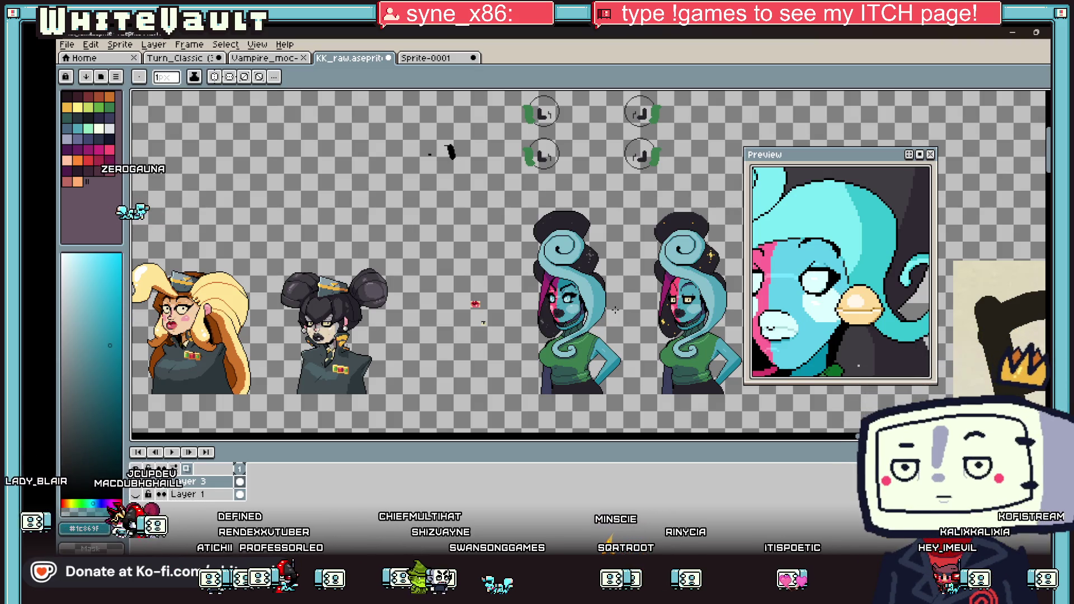
{"action": "scroll", "coordinate": [568, 274], "scroll_direction": "up", "scroll_amount": 4}
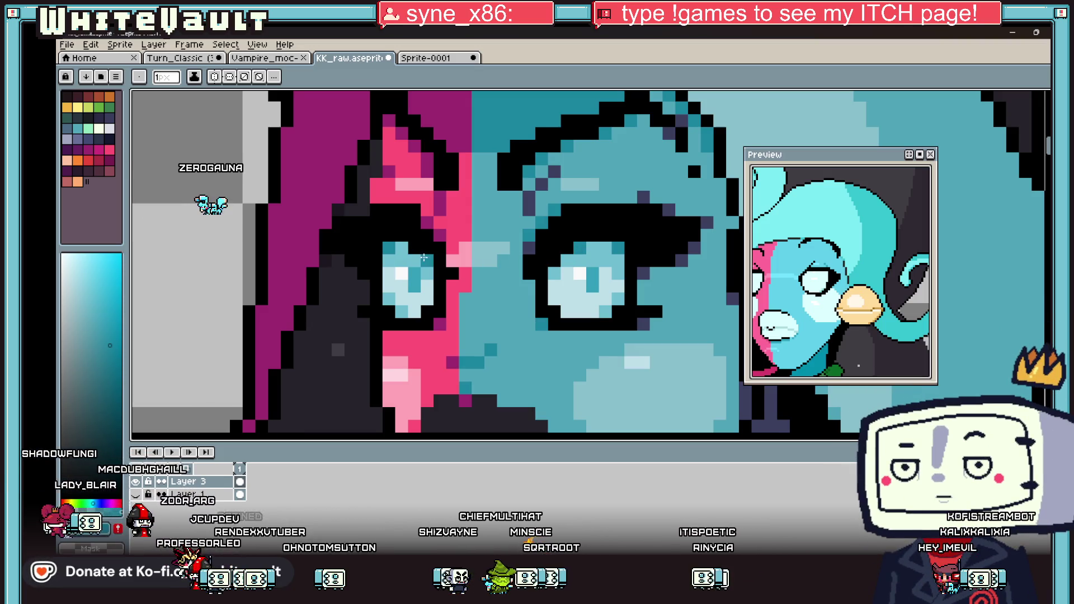
{"action": "scroll", "coordinate": [487, 255], "scroll_direction": "down", "scroll_amount": 5}
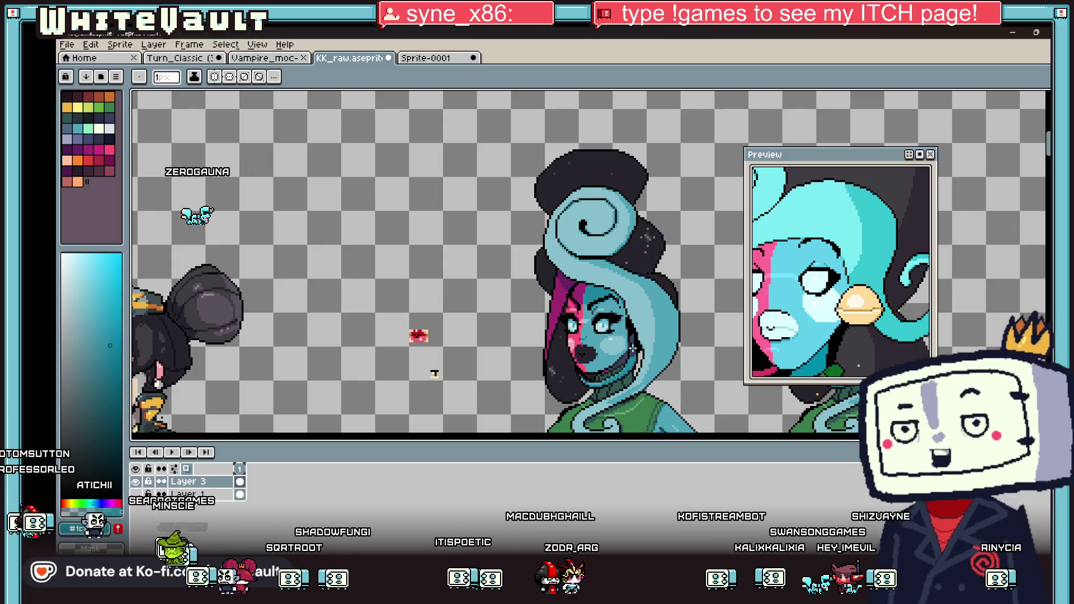
Sample a colour from the hair spiral with the eyedropper.
{"action": "scroll", "coordinate": [632, 348], "scroll_direction": "down", "scroll_amount": 3}
{"action": "scroll", "coordinate": [646, 266], "scroll_direction": "up", "scroll_amount": 4}
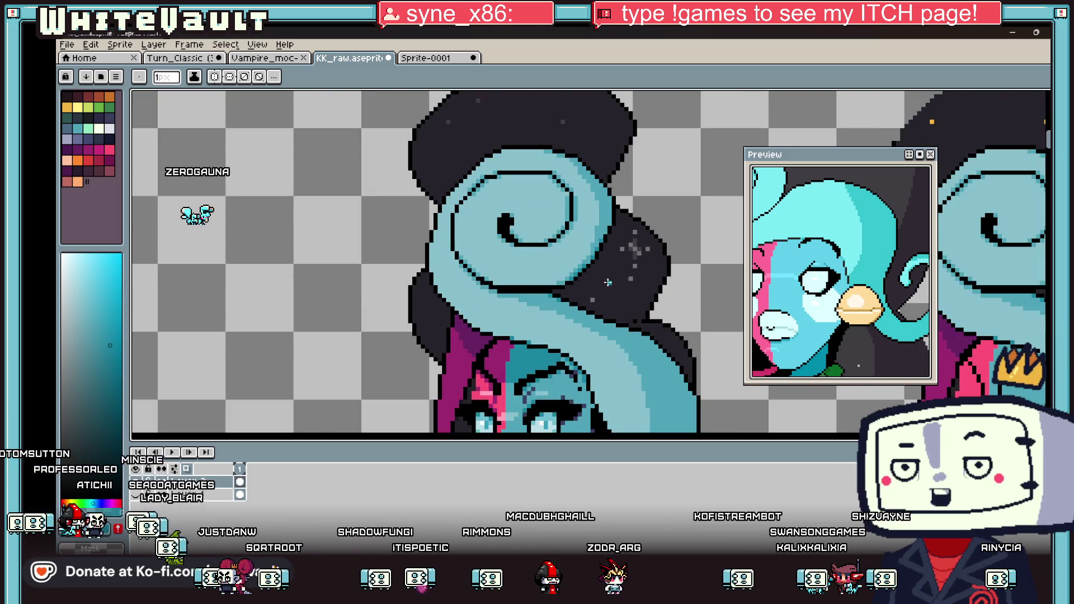
{"action": "key", "text": "alt"}
{"action": "scroll", "coordinate": [603, 244], "scroll_direction": "up", "scroll_amount": 4}
{"action": "left_click", "coordinate": [597, 250], "text": "alt"}
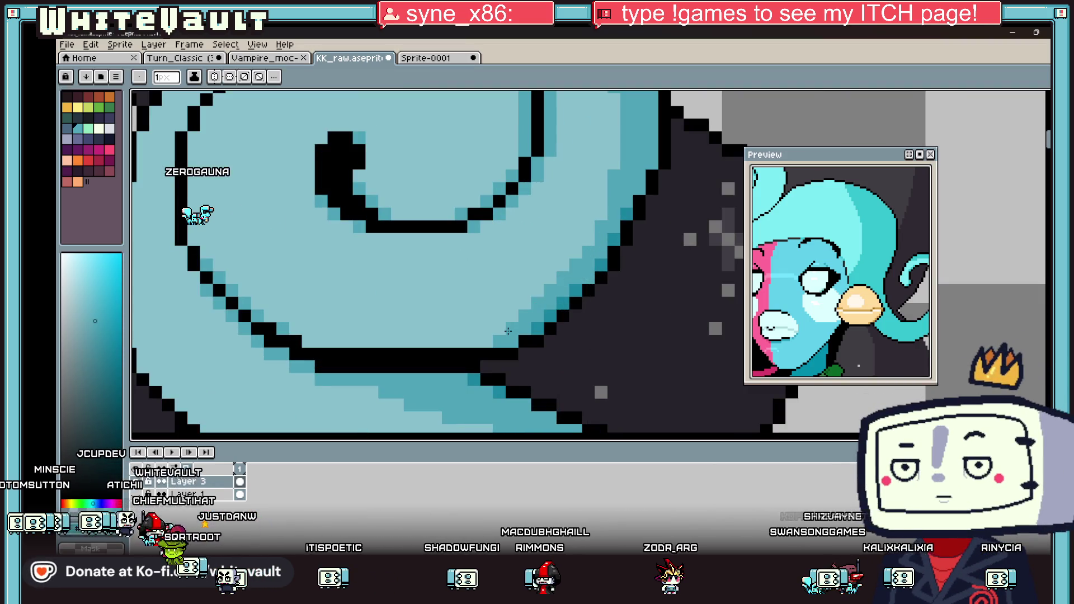
Sample the hair's magenta, then its dark teal, ending on the dark navy outline colour.
{"action": "scroll", "coordinate": [485, 303], "scroll_direction": "down", "scroll_amount": 4}
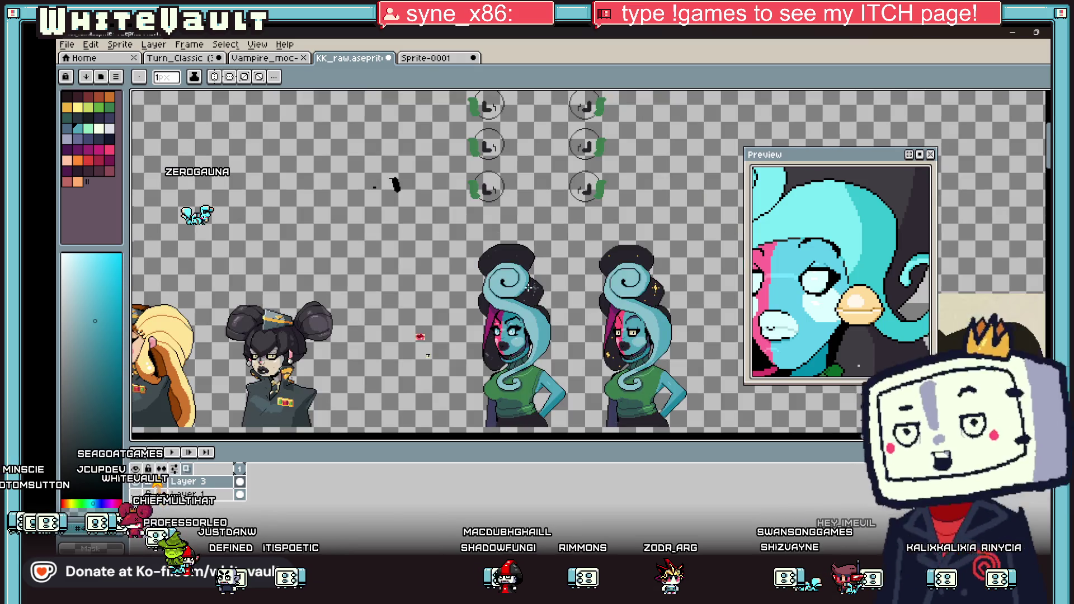
{"action": "scroll", "coordinate": [548, 394], "scroll_direction": "down", "scroll_amount": 2}
{"action": "scroll", "coordinate": [548, 391], "scroll_direction": "up", "scroll_amount": 3}
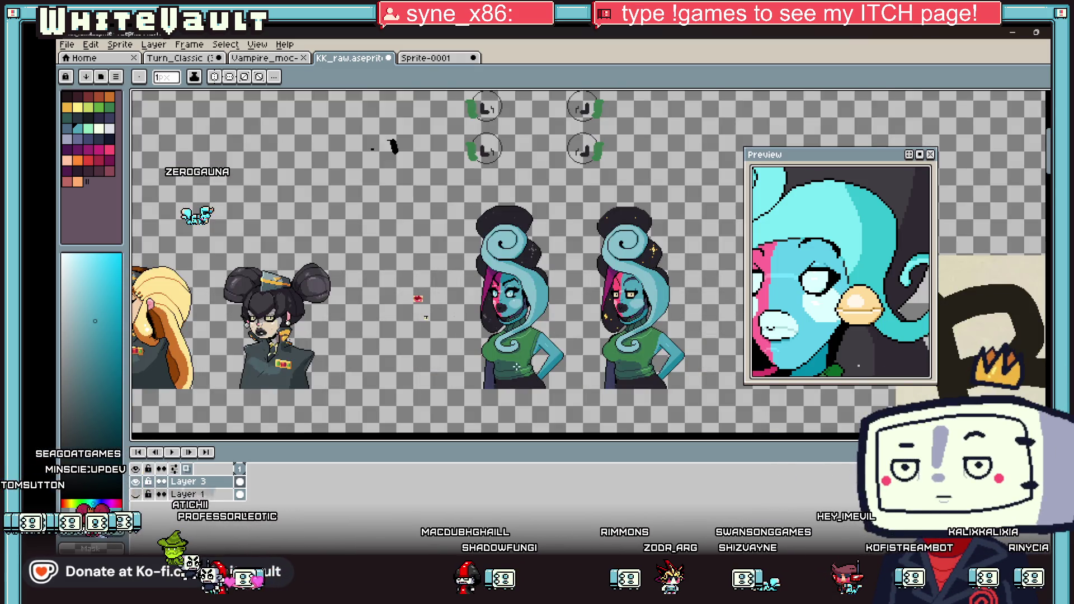
{"action": "key", "text": "alt"}
{"action": "scroll", "coordinate": [509, 288], "scroll_direction": "up", "scroll_amount": 4}
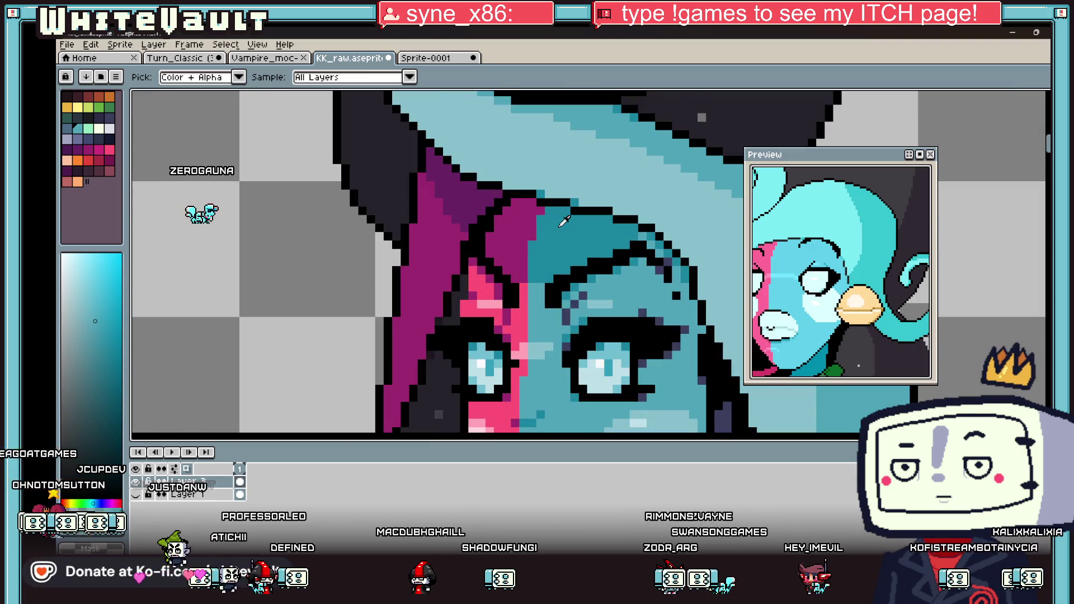
{"action": "left_click", "coordinate": [523, 220], "text": "alt"}
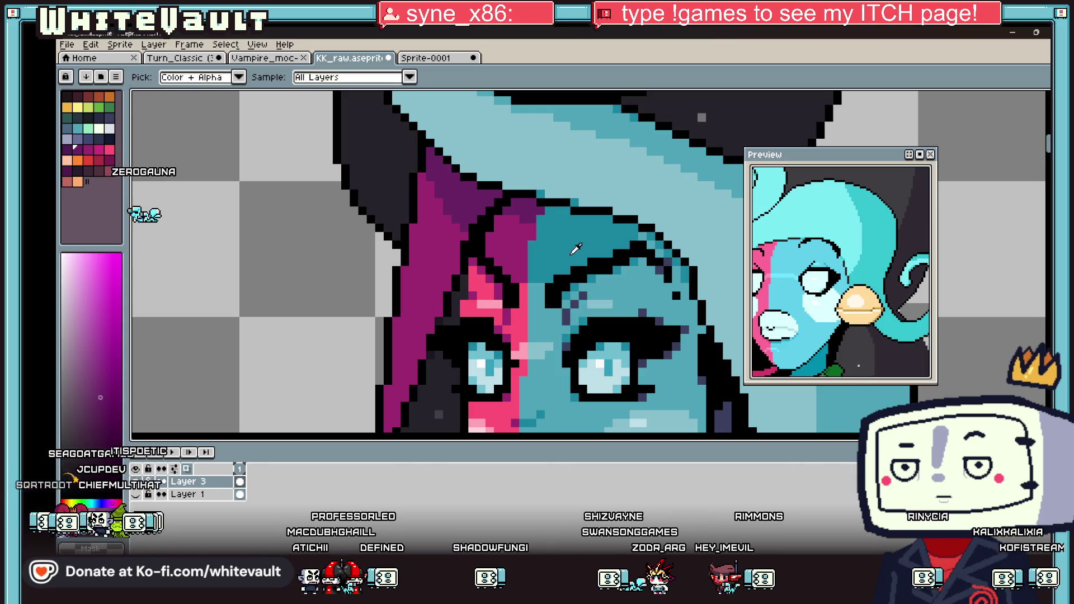
{"action": "left_click", "coordinate": [453, 273], "text": "alt"}
{"action": "left_click", "coordinate": [564, 213], "text": "alt"}
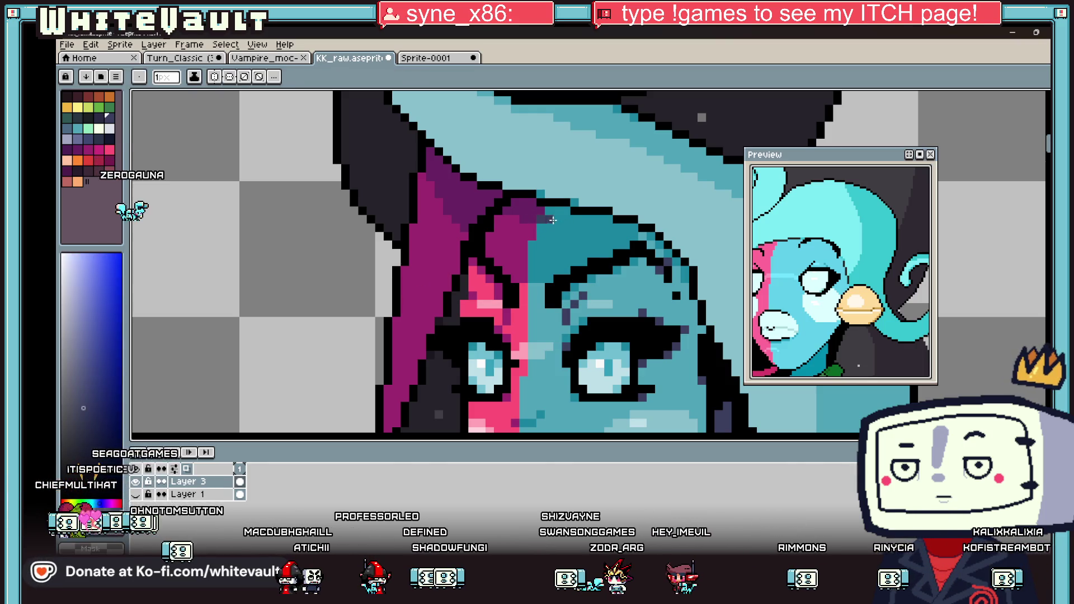
{"action": "scroll", "coordinate": [648, 245], "scroll_direction": "down", "scroll_amount": 5}
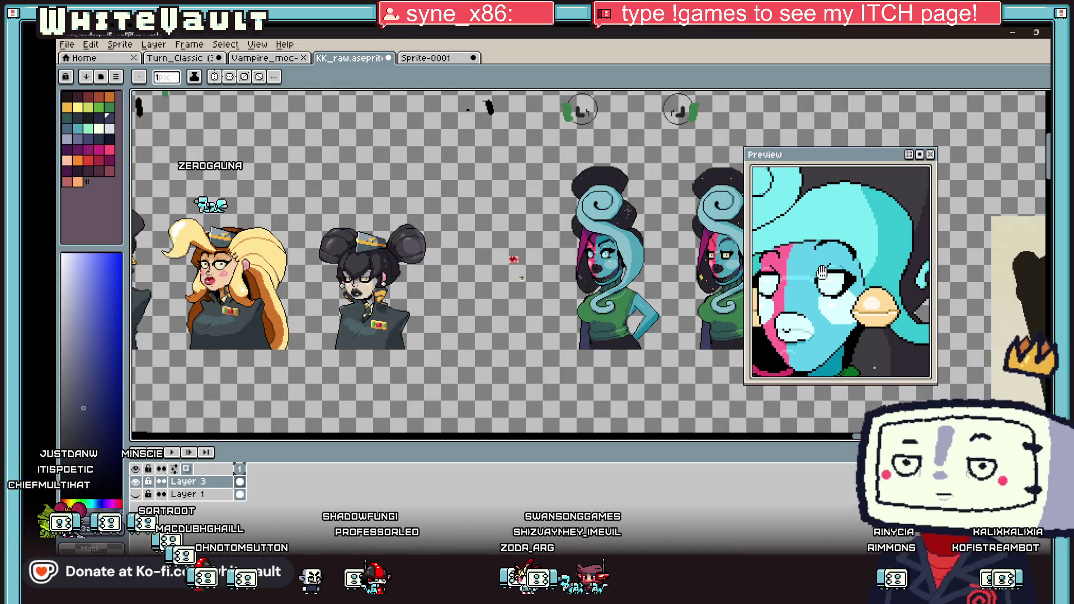
{"action": "key", "text": "alt"}
Sample a dark teal from the sweater for shading.
{"action": "scroll", "coordinate": [605, 240], "scroll_direction": "up", "scroll_amount": 3}
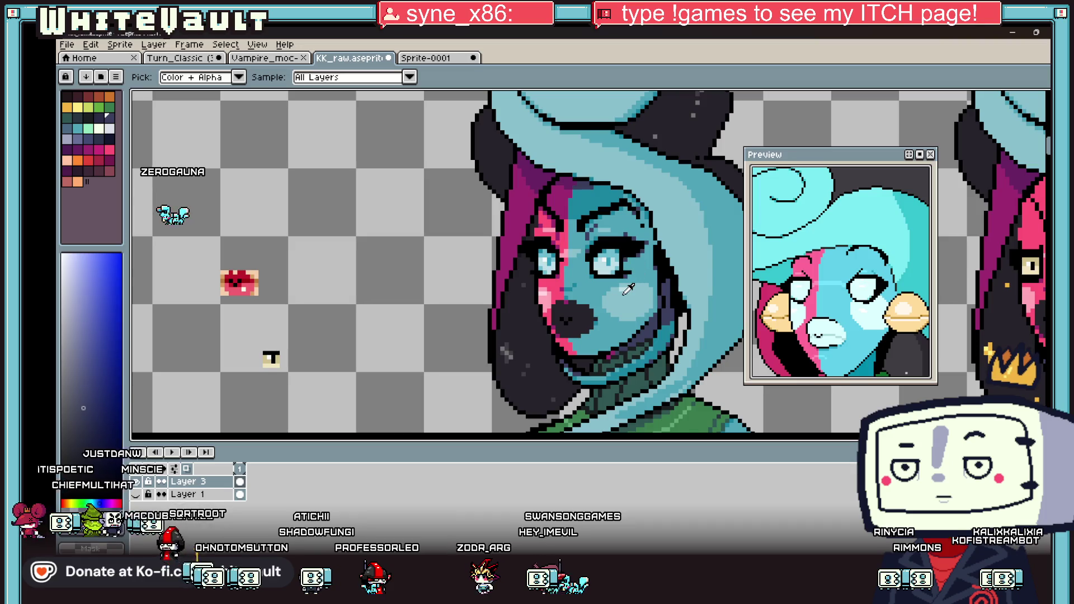
{"action": "scroll", "coordinate": [628, 290], "scroll_direction": "down", "scroll_amount": 2}
{"action": "scroll", "coordinate": [541, 297], "scroll_direction": "down", "scroll_amount": 2}
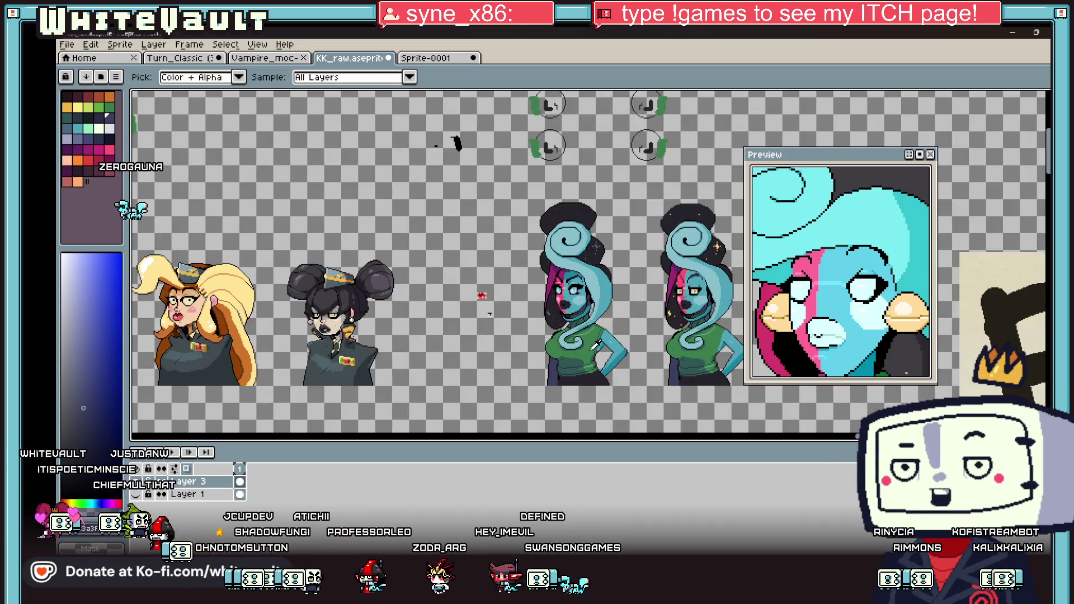
{"action": "scroll", "coordinate": [835, 335], "scroll_direction": "down", "scroll_amount": 3}
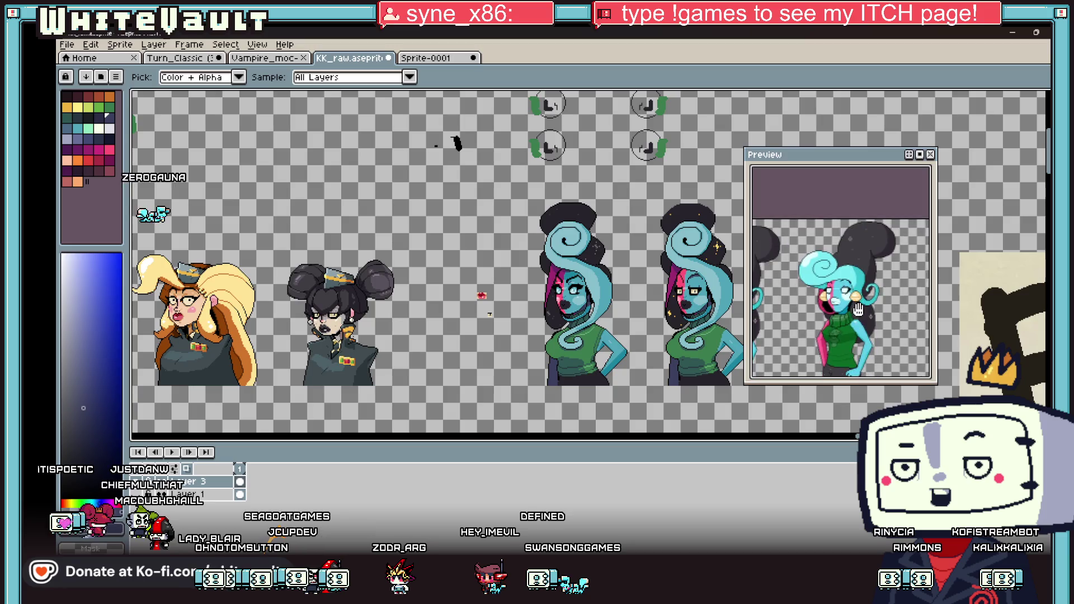
{"action": "scroll", "coordinate": [834, 341], "scroll_direction": "up", "scroll_amount": 3}
{"action": "scroll", "coordinate": [579, 323], "scroll_direction": "up", "scroll_amount": 3}
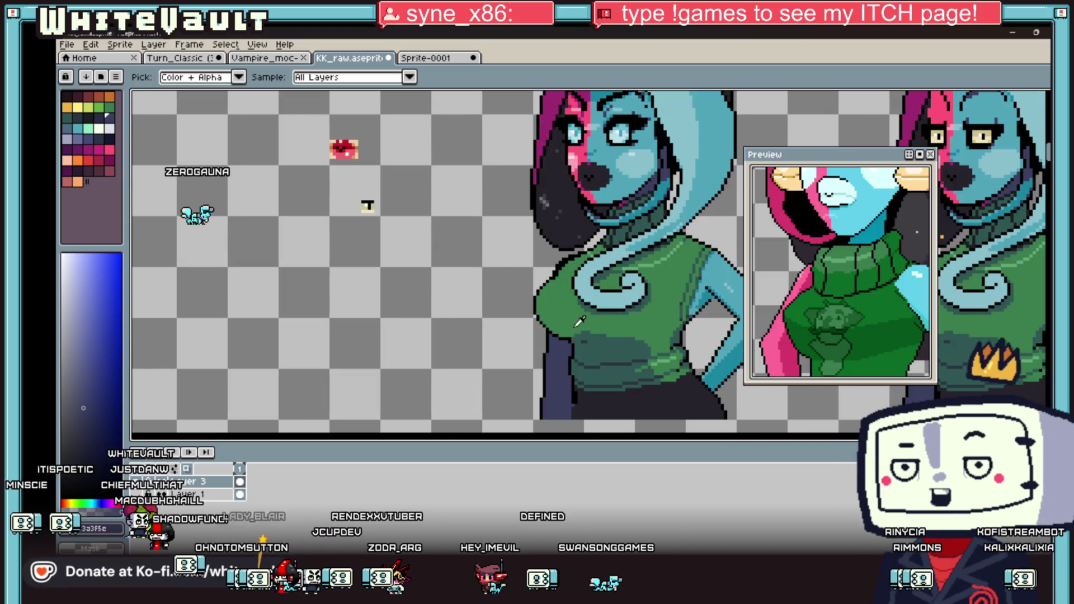
{"action": "left_click", "coordinate": [587, 337], "text": "alt"}
{"action": "scroll", "coordinate": [565, 313], "scroll_direction": "up", "scroll_amount": 2}
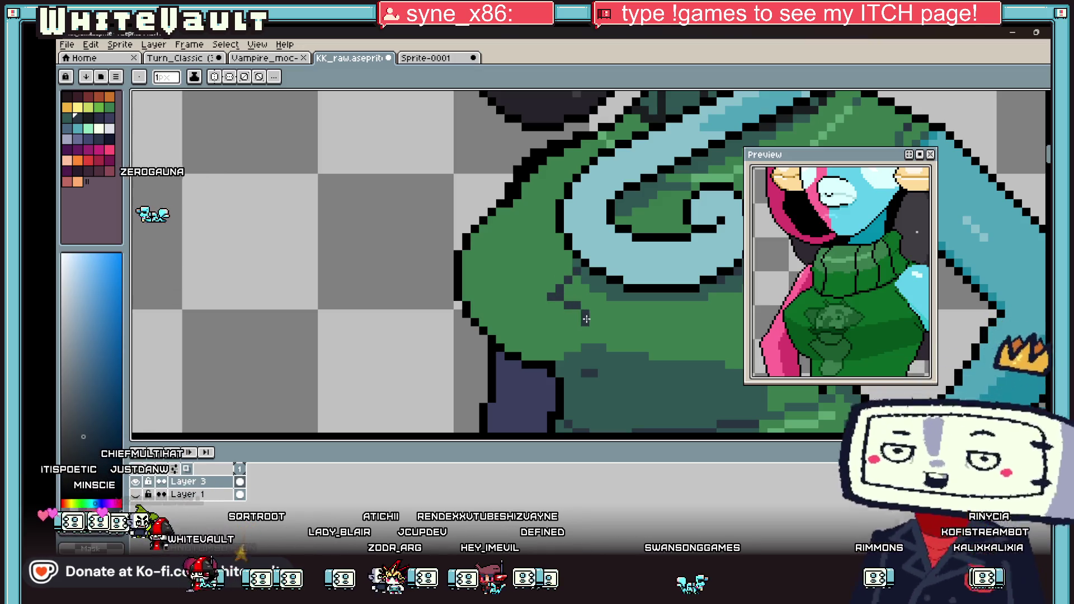
{"action": "scroll", "coordinate": [709, 324], "scroll_direction": "down", "scroll_amount": 4}
{"action": "scroll", "coordinate": [709, 324], "scroll_direction": "down", "scroll_amount": 2}
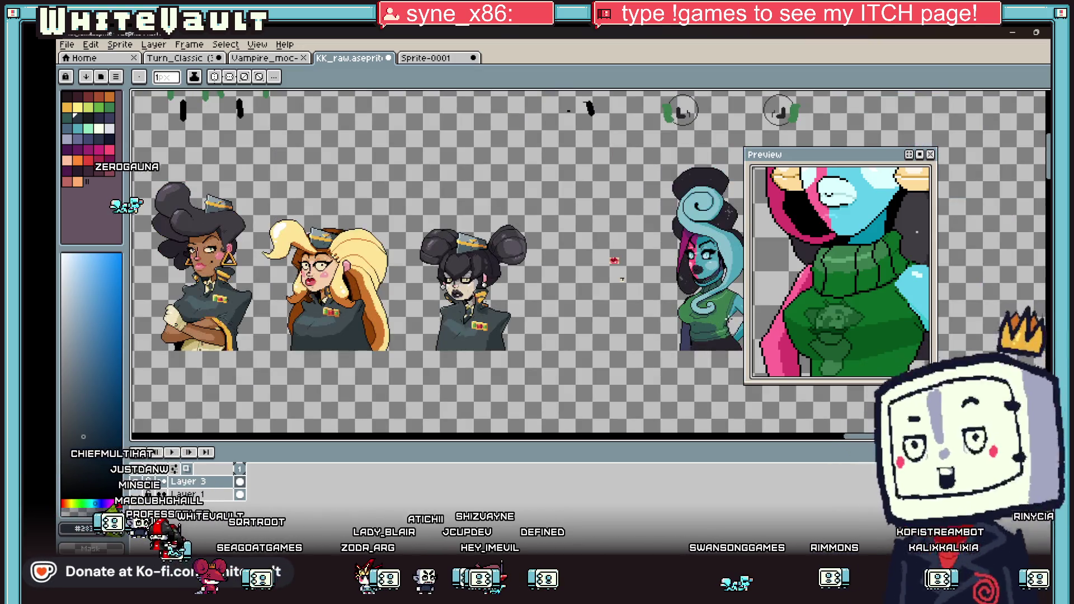
{"action": "key", "text": "v"}
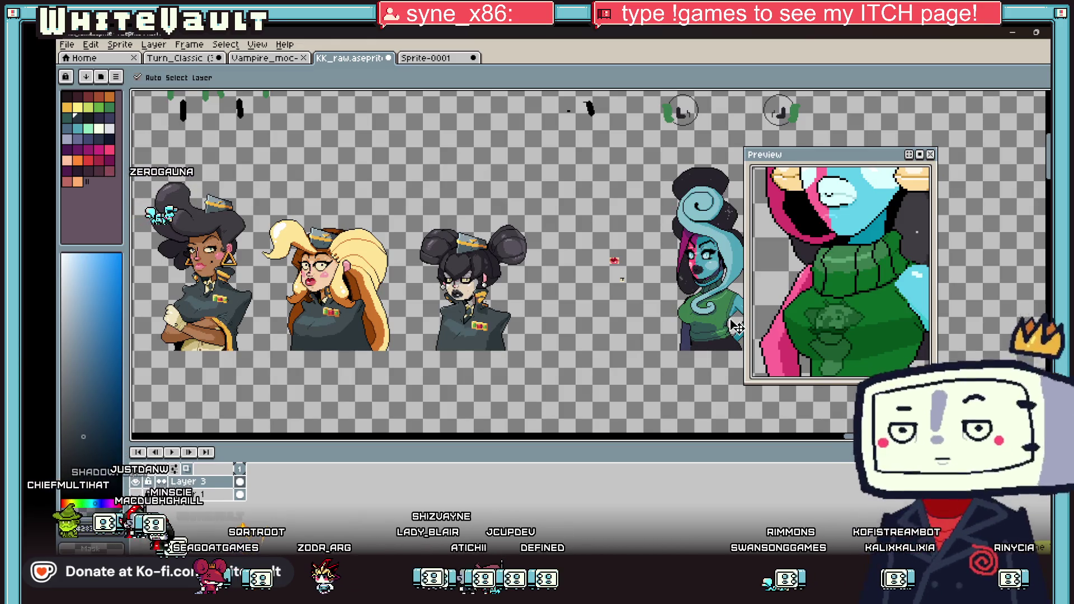
{"action": "key", "text": "b"}
{"action": "scroll", "coordinate": [723, 327], "scroll_direction": "up", "scroll_amount": 4}
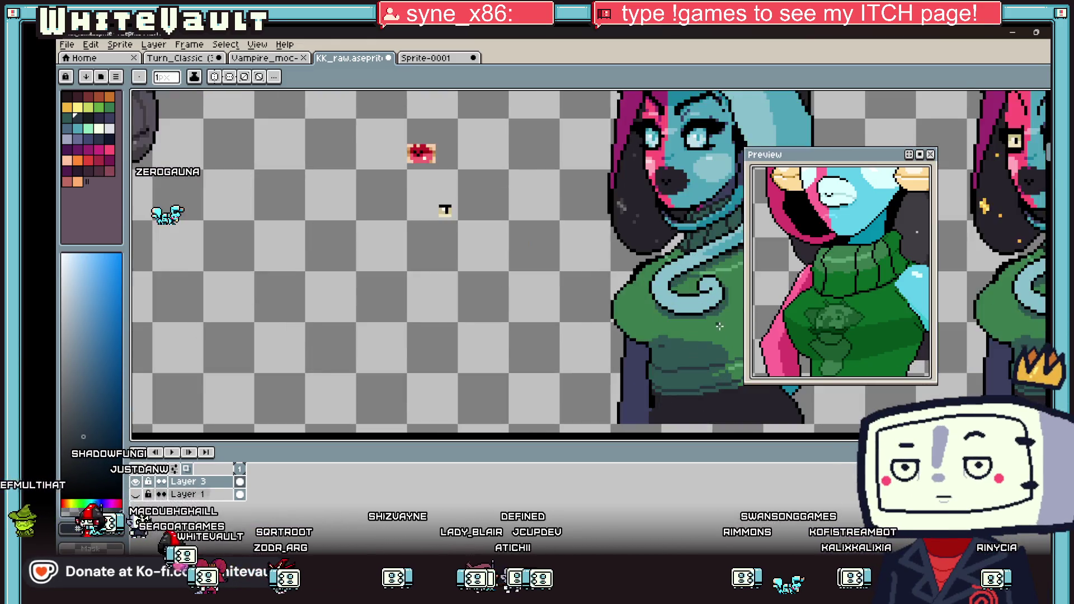
{"action": "scroll", "coordinate": [671, 335], "scroll_direction": "up", "scroll_amount": 4}
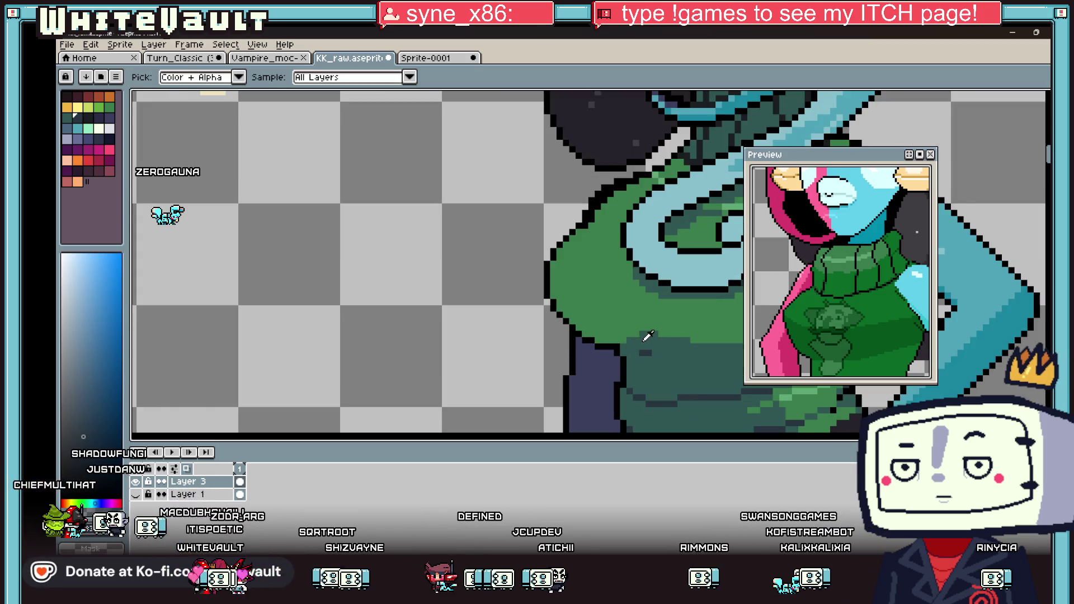
Paint dark-teal shading along the sweater's lower-left edge.
{"action": "left_click", "coordinate": [538, 291], "text": "alt"}
{"action": "left_click", "coordinate": [524, 283]}
{"action": "mouse_move", "coordinate": [557, 305]}
{"action": "left_mouse_down"}
{"action": "mouse_move", "coordinate": [679, 334]}
{"action": "mouse_move", "coordinate": [694, 351]}
{"action": "mouse_move", "coordinate": [580, 342]}
{"action": "left_mouse_up"}
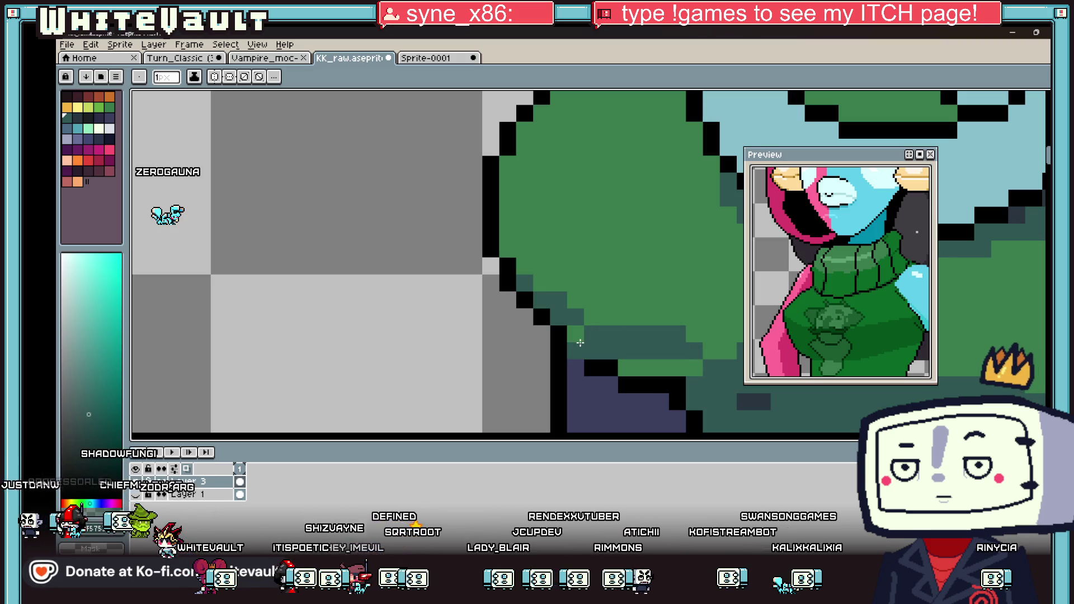
{"action": "scroll", "coordinate": [624, 364], "scroll_direction": "down", "scroll_amount": 3}
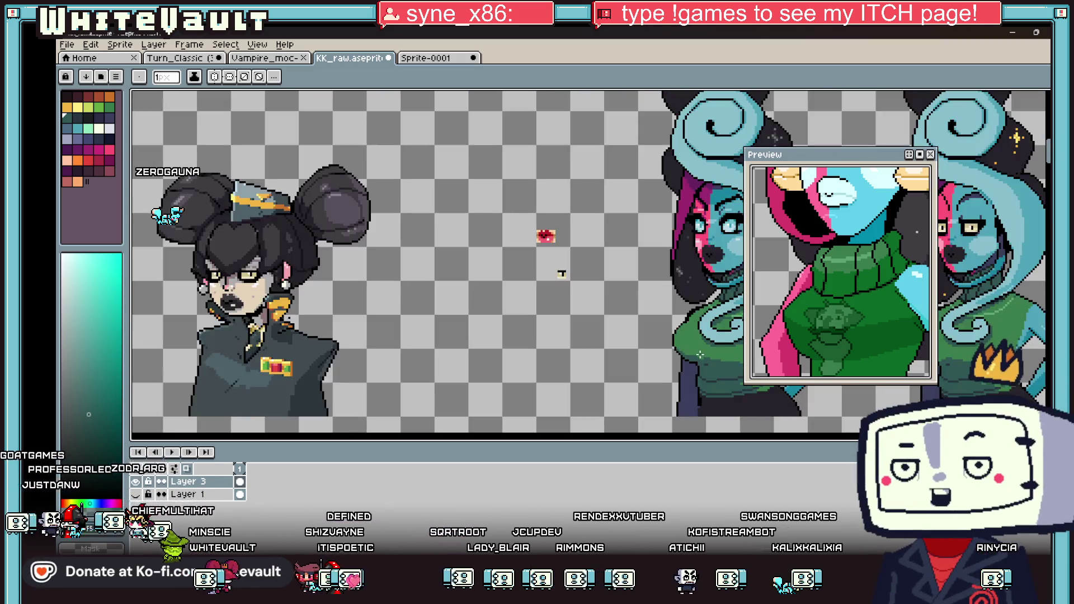
{"action": "scroll", "coordinate": [694, 361], "scroll_direction": "up", "scroll_amount": 2}
Add a few dark-teal pixels to the sweater and a light-green pixel over the dark band.
{"action": "key", "text": "i"}
{"action": "scroll", "coordinate": [559, 275], "scroll_direction": "down", "scroll_amount": 3}
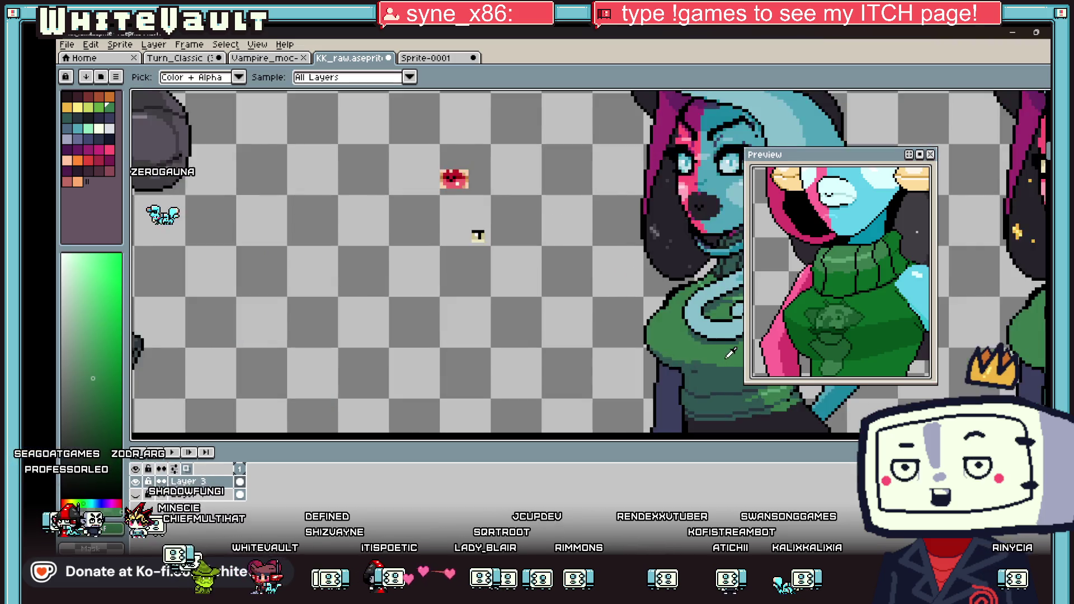
{"action": "scroll", "coordinate": [641, 317], "scroll_direction": "up", "scroll_amount": 1}
{"action": "scroll", "coordinate": [641, 317], "scroll_direction": "up", "scroll_amount": 1}
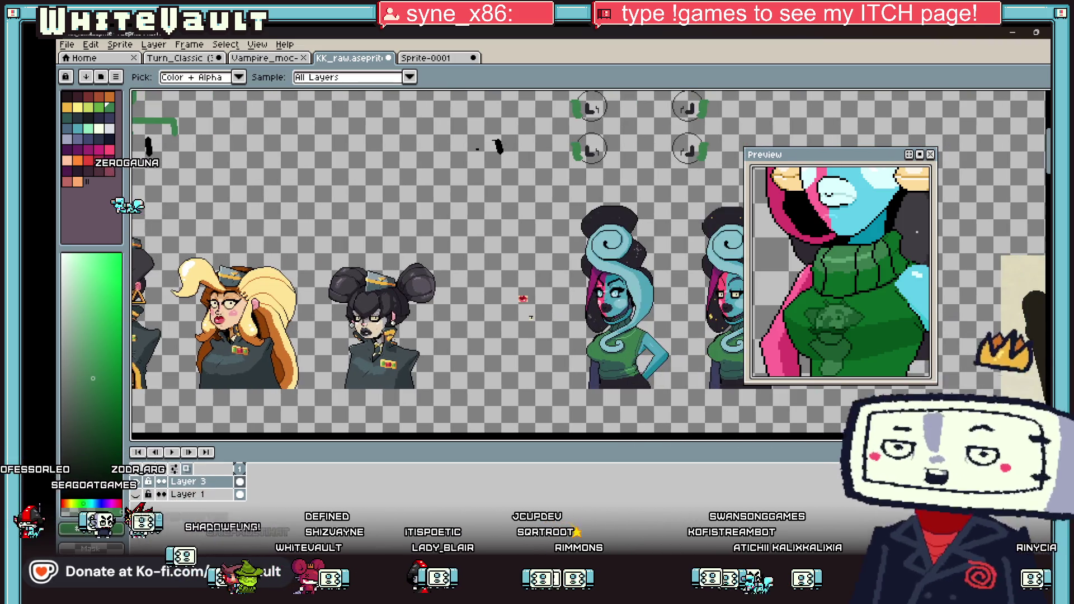
{"action": "scroll", "coordinate": [649, 316], "scroll_direction": "up", "scroll_amount": 2}
{"action": "left_click", "coordinate": [651, 315]}
{"action": "key", "text": "b"}
{"action": "scroll", "coordinate": [651, 315], "scroll_direction": "up", "scroll_amount": 1}
{"action": "mouse_move", "coordinate": [645, 301]}
{"action": "left_mouse_down"}
{"action": "mouse_move", "coordinate": [663, 300]}
{"action": "mouse_move", "coordinate": [664, 312]}
{"action": "mouse_move", "coordinate": [553, 323]}
{"action": "mouse_move", "coordinate": [666, 322]}
{"action": "left_mouse_up"}
{"action": "left_click", "coordinate": [510, 337], "text": "alt"}
Sample the sweater's main green, the teal-green near the swirl, and the darker teal-green shade.
{"action": "key", "text": "alt"}
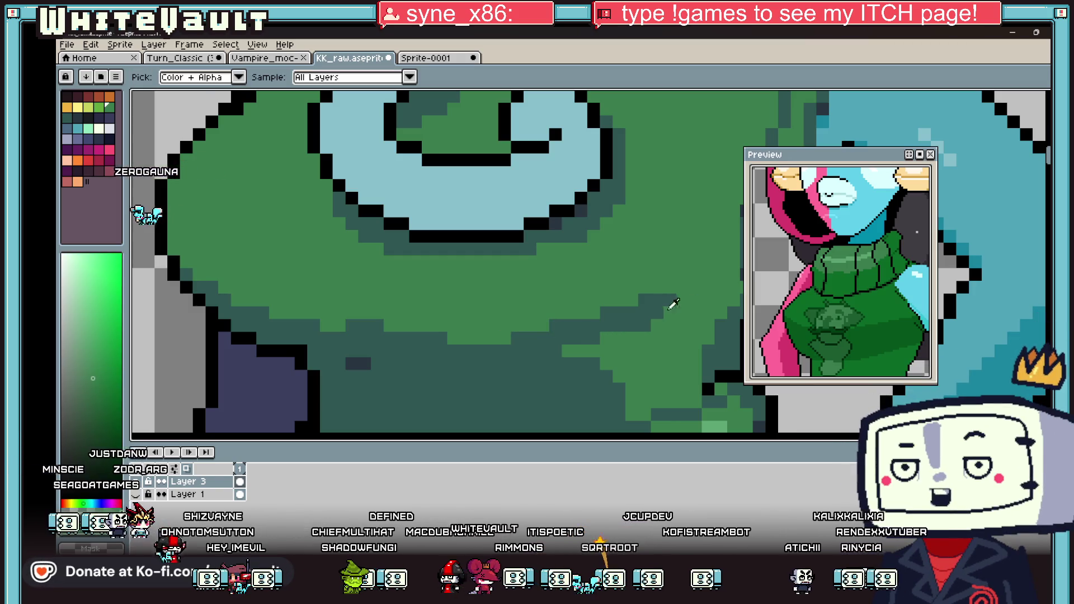
{"action": "scroll", "coordinate": [486, 343], "scroll_direction": "down", "scroll_amount": 2}
{"action": "scroll", "coordinate": [523, 331], "scroll_direction": "up", "scroll_amount": 1}
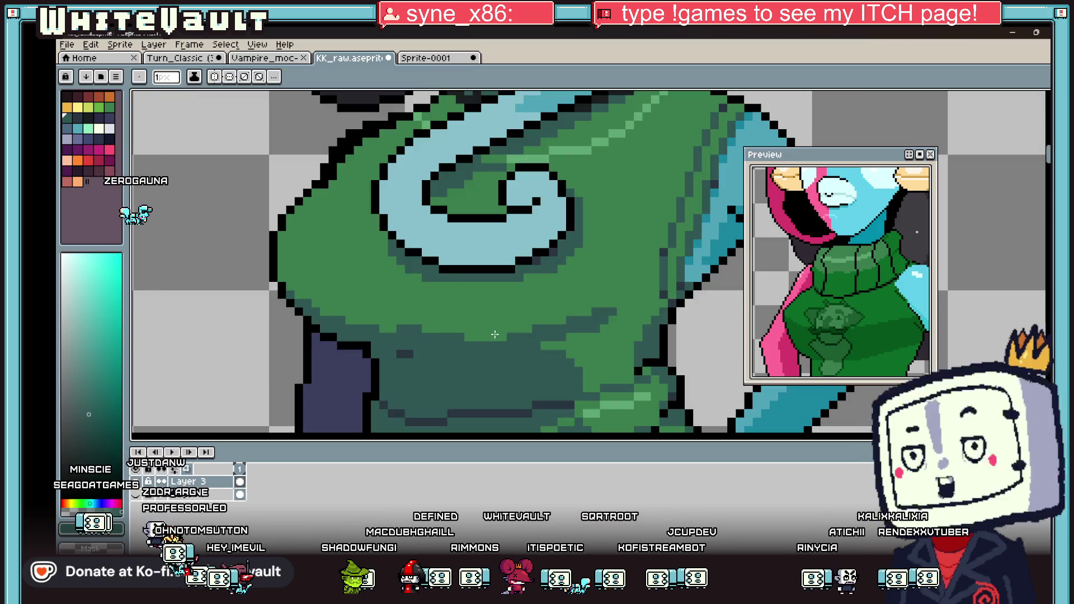
{"action": "left_click", "coordinate": [484, 330]}
{"action": "scroll", "coordinate": [485, 330], "scroll_direction": "down", "scroll_amount": 4}
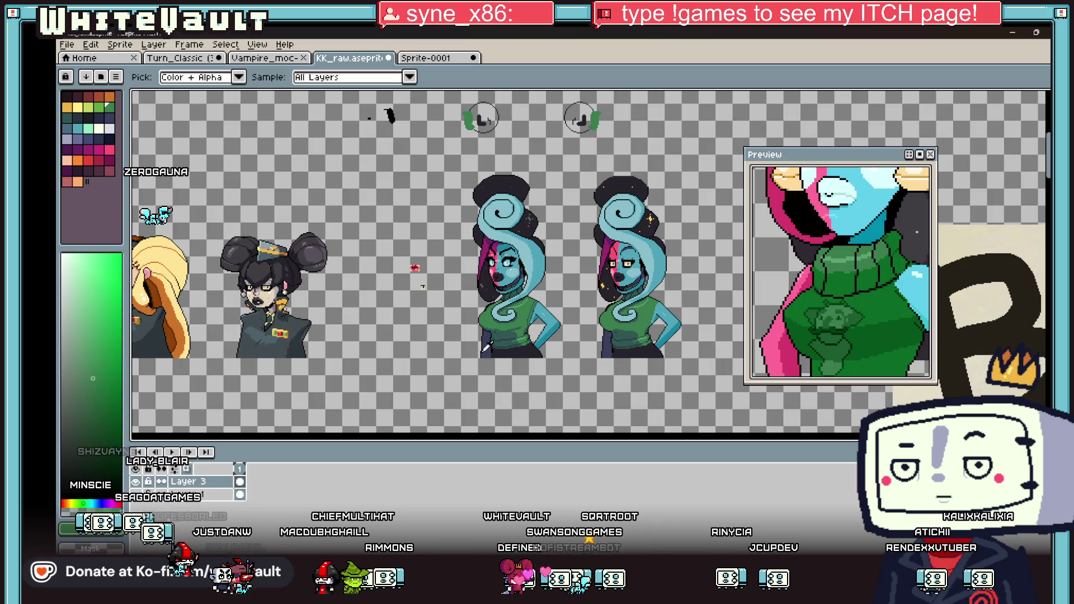
{"action": "scroll", "coordinate": [486, 347], "scroll_direction": "up", "scroll_amount": 4}
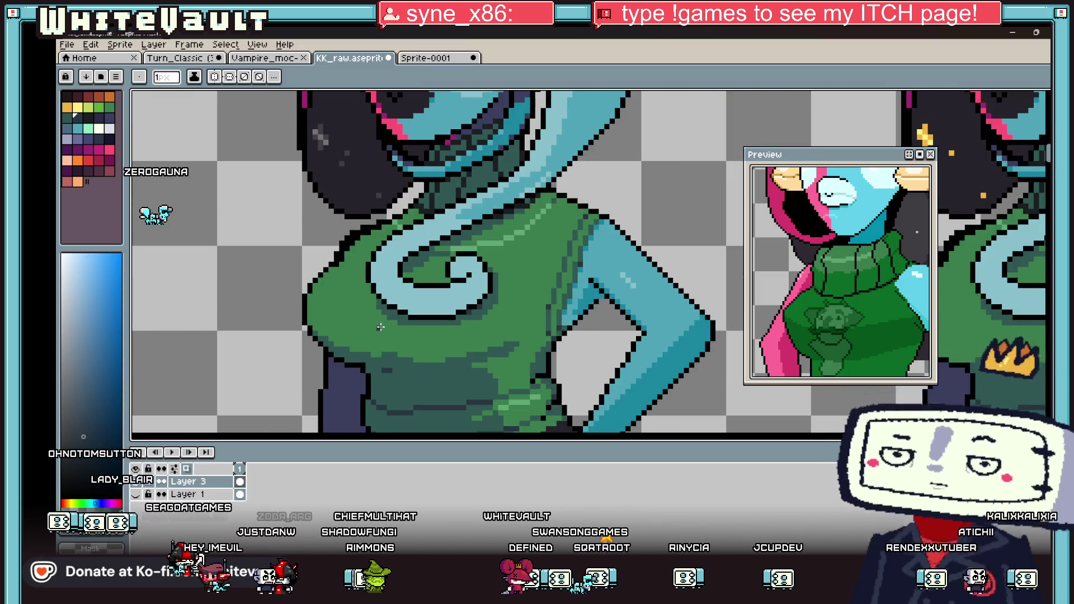
{"action": "scroll", "coordinate": [380, 327], "scroll_direction": "up", "scroll_amount": 2}
{"action": "left_click", "coordinate": [390, 329], "text": "alt"}
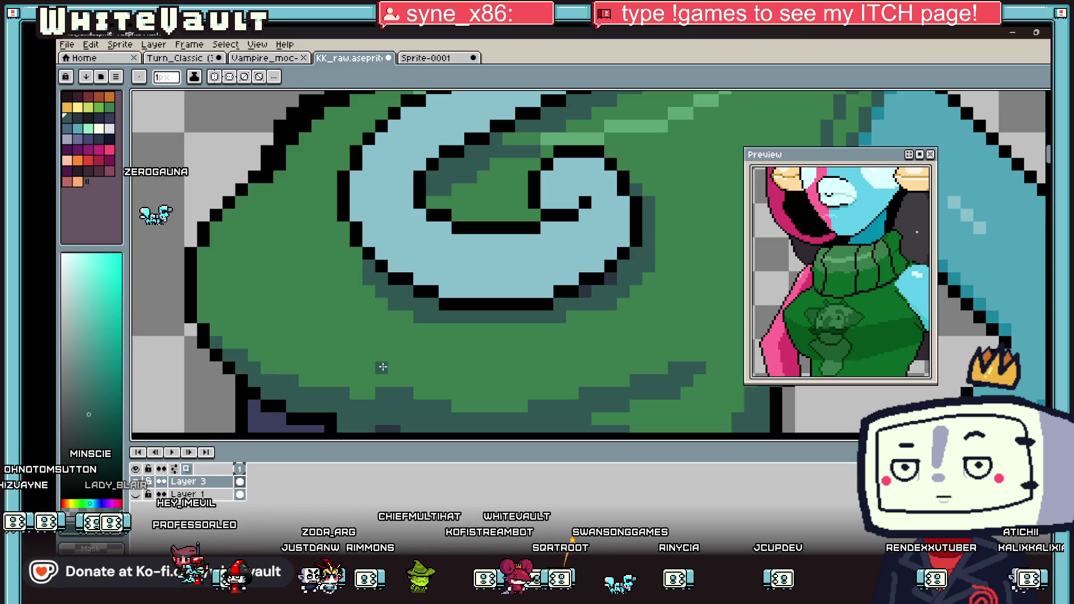
{"action": "scroll", "coordinate": [433, 368], "scroll_direction": "down", "scroll_amount": 5}
{"action": "scroll", "coordinate": [452, 342], "scroll_direction": "up", "scroll_amount": 4}
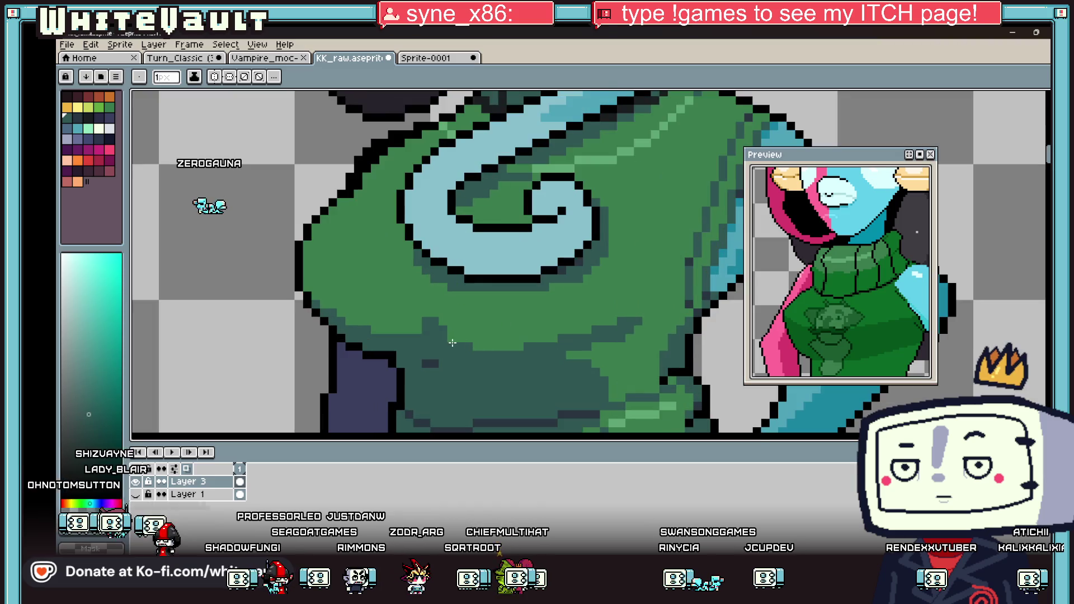
{"action": "key", "text": "alt"}
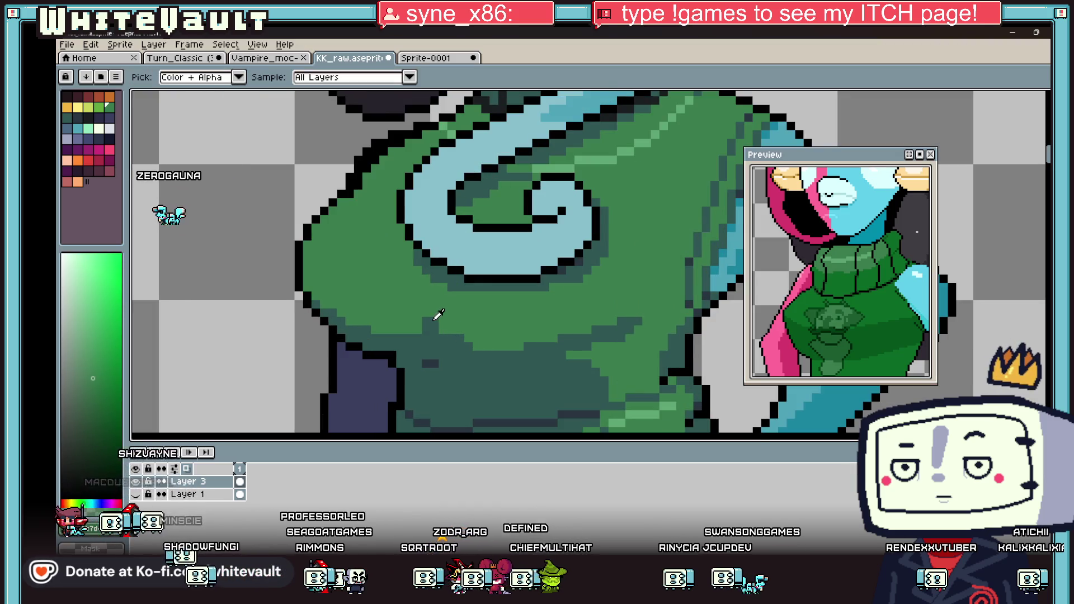
{"action": "left_click", "coordinate": [497, 346], "text": "alt"}
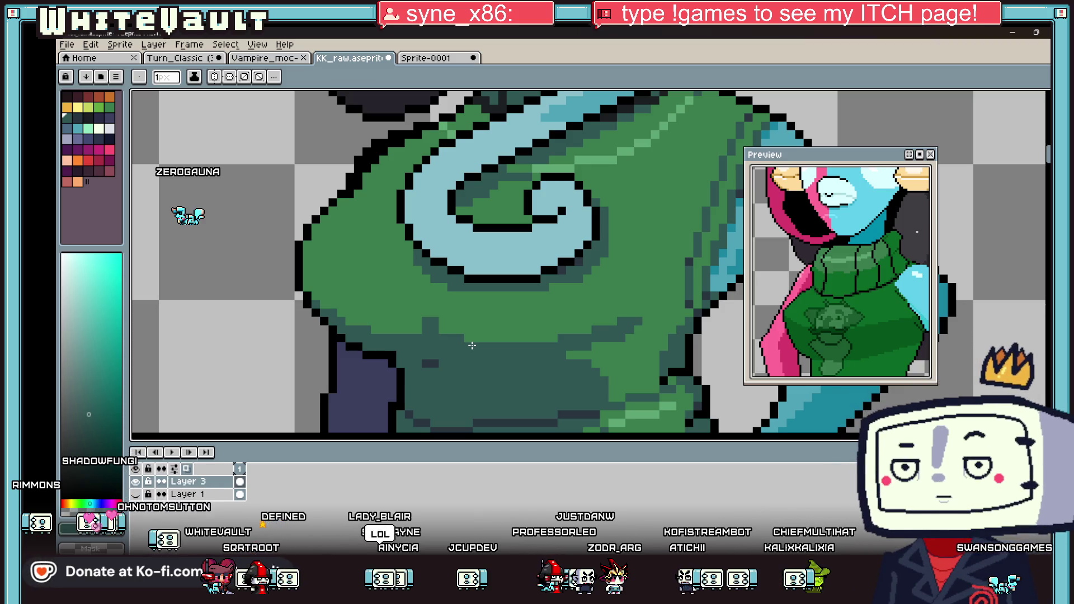
Repaint the light-green pixels along the sweater hem in dark teal.
{"action": "scroll", "coordinate": [472, 346], "scroll_direction": "down", "scroll_amount": 3}
{"action": "scroll", "coordinate": [585, 346], "scroll_direction": "up", "scroll_amount": 3}
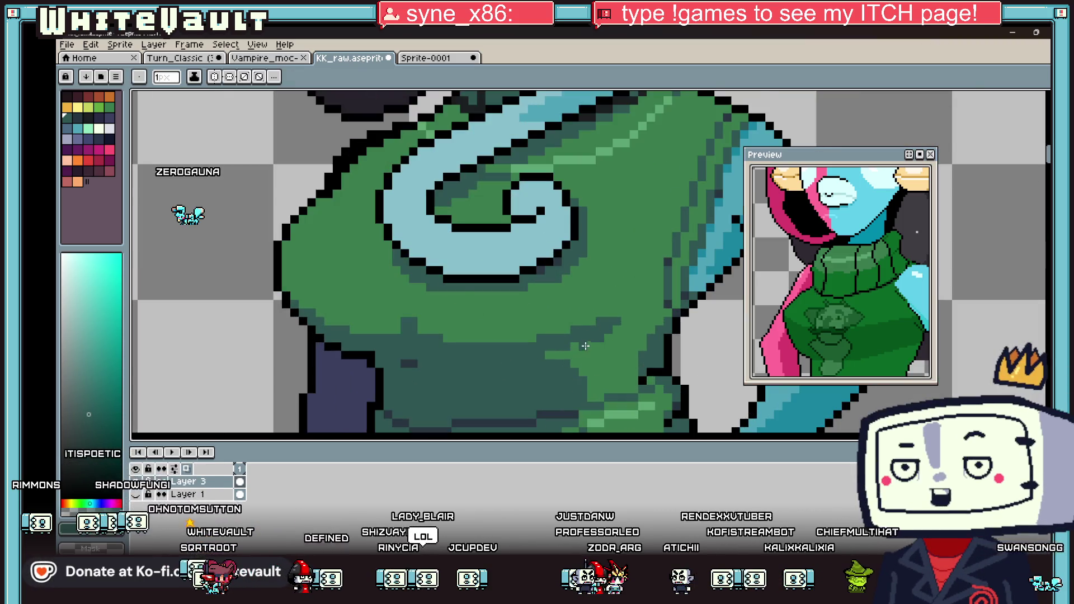
{"action": "scroll", "coordinate": [585, 346], "scroll_direction": "up", "scroll_amount": 2}
{"action": "mouse_move", "coordinate": [563, 368]}
{"action": "left_mouse_down"}
{"action": "mouse_move", "coordinate": [510, 360]}
{"action": "mouse_move", "coordinate": [558, 343]}
{"action": "left_mouse_up"}
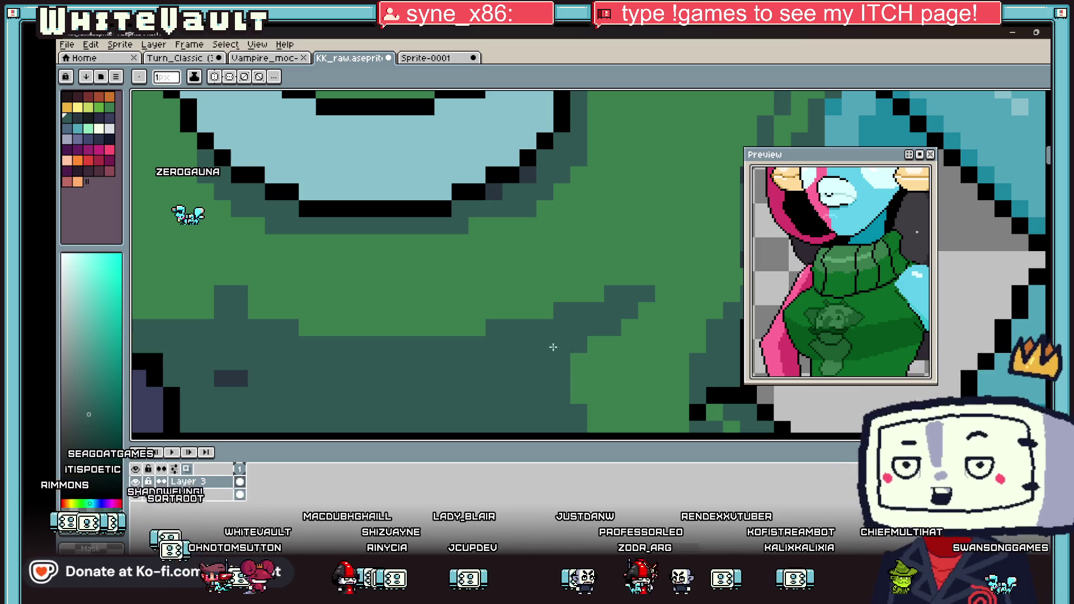
{"action": "scroll", "coordinate": [558, 343], "scroll_direction": "down", "scroll_amount": 4}
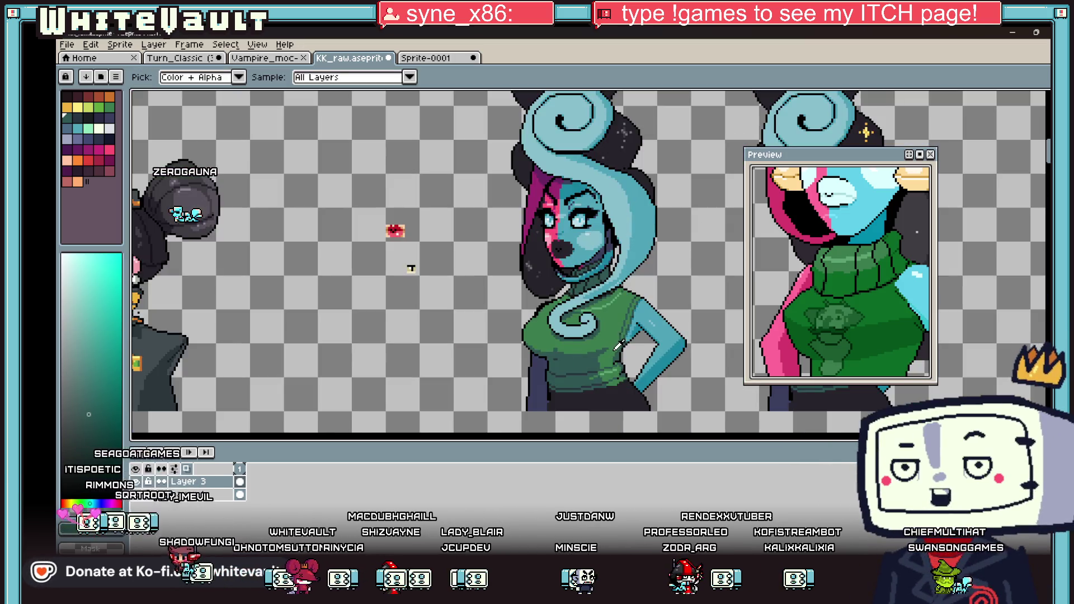
{"action": "scroll", "coordinate": [553, 343], "scroll_direction": "up", "scroll_amount": 3}
{"action": "key", "text": "i"}
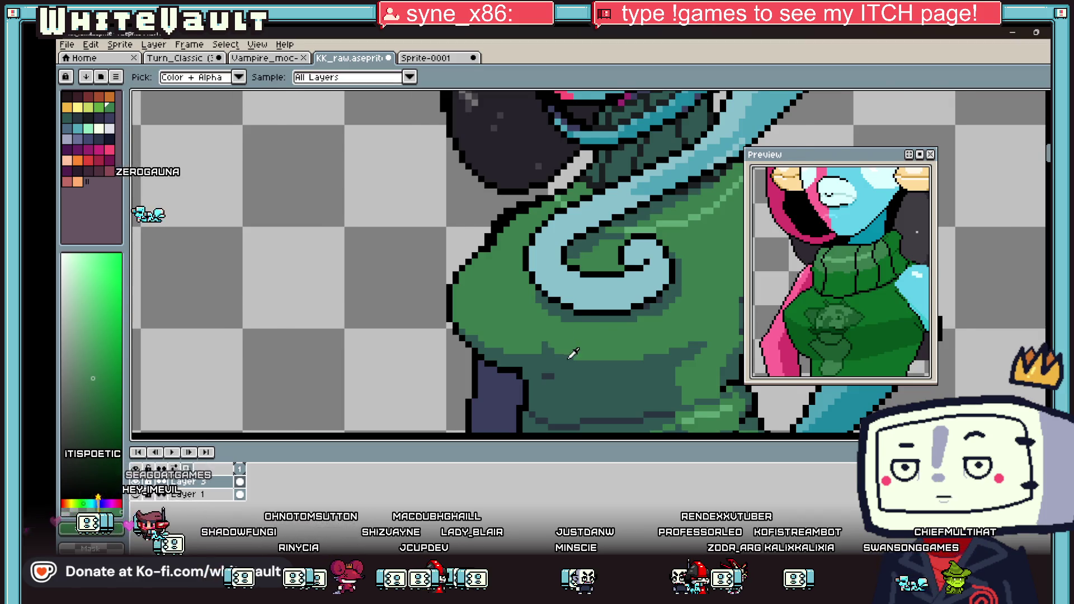
{"action": "scroll", "coordinate": [553, 345], "scroll_direction": "down", "scroll_amount": 4}
{"action": "scroll", "coordinate": [576, 354], "scroll_direction": "up", "scroll_amount": 5}
{"action": "key", "text": "b"}
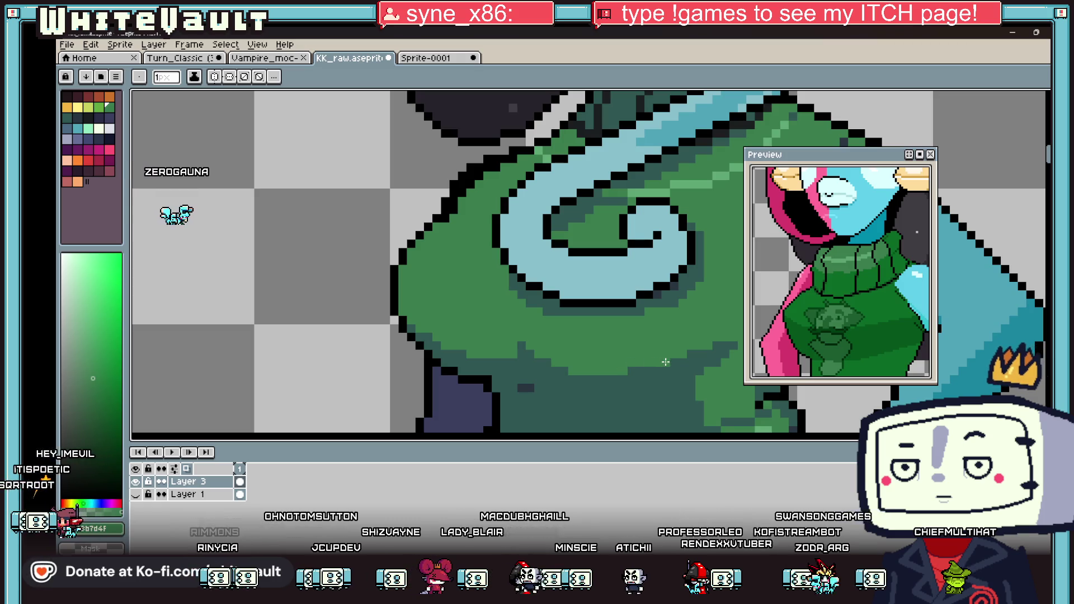
Sample the sweater's mid green.
{"action": "left_click", "coordinate": [504, 338], "text": "alt"}
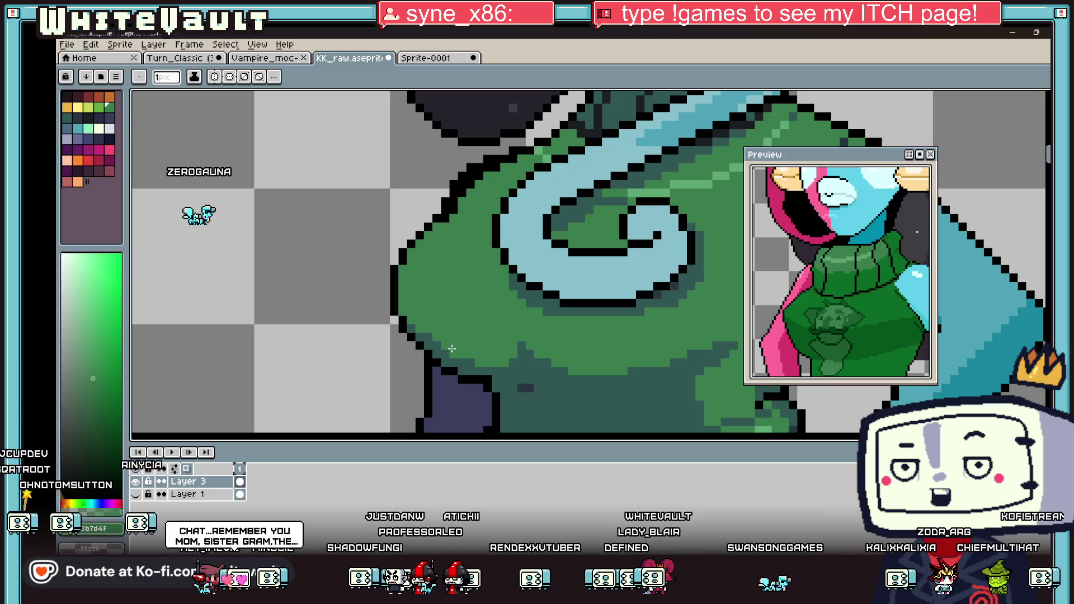
{"action": "scroll", "coordinate": [452, 348], "scroll_direction": "down", "scroll_amount": 4}
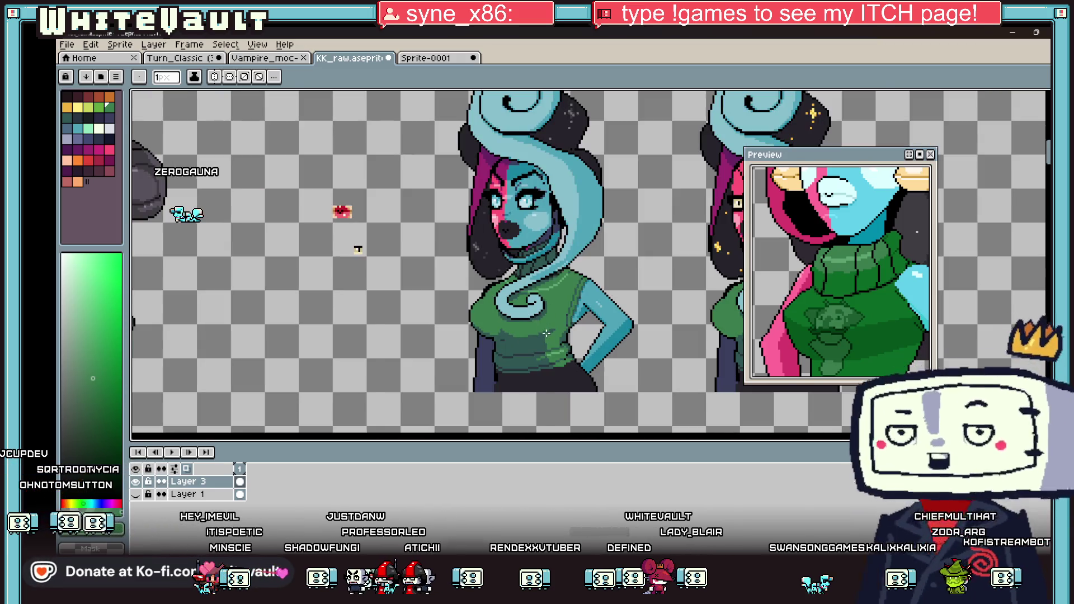
{"action": "scroll", "coordinate": [553, 342], "scroll_direction": "up", "scroll_amount": 4}
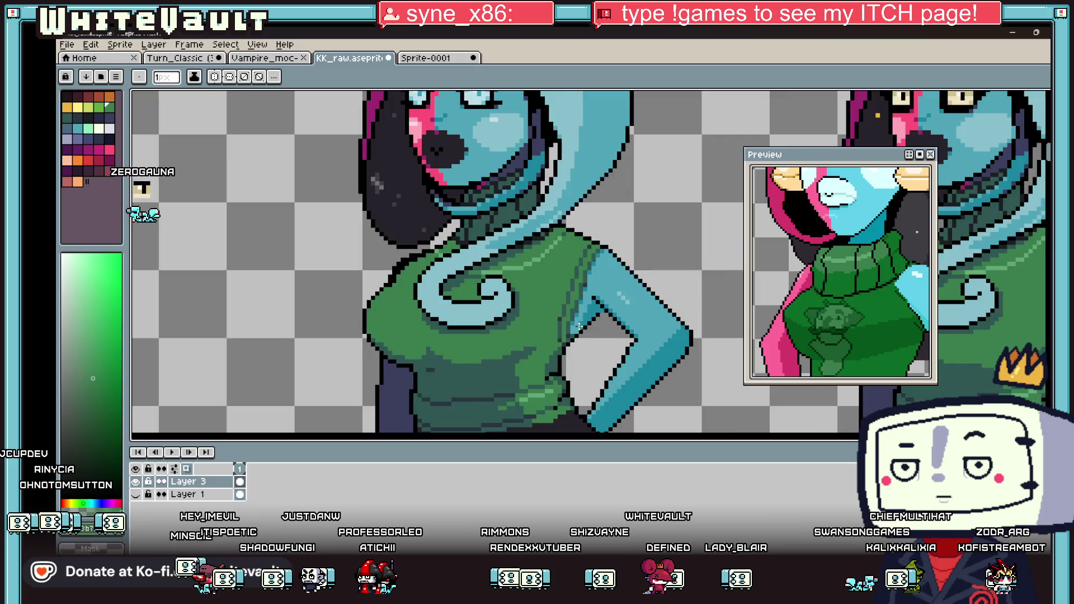
{"action": "scroll", "coordinate": [570, 344], "scroll_direction": "up", "scroll_amount": 1}
{"action": "scroll", "coordinate": [562, 317], "scroll_direction": "up", "scroll_amount": 2}
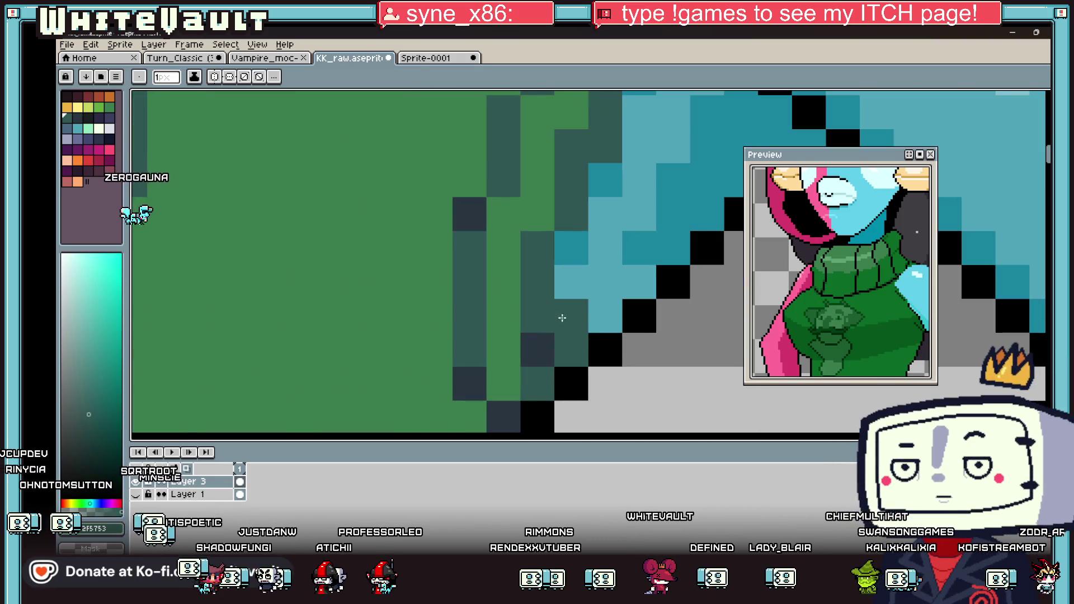
Paint dark and teal shading pixels along the sweater edge beside the arm.
{"action": "left_click", "coordinate": [537, 350], "text": "alt"}
{"action": "left_click", "coordinate": [571, 350]}
{"action": "left_click", "coordinate": [602, 318]}
{"action": "left_click", "coordinate": [547, 305], "text": "alt"}
{"action": "left_click", "coordinate": [540, 355], "text": "alt"}
{"action": "left_click", "coordinate": [537, 316]}
{"action": "left_click", "coordinate": [537, 383], "text": "alt"}
{"action": "left_click", "coordinate": [540, 358]}
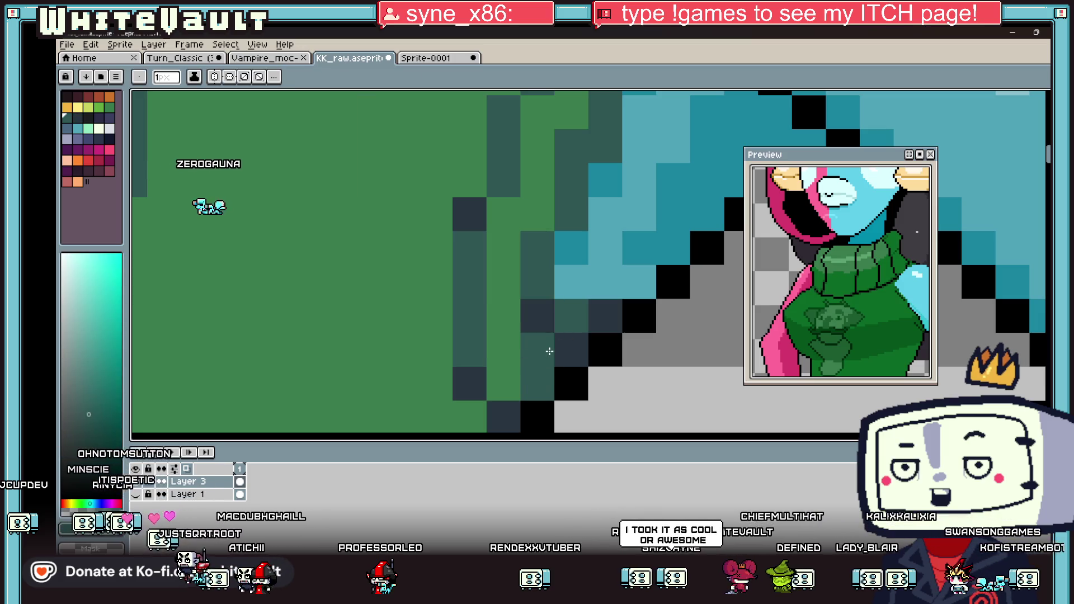
Sample the dark navy outline colour, then teal, from the portrait.
{"action": "scroll", "coordinate": [554, 355], "scroll_direction": "down", "scroll_amount": 1}
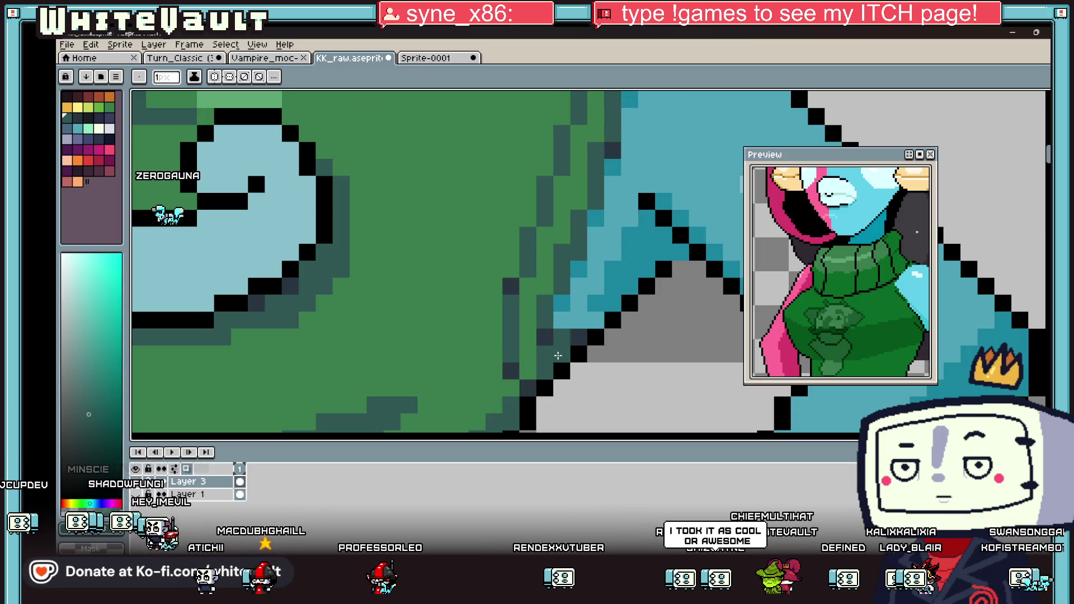
{"action": "scroll", "coordinate": [549, 343], "scroll_direction": "down", "scroll_amount": 4}
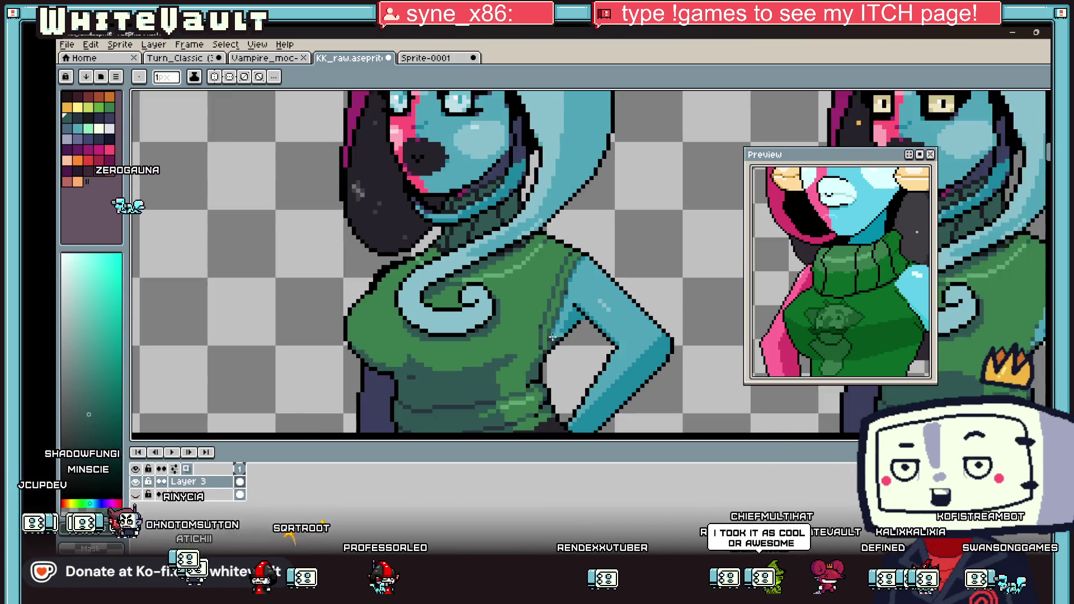
{"action": "key", "text": "alt"}
{"action": "left_click", "coordinate": [523, 248]}
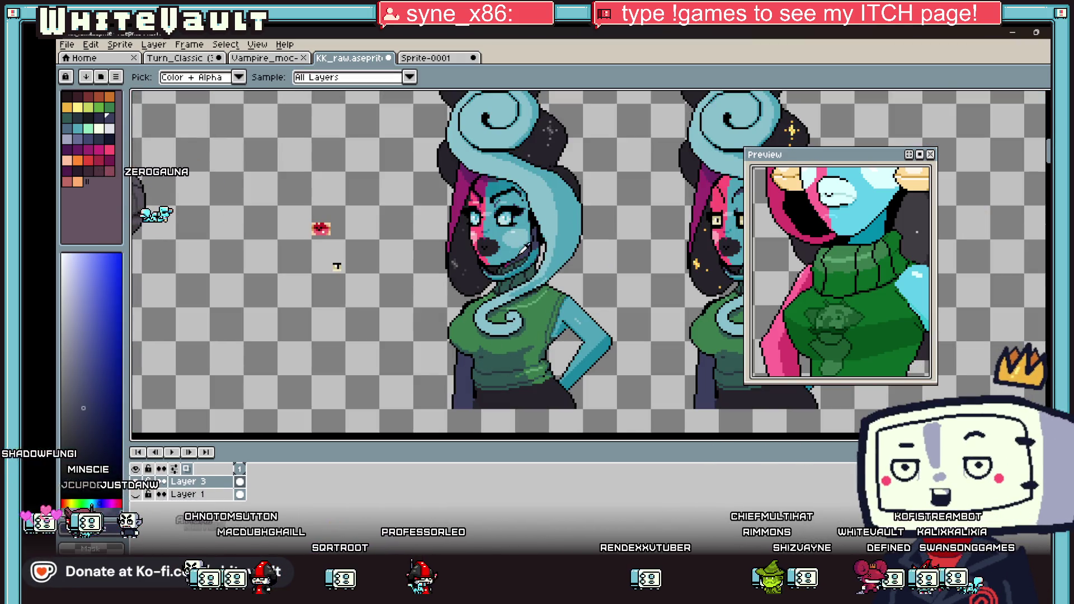
{"action": "scroll", "coordinate": [559, 296], "scroll_direction": "up", "scroll_amount": 3}
{"action": "left_click", "coordinate": [550, 334]}
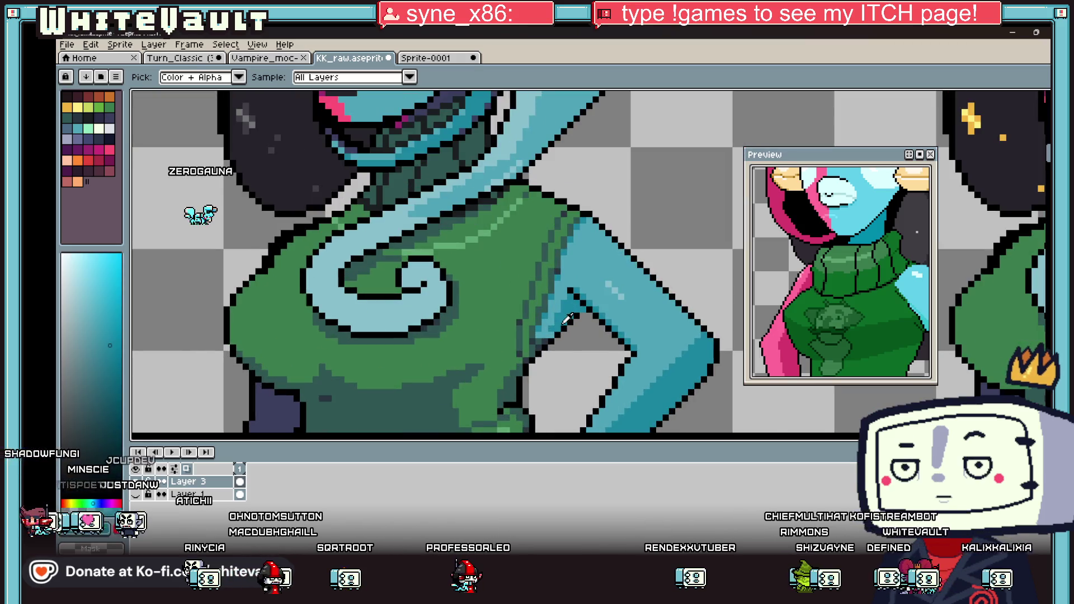
{"action": "scroll", "coordinate": [550, 335], "scroll_direction": "down", "scroll_amount": 4}
{"action": "key", "text": "alt"}
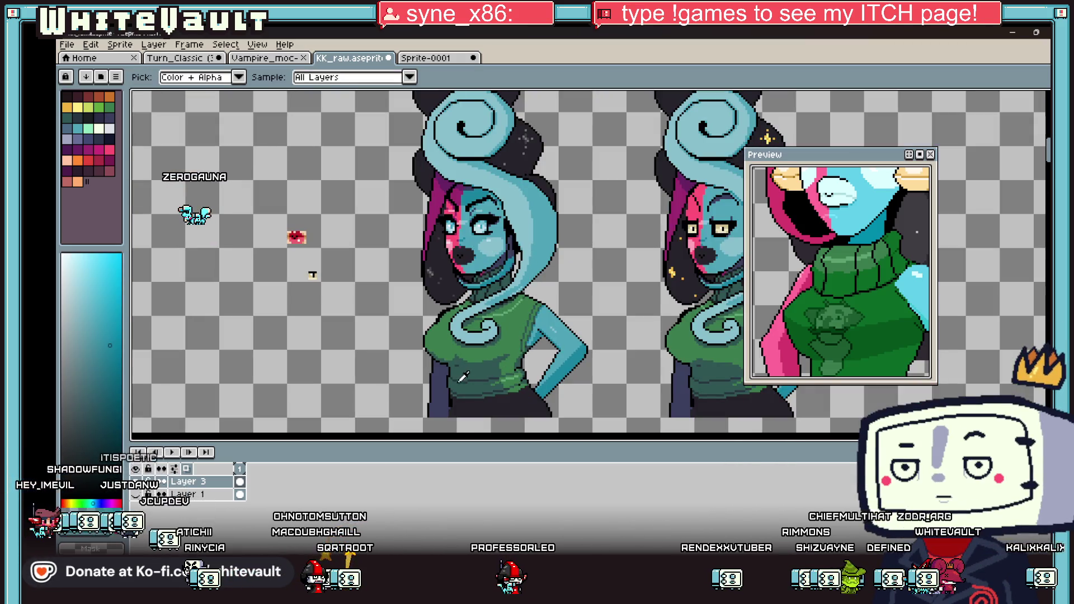
Sample the dark blue outline colour from the portrait.
{"action": "left_click", "coordinate": [447, 375]}
{"action": "key", "text": "g"}
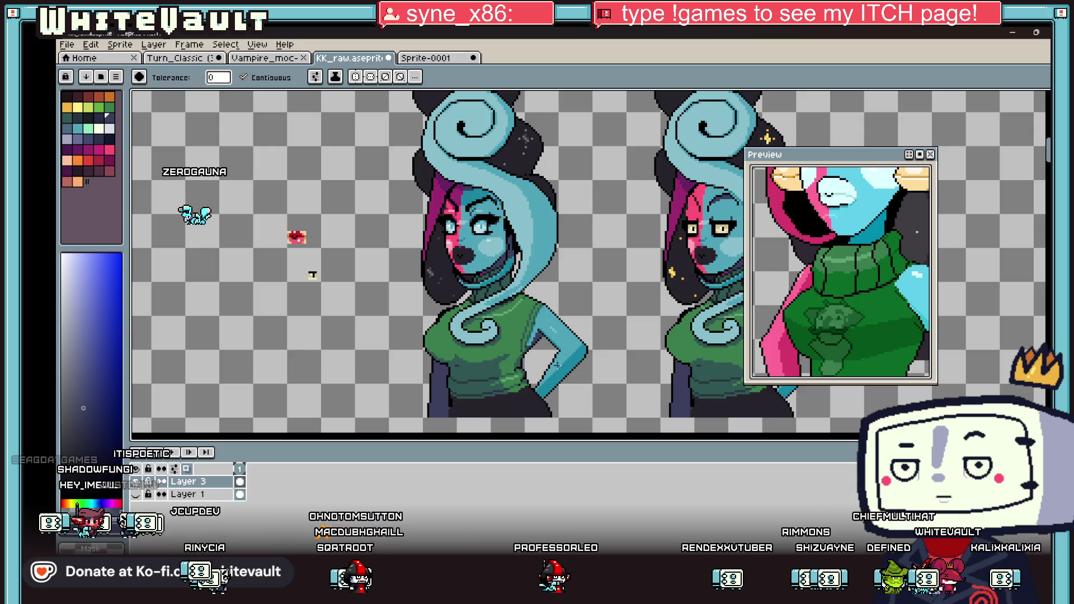
{"action": "scroll", "coordinate": [568, 378], "scroll_direction": "down", "scroll_amount": 2}
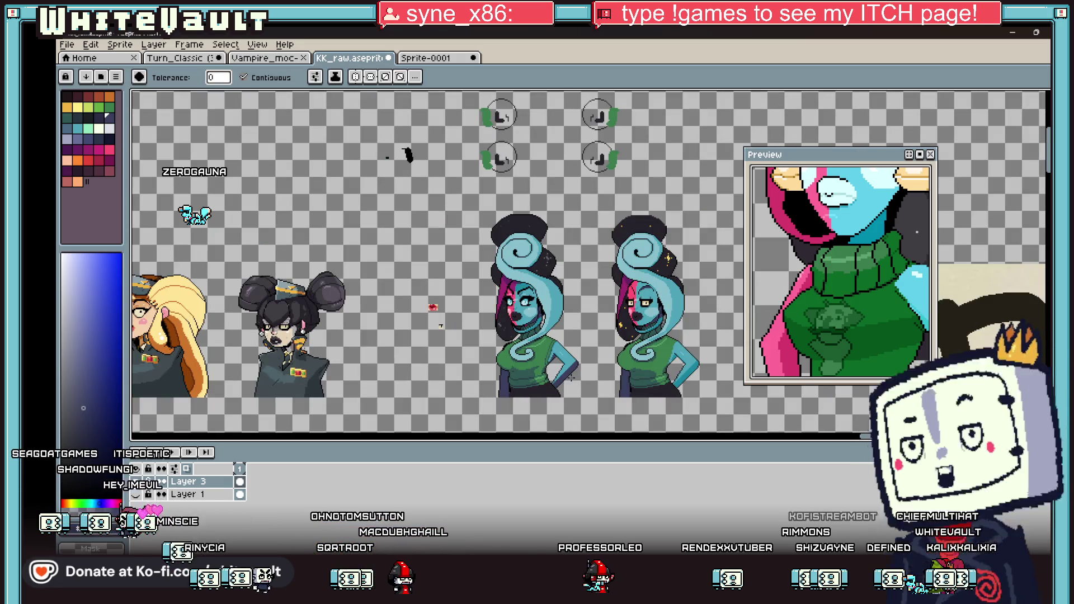
{"action": "key", "text": "v"}
{"action": "key", "text": "g"}
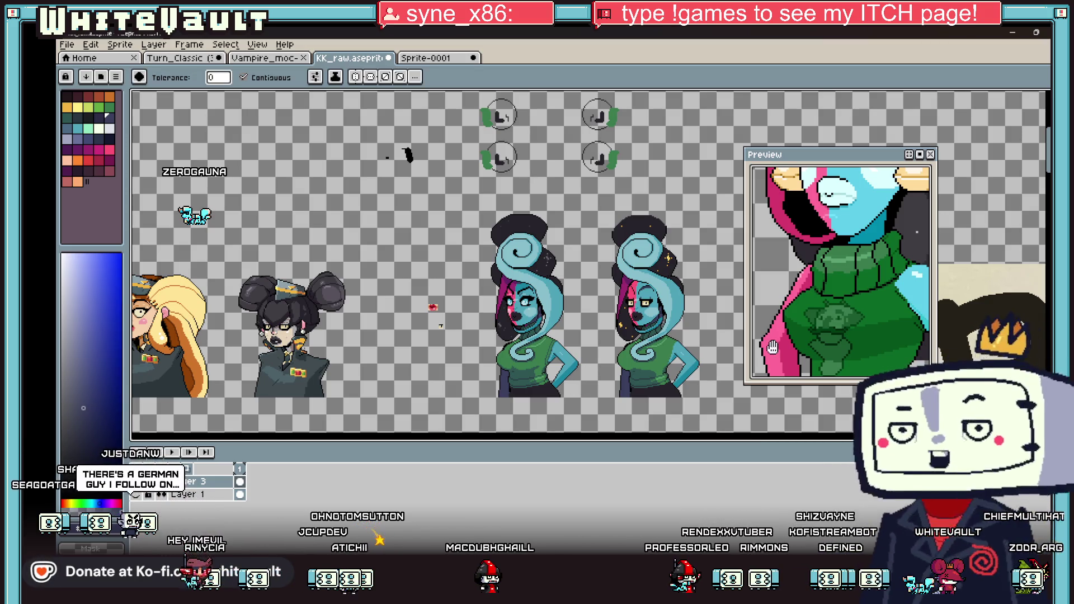
{"action": "scroll", "coordinate": [520, 317], "scroll_direction": "up", "scroll_amount": 3}
{"action": "scroll", "coordinate": [525, 263], "scroll_direction": "up", "scroll_amount": 1}
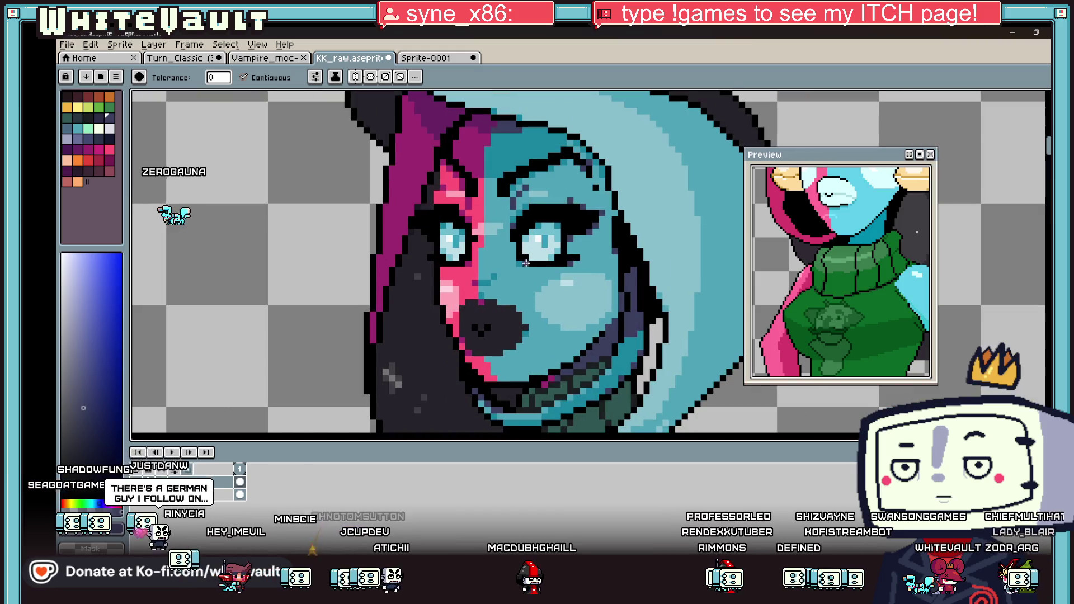
Fill the black muzzle area and the right cheek area with white using the Paint Bucket.
{"action": "key", "text": "i"}
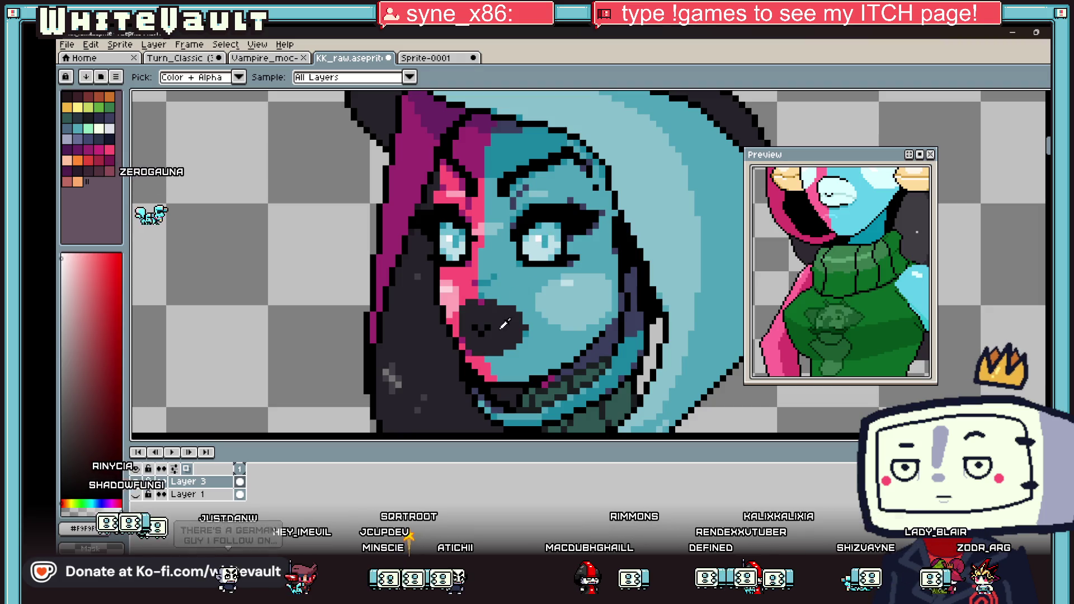
{"action": "key", "text": "g"}
{"action": "left_click", "coordinate": [499, 330]}
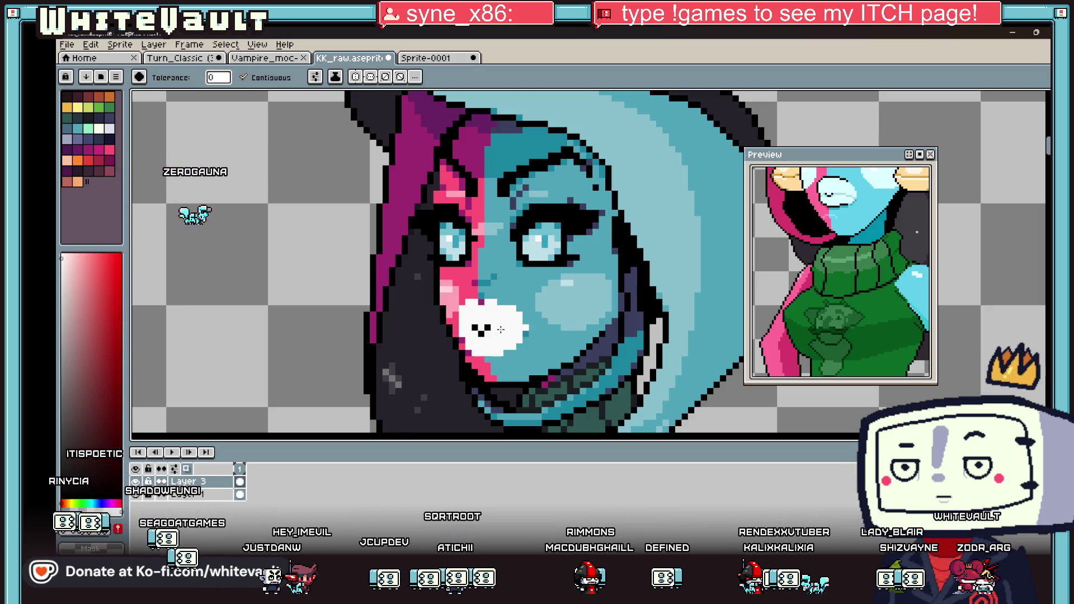
{"action": "scroll", "coordinate": [822, 267], "scroll_direction": "down", "scroll_amount": 3}
{"action": "left_click", "coordinate": [582, 295]}
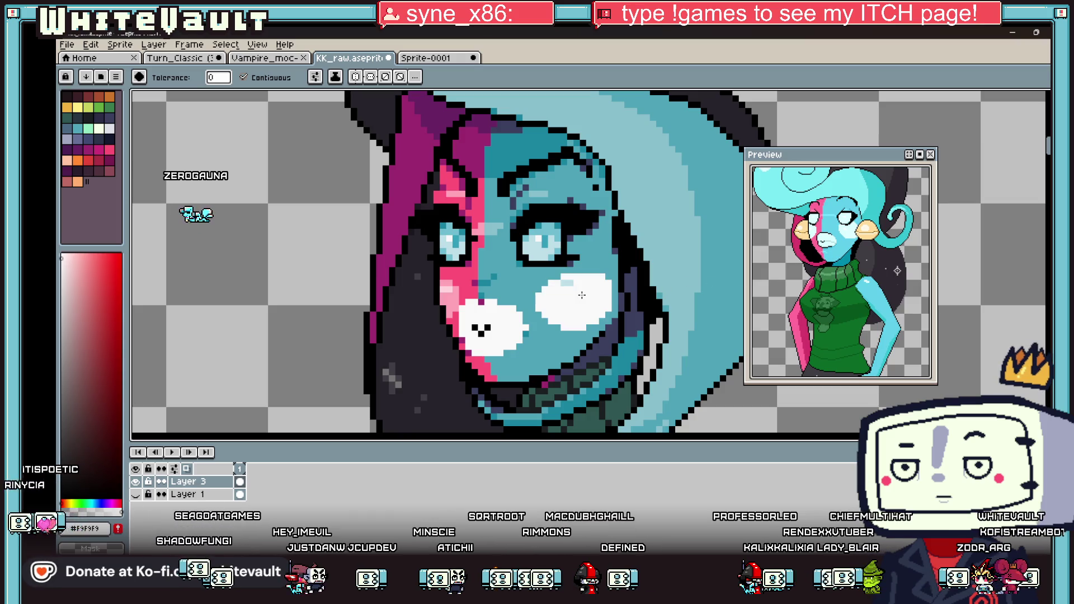
{"action": "scroll", "coordinate": [582, 295], "scroll_direction": "down", "scroll_amount": 3}
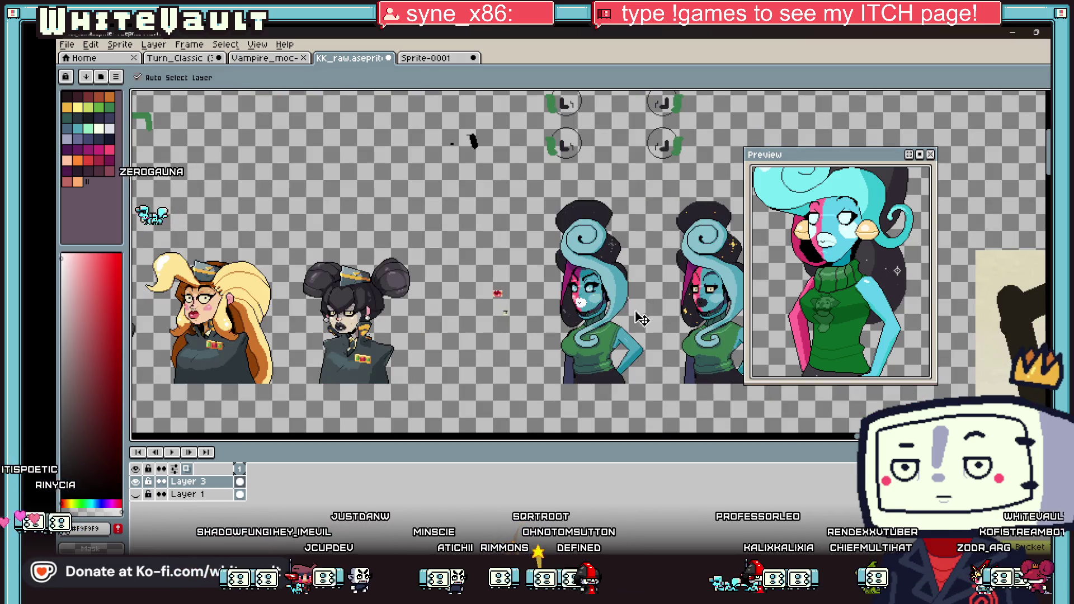
{"action": "scroll", "coordinate": [579, 302], "scroll_direction": "up", "scroll_amount": 2}
{"action": "scroll", "coordinate": [589, 304], "scroll_direction": "up", "scroll_amount": 1}
Sample the light lavender shading and another muzzle colour, ending on the Pencil.
{"action": "key", "text": "i"}
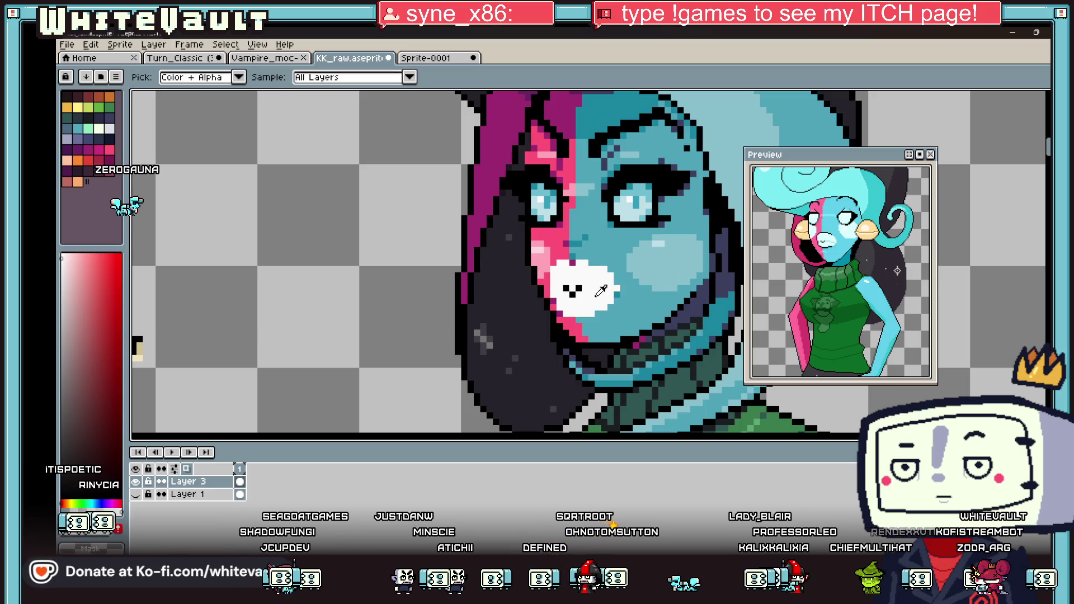
{"action": "left_click", "coordinate": [109, 129]}
{"action": "left_click", "coordinate": [581, 291]}
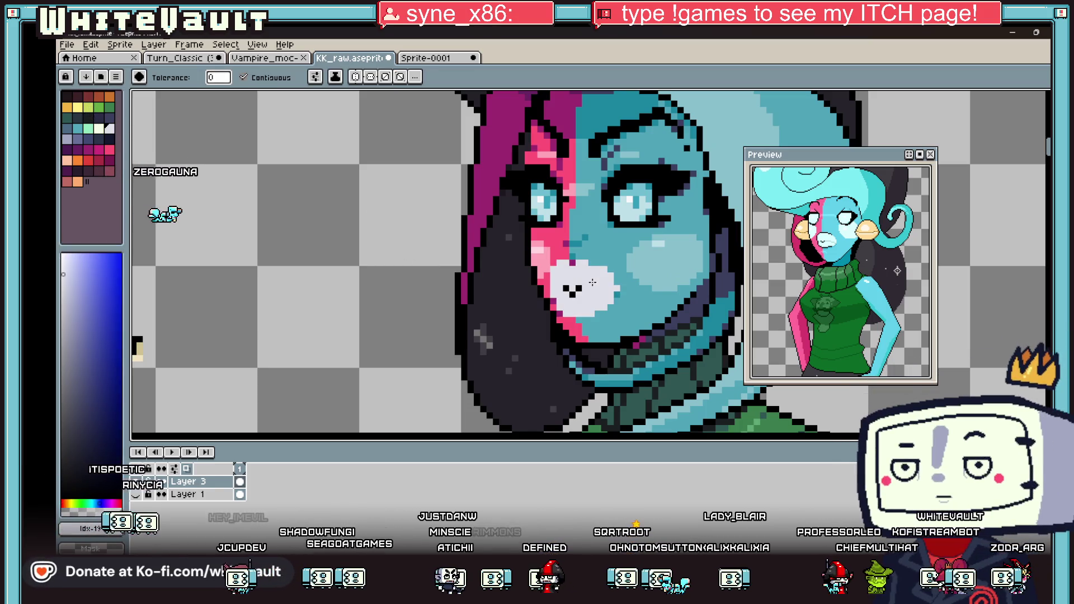
{"action": "left_click", "coordinate": [551, 290]}
{"action": "key", "text": "b"}
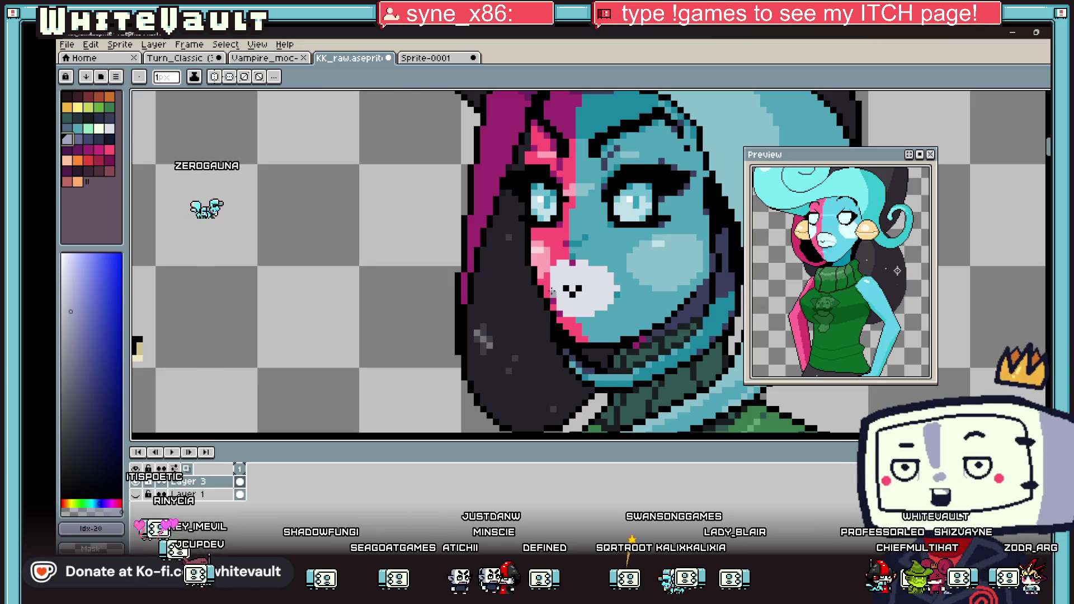
{"action": "scroll", "coordinate": [497, 294], "scroll_direction": "down", "scroll_amount": 3}
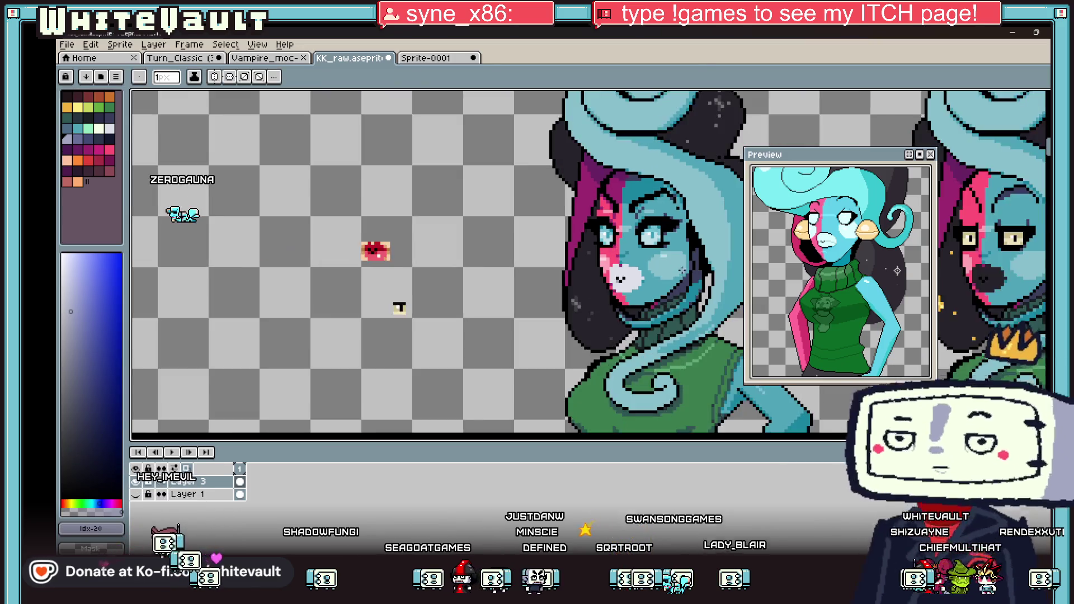
{"action": "scroll", "coordinate": [610, 305], "scroll_direction": "up", "scroll_amount": 5}
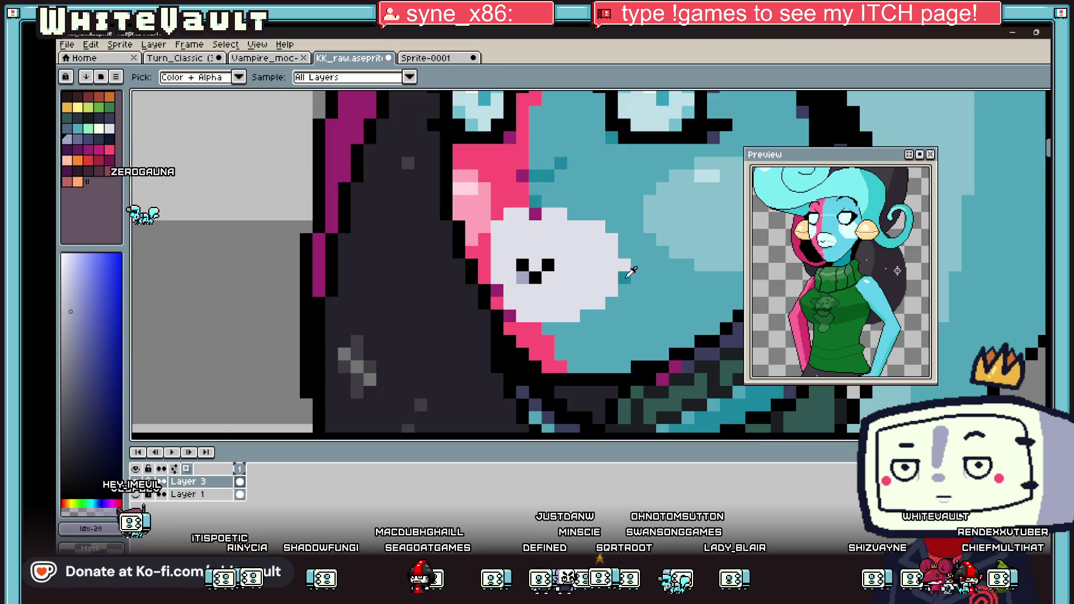
Shade the muzzle with a lavender line and fill its lower half with lavender.
{"action": "left_click", "coordinate": [610, 305], "text": "alt"}
{"action": "key", "text": "i"}
{"action": "scroll", "coordinate": [593, 302], "scroll_direction": "down", "scroll_amount": 3}
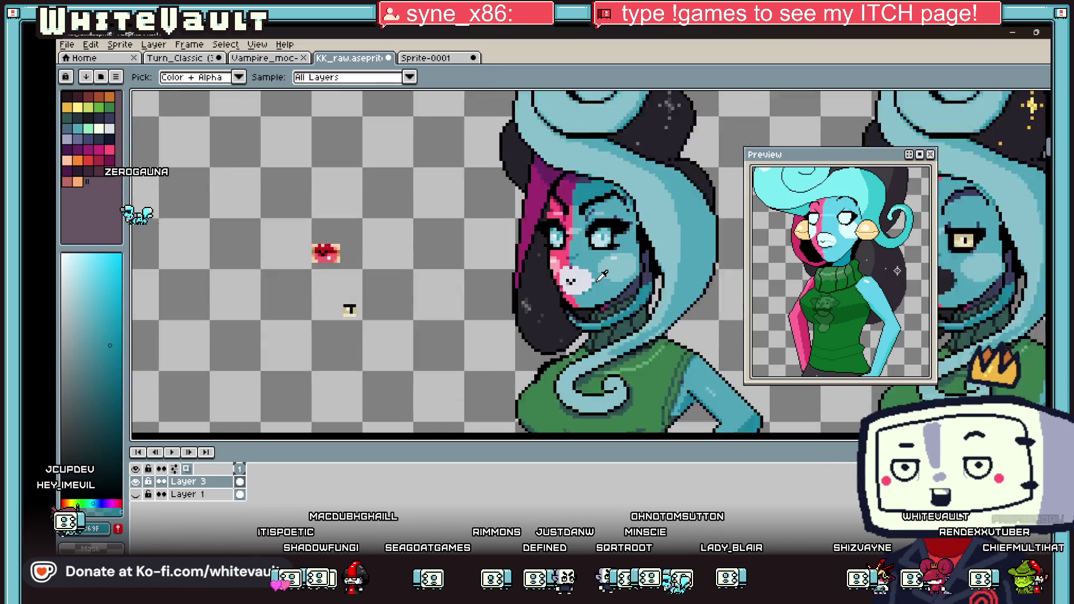
{"action": "scroll", "coordinate": [599, 278], "scroll_direction": "up", "scroll_amount": 2}
{"action": "left_click", "coordinate": [596, 274], "text": "alt"}
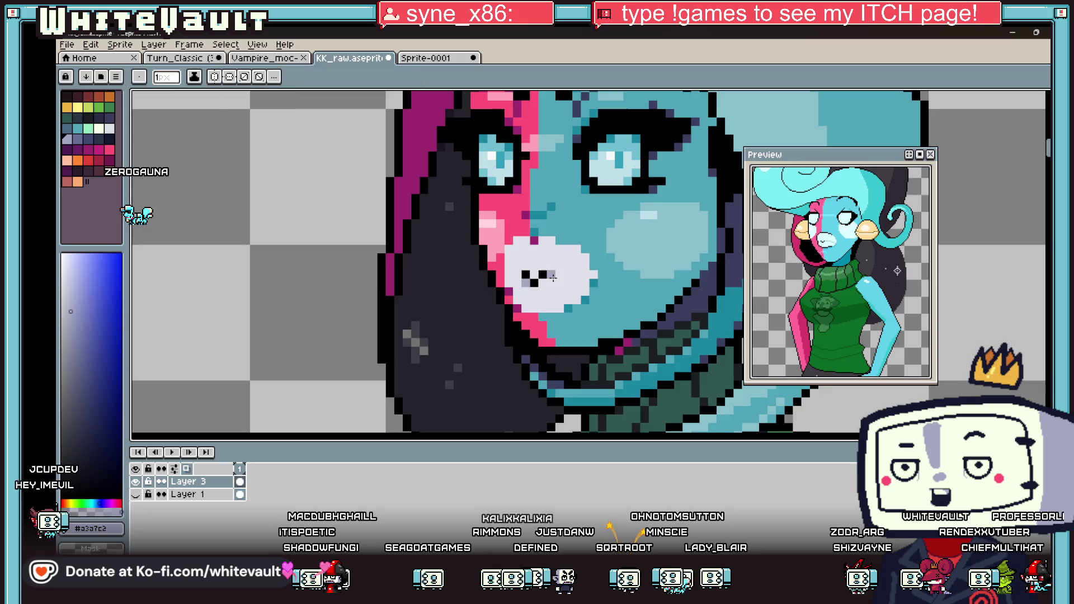
{"action": "scroll", "coordinate": [597, 271], "scroll_direction": "up", "scroll_amount": 2}
{"action": "left_click_drag", "start_coordinate": [601, 274], "coordinate": [560, 274]}
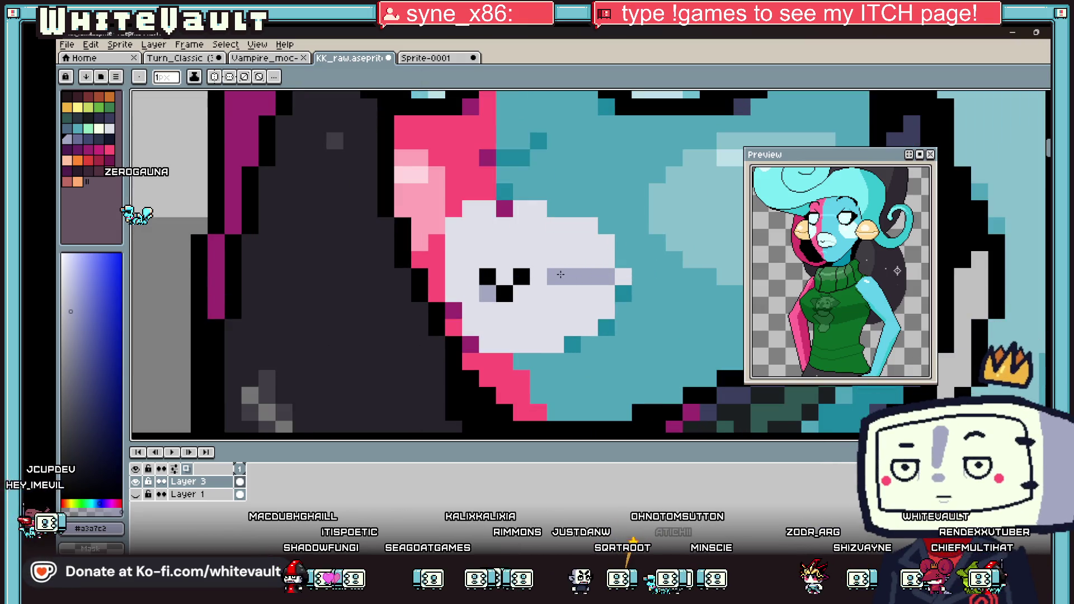
{"action": "key", "text": "g"}
{"action": "left_click", "coordinate": [485, 307]}
{"action": "scroll", "coordinate": [484, 308], "scroll_direction": "down", "scroll_amount": 5}
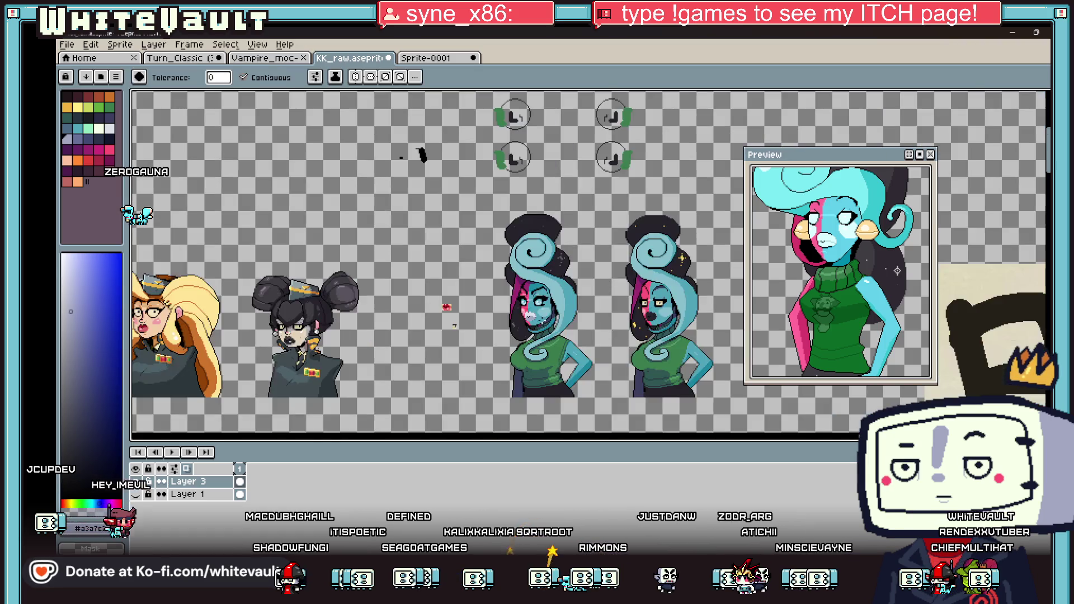
{"action": "scroll", "coordinate": [529, 314], "scroll_direction": "up", "scroll_amount": 5}
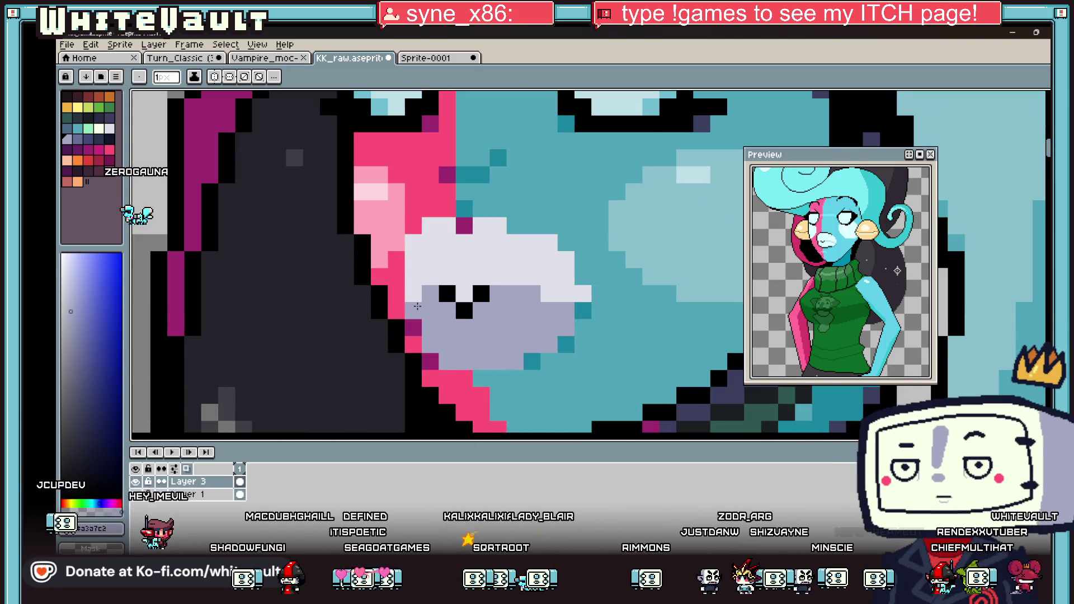
Outline the muzzle's lower edge in black and add a black pixel near the cheek.
{"action": "key", "text": "i"}
{"action": "scroll", "coordinate": [491, 311], "scroll_direction": "down", "scroll_amount": 2}
{"action": "scroll", "coordinate": [491, 311], "scroll_direction": "down", "scroll_amount": 3}
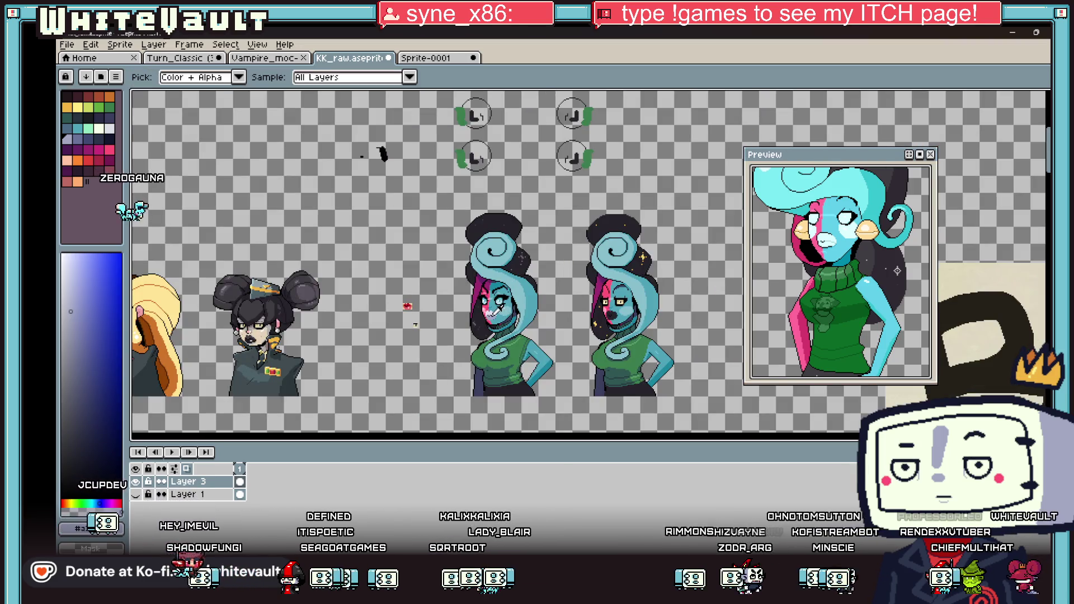
{"action": "scroll", "coordinate": [496, 312], "scroll_direction": "up", "scroll_amount": 5}
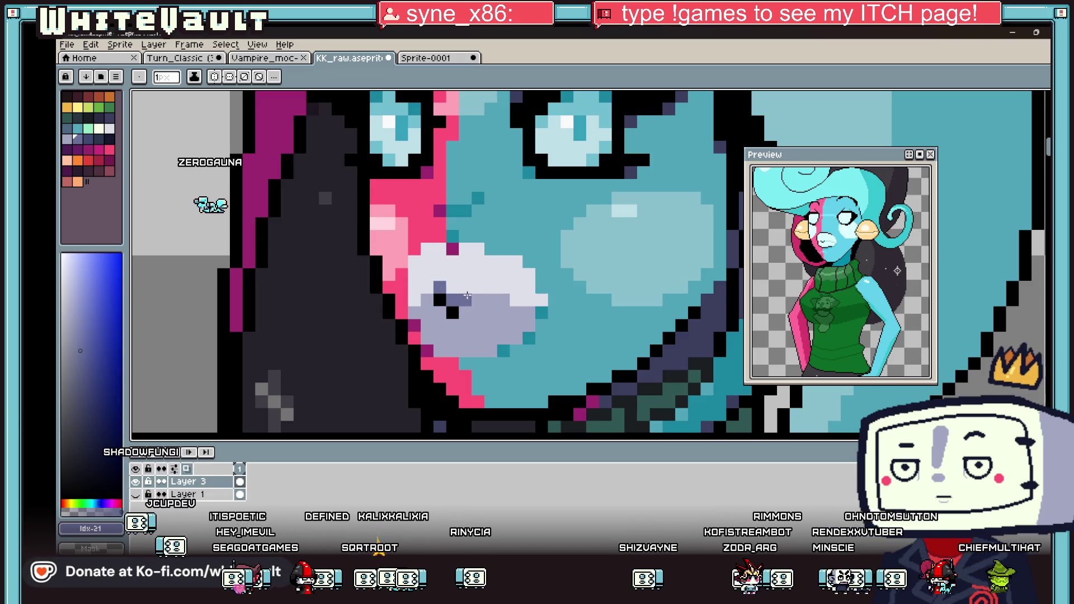
{"action": "scroll", "coordinate": [491, 325], "scroll_direction": "down", "scroll_amount": 5}
{"action": "scroll", "coordinate": [481, 330], "scroll_direction": "up", "scroll_amount": 6}
{"action": "mouse_move", "coordinate": [469, 340]}
{"action": "left_mouse_down"}
{"action": "mouse_move", "coordinate": [386, 344]}
{"action": "mouse_move", "coordinate": [345, 323]}
{"action": "left_mouse_up"}
{"action": "left_click", "coordinate": [384, 271], "text": "alt"}
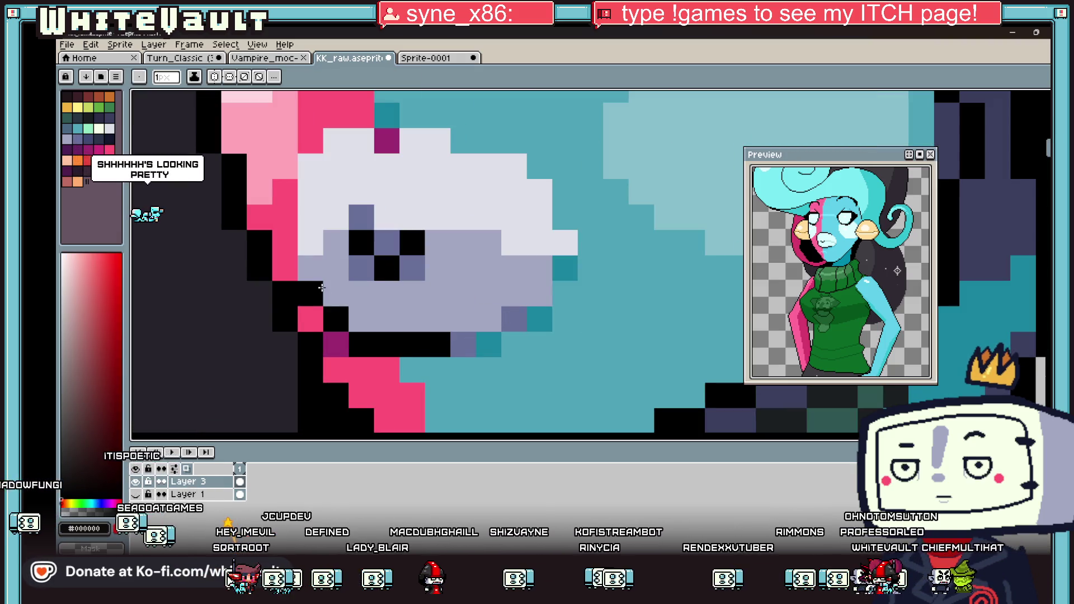
Pick up the teal skin colour from the cheek as the drawing colour.
{"action": "key", "text": "alt"}
{"action": "scroll", "coordinate": [479, 337], "scroll_direction": "down", "scroll_amount": 4}
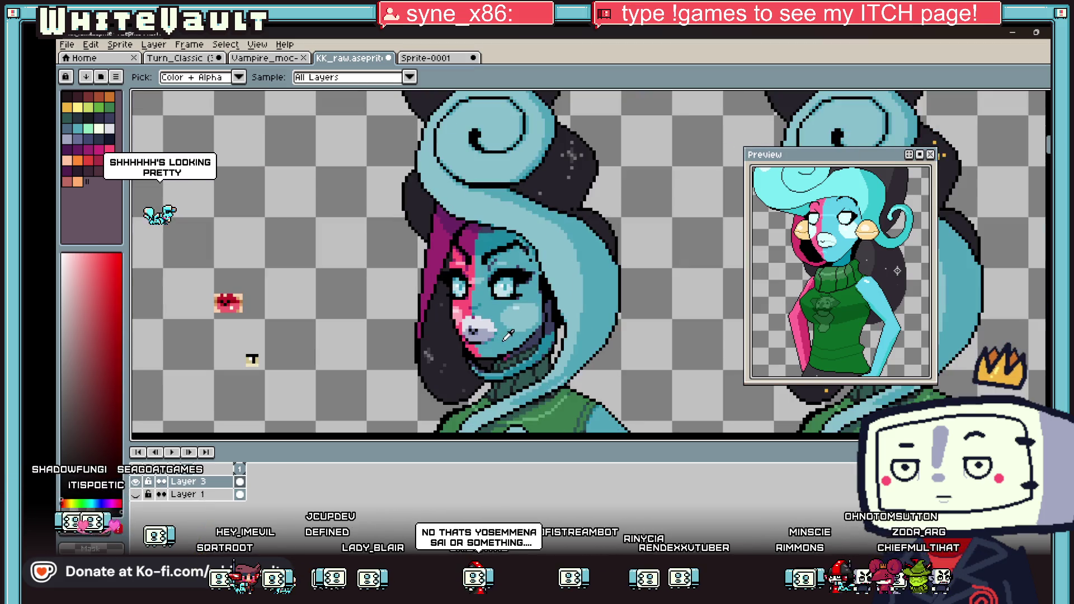
{"action": "scroll", "coordinate": [495, 313], "scroll_direction": "up", "scroll_amount": 3}
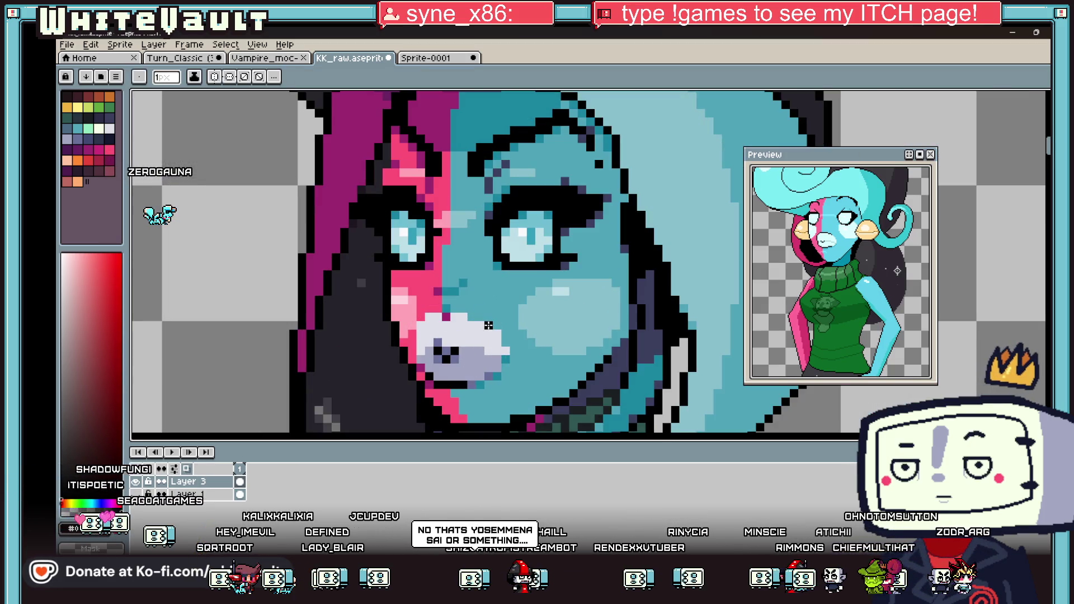
{"action": "scroll", "coordinate": [457, 296], "scroll_direction": "up", "scroll_amount": 2}
{"action": "left_click", "coordinate": [458, 297], "text": "alt"}
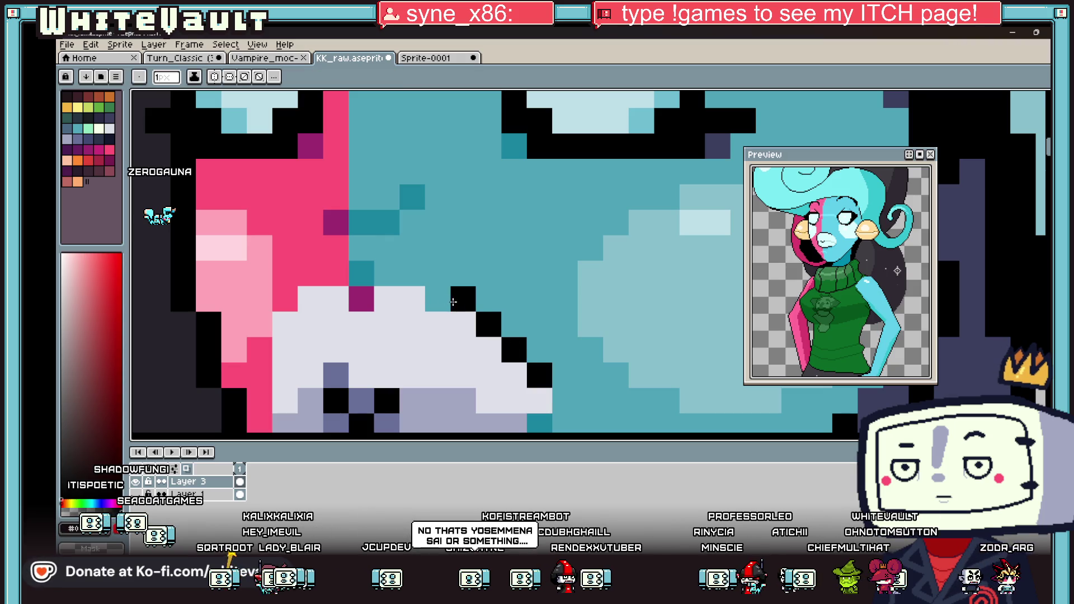
{"action": "scroll", "coordinate": [392, 321], "scroll_direction": "down", "scroll_amount": 5}
{"action": "scroll", "coordinate": [451, 291], "scroll_direction": "up", "scroll_amount": 5}
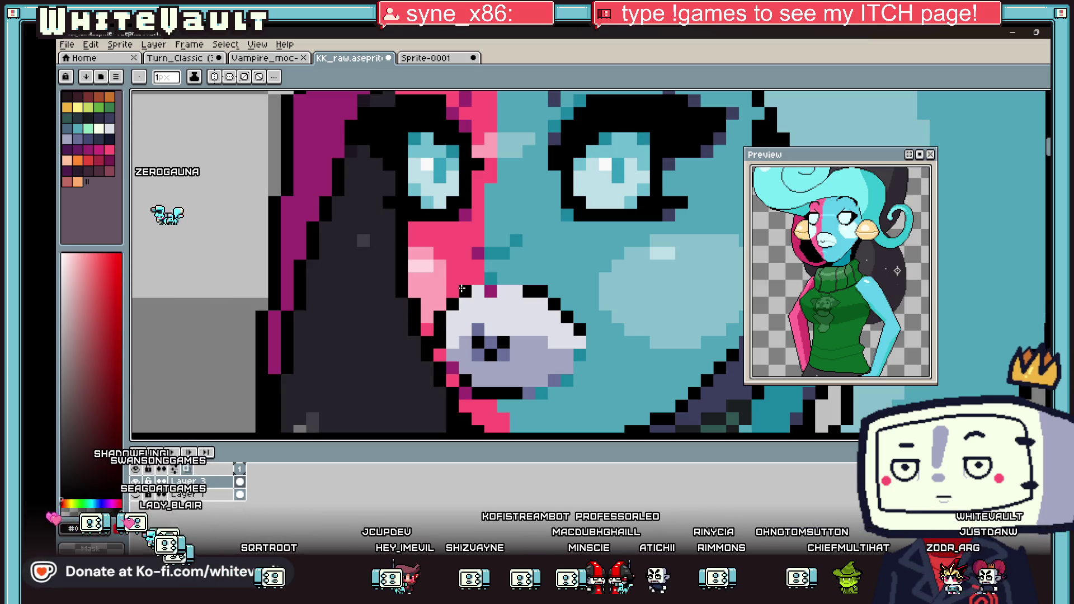
{"action": "scroll", "coordinate": [507, 312], "scroll_direction": "down", "scroll_amount": 5}
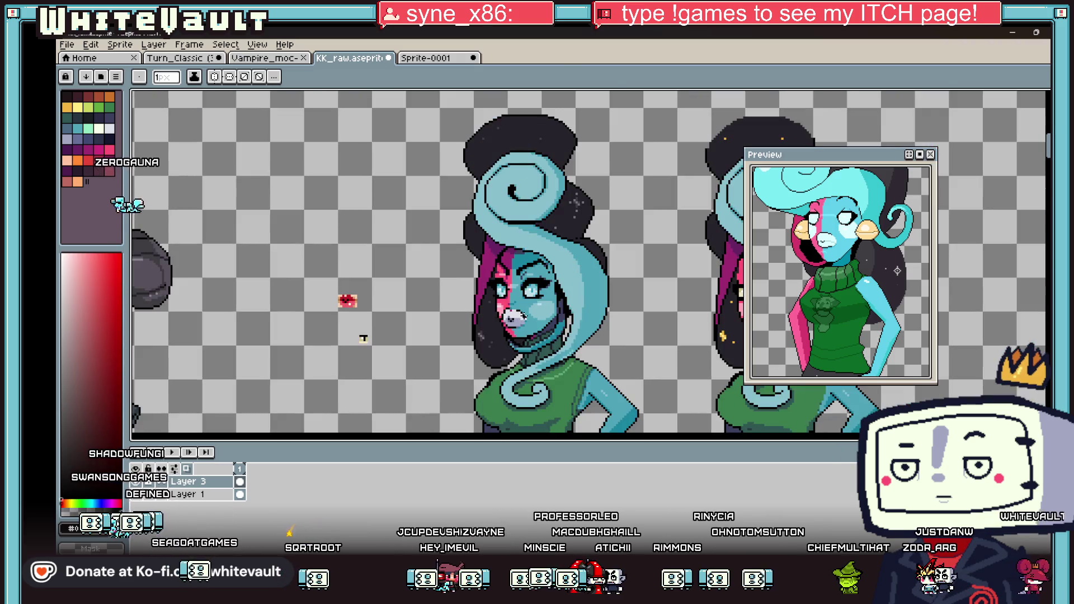
{"action": "scroll", "coordinate": [448, 302], "scroll_direction": "up", "scroll_amount": 5}
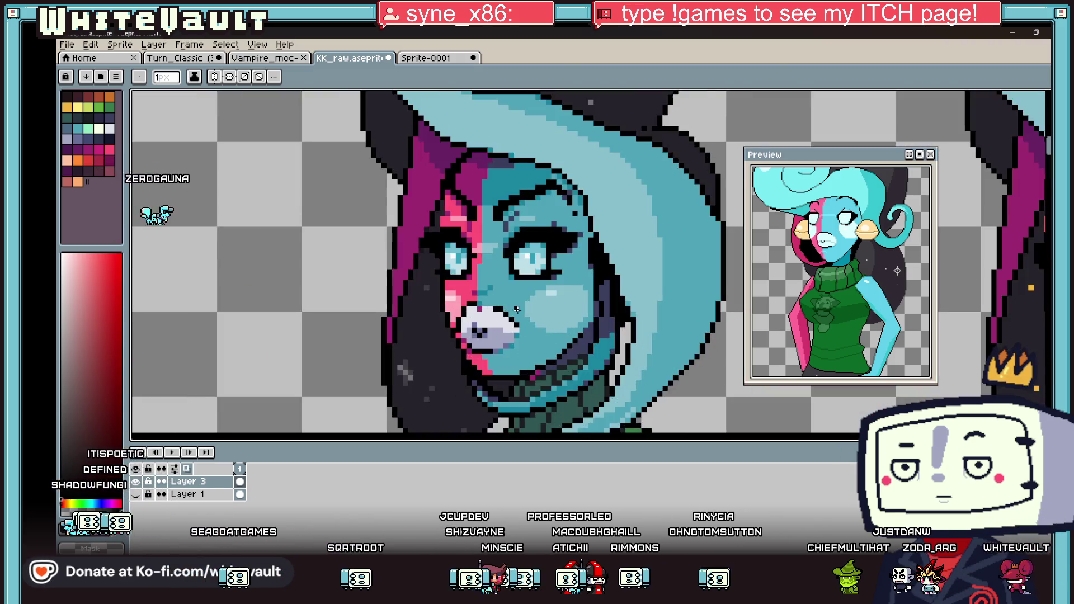
{"action": "key", "text": "alt"}
{"action": "left_click", "coordinate": [446, 299]}
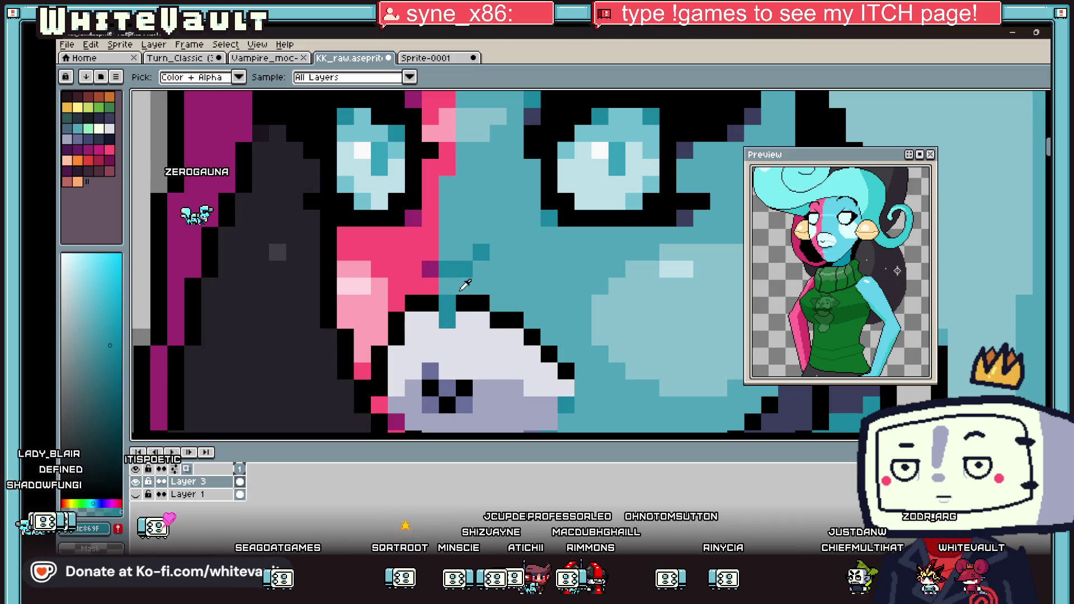
{"action": "scroll", "coordinate": [503, 313], "scroll_direction": "down", "scroll_amount": 3}
{"action": "scroll", "coordinate": [558, 365], "scroll_direction": "up", "scroll_amount": 3}
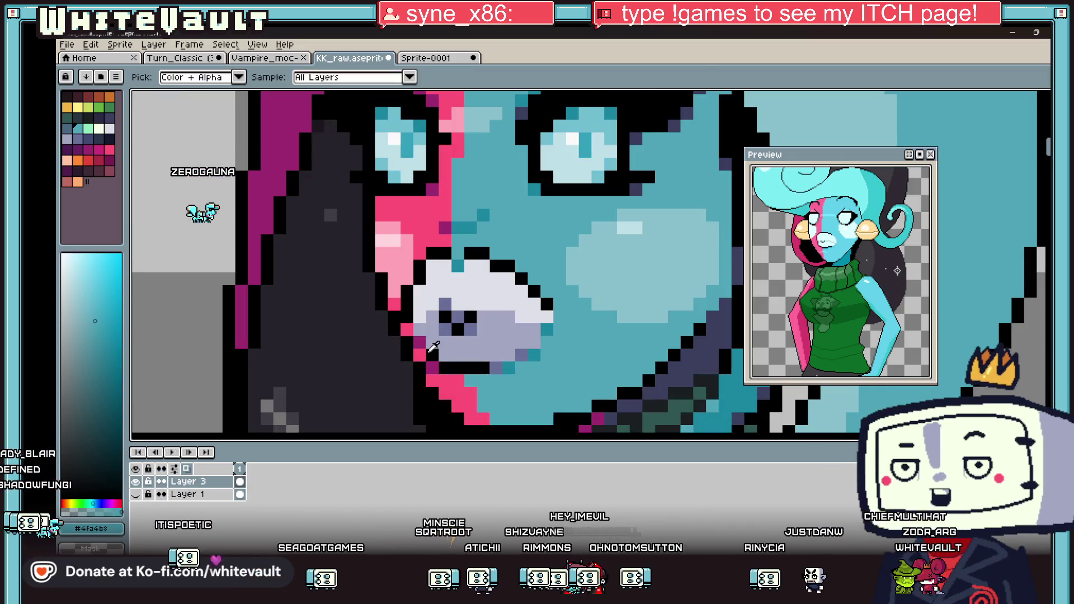
Paint teal over the magenta pixels and row beneath the mouth.
{"action": "left_click", "coordinate": [410, 339], "text": "alt"}
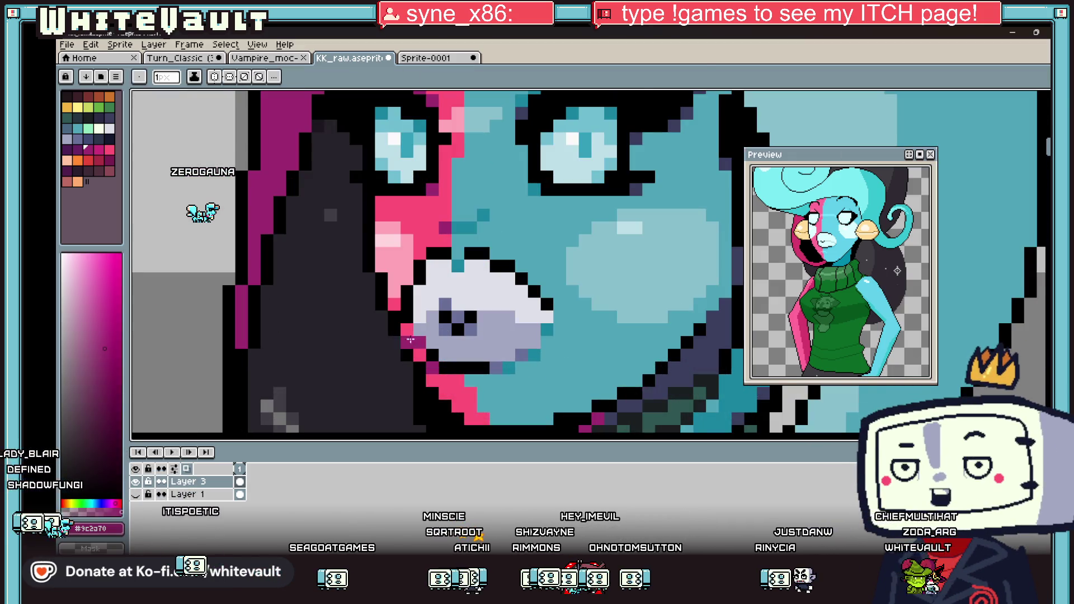
{"action": "left_click", "coordinate": [510, 365], "text": "alt"}
{"action": "left_click_drag", "start_coordinate": [444, 380], "coordinate": [488, 381]}
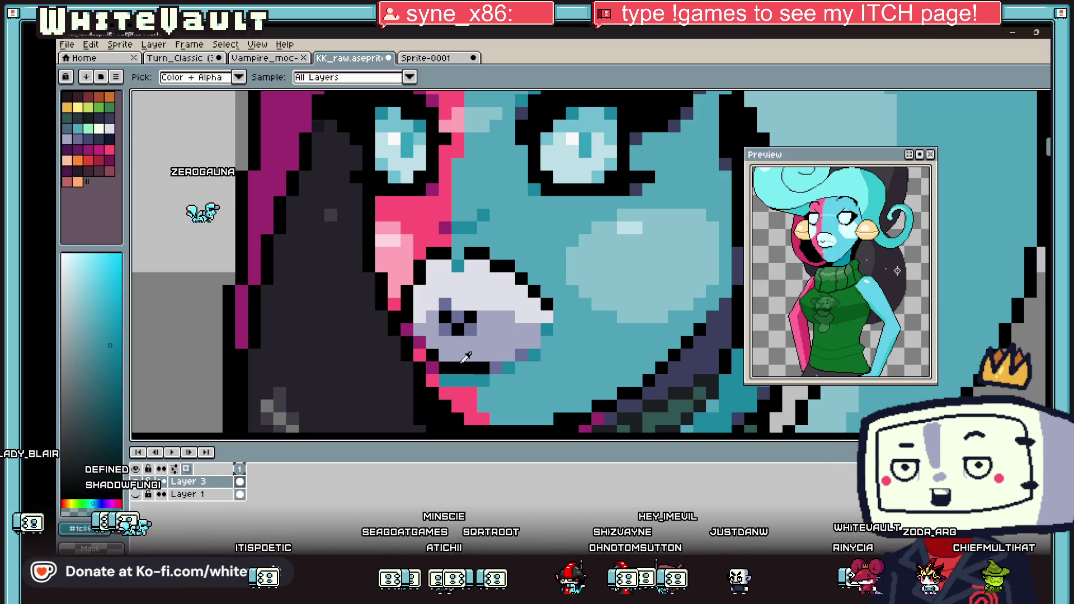
{"action": "left_click", "coordinate": [424, 341], "text": "alt"}
{"action": "left_click", "coordinate": [452, 381]}
{"action": "left_click", "coordinate": [473, 390], "text": "alt"}
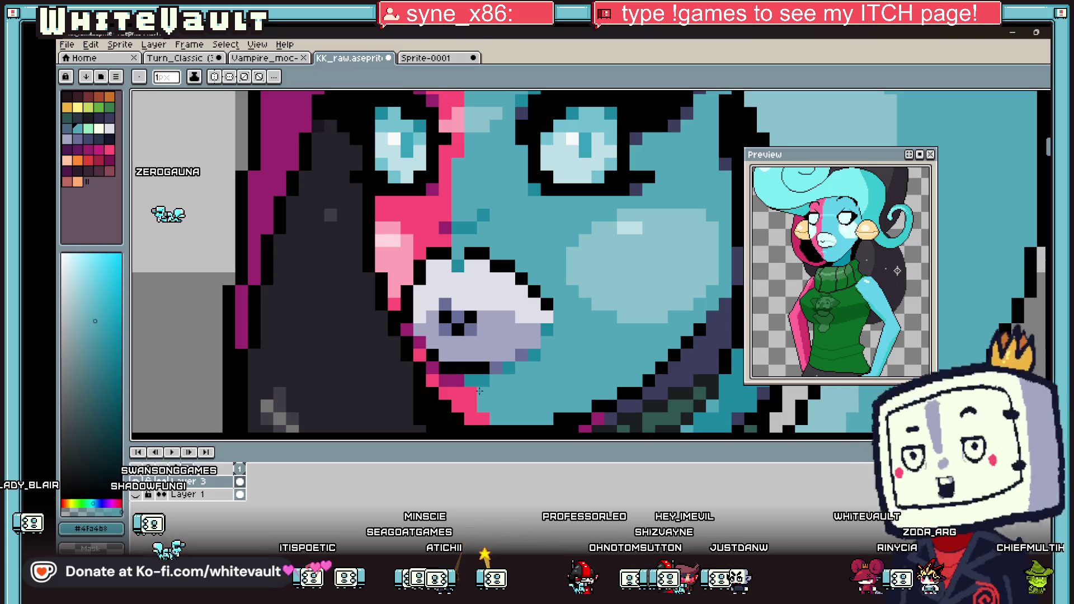
Tidy the lip outline with a dark pixel and a teal pixel beside it.
{"action": "scroll", "coordinate": [481, 358], "scroll_direction": "down", "scroll_amount": 5}
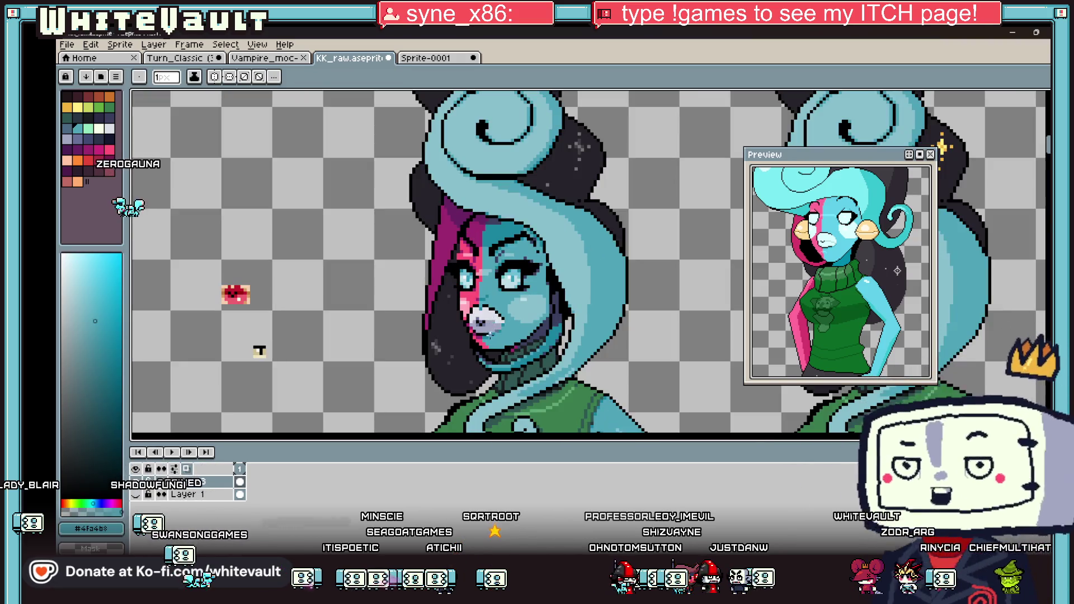
{"action": "scroll", "coordinate": [498, 323], "scroll_direction": "up", "scroll_amount": 2}
{"action": "scroll", "coordinate": [576, 324], "scroll_direction": "up", "scroll_amount": 2}
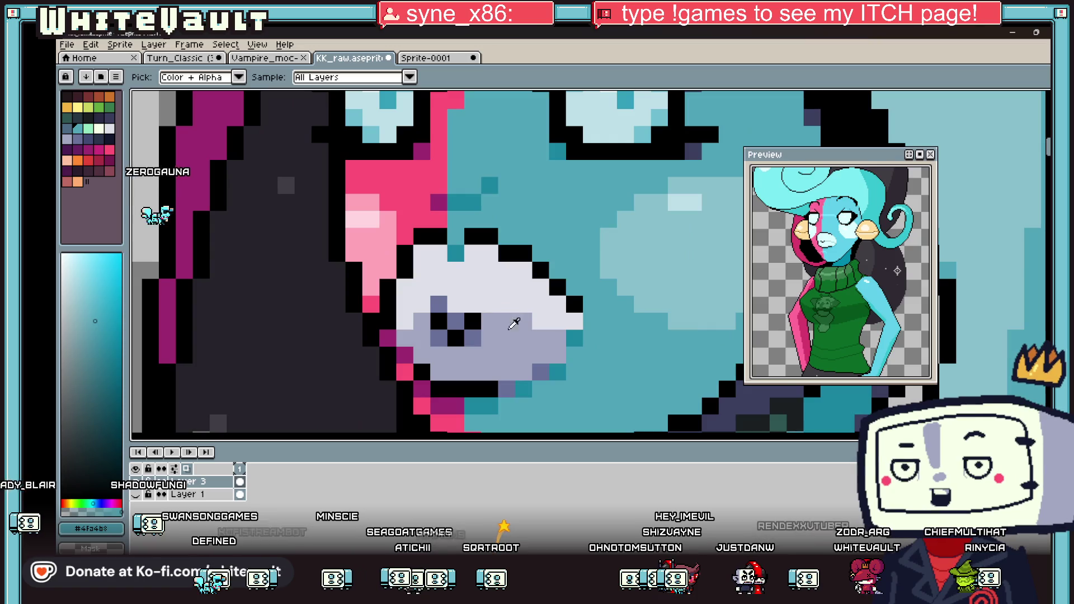
{"action": "left_click", "coordinate": [571, 328], "text": "alt"}
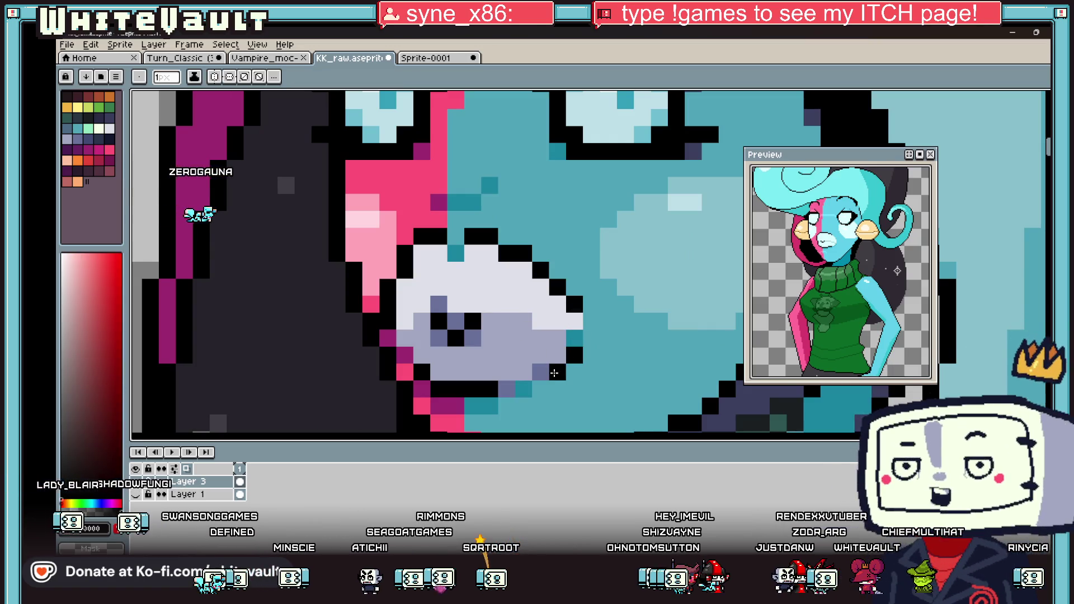
{"action": "left_click", "coordinate": [524, 388]}
{"action": "left_click", "coordinate": [553, 398], "text": "alt"}
{"action": "left_click", "coordinate": [540, 388]}
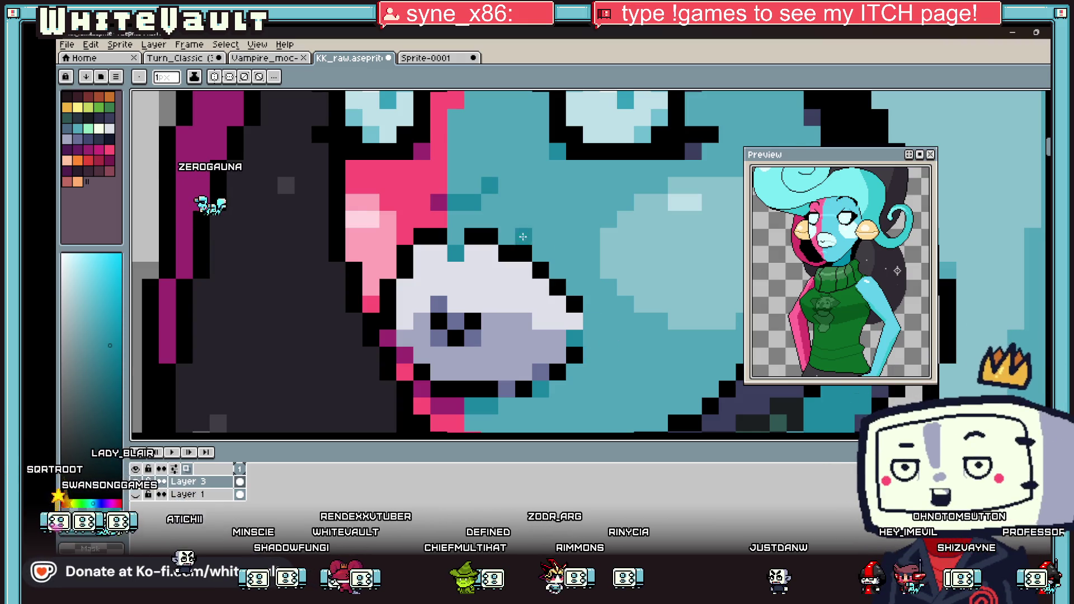
Pick the dark outline colour and blacken the grey diagonal along the hair edge.
{"action": "scroll", "coordinate": [552, 283], "scroll_direction": "down", "scroll_amount": 5}
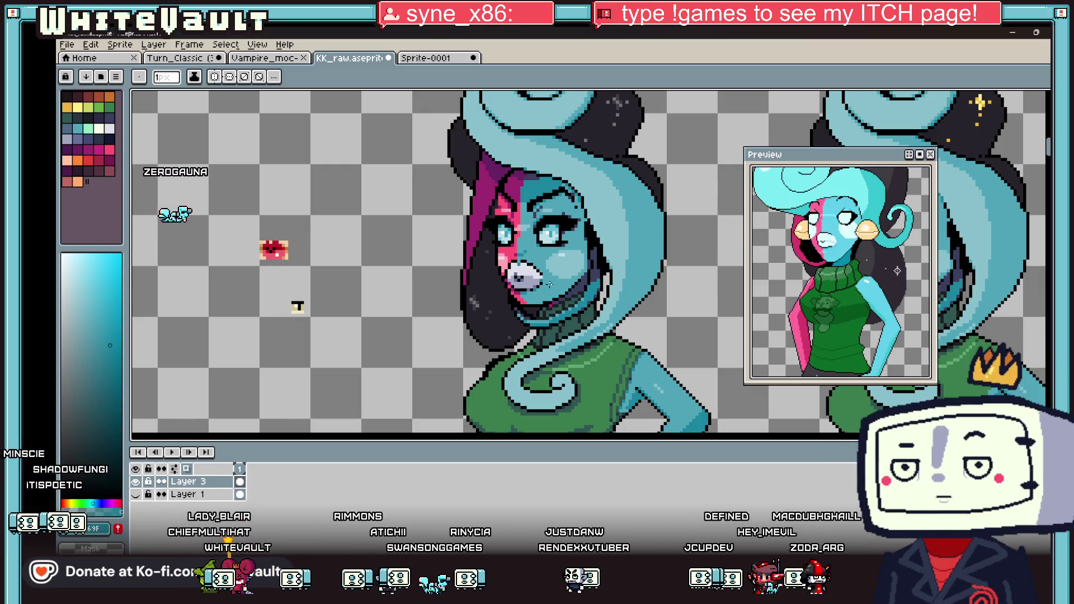
{"action": "scroll", "coordinate": [596, 241], "scroll_direction": "up", "scroll_amount": 3}
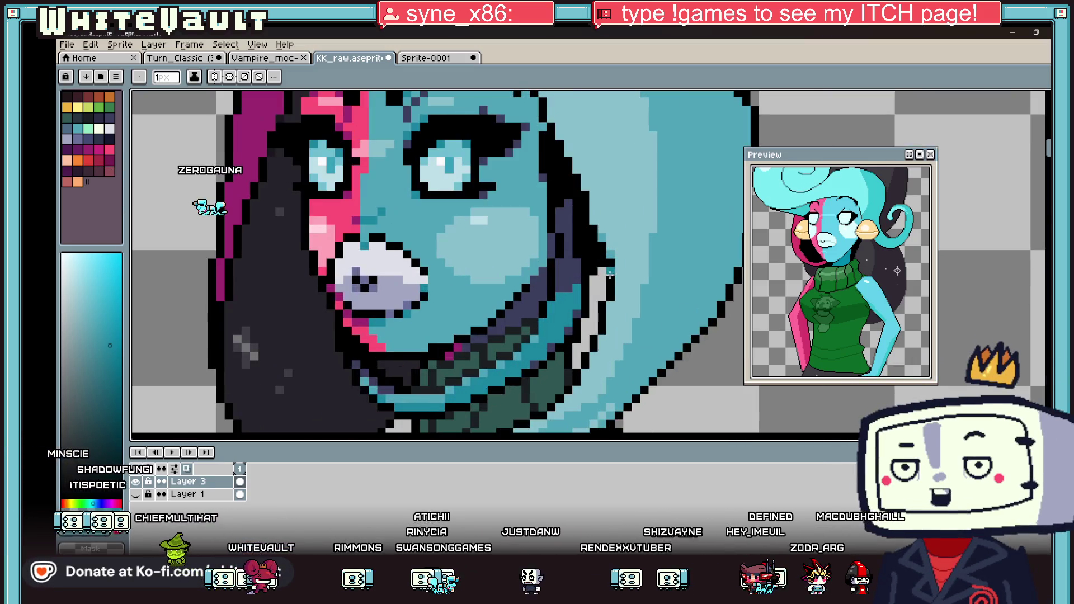
{"action": "left_click", "coordinate": [611, 265], "text": "alt"}
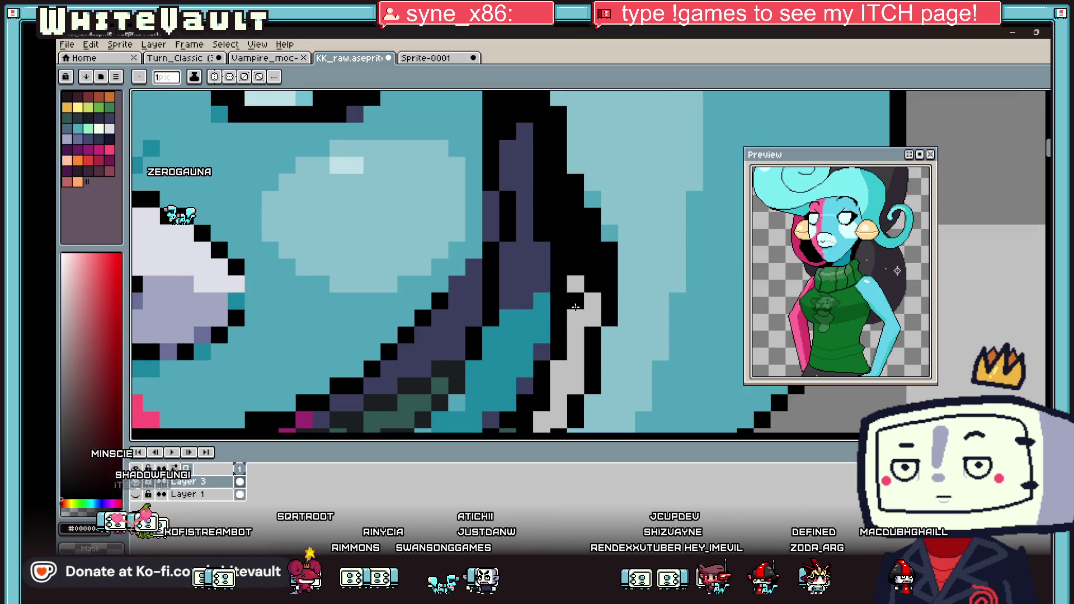
{"action": "scroll", "coordinate": [273, 307], "scroll_direction": "down", "scroll_amount": 5}
{"action": "scroll", "coordinate": [273, 307], "scroll_direction": "up", "scroll_amount": 5}
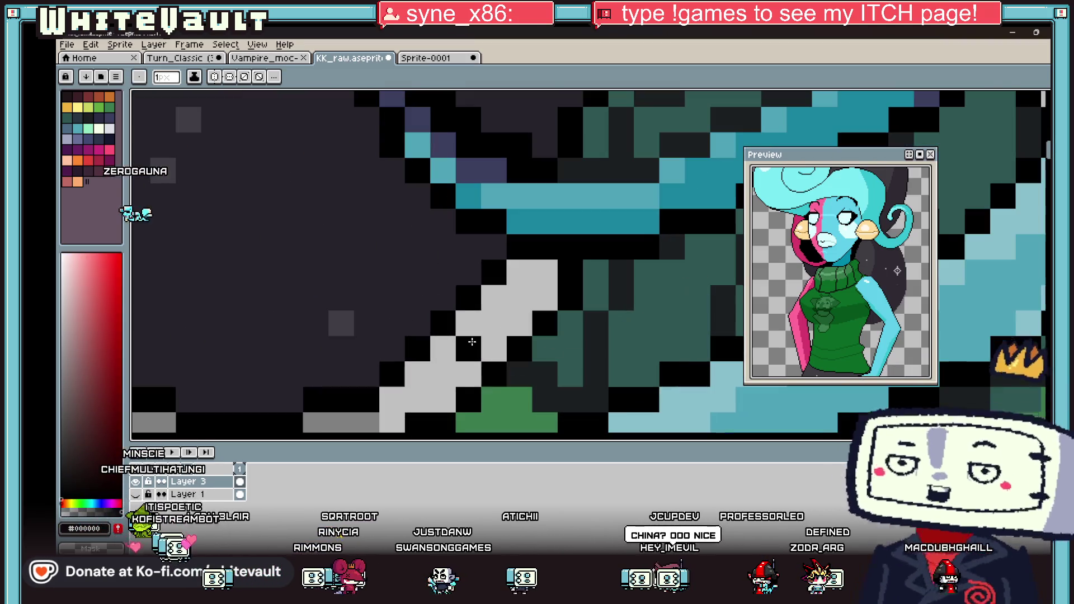
{"action": "mouse_move", "coordinate": [452, 337]}
{"action": "left_mouse_down"}
{"action": "mouse_move", "coordinate": [465, 344]}
{"action": "mouse_move", "coordinate": [546, 276]}
{"action": "left_mouse_up"}
{"action": "scroll", "coordinate": [547, 276], "scroll_direction": "down", "scroll_amount": 3}
{"action": "scroll", "coordinate": [513, 312], "scroll_direction": "up", "scroll_amount": 3}
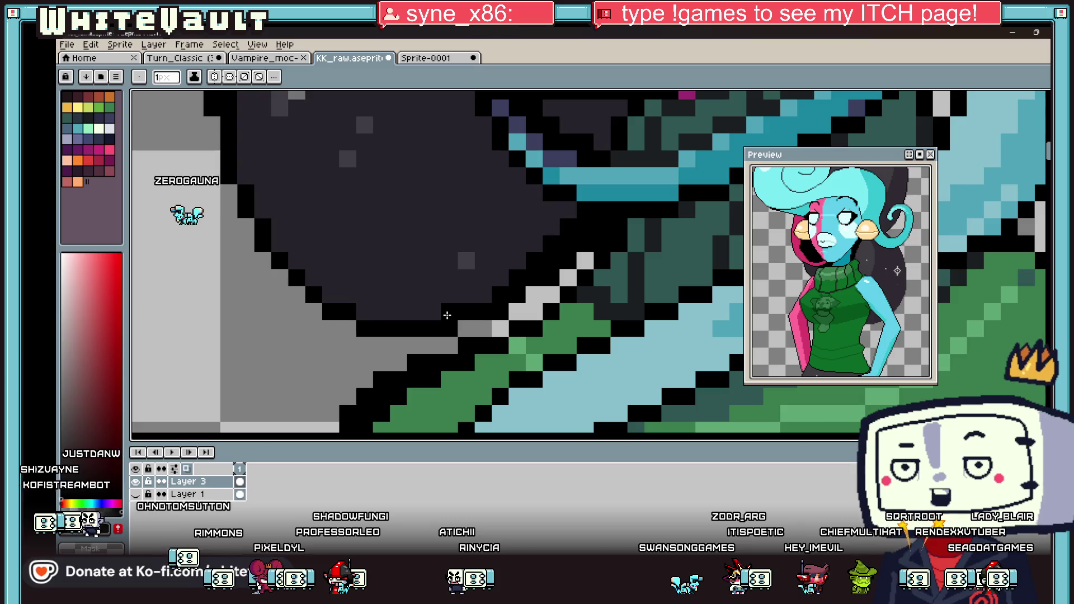
Place one black pixel on the hair outline where it meets the sweater, ending on the Pencil.
{"action": "left_click", "coordinate": [325, 205]}
{"action": "scroll", "coordinate": [326, 204], "scroll_direction": "down", "scroll_amount": 4}
{"action": "scroll", "coordinate": [552, 253], "scroll_direction": "up", "scroll_amount": 1}
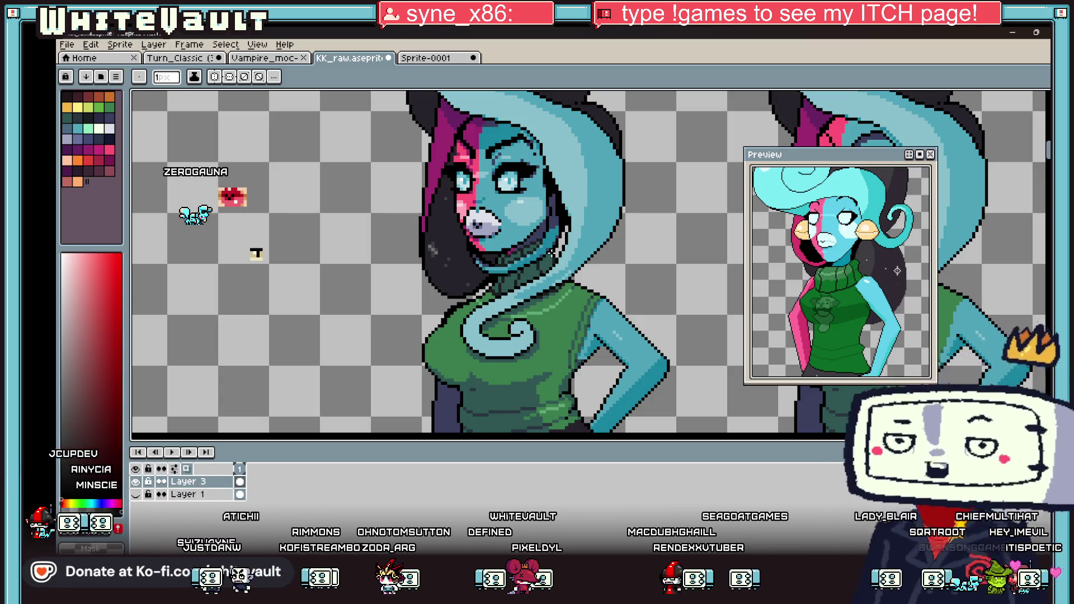
{"action": "key", "text": "i"}
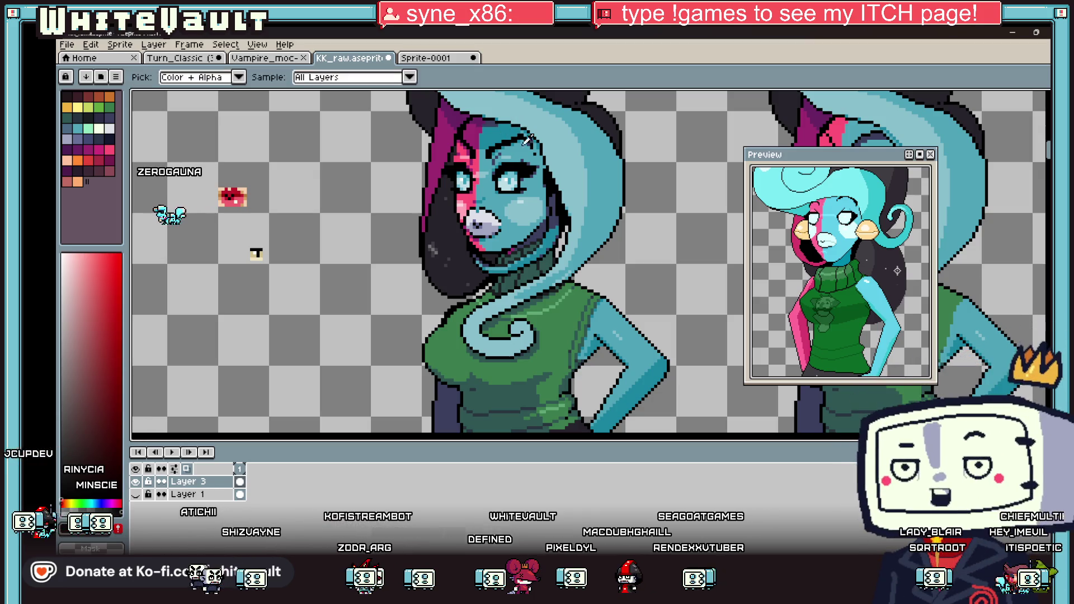
{"action": "scroll", "coordinate": [551, 215], "scroll_direction": "up", "scroll_amount": 3}
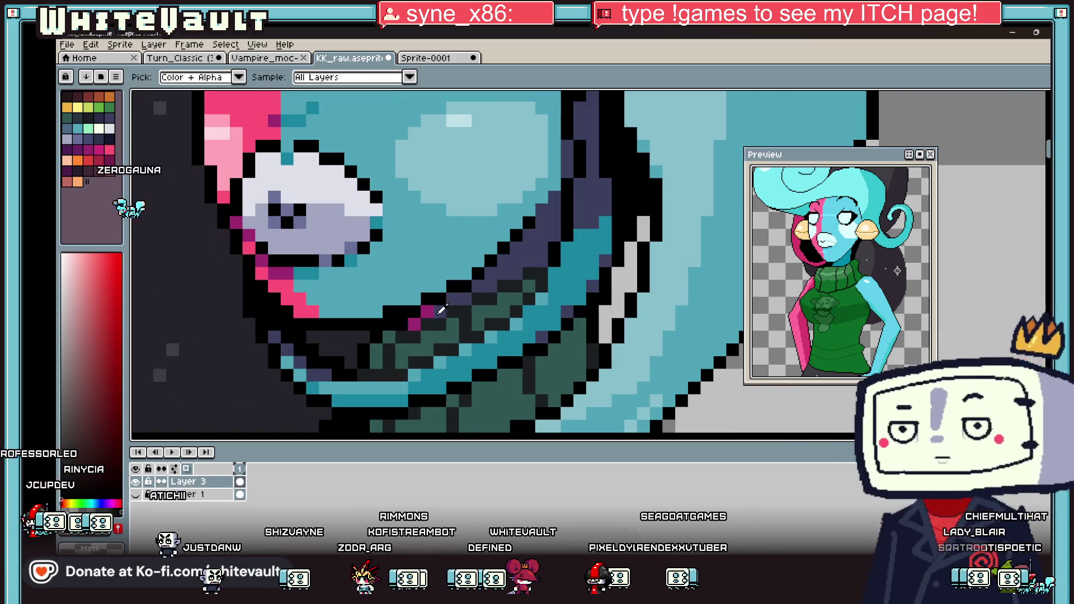
{"action": "scroll", "coordinate": [492, 262], "scroll_direction": "down", "scroll_amount": 3}
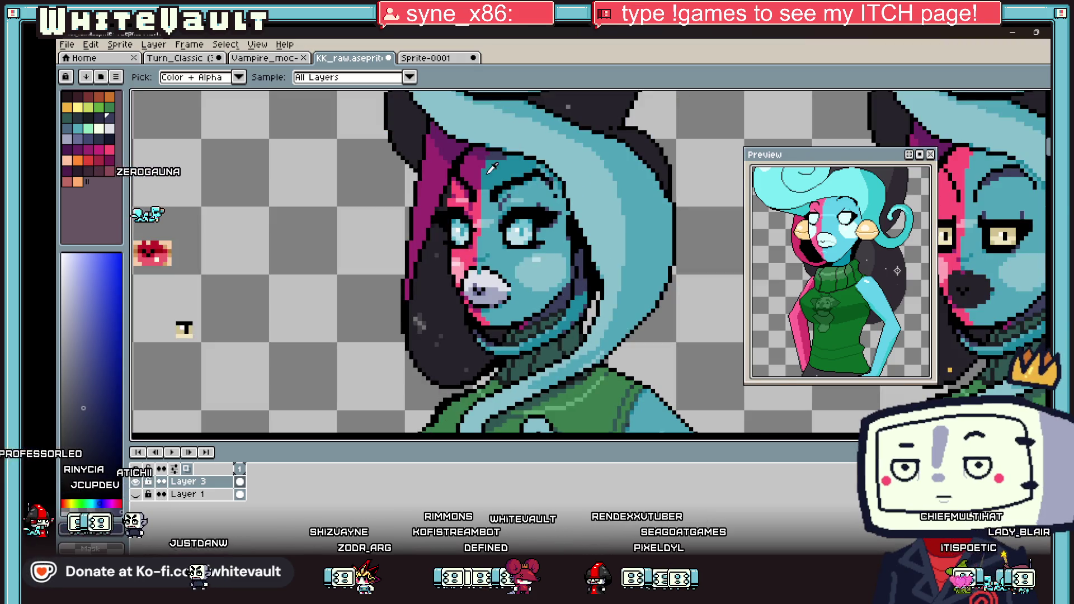
{"action": "scroll", "coordinate": [571, 288], "scroll_direction": "up", "scroll_amount": 3}
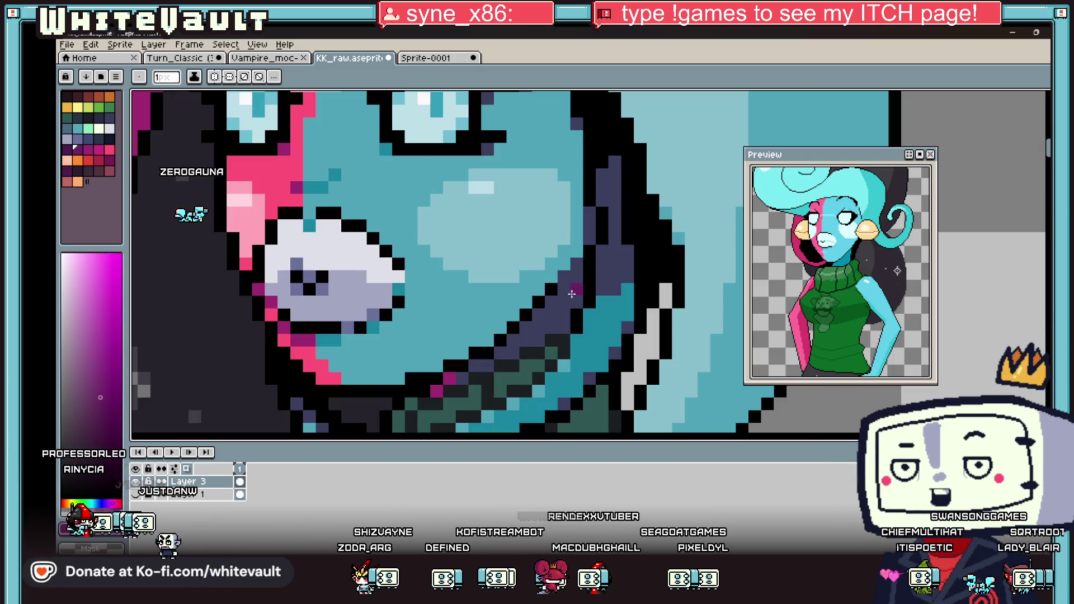
{"action": "key", "text": "b"}
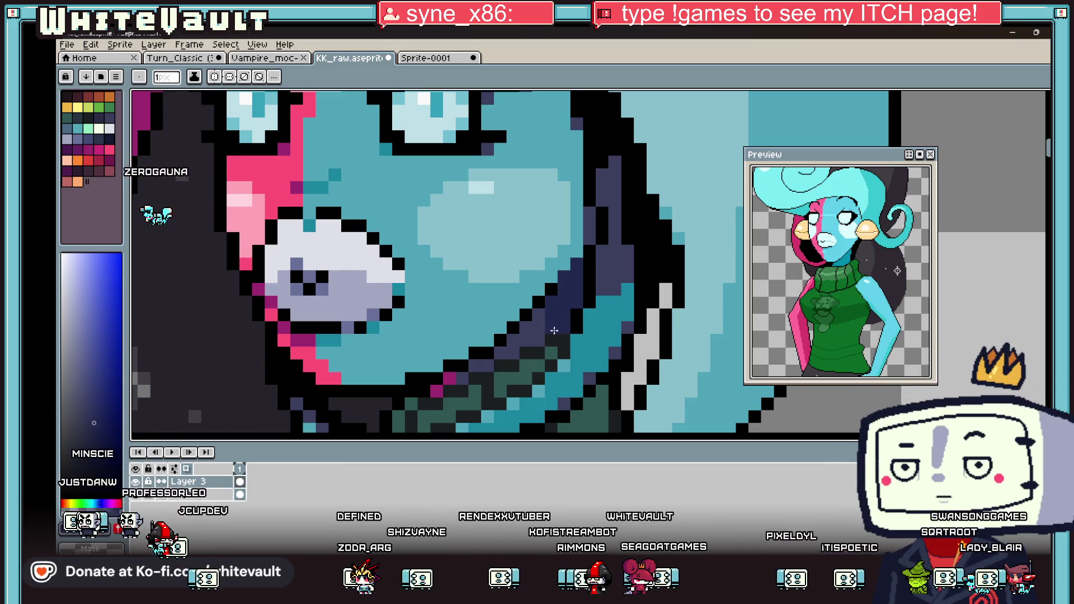
{"action": "scroll", "coordinate": [570, 289], "scroll_direction": "down", "scroll_amount": 3}
{"action": "scroll", "coordinate": [574, 294], "scroll_direction": "down", "scroll_amount": 2}
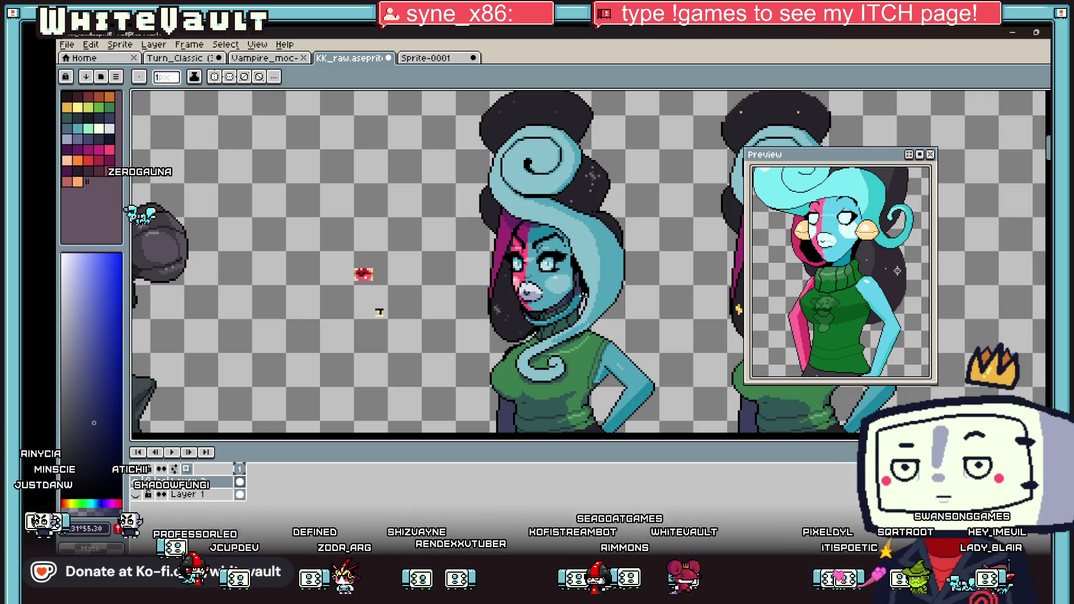
{"action": "scroll", "coordinate": [568, 286], "scroll_direction": "up", "scroll_amount": 3}
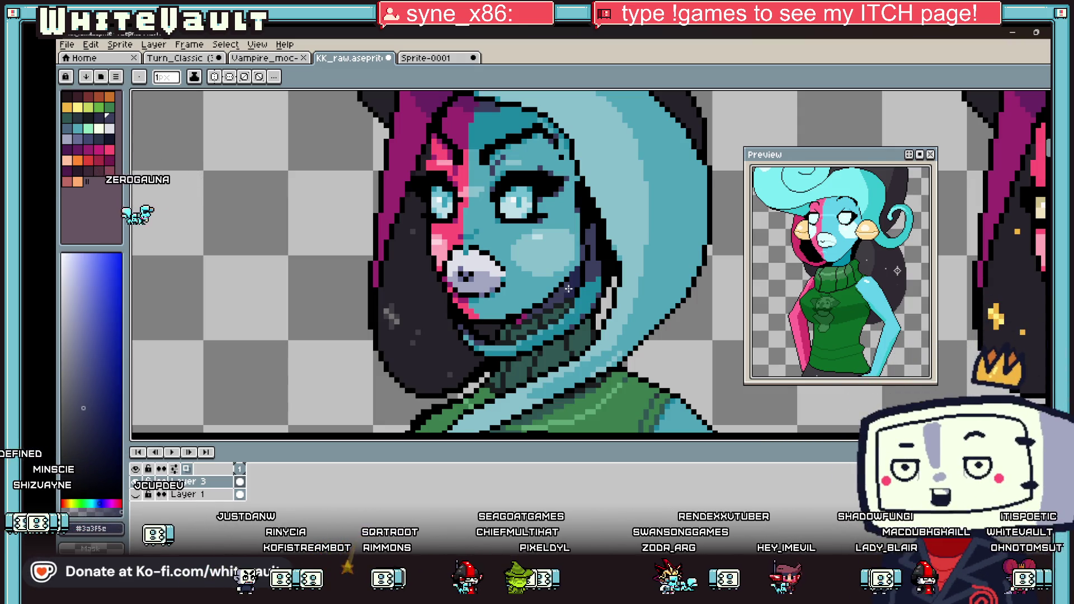
{"action": "scroll", "coordinate": [612, 228], "scroll_direction": "down", "scroll_amount": 4}
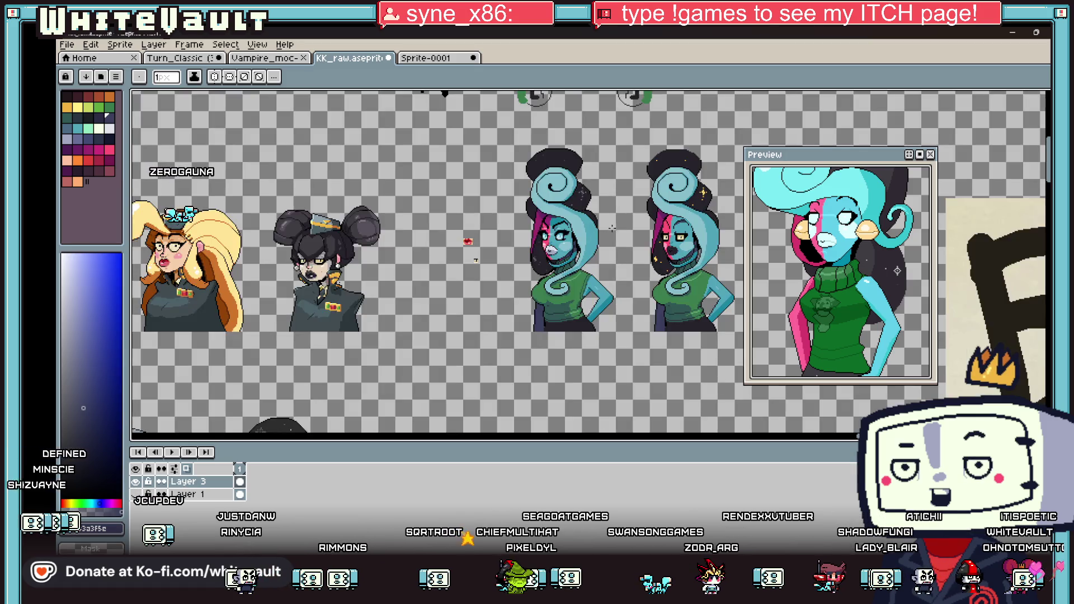
{"action": "scroll", "coordinate": [615, 221], "scroll_direction": "up", "scroll_amount": 2}
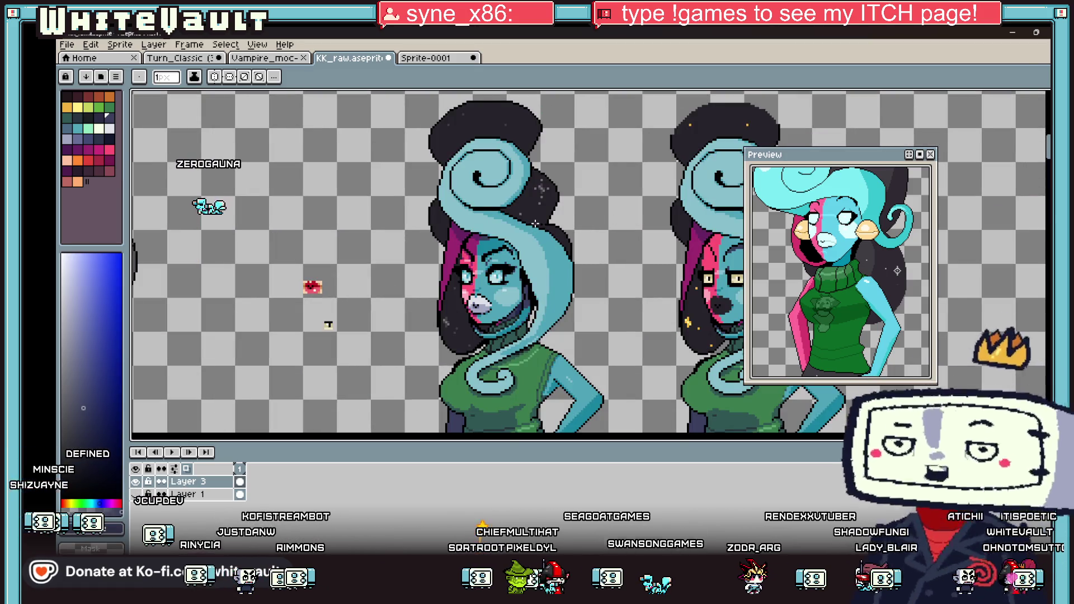
{"action": "scroll", "coordinate": [535, 223], "scroll_direction": "up", "scroll_amount": 2}
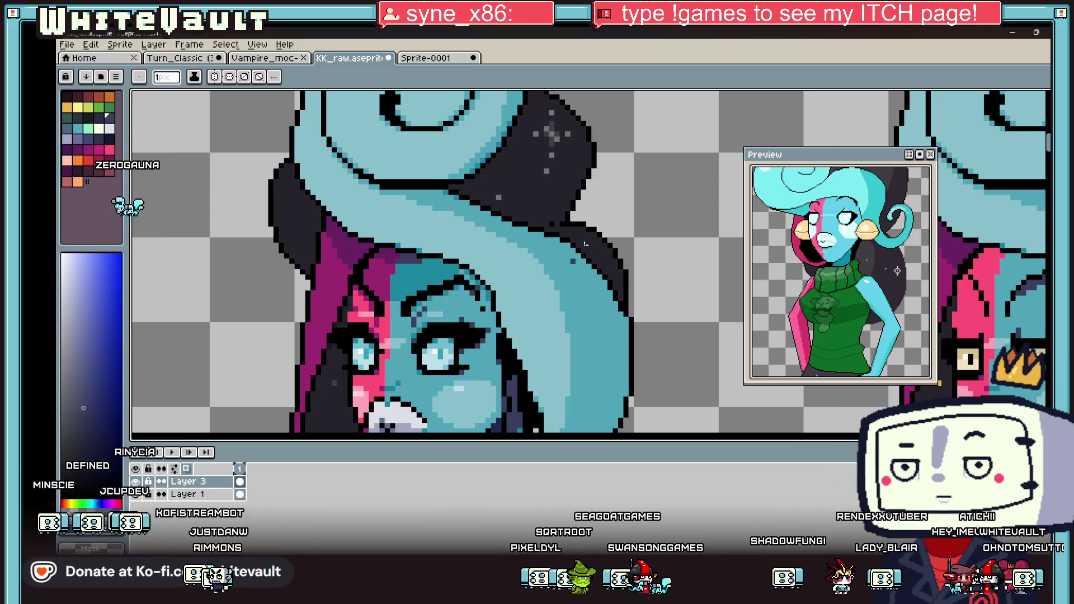
Eyedrop black (#000000) from the character's outline and zoom around the collar.
{"action": "scroll", "coordinate": [585, 243], "scroll_direction": "down", "scroll_amount": 3}
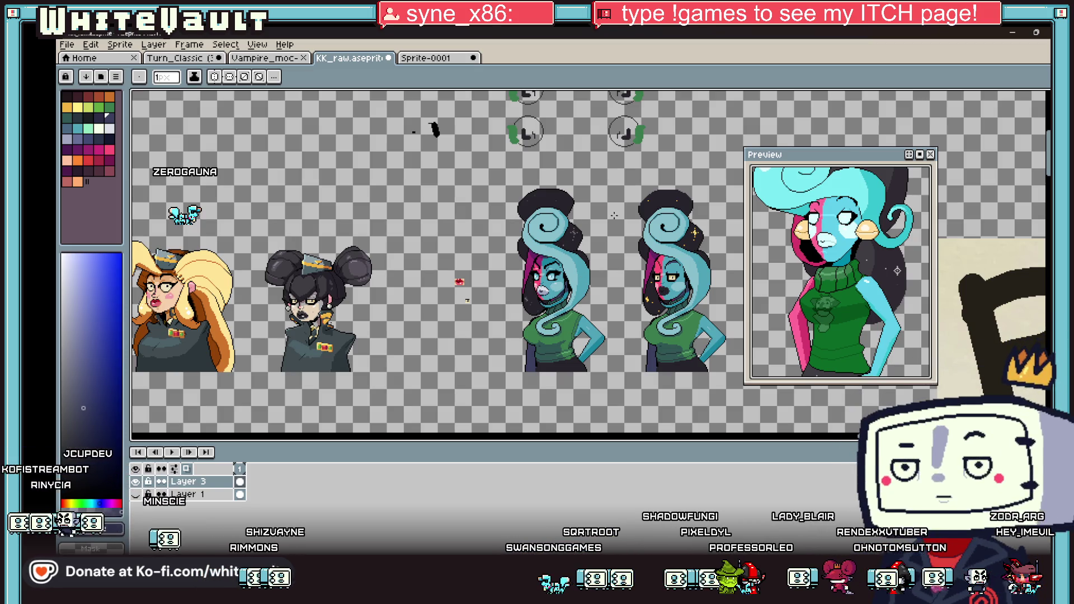
{"action": "scroll", "coordinate": [556, 190], "scroll_direction": "up", "scroll_amount": 3}
{"action": "key", "text": "i"}
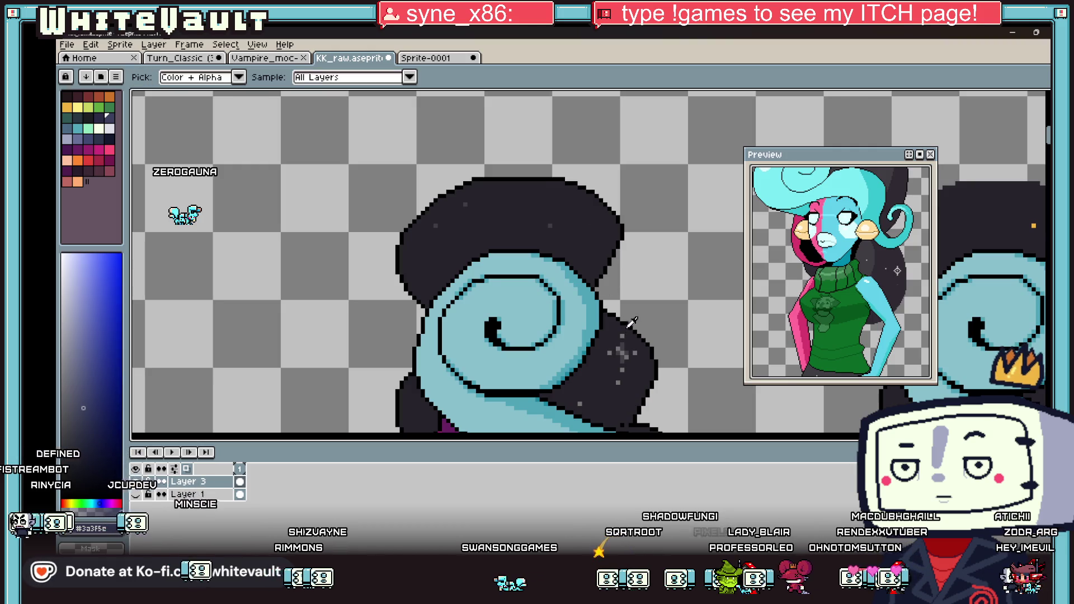
{"action": "left_click", "coordinate": [625, 332]}
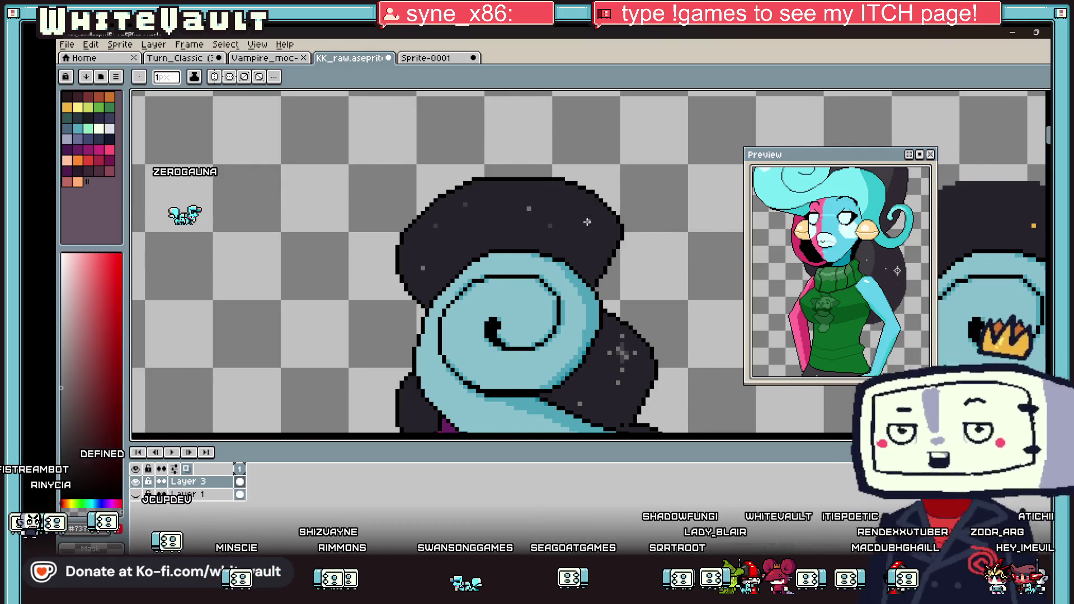
{"action": "scroll", "coordinate": [585, 220], "scroll_direction": "down", "scroll_amount": 3}
{"action": "scroll", "coordinate": [528, 313], "scroll_direction": "up", "scroll_amount": 3}
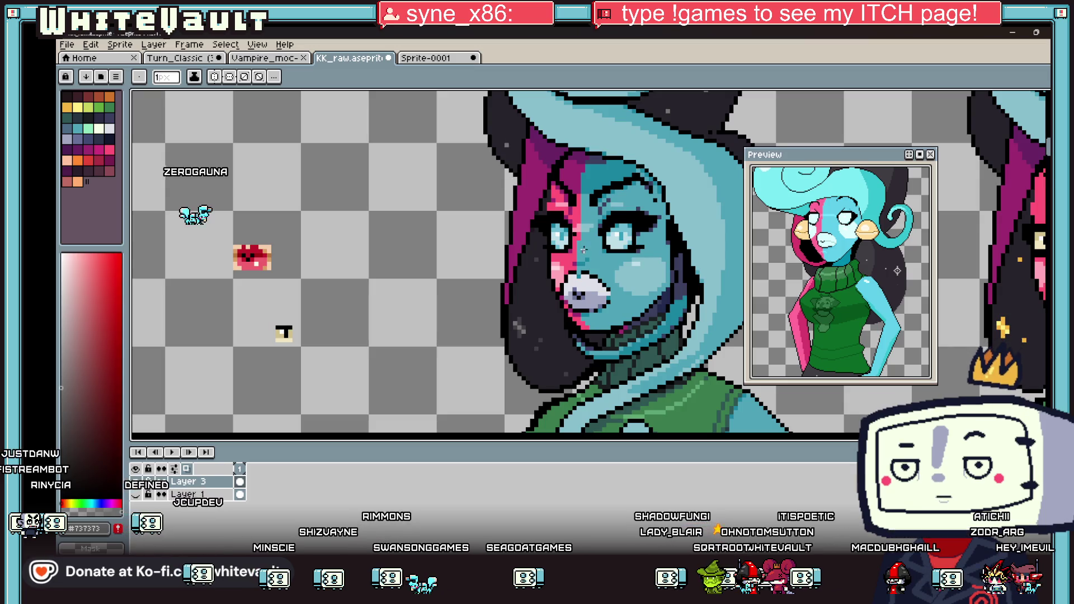
{"action": "scroll", "coordinate": [562, 246], "scroll_direction": "down", "scroll_amount": 3}
{"action": "key", "text": "i"}
{"action": "scroll", "coordinate": [593, 263], "scroll_direction": "up", "scroll_amount": 4}
{"action": "left_click", "coordinate": [542, 311]}
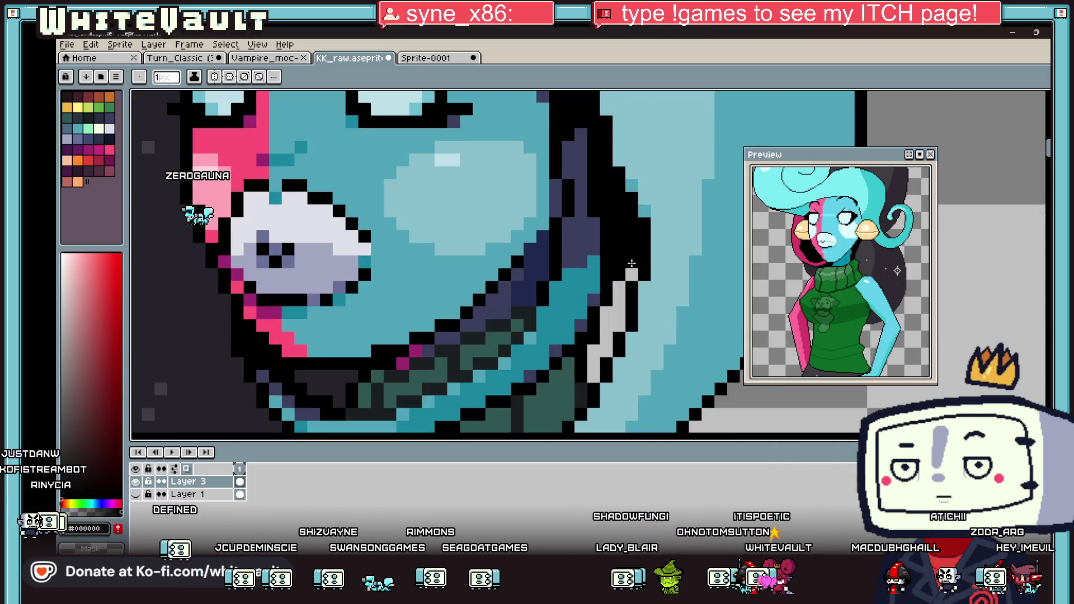
{"action": "scroll", "coordinate": [542, 311], "scroll_direction": "down", "scroll_amount": 1}
{"action": "scroll", "coordinate": [471, 376], "scroll_direction": "up", "scroll_amount": 2}
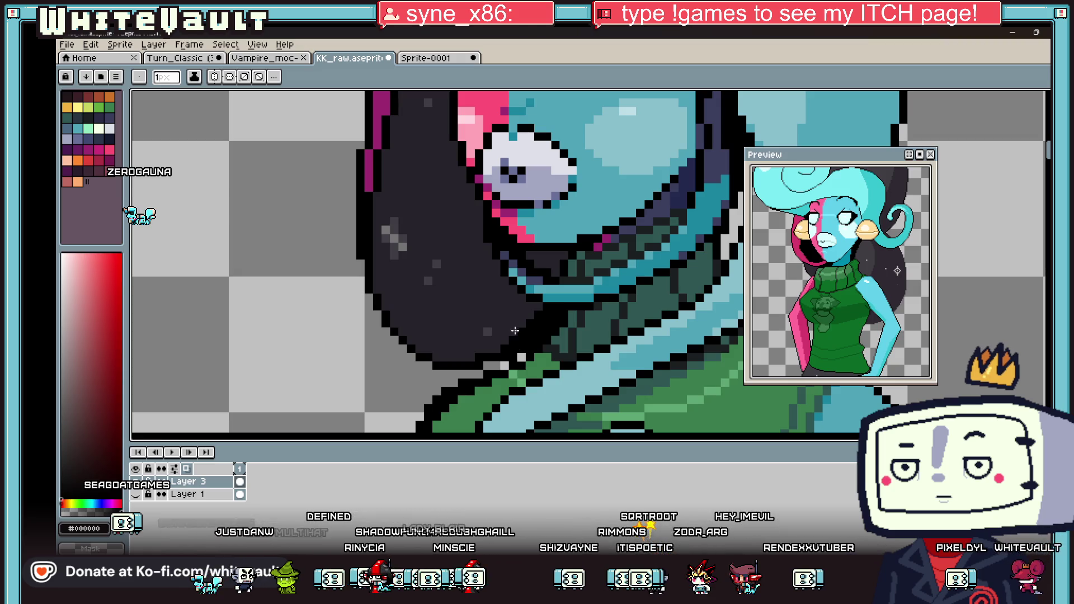
{"action": "scroll", "coordinate": [506, 279], "scroll_direction": "down", "scroll_amount": 5}
{"action": "scroll", "coordinate": [659, 272], "scroll_direction": "up", "scroll_amount": 2}
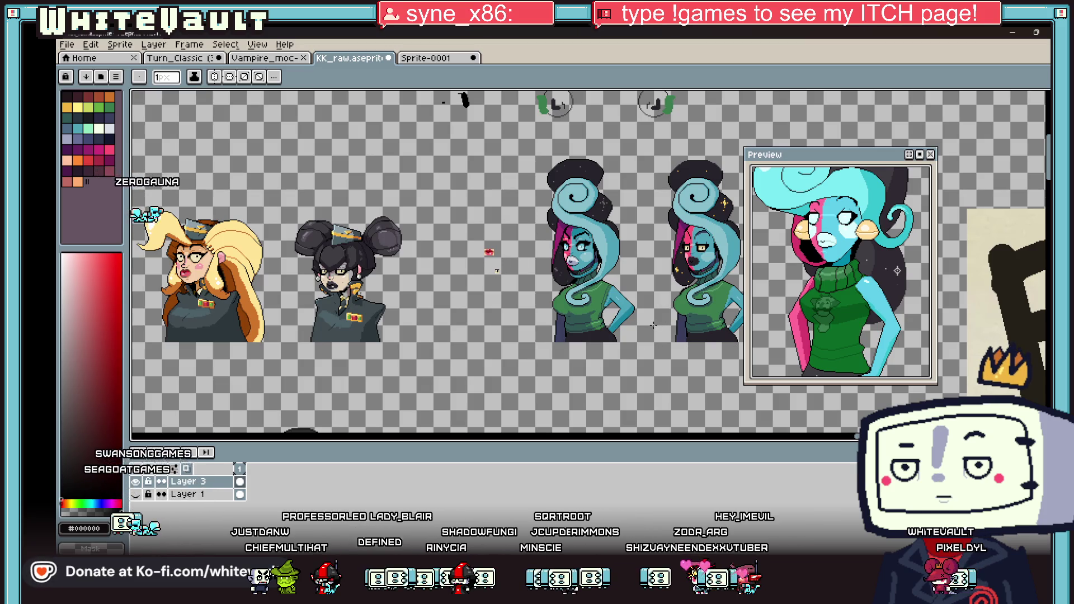
{"action": "scroll", "coordinate": [594, 313], "scroll_direction": "up", "scroll_amount": 2}
Take the sweater's green as the drawing colour.
{"action": "scroll", "coordinate": [548, 317], "scroll_direction": "up", "scroll_amount": 1}
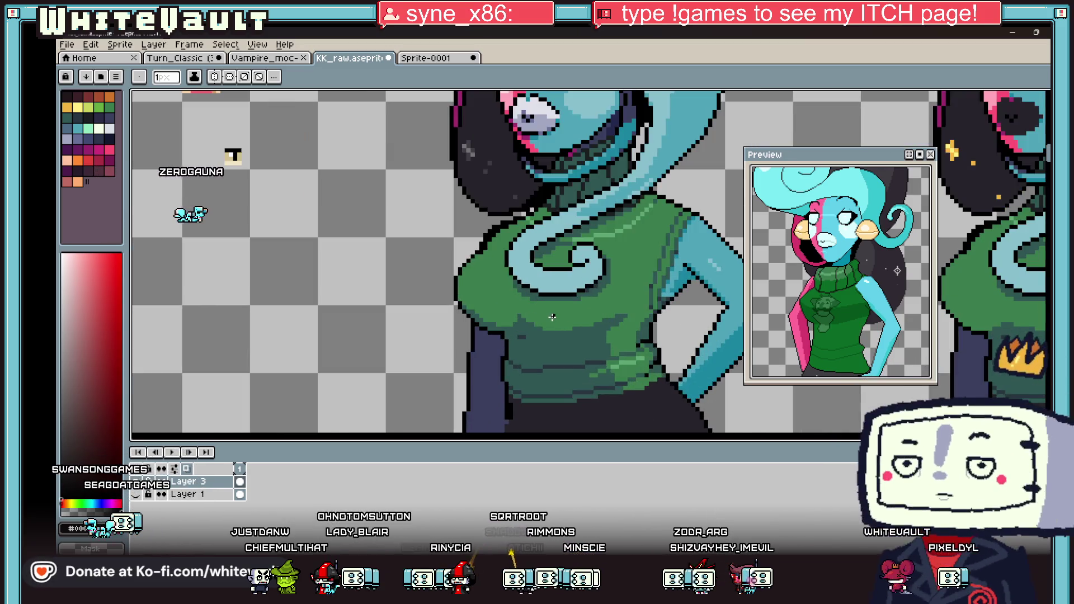
{"action": "left_click", "coordinate": [549, 318], "text": "alt"}
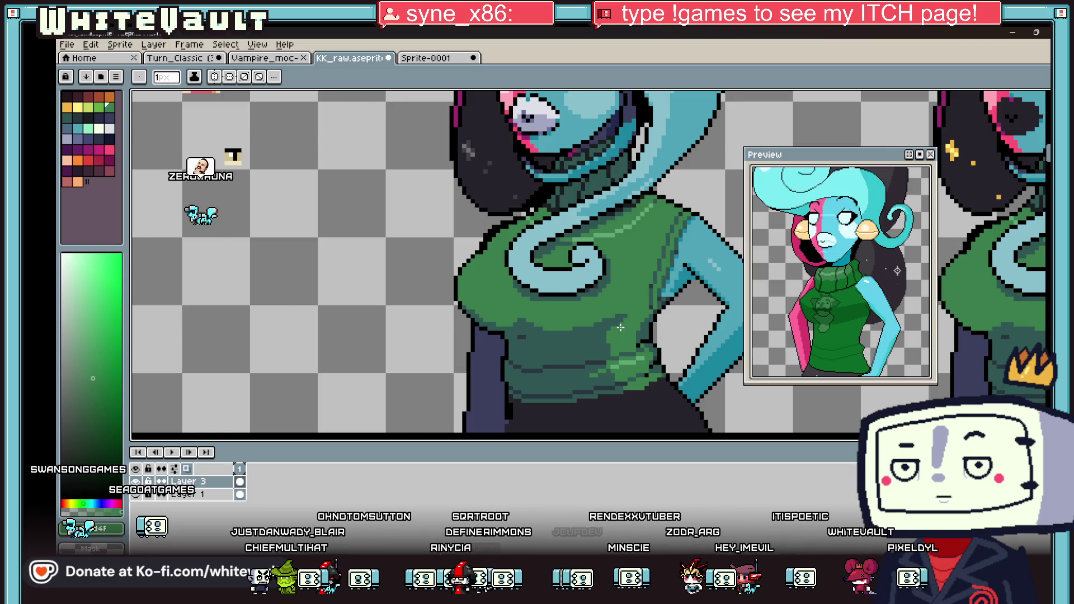
{"action": "scroll", "coordinate": [525, 285], "scroll_direction": "down", "scroll_amount": 3}
{"action": "scroll", "coordinate": [606, 320], "scroll_direction": "up", "scroll_amount": 5}
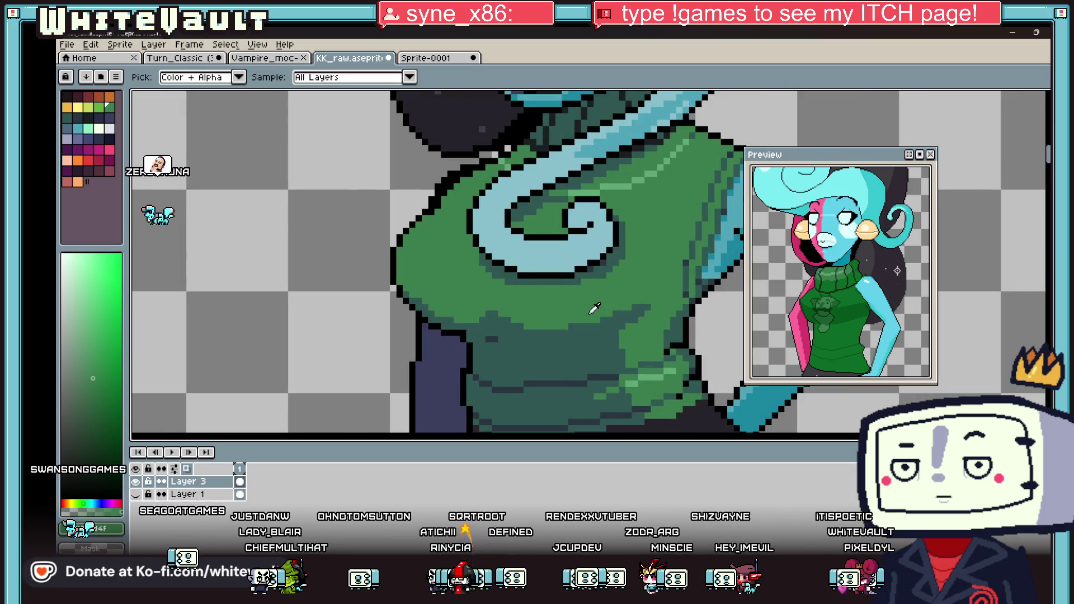
{"action": "scroll", "coordinate": [606, 319], "scroll_direction": "down", "scroll_amount": 4}
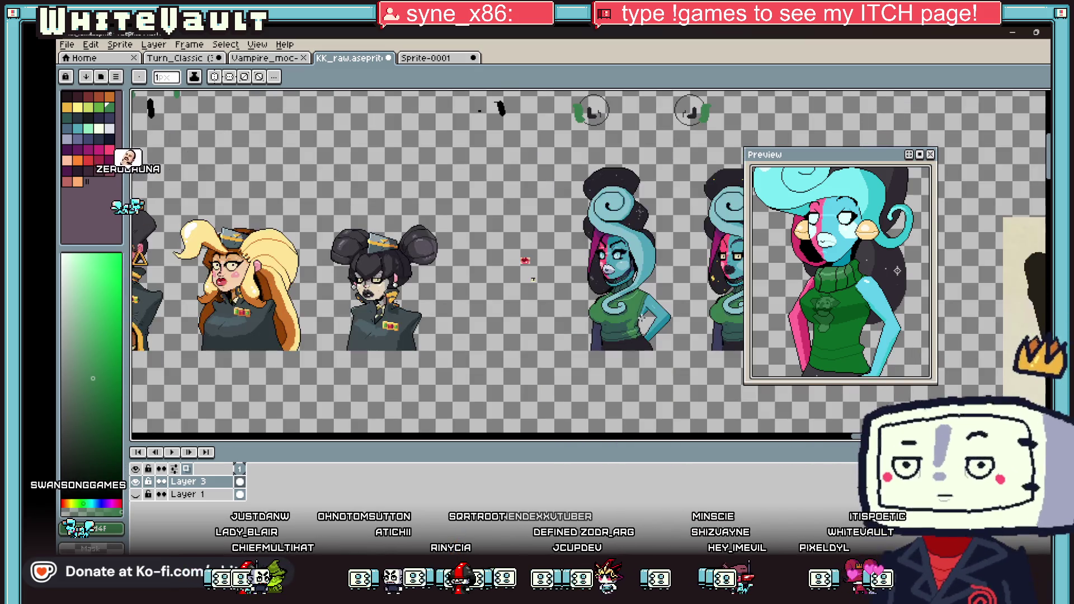
{"action": "scroll", "coordinate": [660, 293], "scroll_direction": "down", "scroll_amount": 1}
{"action": "scroll", "coordinate": [659, 293], "scroll_direction": "up", "scroll_amount": 1}
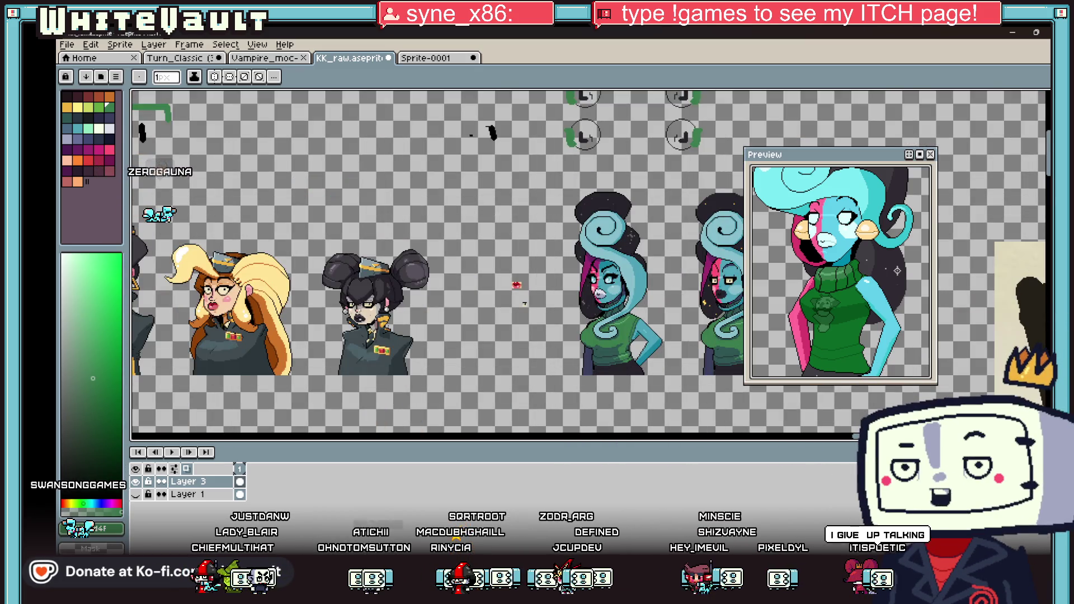
Marquee-select the teal woman portrait and drop it beside the black-haired officer portrait.
{"action": "left_click", "coordinate": [1047, 97]}
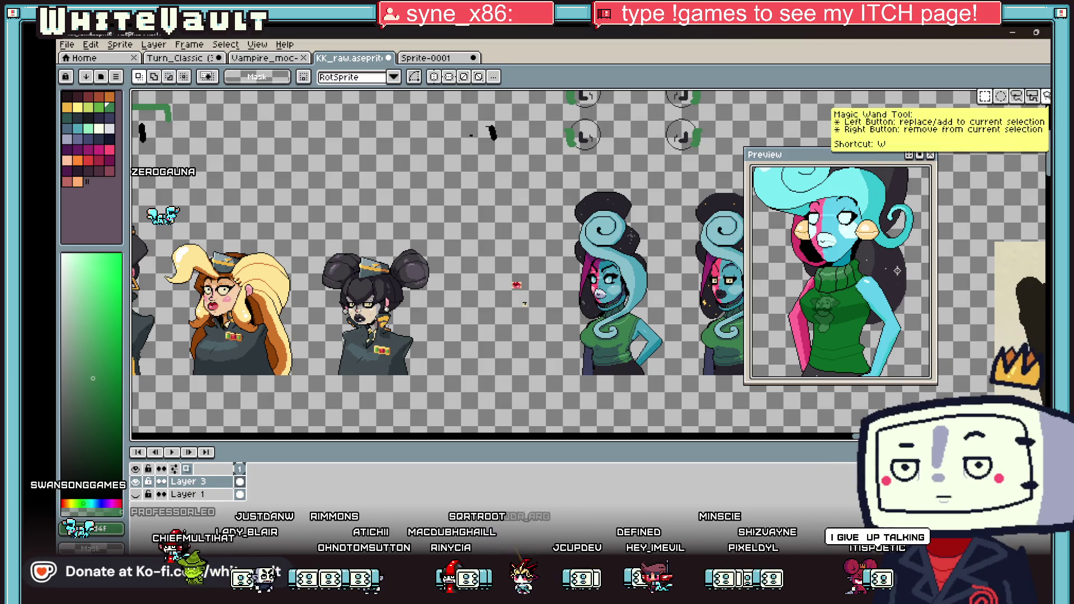
{"action": "left_click_drag", "start_coordinate": [490, 257], "coordinate": [546, 334]}
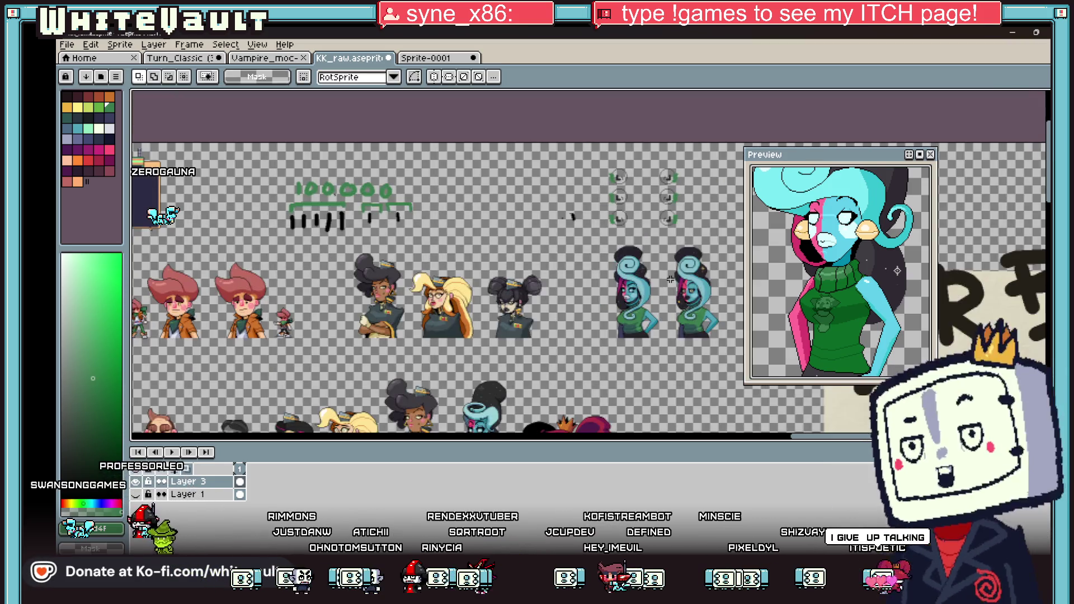
{"action": "scroll", "coordinate": [550, 330], "scroll_direction": "down", "scroll_amount": 1}
{"action": "scroll", "coordinate": [621, 296], "scroll_direction": "up", "scroll_amount": 1}
{"action": "mouse_move", "coordinate": [575, 206]}
{"action": "left_mouse_down"}
{"action": "mouse_move", "coordinate": [681, 401]}
{"action": "mouse_move", "coordinate": [719, 444]}
{"action": "mouse_move", "coordinate": [582, 414]}
{"action": "left_mouse_up"}
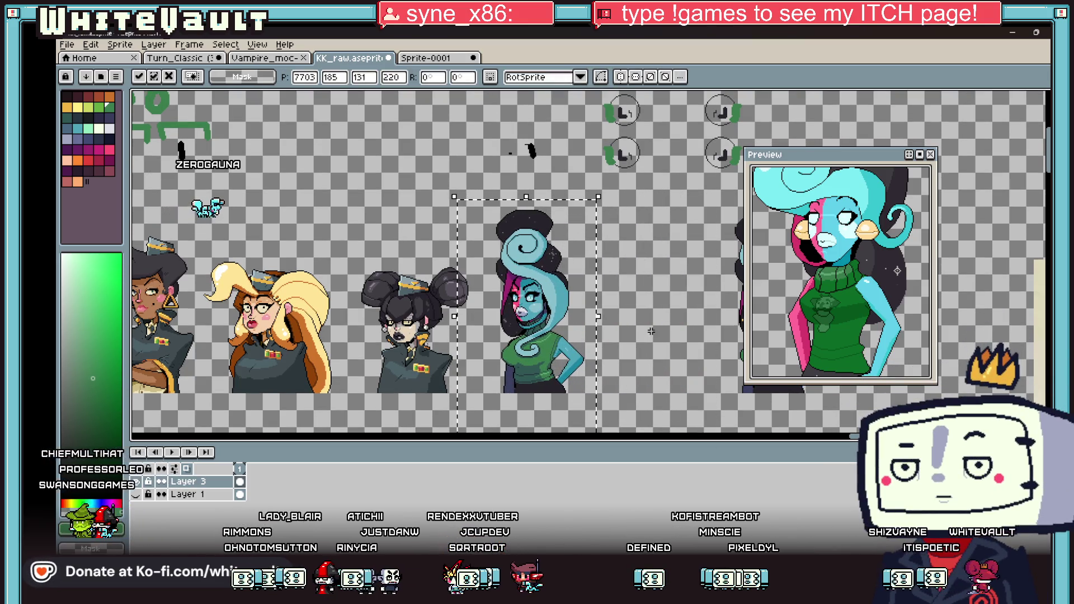
{"action": "left_click", "coordinate": [534, 319]}
{"action": "scroll", "coordinate": [544, 321], "scroll_direction": "up", "scroll_amount": 1}
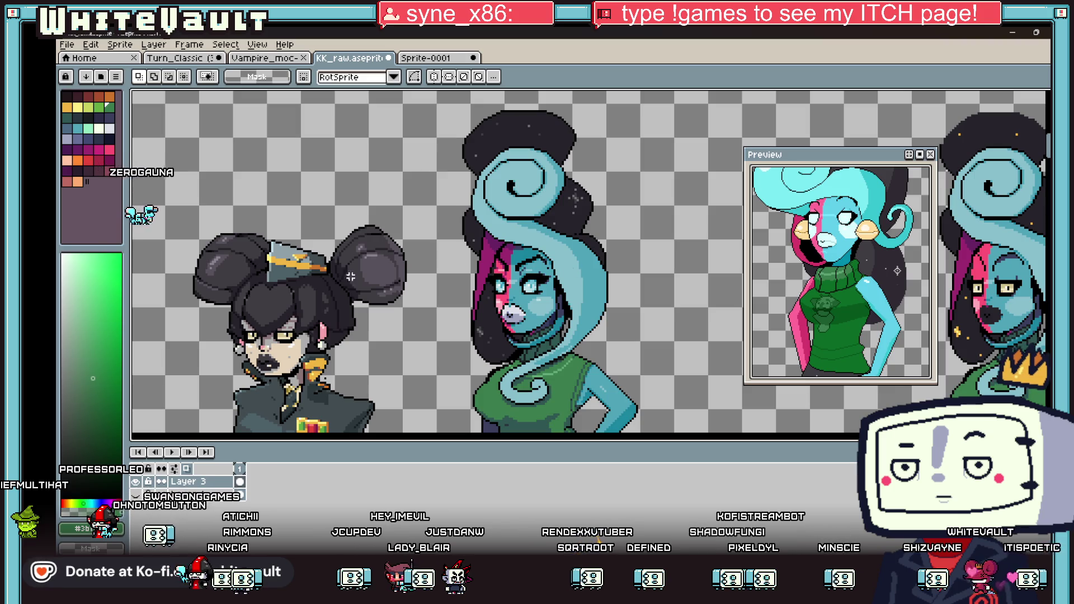
Sample the pale blue shades from the teal woman's eyes, returning to the Pencil.
{"action": "scroll", "coordinate": [487, 300], "scroll_direction": "up", "scroll_amount": 2}
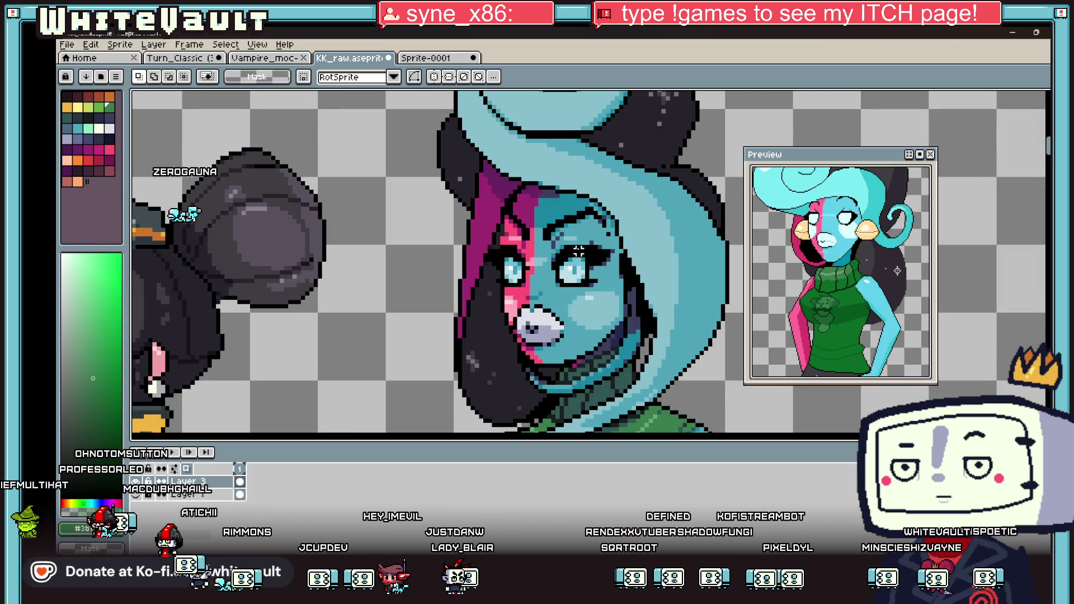
{"action": "key", "text": "g"}
{"action": "scroll", "coordinate": [581, 251], "scroll_direction": "up", "scroll_amount": 1}
{"action": "left_click", "coordinate": [595, 248], "text": "alt"}
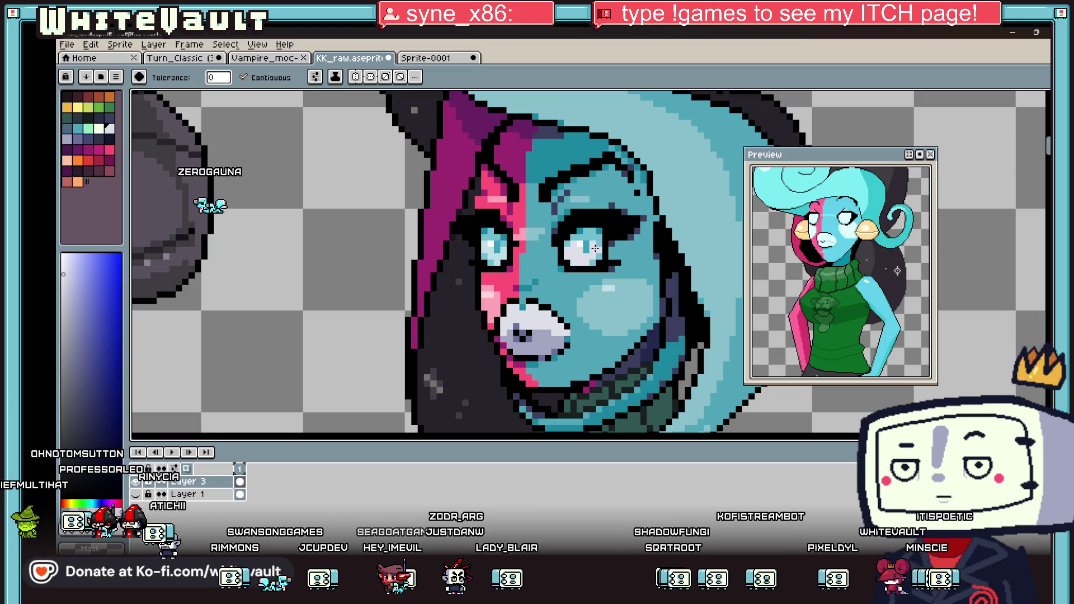
{"action": "left_click", "coordinate": [490, 232], "text": "alt"}
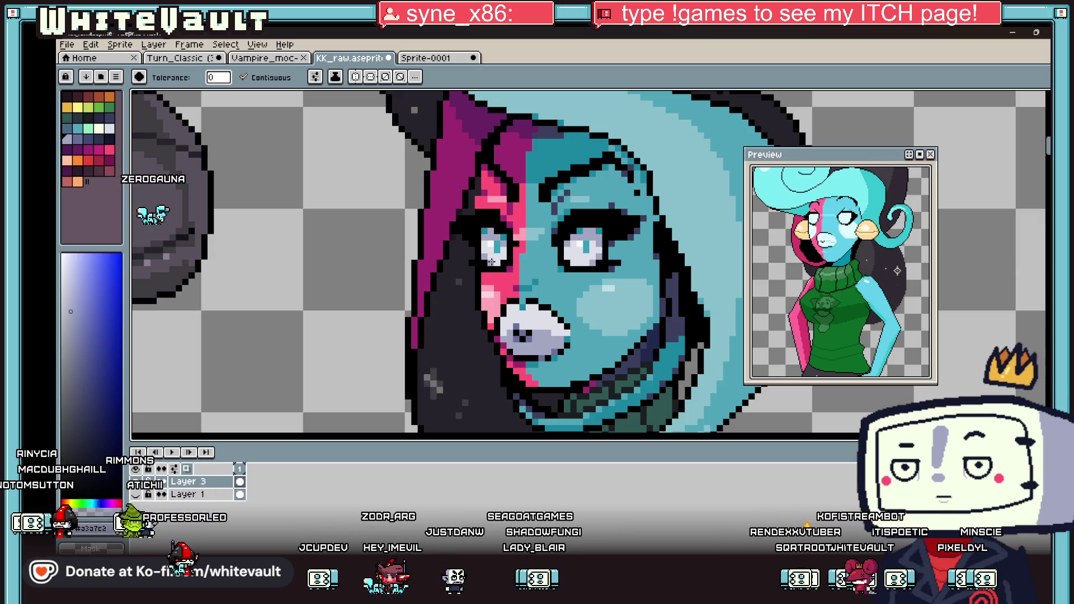
{"action": "left_click", "coordinate": [501, 244], "text": "alt"}
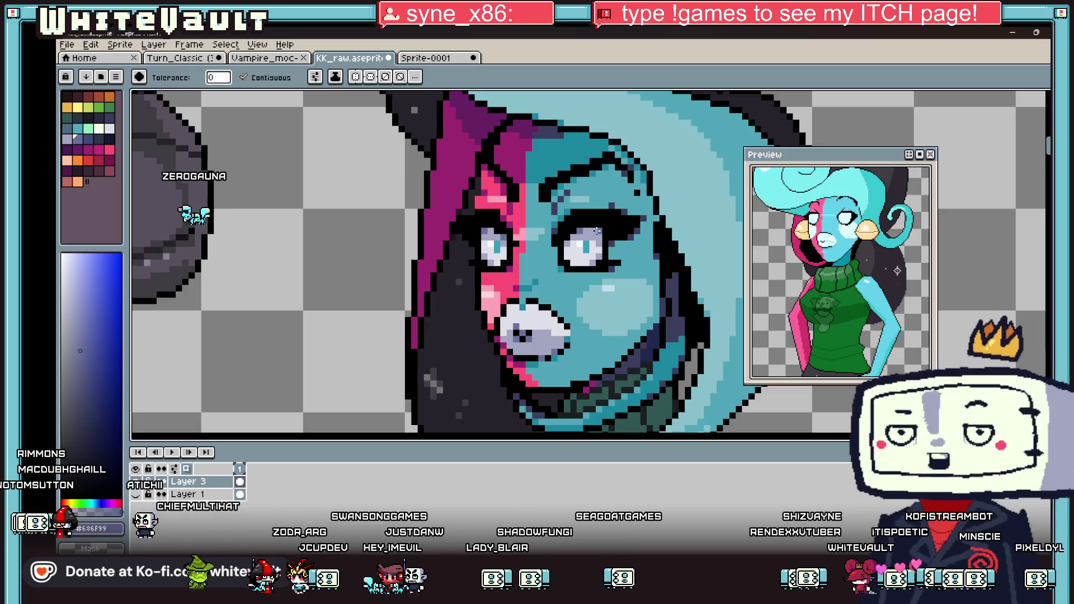
{"action": "key", "text": "b"}
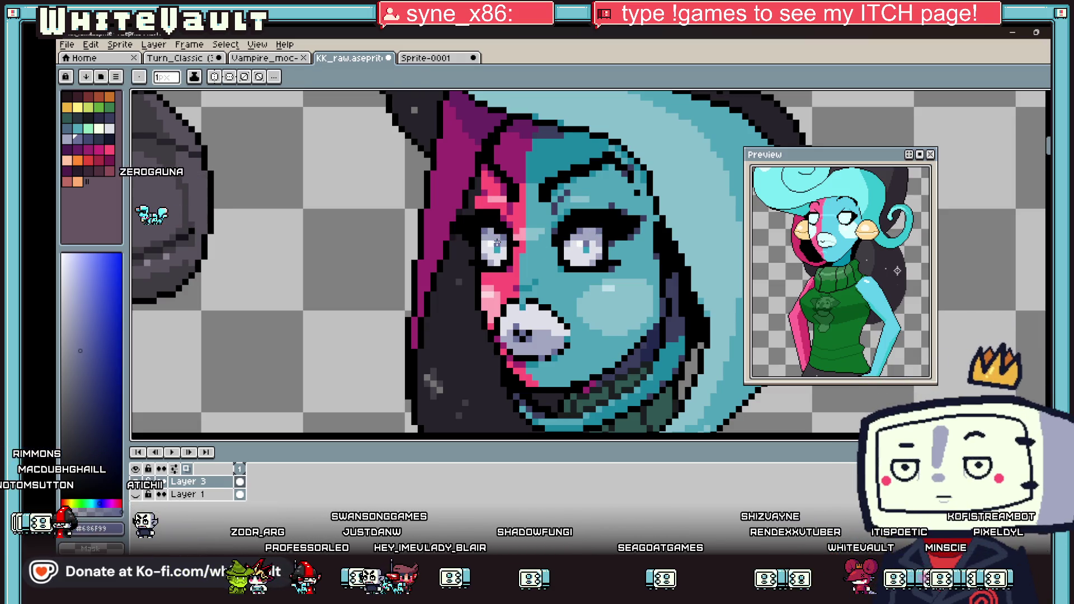
{"action": "scroll", "coordinate": [585, 250], "scroll_direction": "down", "scroll_amount": 3}
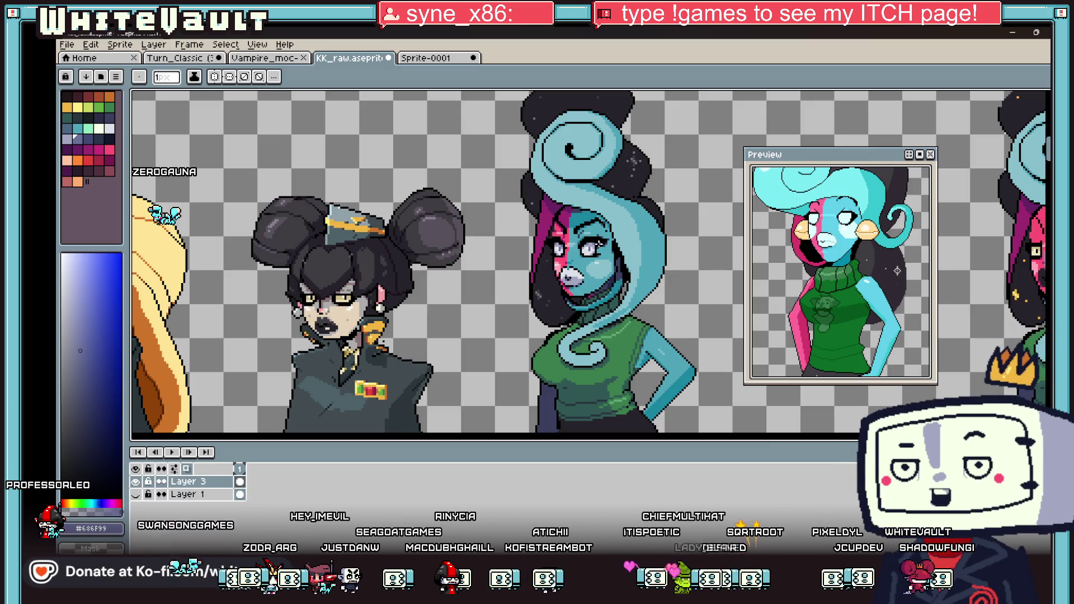
{"action": "scroll", "coordinate": [467, 94], "scroll_direction": "down", "scroll_amount": 2}
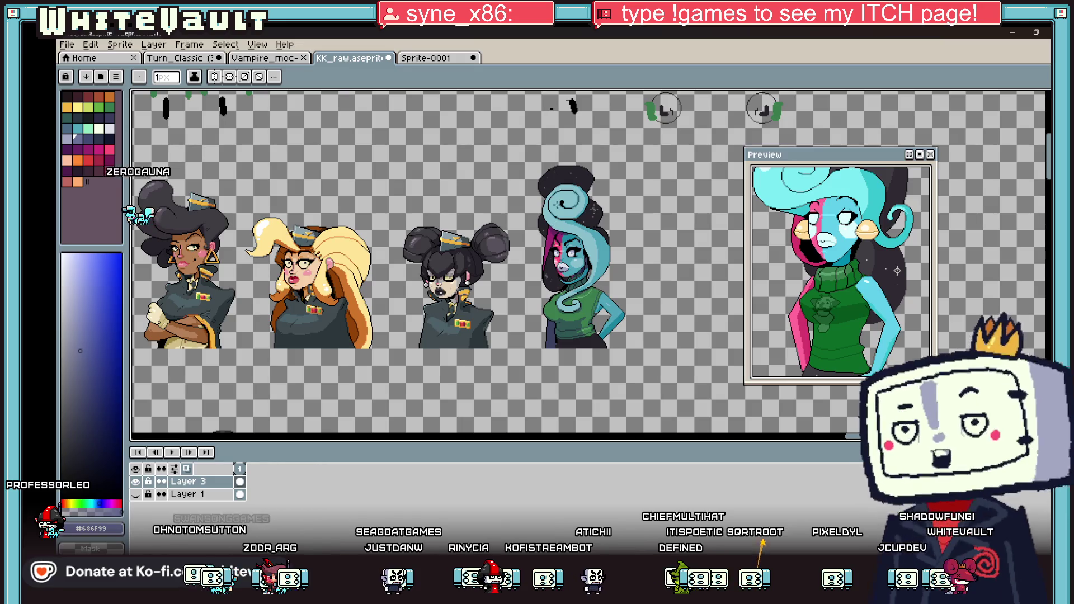
{"action": "scroll", "coordinate": [559, 194], "scroll_direction": "up", "scroll_amount": 3}
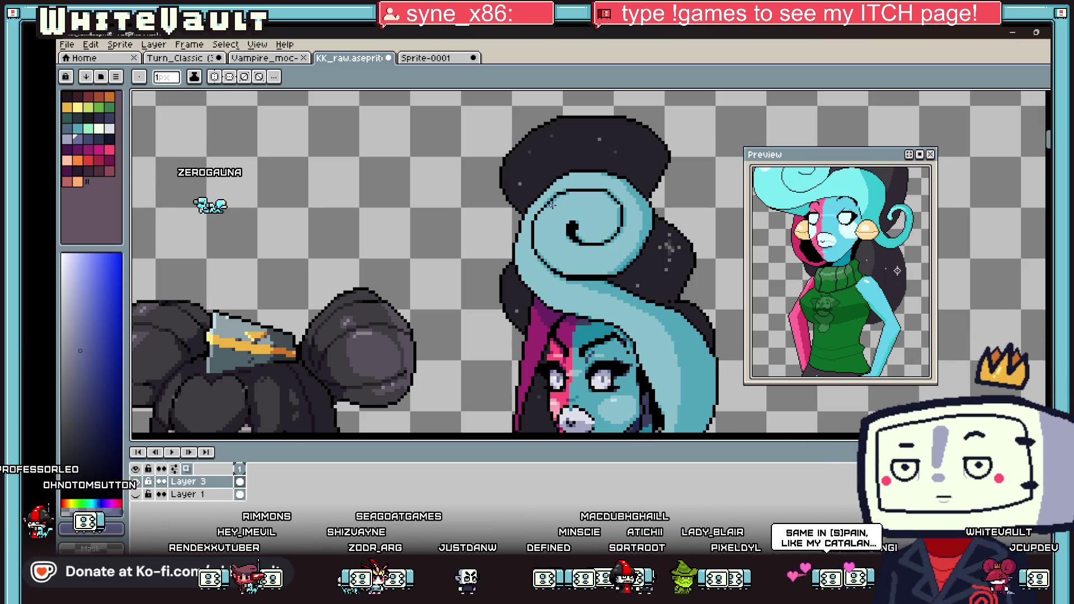
{"action": "scroll", "coordinate": [639, 251], "scroll_direction": "down", "scroll_amount": 4}
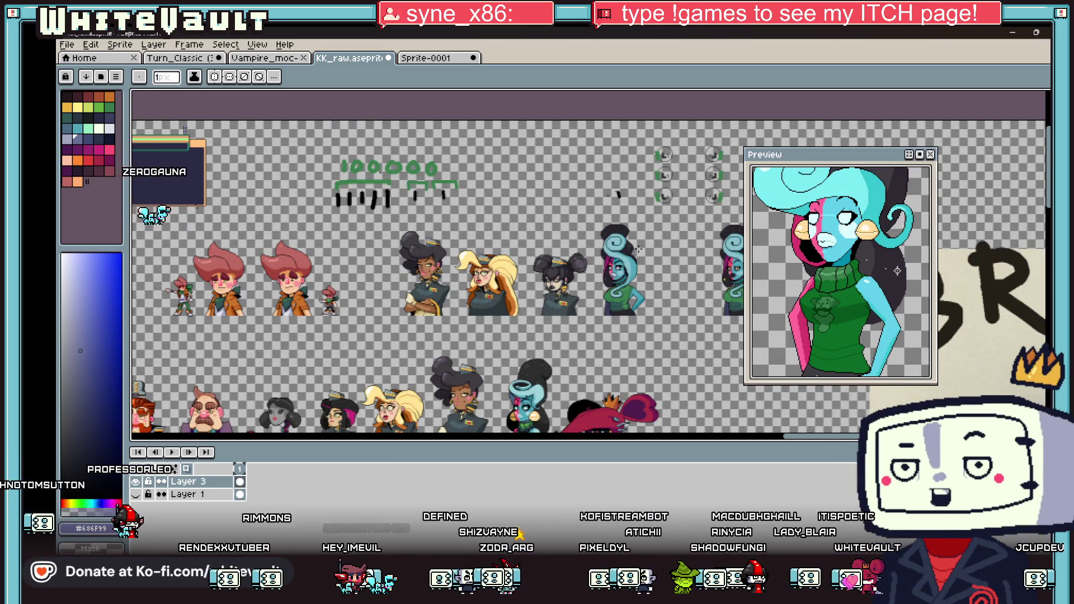
{"action": "scroll", "coordinate": [638, 249], "scroll_direction": "up", "scroll_amount": 4}
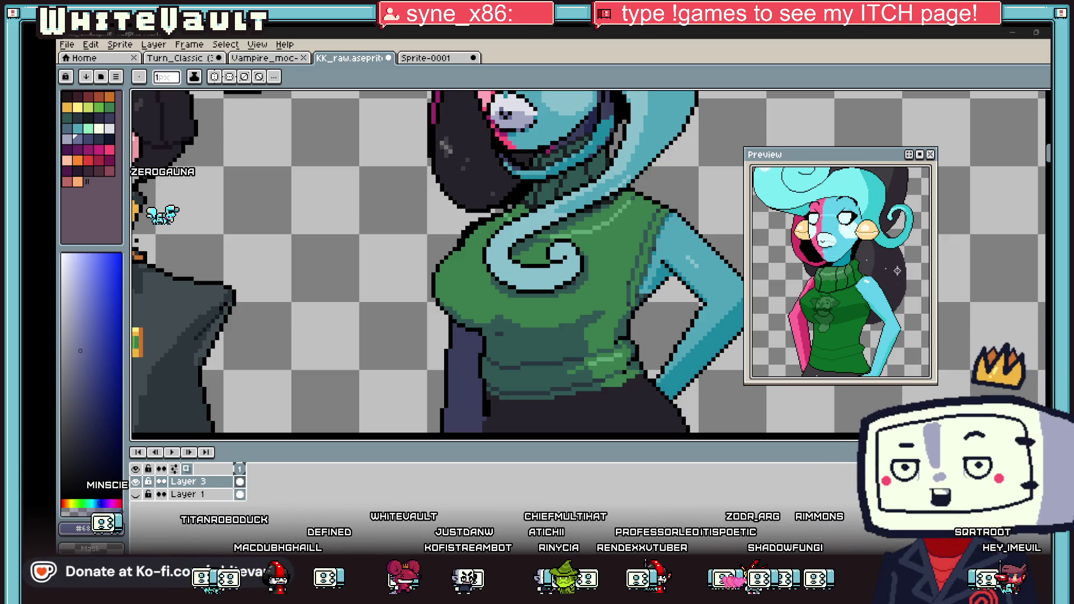
Extend the sweater's dark-green shading band diagonally across its front.
{"action": "scroll", "coordinate": [606, 322], "scroll_direction": "down", "scroll_amount": 2}
{"action": "scroll", "coordinate": [626, 302], "scroll_direction": "up", "scroll_amount": 1}
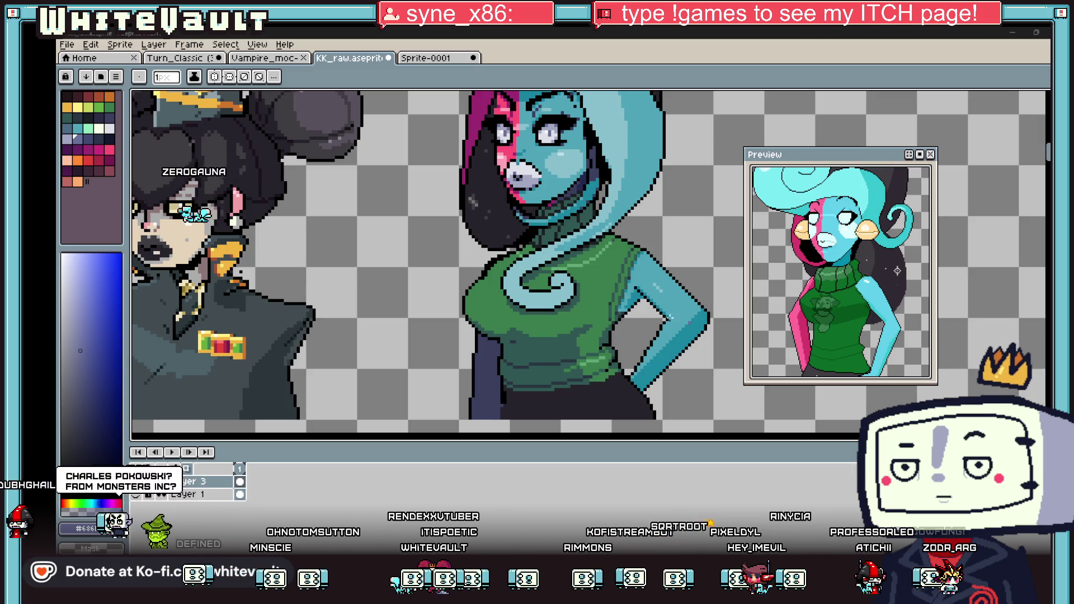
{"action": "scroll", "coordinate": [575, 344], "scroll_direction": "up", "scroll_amount": 5}
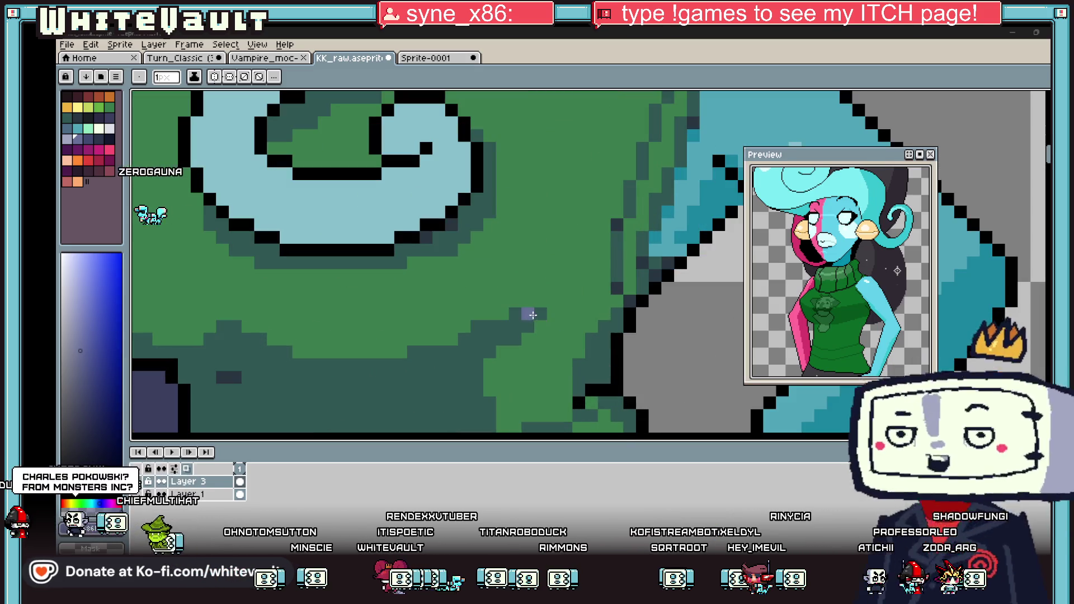
{"action": "left_click", "coordinate": [551, 311], "text": "alt"}
{"action": "left_click_drag", "start_coordinate": [552, 312], "coordinate": [609, 296]}
{"action": "scroll", "coordinate": [594, 313], "scroll_direction": "down", "scroll_amount": 2}
{"action": "scroll", "coordinate": [594, 313], "scroll_direction": "up", "scroll_amount": 2}
{"action": "key", "text": "alt"}
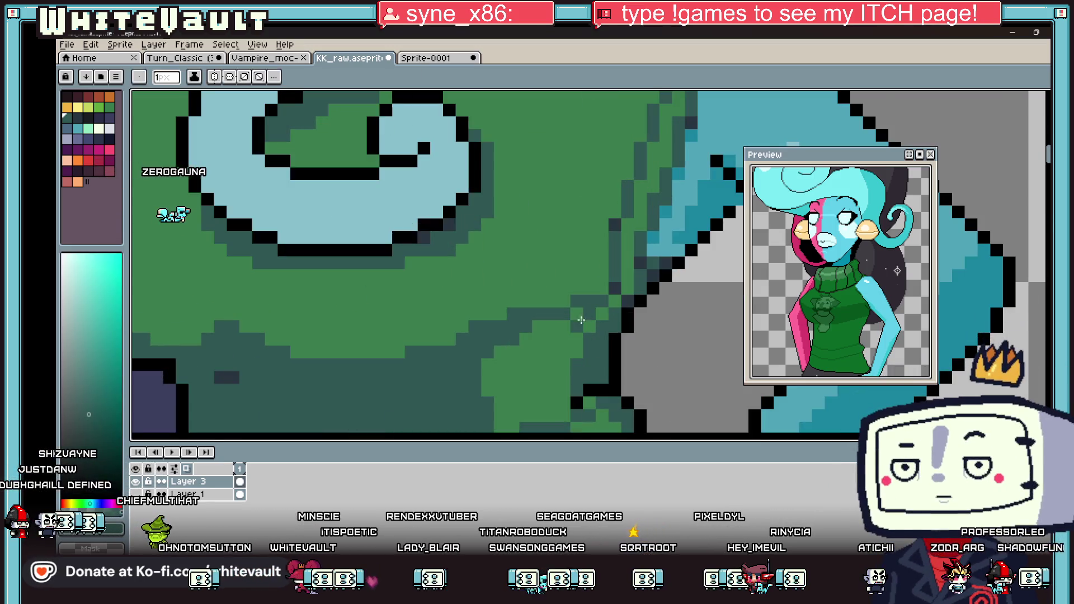
{"action": "scroll", "coordinate": [563, 356], "scroll_direction": "down", "scroll_amount": 3}
Pick a dark teal from the sweater shading and save the KK_raw sprite sheet.
{"action": "key", "text": "g"}
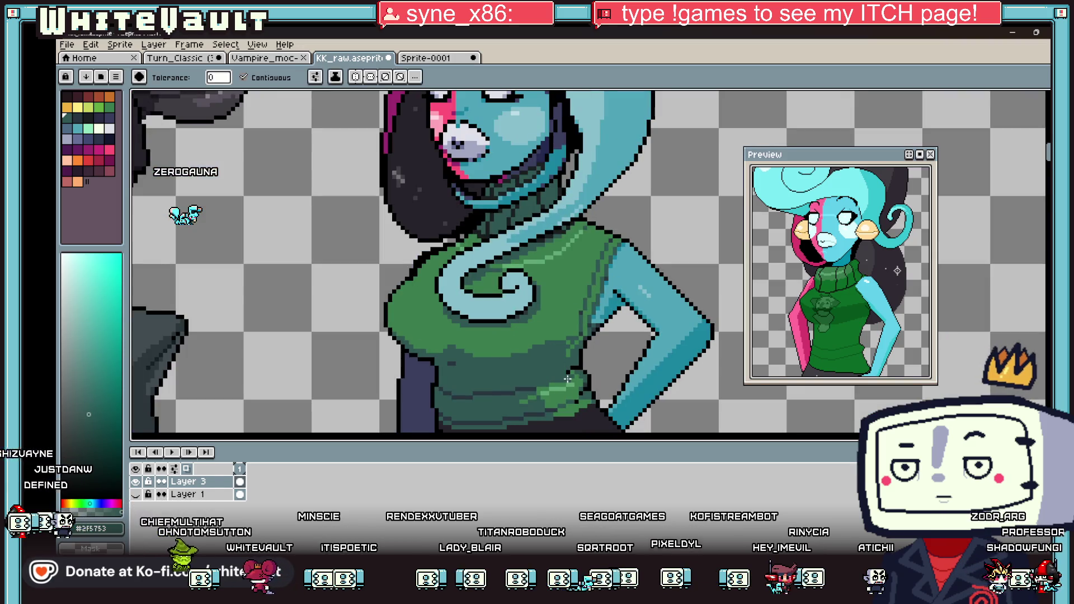
{"action": "scroll", "coordinate": [563, 357], "scroll_direction": "down", "scroll_amount": 2}
{"action": "scroll", "coordinate": [585, 361], "scroll_direction": "up", "scroll_amount": 3}
{"action": "key", "text": "alt"}
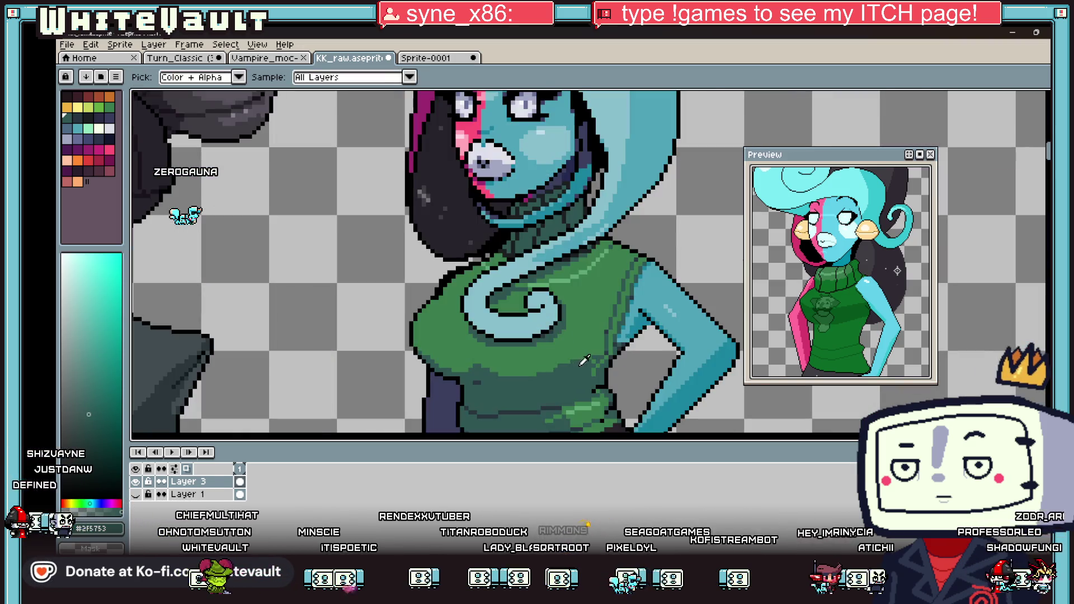
{"action": "scroll", "coordinate": [593, 344], "scroll_direction": "down", "scroll_amount": 3}
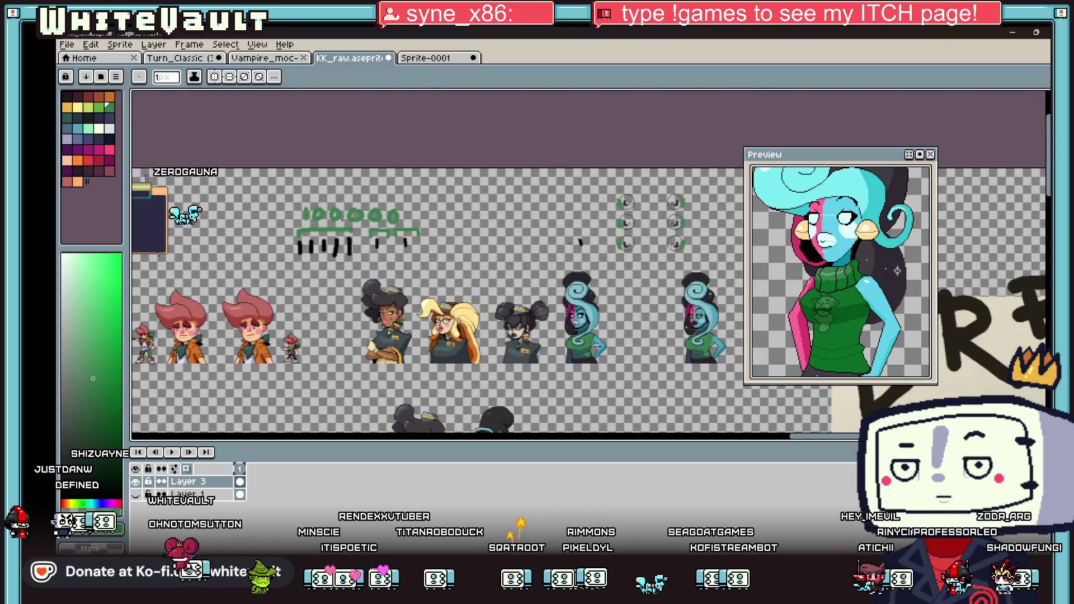
{"action": "scroll", "coordinate": [591, 347], "scroll_direction": "up", "scroll_amount": 1}
{"action": "scroll", "coordinate": [590, 351], "scroll_direction": "up", "scroll_amount": 2}
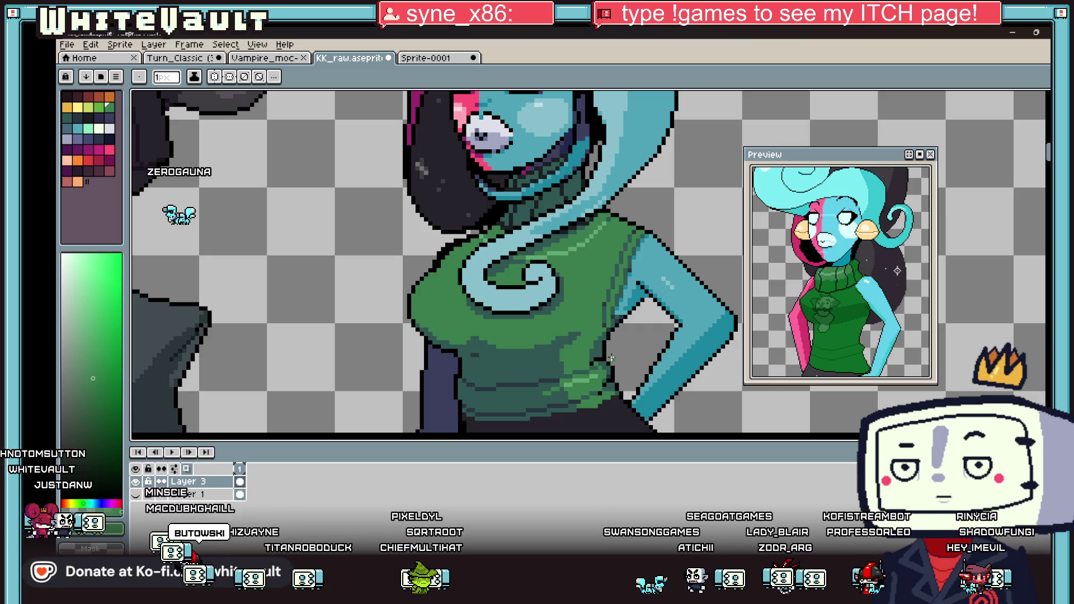
{"action": "scroll", "coordinate": [495, 307], "scroll_direction": "down", "scroll_amount": 2}
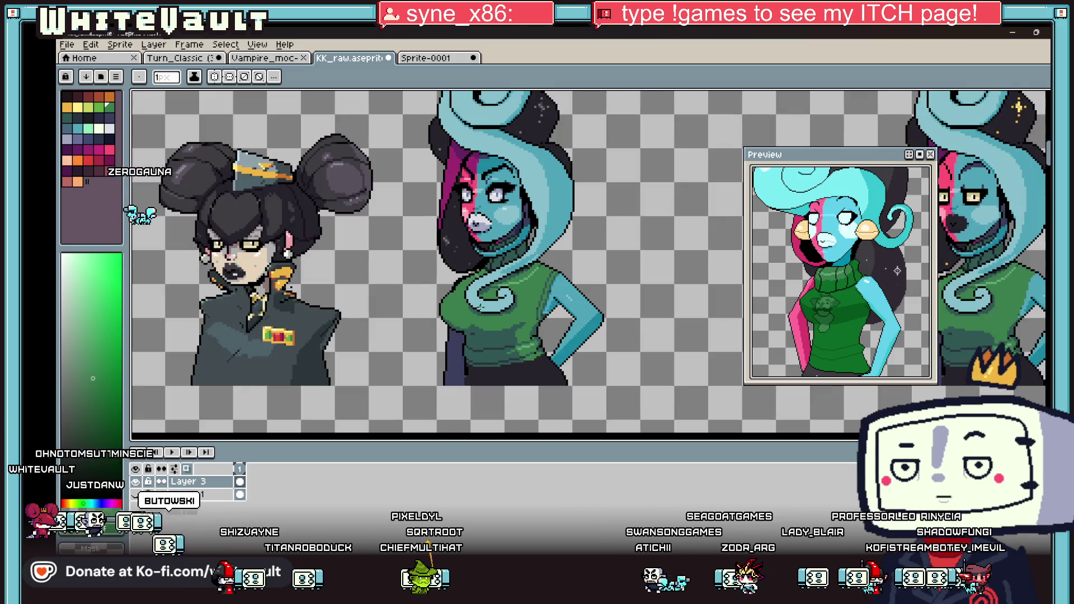
{"action": "scroll", "coordinate": [495, 306], "scroll_direction": "up", "scroll_amount": 1}
{"action": "scroll", "coordinate": [495, 307], "scroll_direction": "up", "scroll_amount": 2}
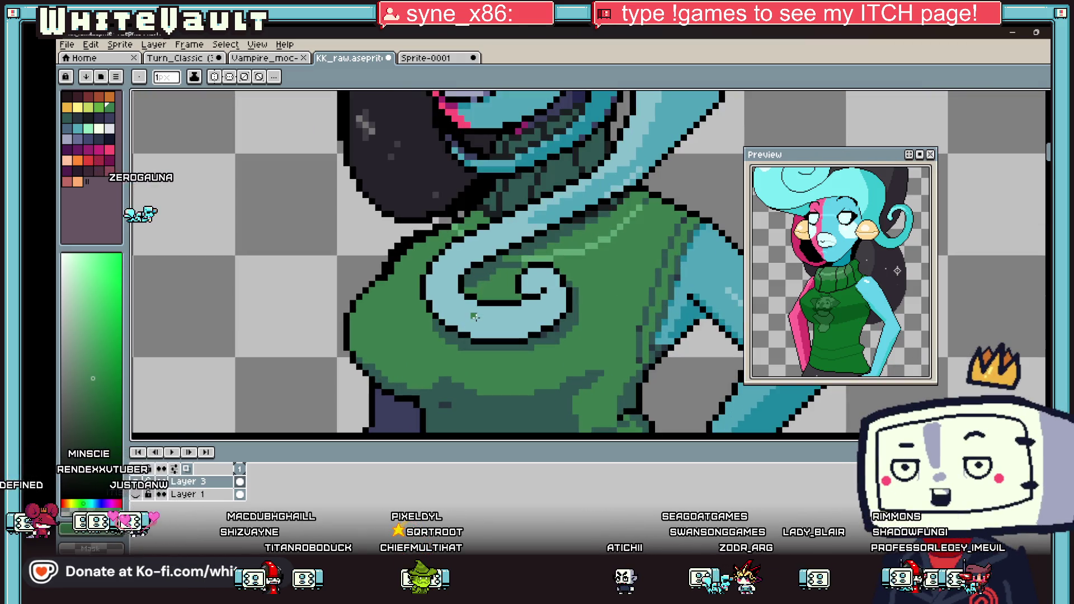
{"action": "key", "text": "alt"}
{"action": "left_click", "coordinate": [464, 287], "text": "alt"}
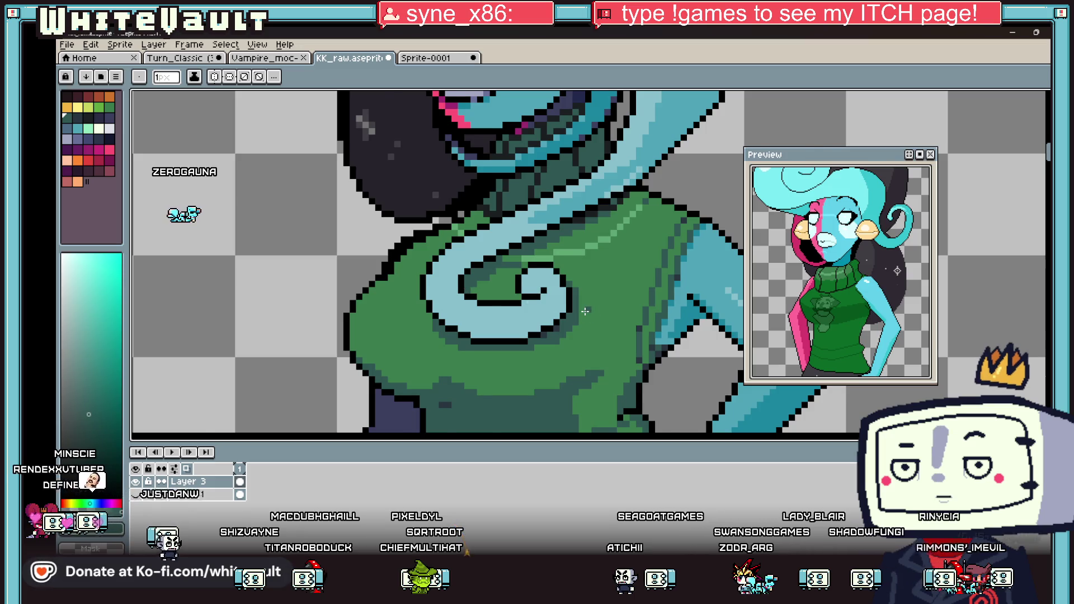
{"action": "scroll", "coordinate": [584, 311], "scroll_direction": "down", "scroll_amount": 1}
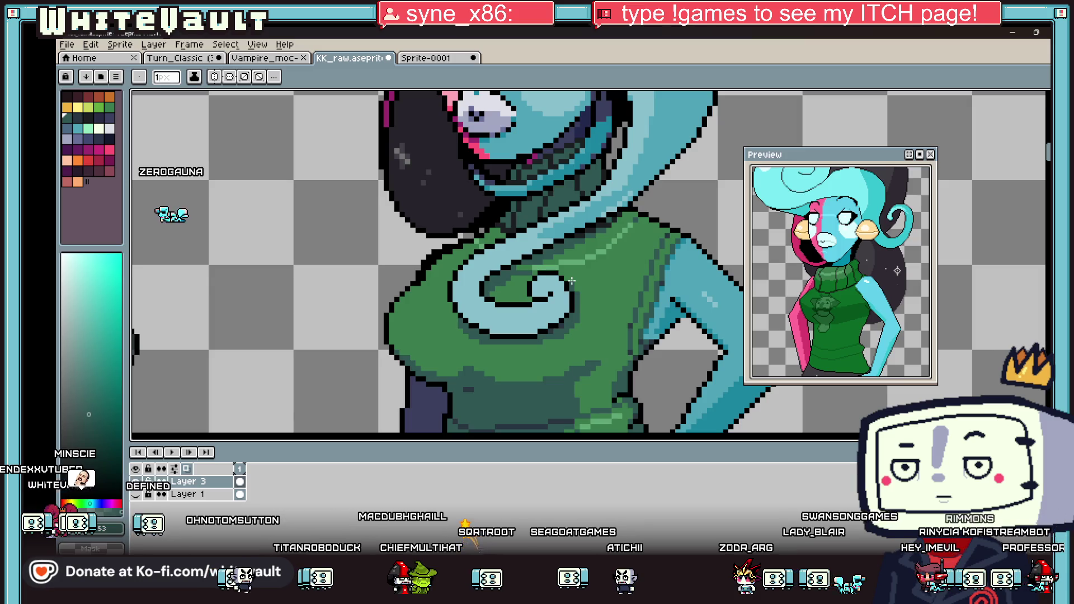
{"action": "scroll", "coordinate": [571, 281], "scroll_direction": "down", "scroll_amount": 3}
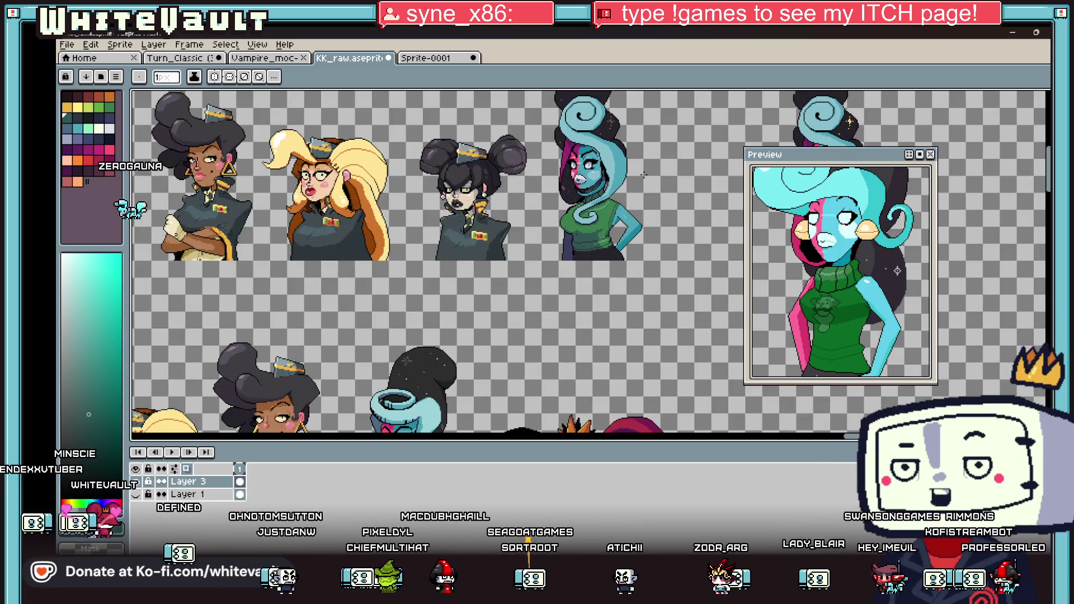
{"action": "left_click", "coordinate": [66, 44]}
{"action": "left_click", "coordinate": [84, 128]}
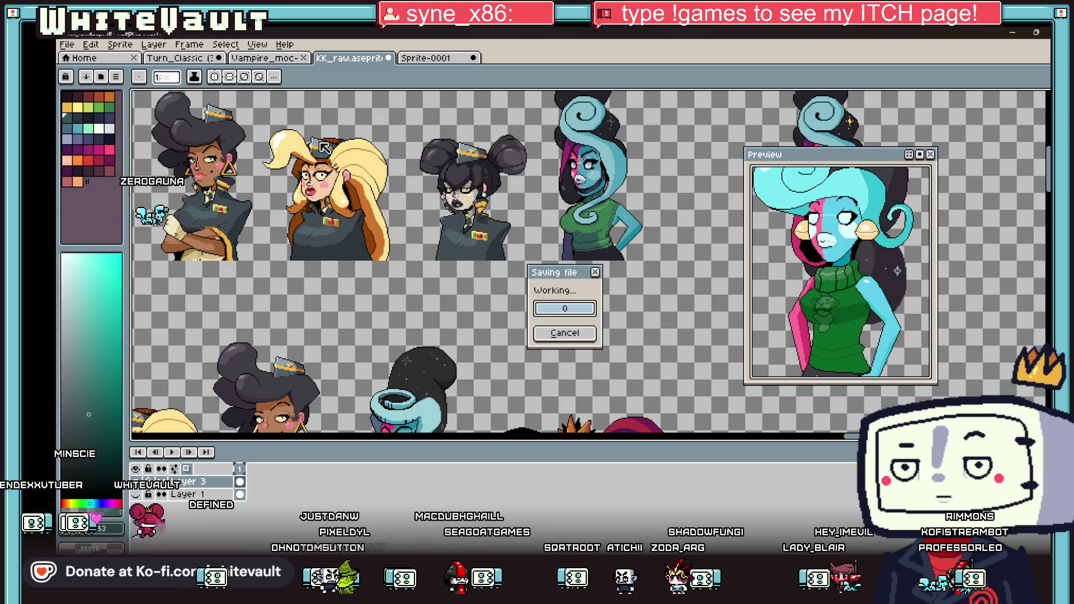
Move the Preview panel higher up and to the right.
{"action": "scroll", "coordinate": [681, 216], "scroll_direction": "down", "scroll_amount": 2}
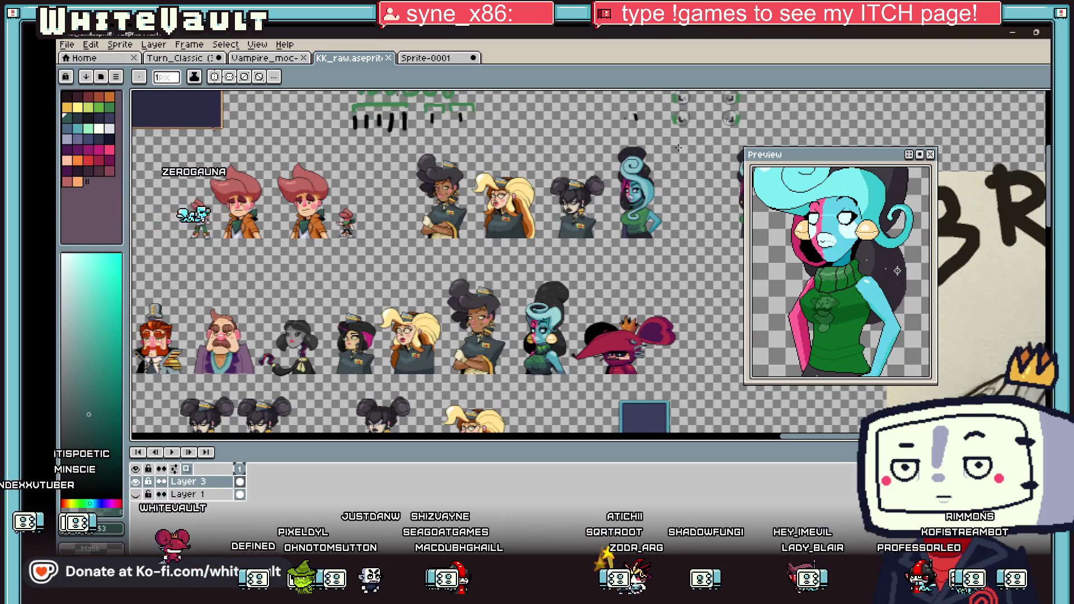
{"action": "scroll", "coordinate": [677, 147], "scroll_direction": "up", "scroll_amount": 3}
{"action": "mouse_move", "coordinate": [798, 160]}
{"action": "left_mouse_down"}
{"action": "mouse_move", "coordinate": [913, 116]}
{"action": "mouse_move", "coordinate": [902, 106]}
{"action": "left_mouse_up"}
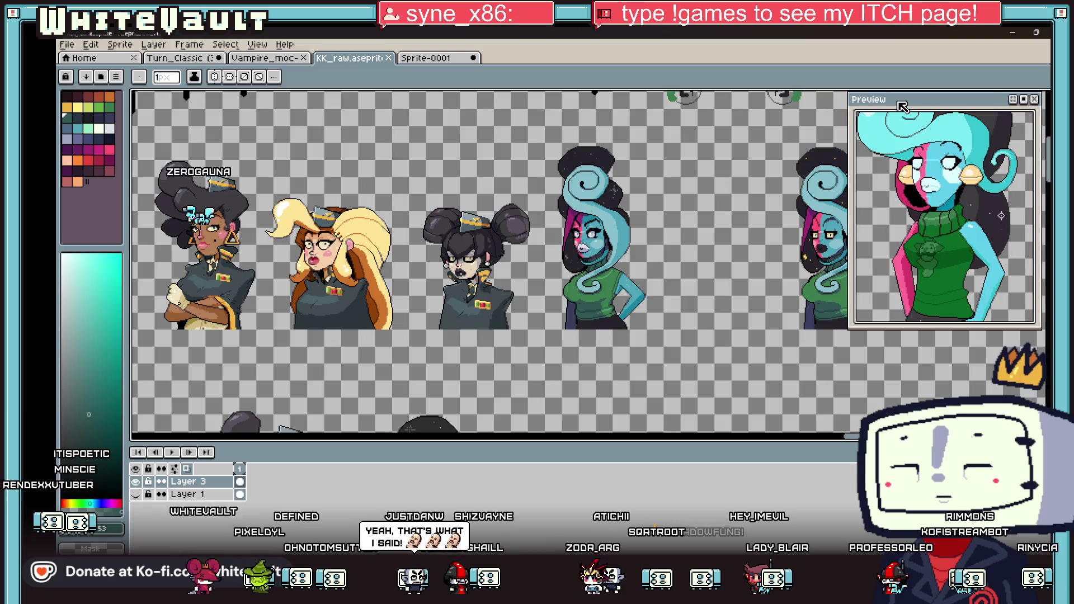
{"action": "scroll", "coordinate": [671, 267], "scroll_direction": "down", "scroll_amount": 2}
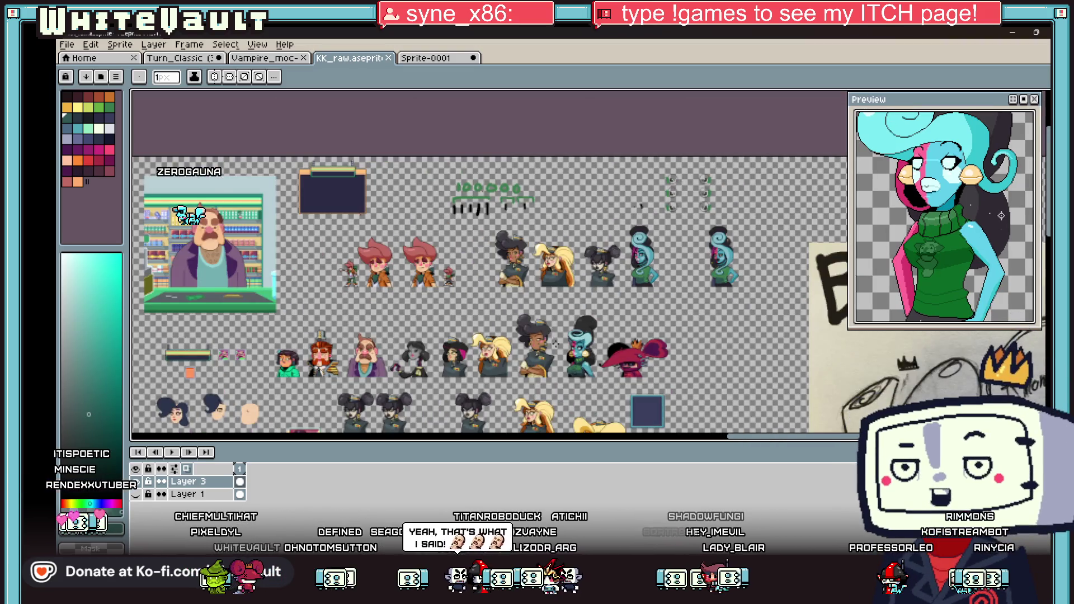
{"action": "scroll", "coordinate": [578, 334], "scroll_direction": "up", "scroll_amount": 1}
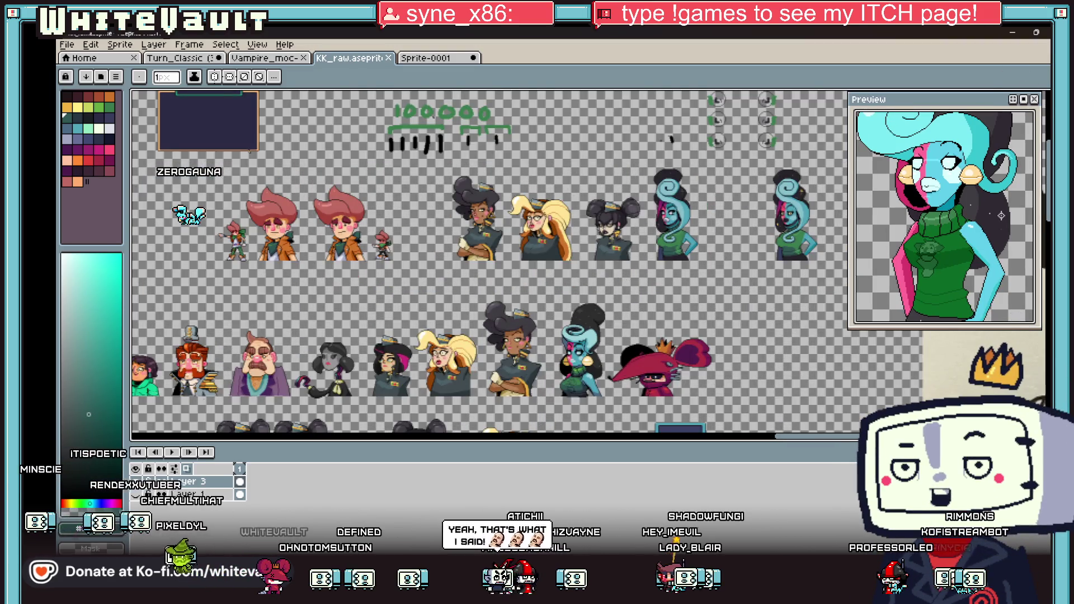
Sample the blue-grey of the woman's eye as the drawing colour, then return to the Pencil.
{"action": "left_click", "coordinate": [1046, 96]}
{"action": "scroll", "coordinate": [586, 217], "scroll_direction": "up", "scroll_amount": 1}
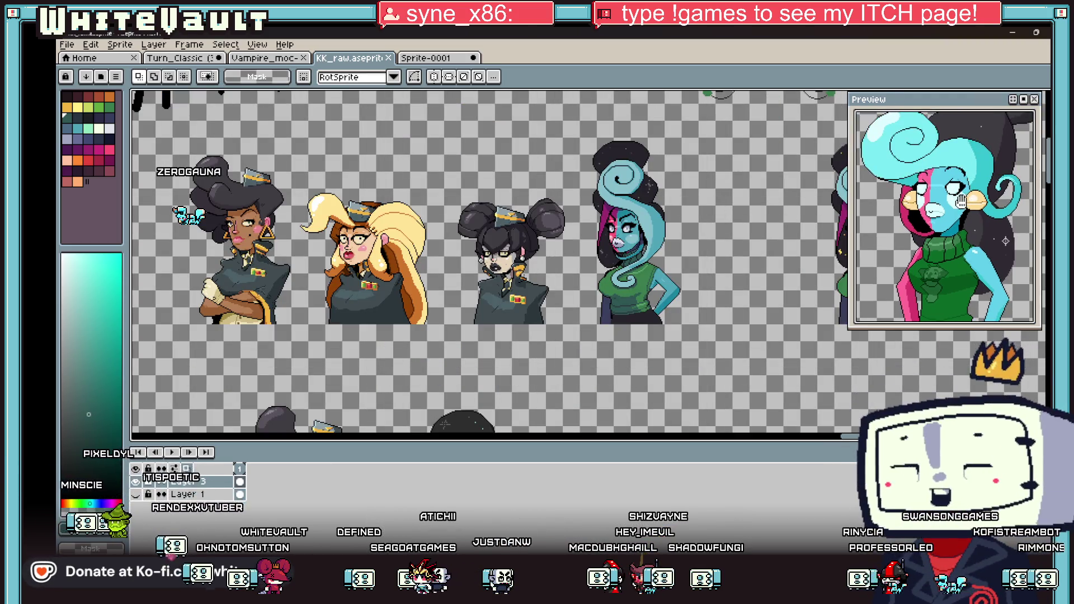
{"action": "scroll", "coordinate": [884, 162], "scroll_direction": "up", "scroll_amount": 3}
{"action": "scroll", "coordinate": [615, 240], "scroll_direction": "up", "scroll_amount": 6}
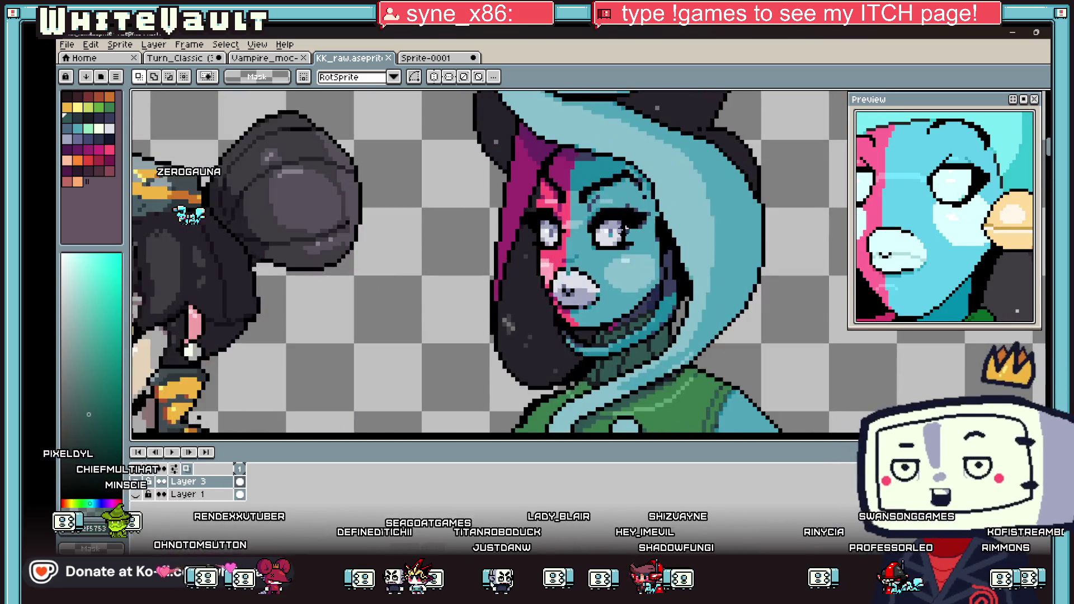
{"action": "key", "text": "i"}
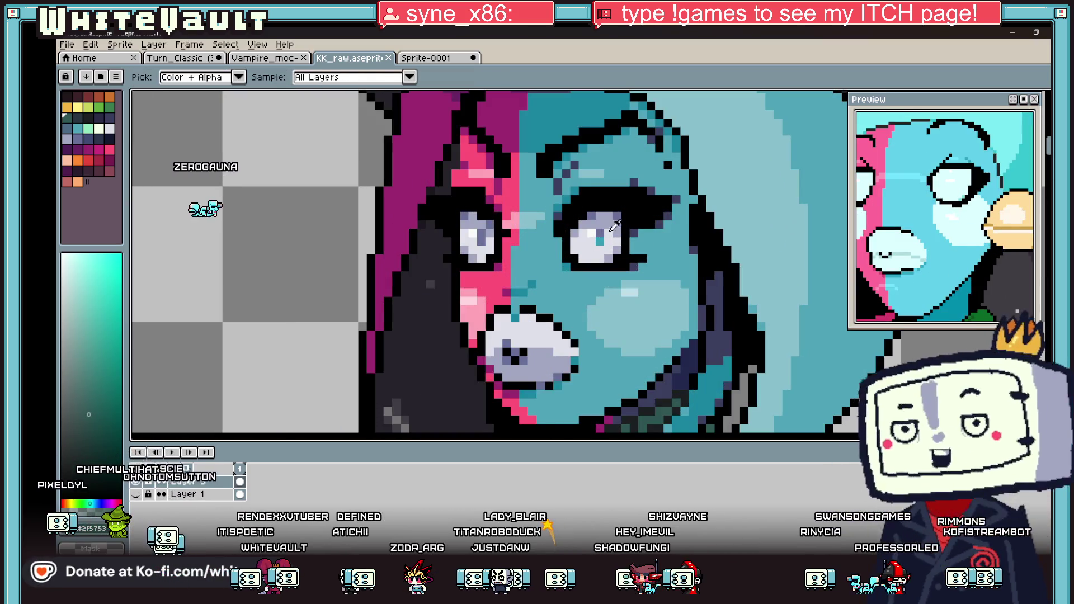
{"action": "left_click", "coordinate": [599, 235]}
{"action": "key", "text": "b"}
Zoom around the sprite sheet, then switch over to the Bakin map editor.
{"action": "scroll", "coordinate": [612, 216], "scroll_direction": "up", "scroll_amount": 2}
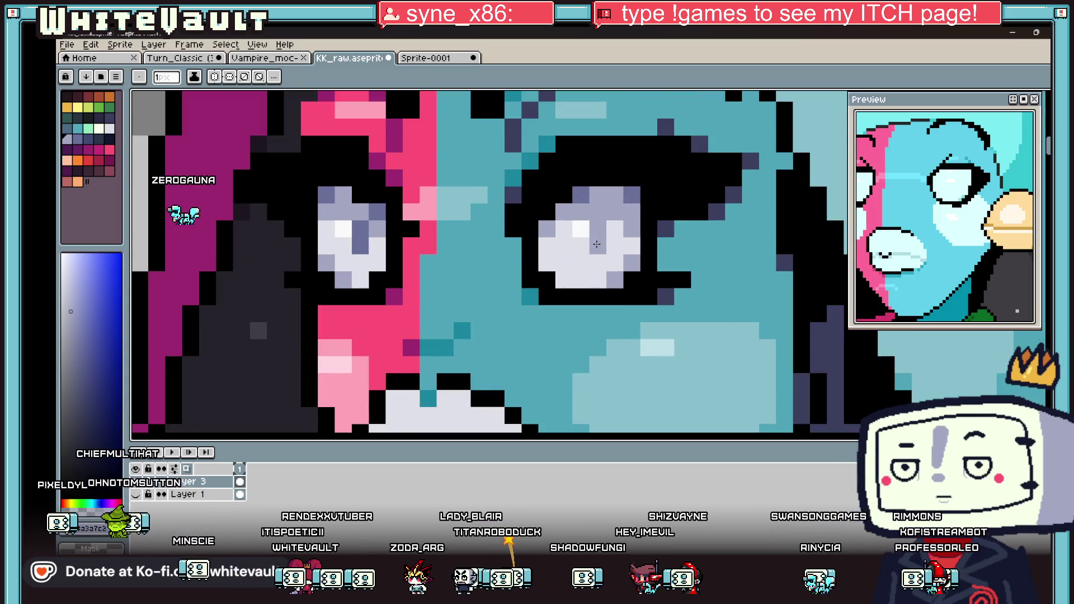
{"action": "scroll", "coordinate": [558, 263], "scroll_direction": "down", "scroll_amount": 5}
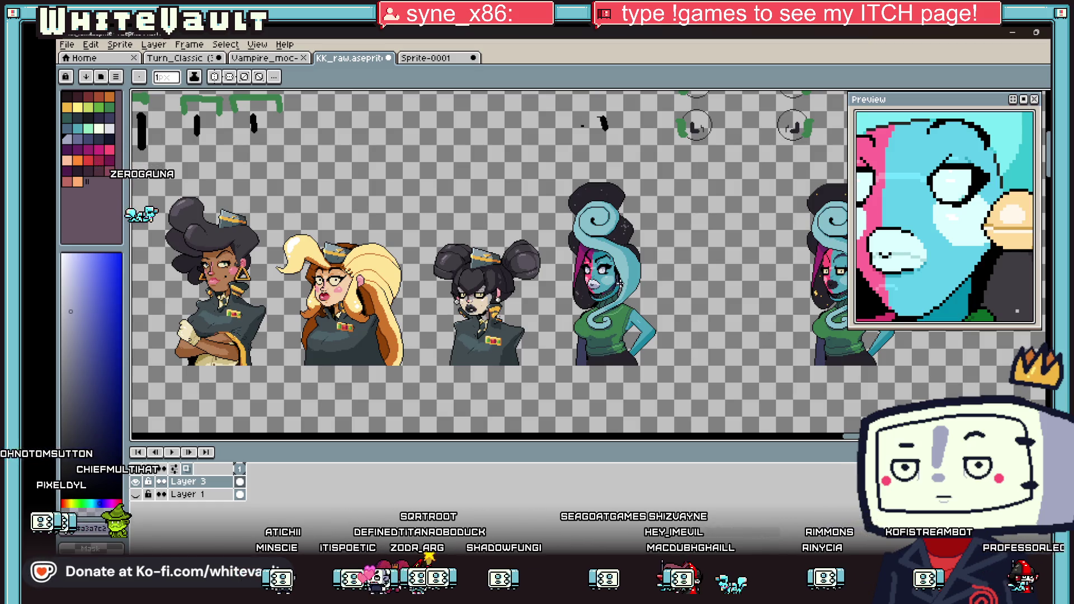
{"action": "scroll", "coordinate": [608, 264], "scroll_direction": "up", "scroll_amount": 5}
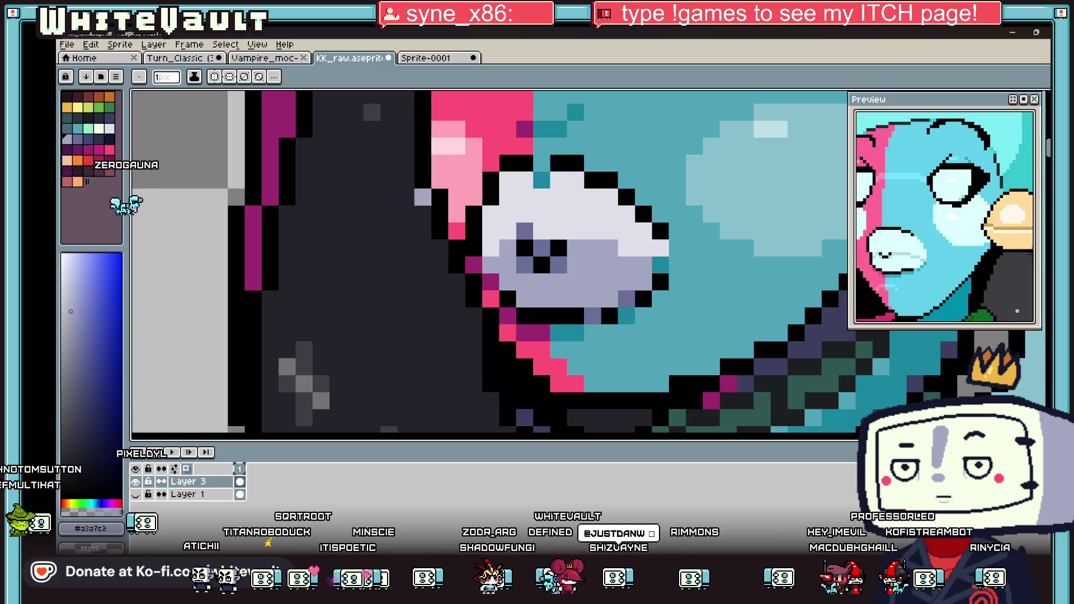
{"action": "scroll", "coordinate": [608, 264], "scroll_direction": "down", "scroll_amount": 5}
{"action": "scroll", "coordinate": [556, 429], "scroll_direction": "down", "scroll_amount": 2}
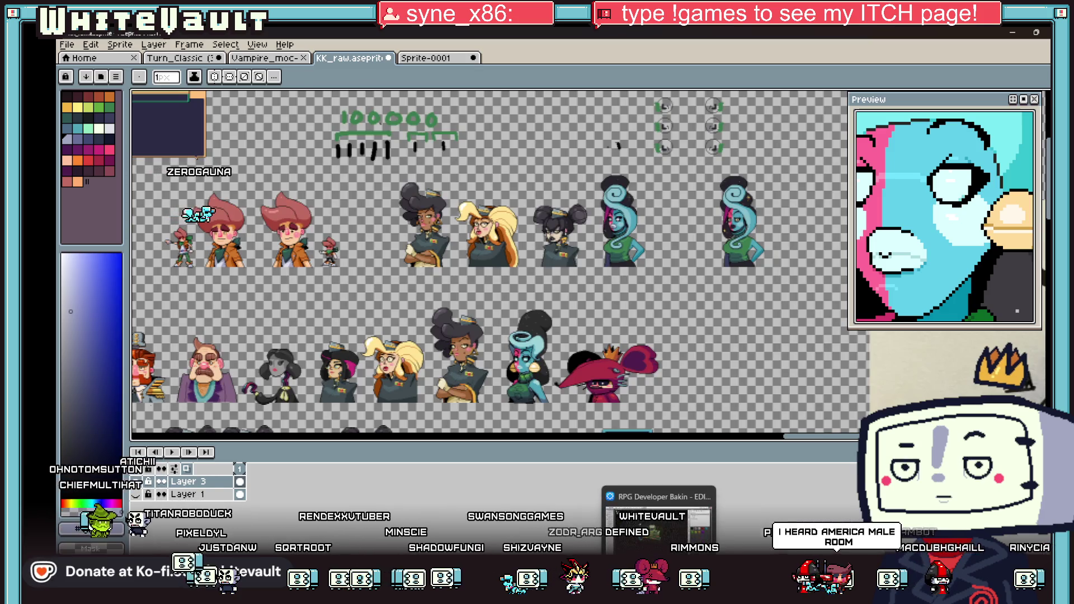
{"action": "left_click", "coordinate": [659, 526]}
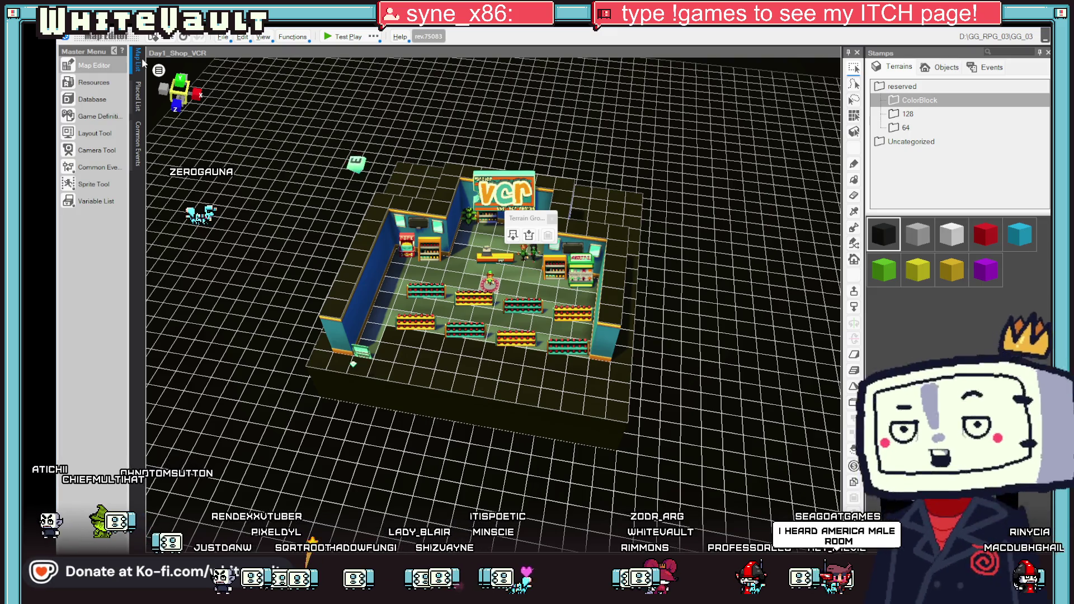
Open the 0_Intro map from the Map List.
{"action": "mouse_move", "coordinate": [139, 60]}
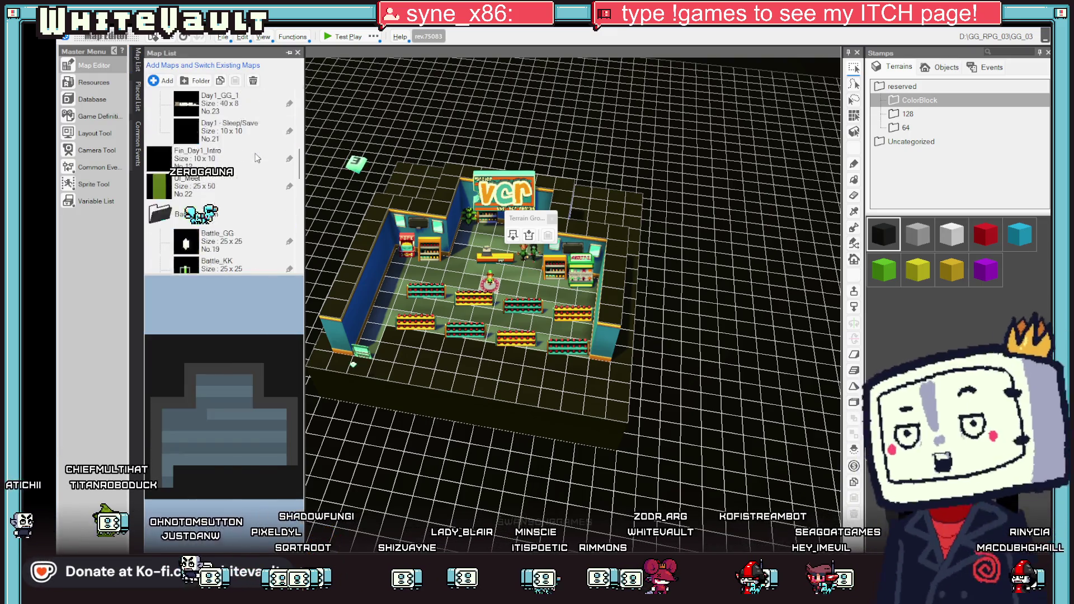
{"action": "scroll", "coordinate": [257, 158], "scroll_direction": "up", "scroll_amount": 10}
{"action": "double_click", "coordinate": [213, 130]}
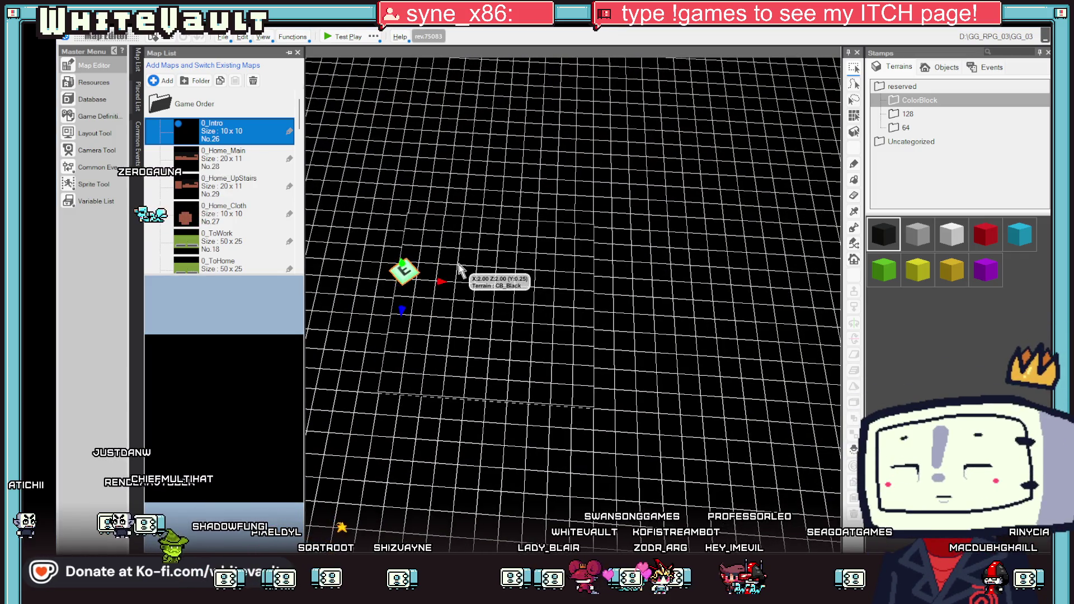
Make the cell beside the event marker the starting point and launch a test play.
{"action": "left_click", "coordinate": [447, 272]}
{"action": "right_click", "coordinate": [452, 274]}
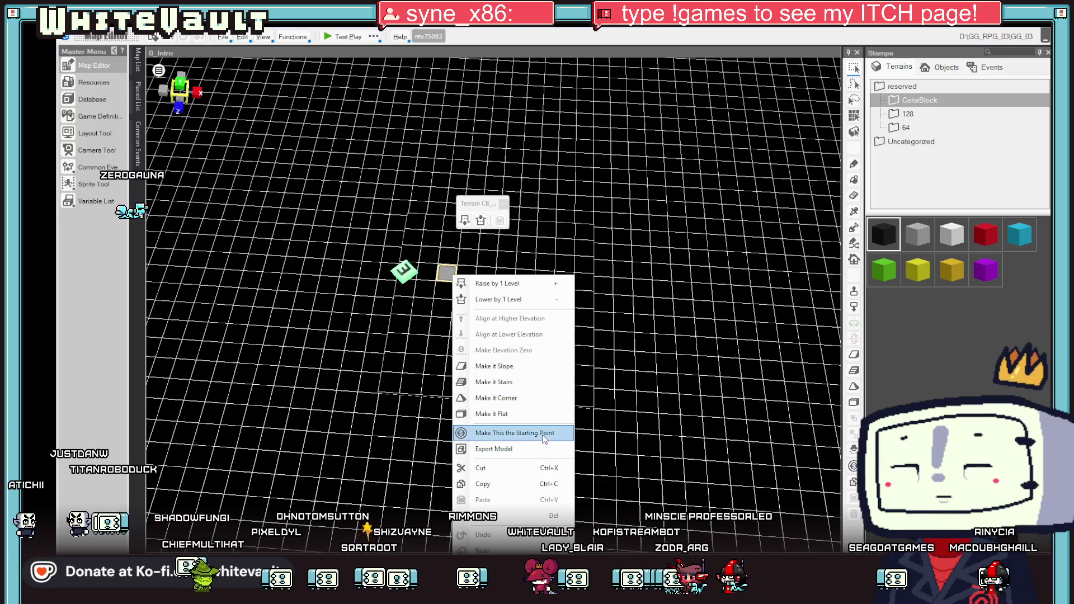
{"action": "left_click", "coordinate": [542, 435]}
{"action": "left_click", "coordinate": [329, 34]}
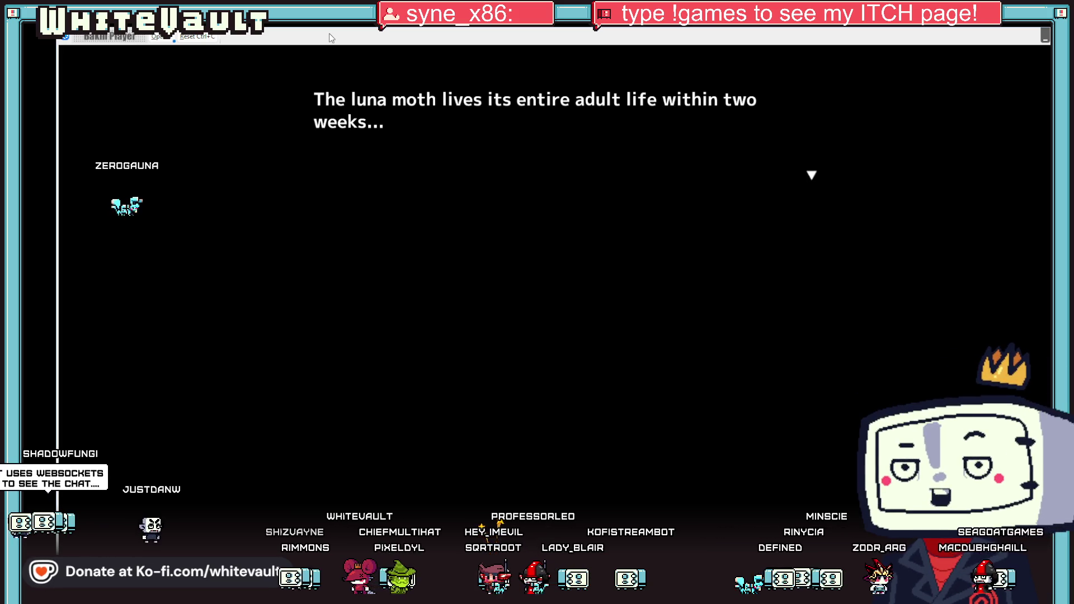
Advance through the intro dialogue and confirm saving at the '>> save?' prompt.
{"action": "key", "text": "Return"}
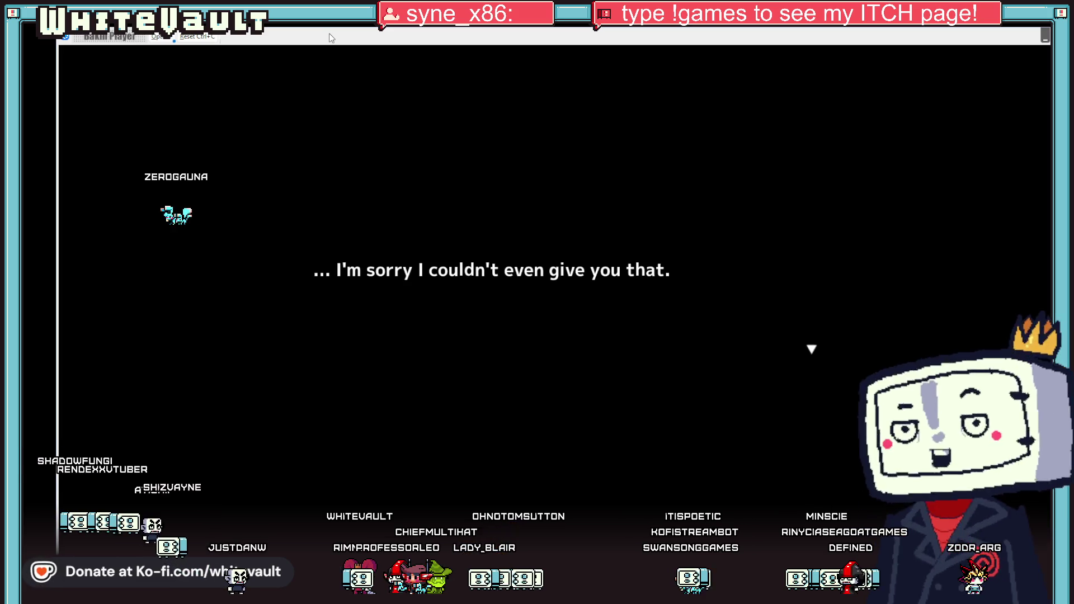
{"action": "key", "text": "Return"}
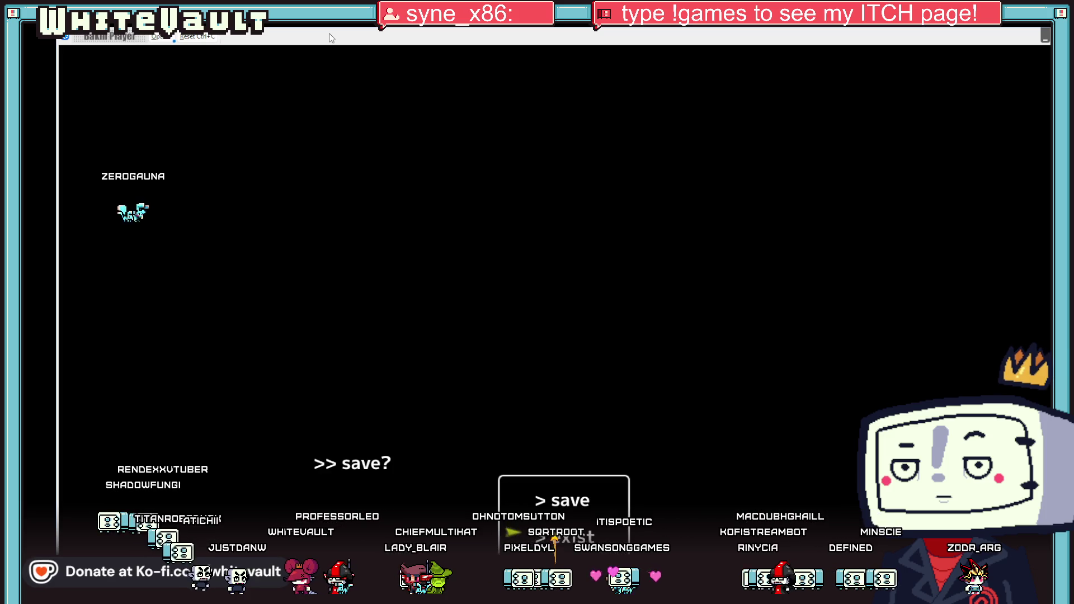
{"action": "key", "text": "Return"}
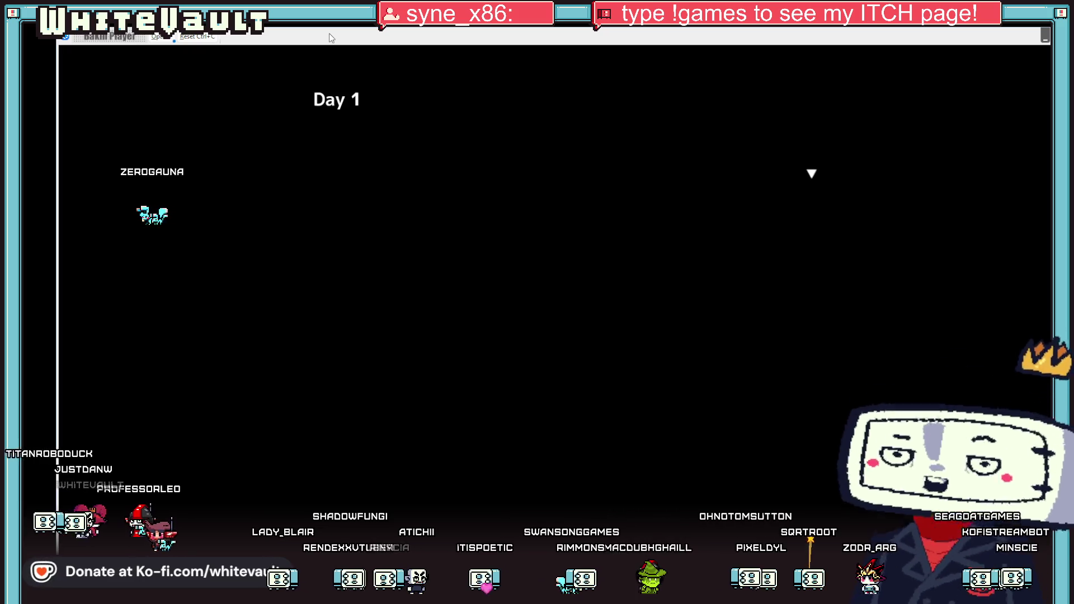
On Day 1, take five more minutes, sleep away the day and decline saving.
{"action": "key", "text": "Return"}
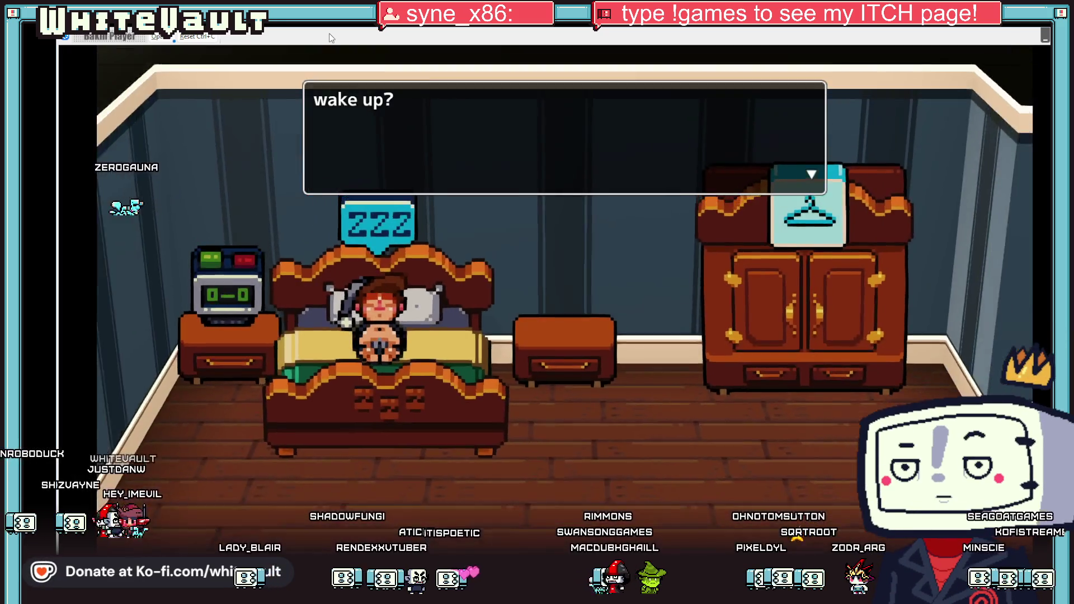
{"action": "key", "text": "Return"}
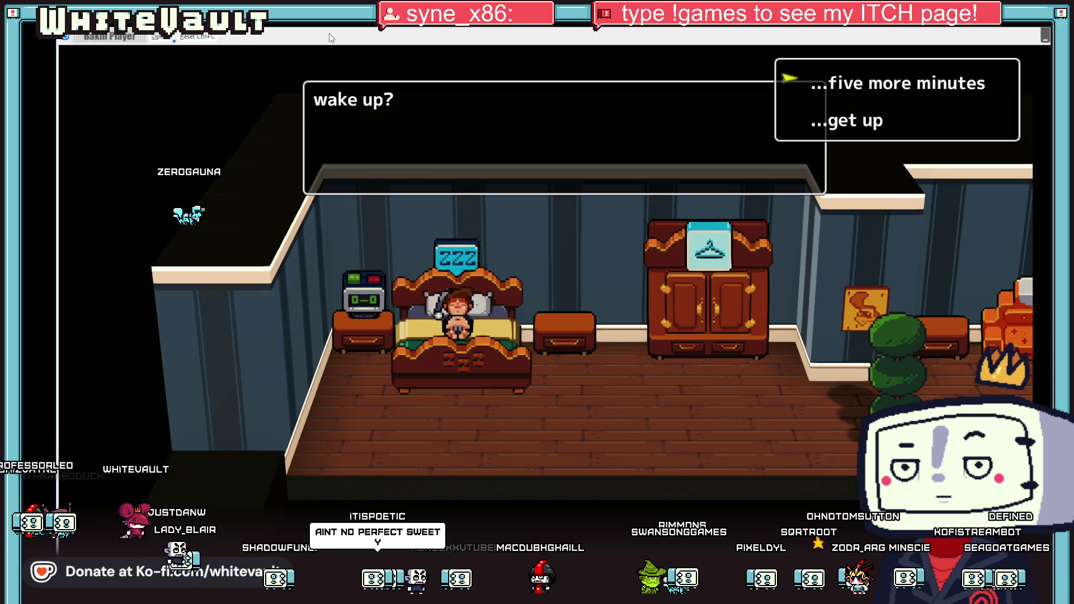
{"action": "key", "text": "Return"}
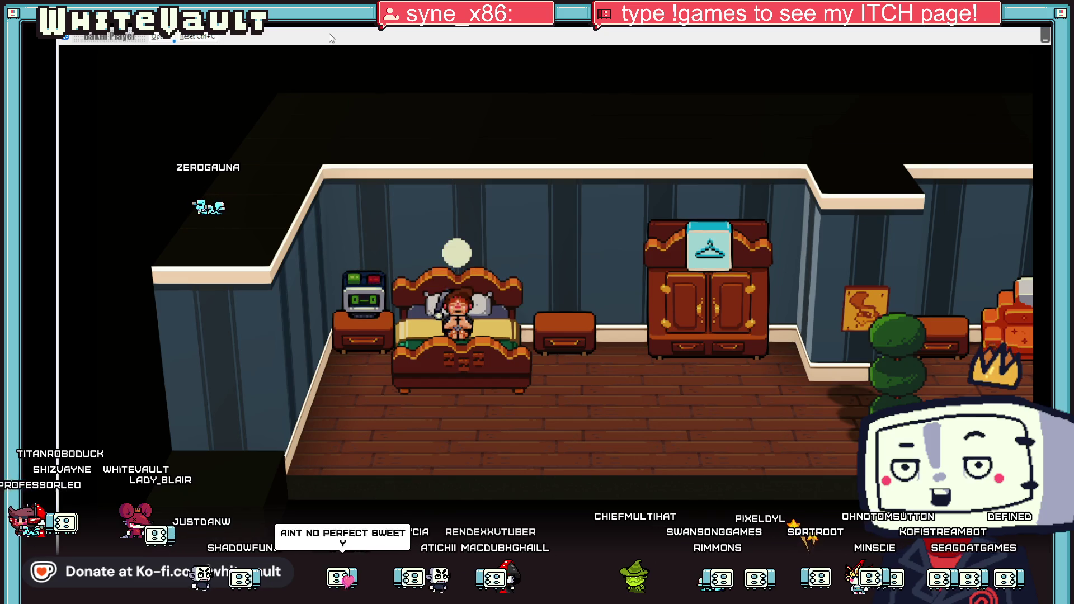
{"action": "key", "text": "Return"}
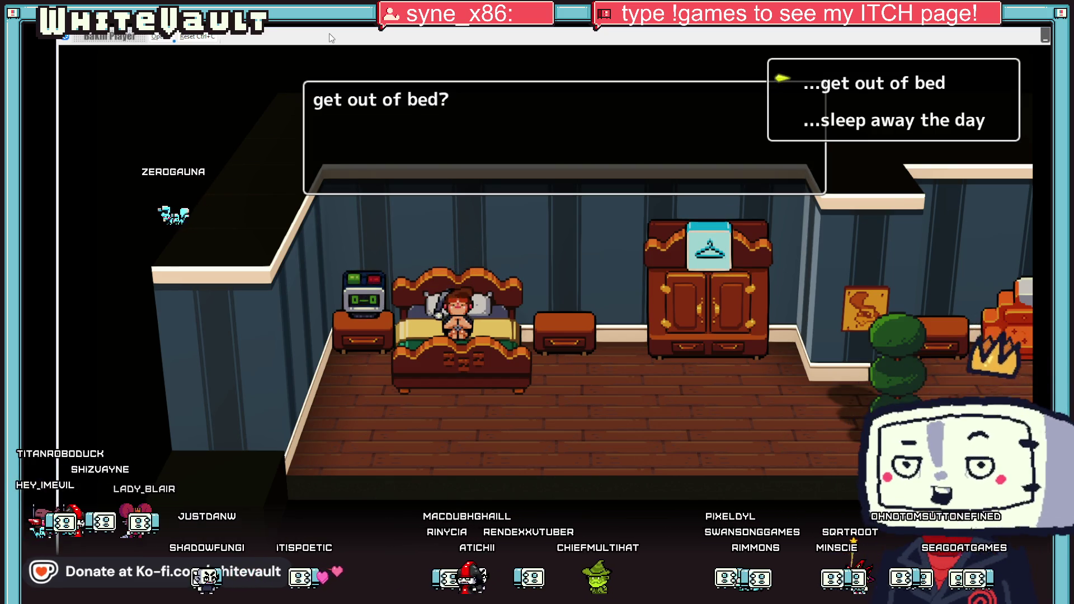
{"action": "key", "text": "Down"}
{"action": "key", "text": "Up"}
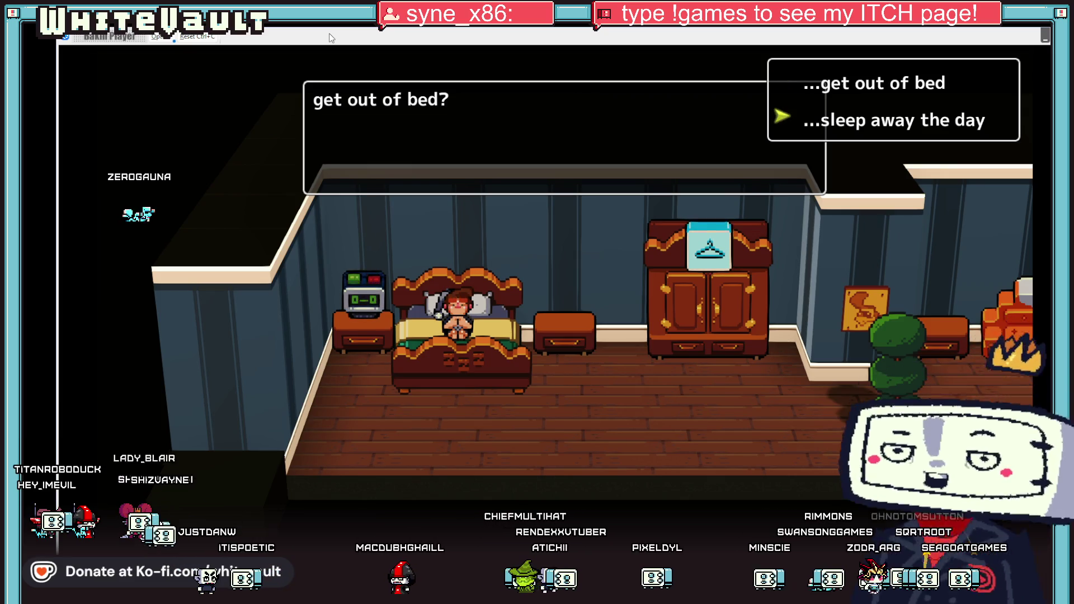
{"action": "key", "text": "Return"}
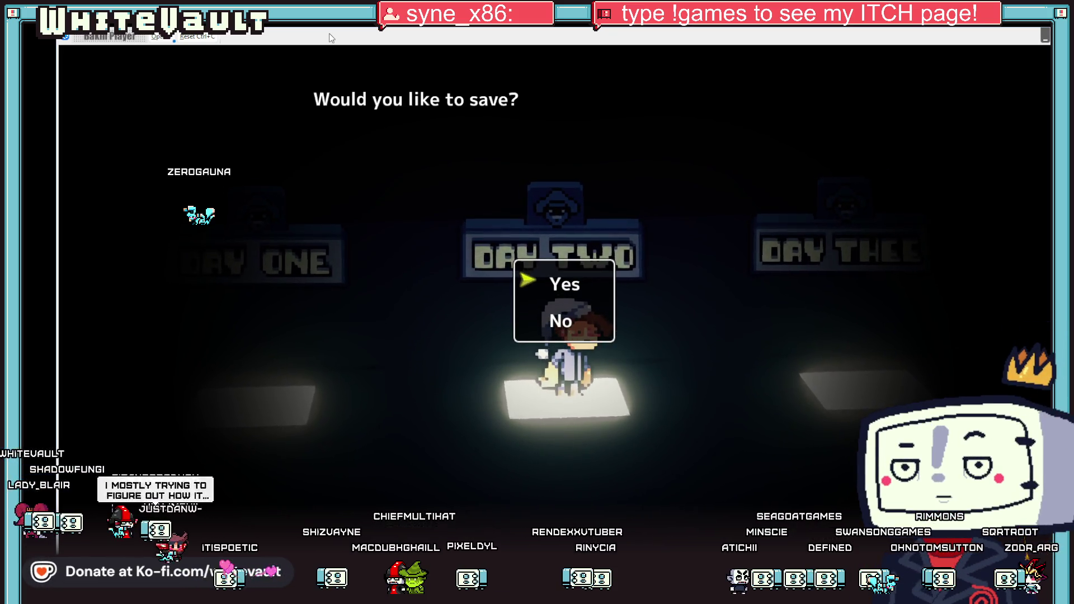
{"action": "key", "text": "Down"}
{"action": "key", "text": "Return"}
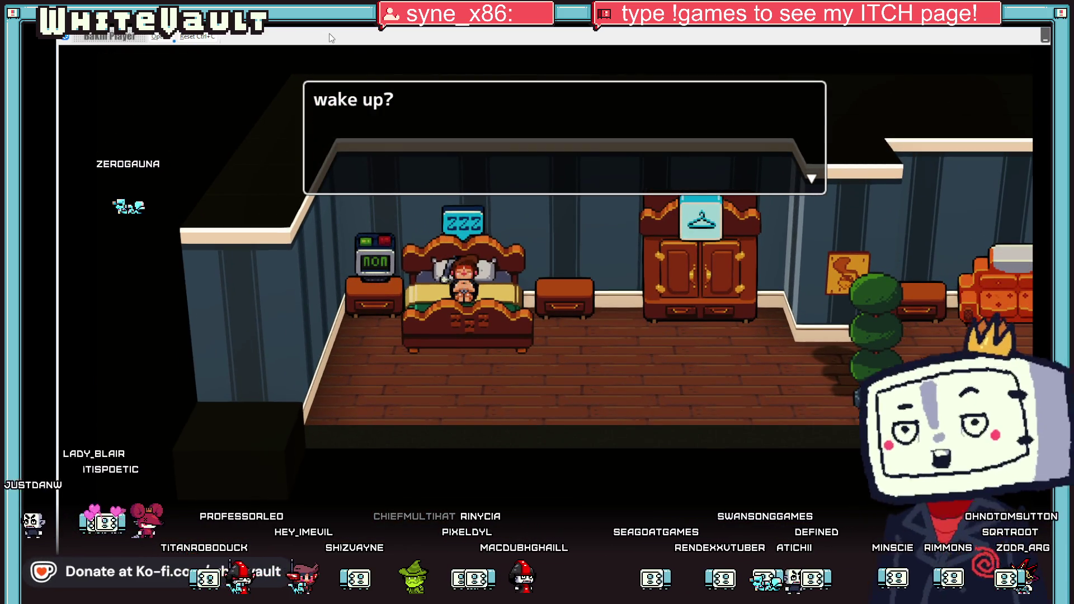
On Day 2, take five more minutes, sleep away the day and save the game.
{"action": "key", "text": "Return"}
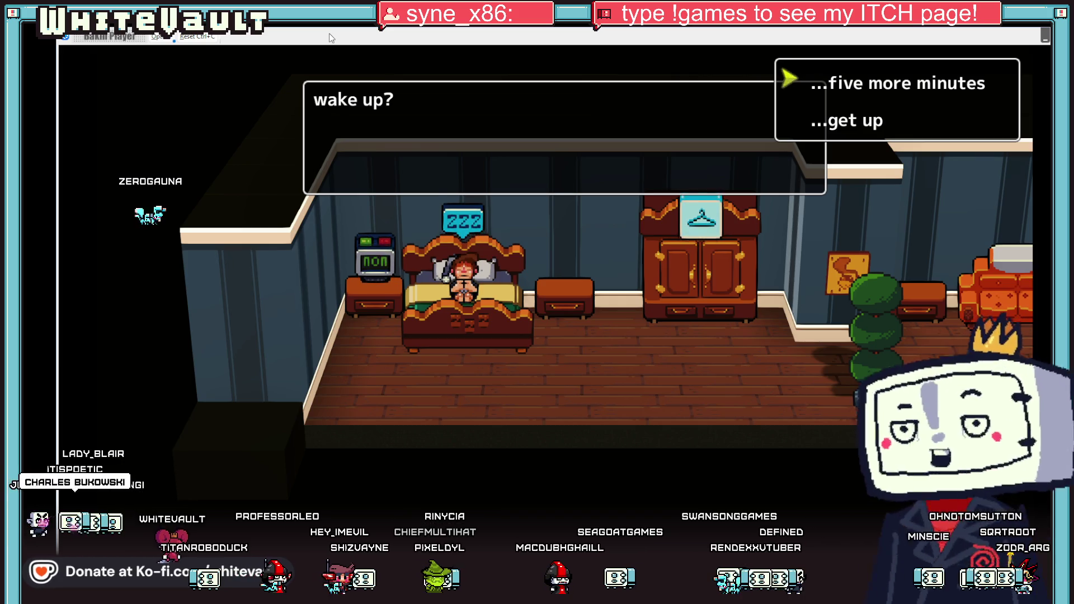
{"action": "key", "text": "Return"}
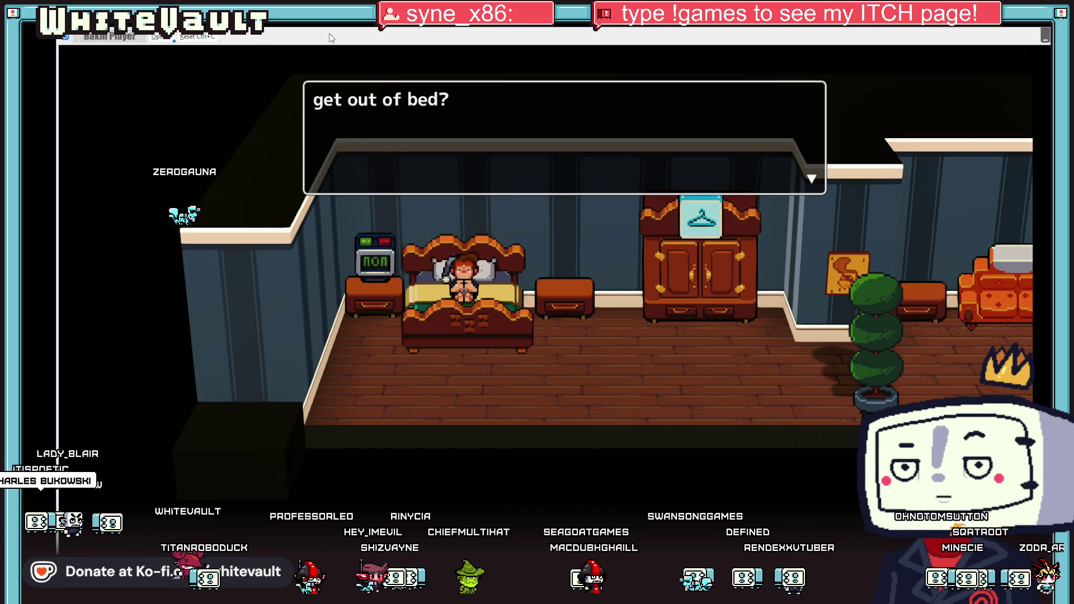
{"action": "key", "text": "Return"}
{"action": "key", "text": "Down"}
{"action": "key", "text": "Return"}
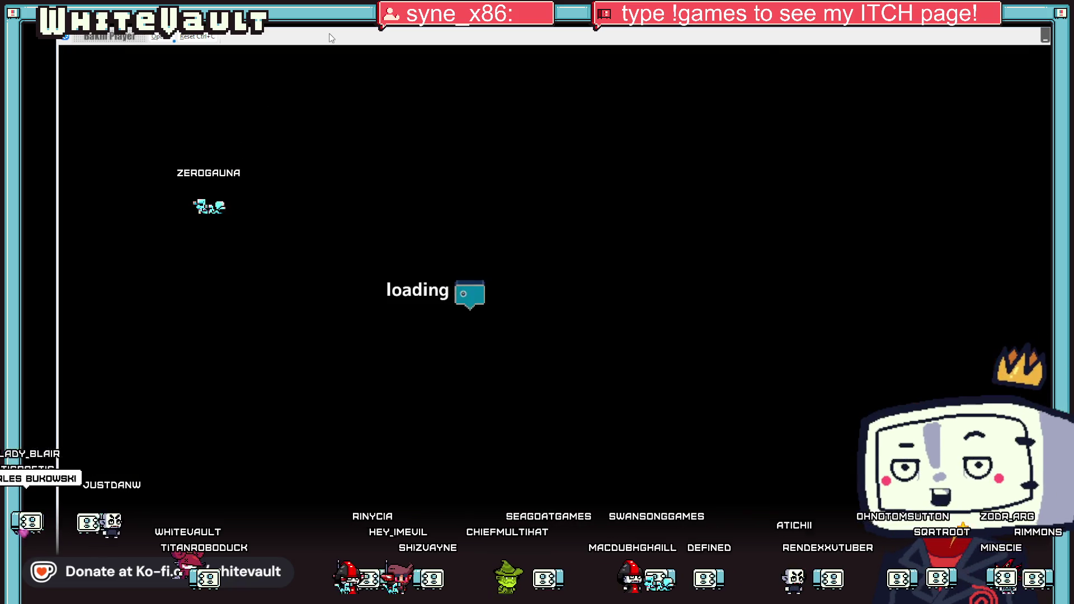
{"action": "key", "text": "Return"}
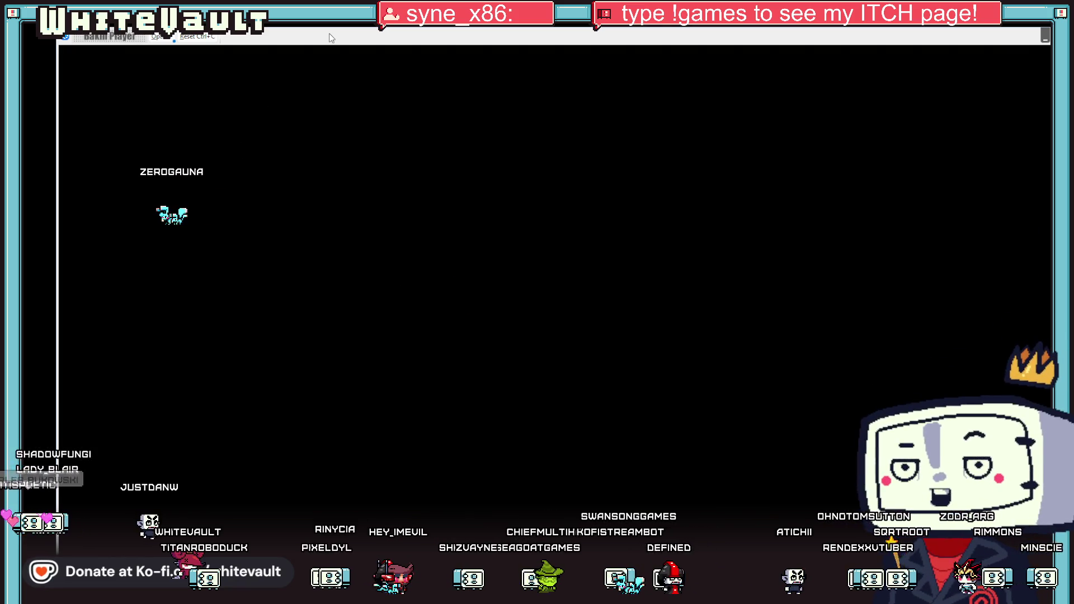
{"action": "key", "text": "Return"}
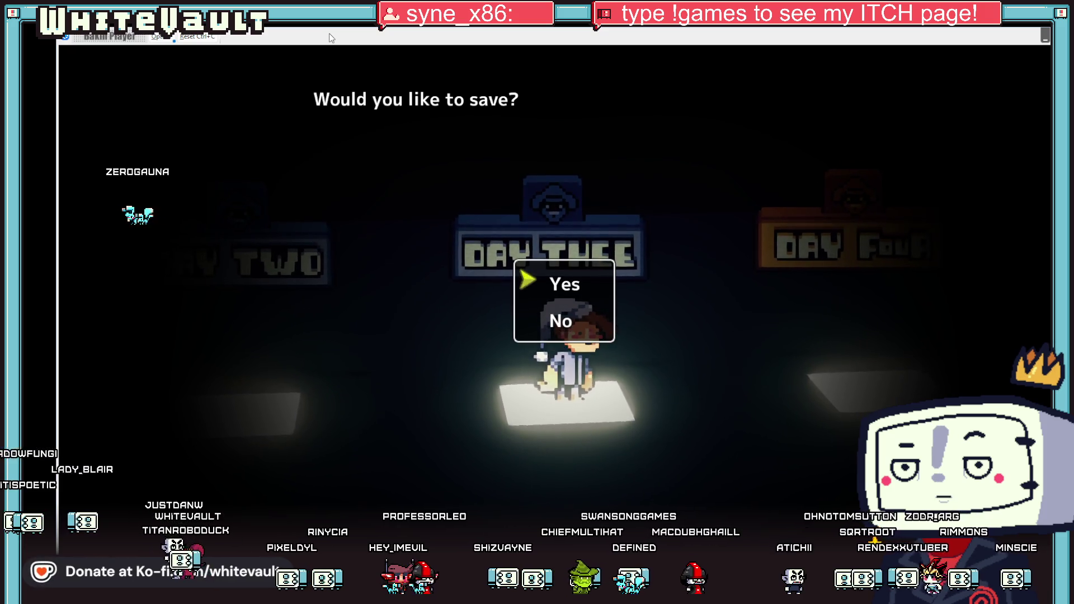
{"action": "key", "text": "Return"}
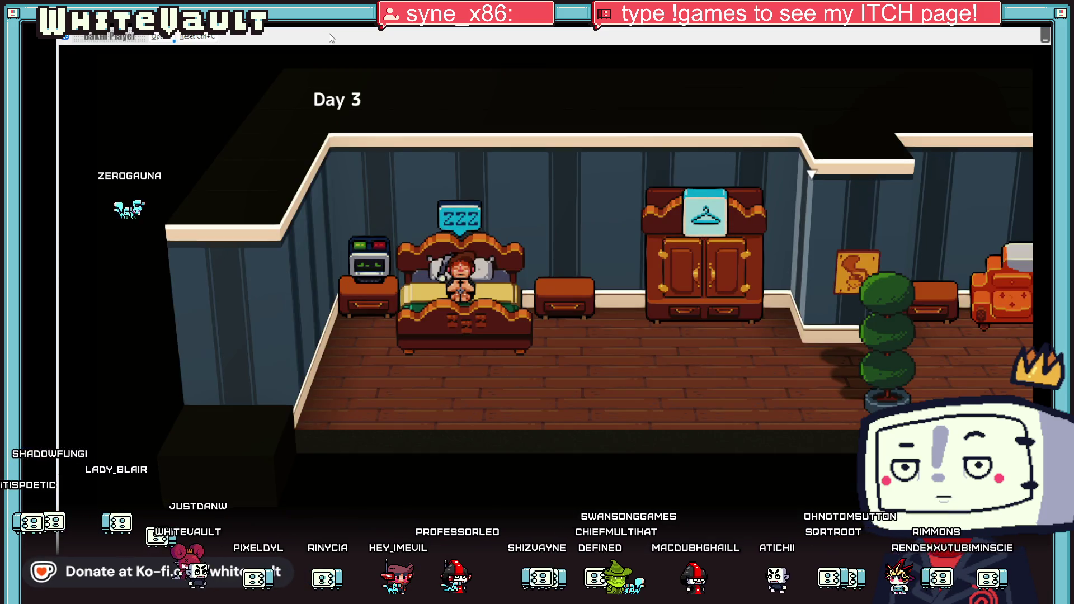
On Day 3, take five more minutes, sleep away the day and skip saving.
{"action": "key", "text": "Return"}
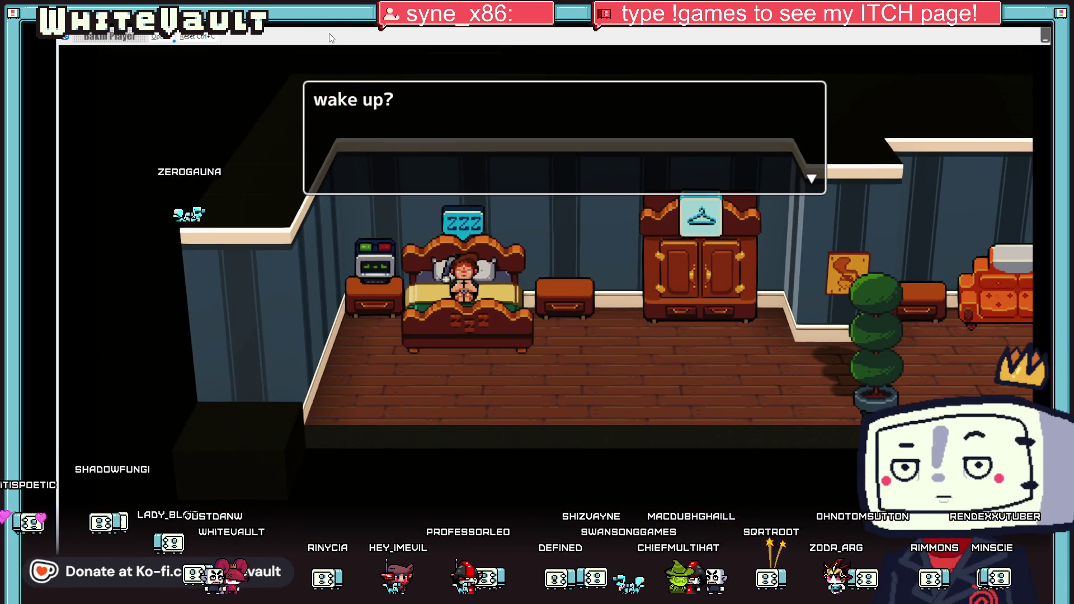
{"action": "key", "text": "Return"}
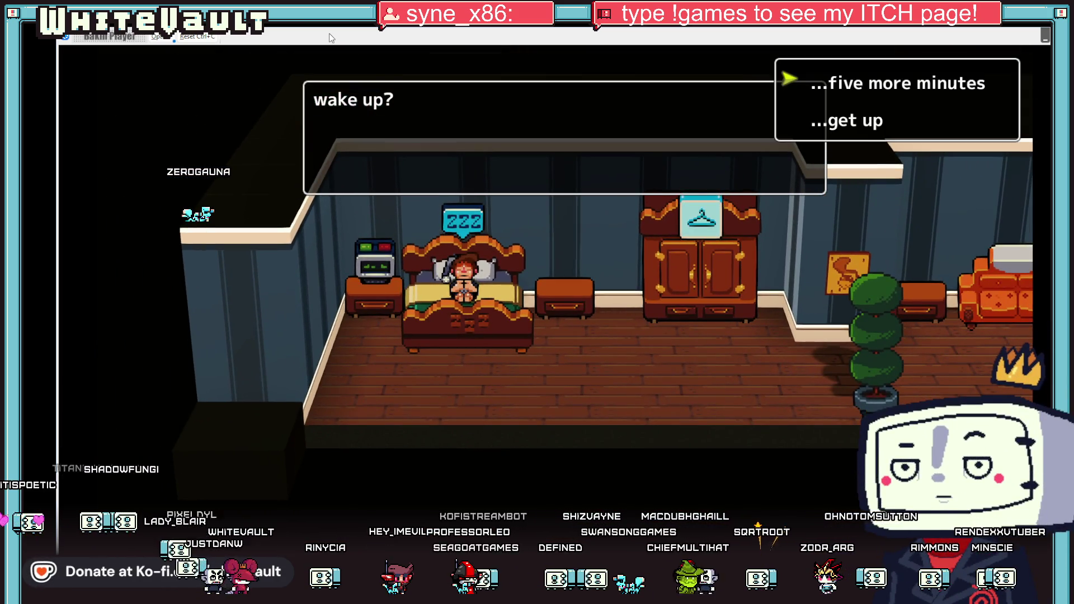
{"action": "key", "text": "Return"}
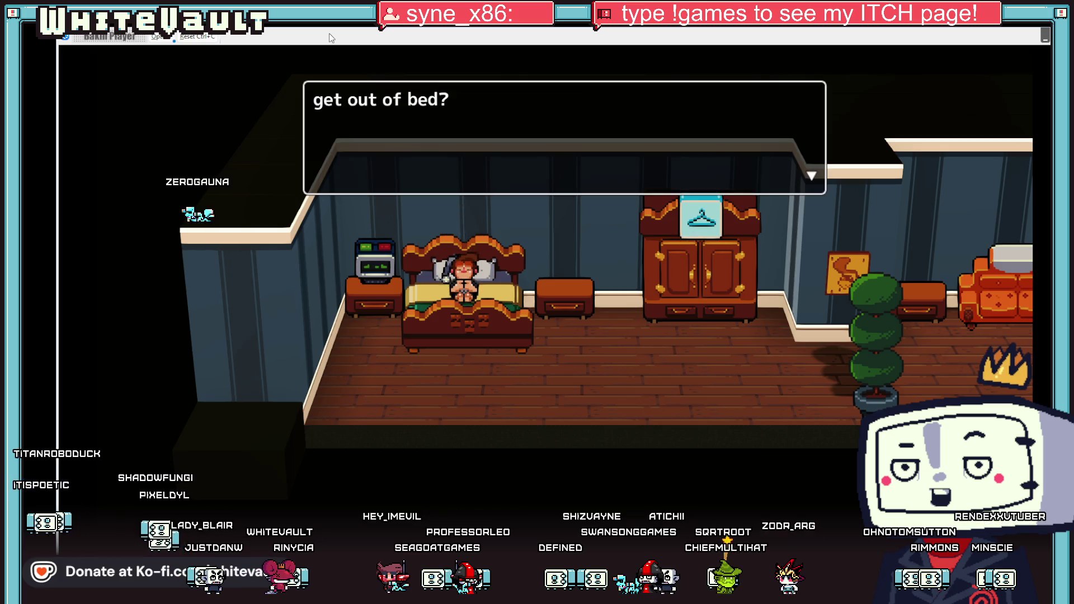
{"action": "key", "text": "Return"}
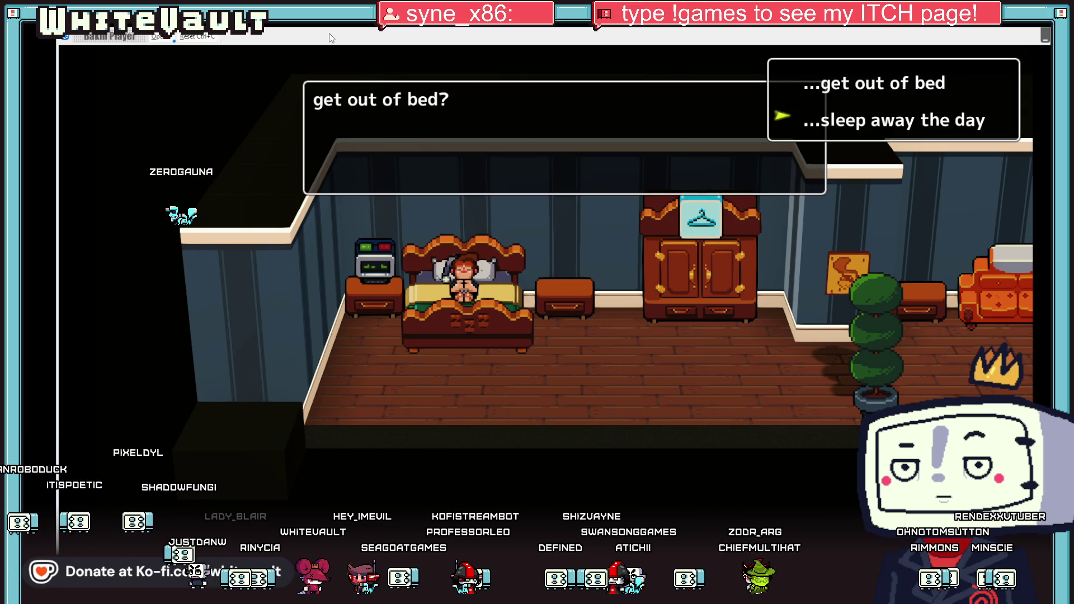
{"action": "key", "text": "Return"}
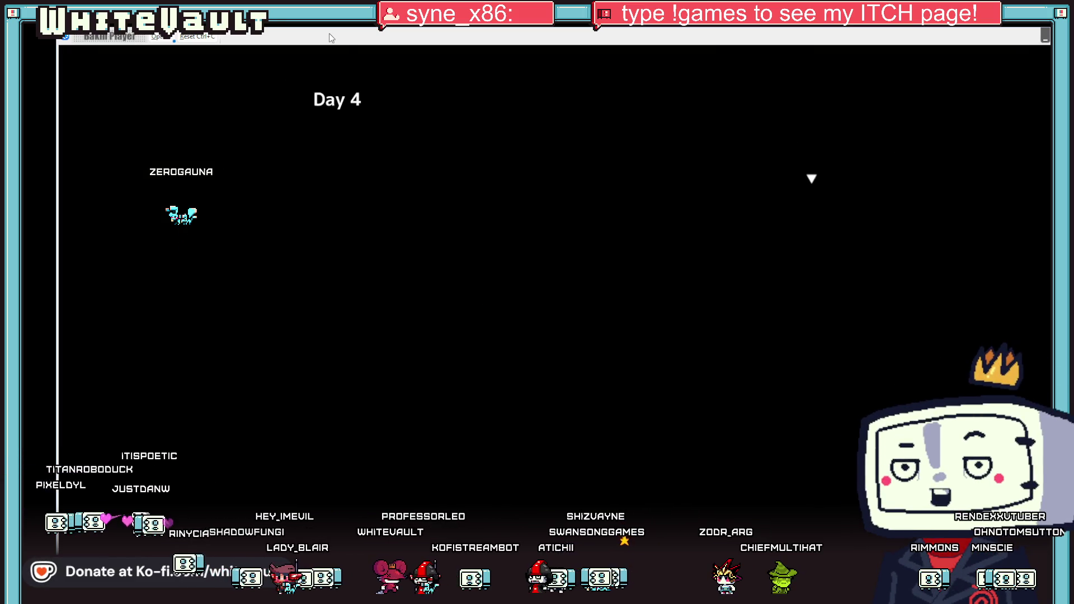
{"action": "key", "text": "Return"}
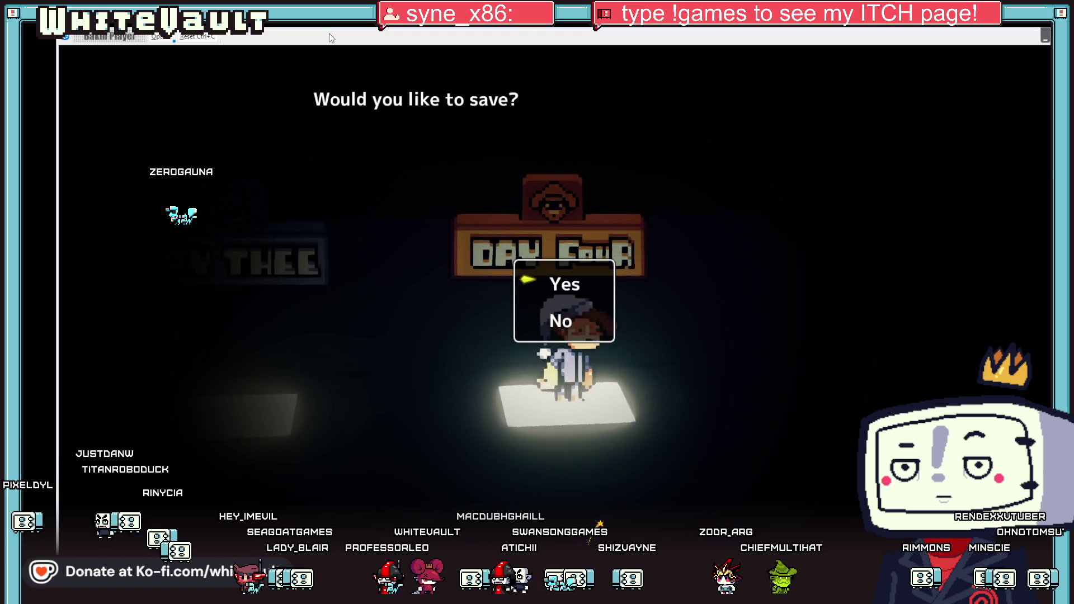
{"action": "key", "text": "Down"}
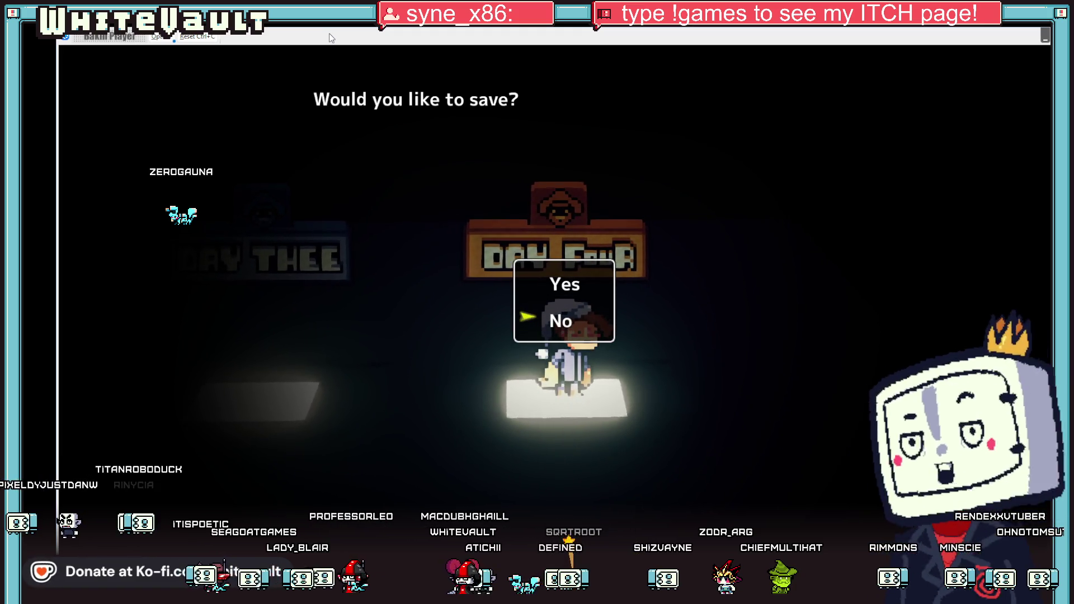
{"action": "key", "text": "Return"}
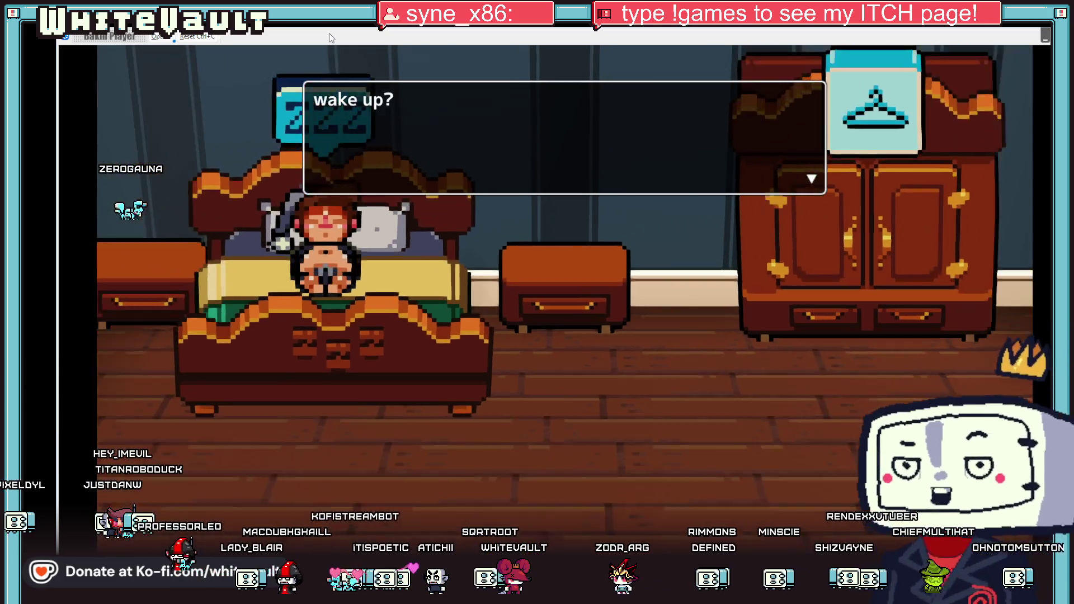
On Day 4, snooze and sleep away the day to reach Day 5, then close the test play.
{"action": "key", "text": "Return"}
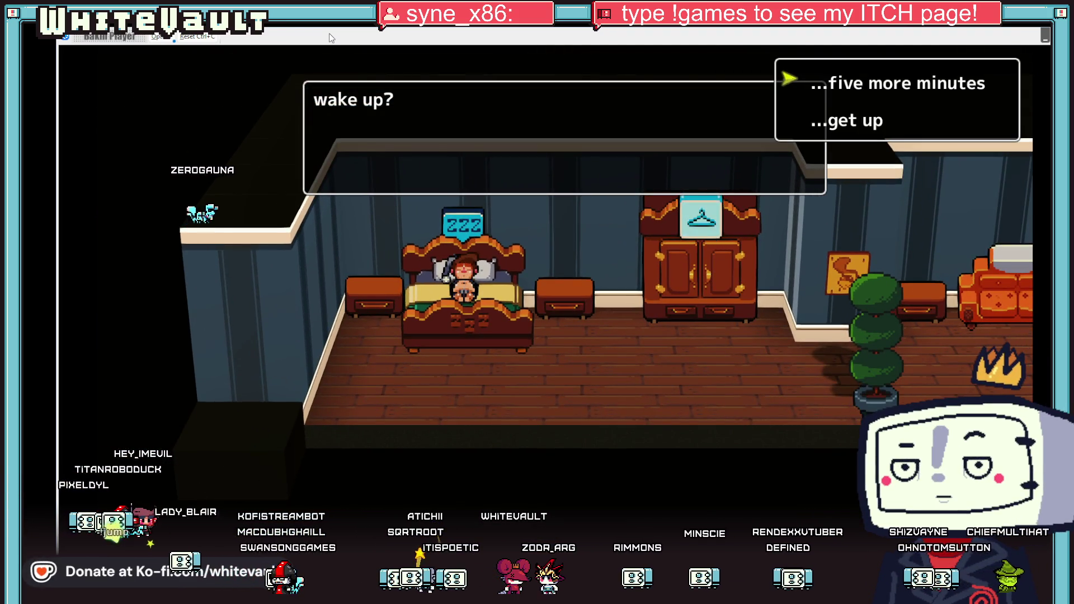
{"action": "key", "text": "Return"}
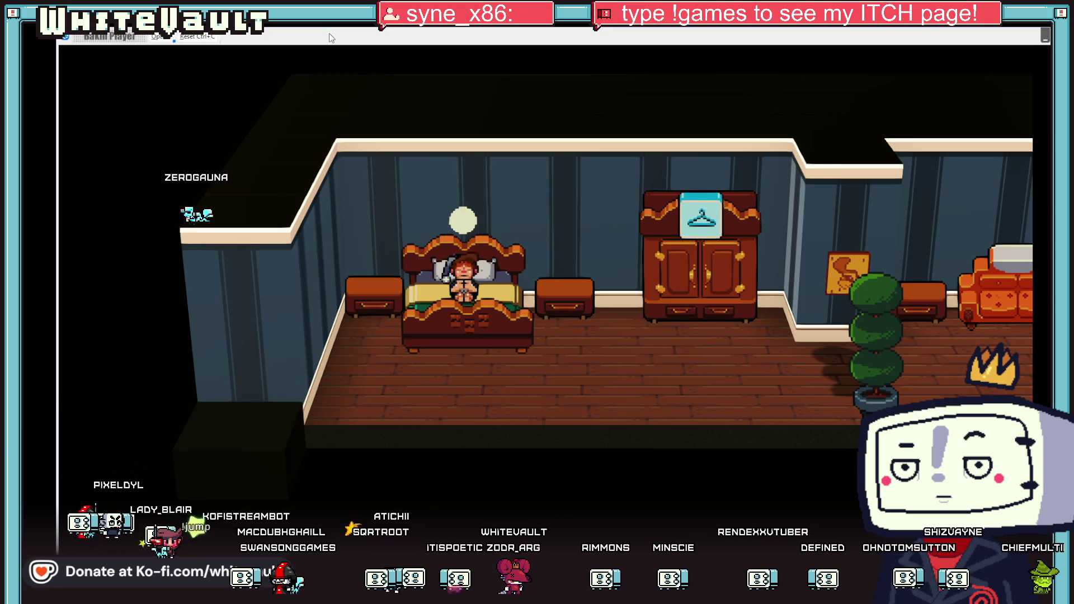
{"action": "key", "text": "Return"}
{"action": "key", "text": "Down"}
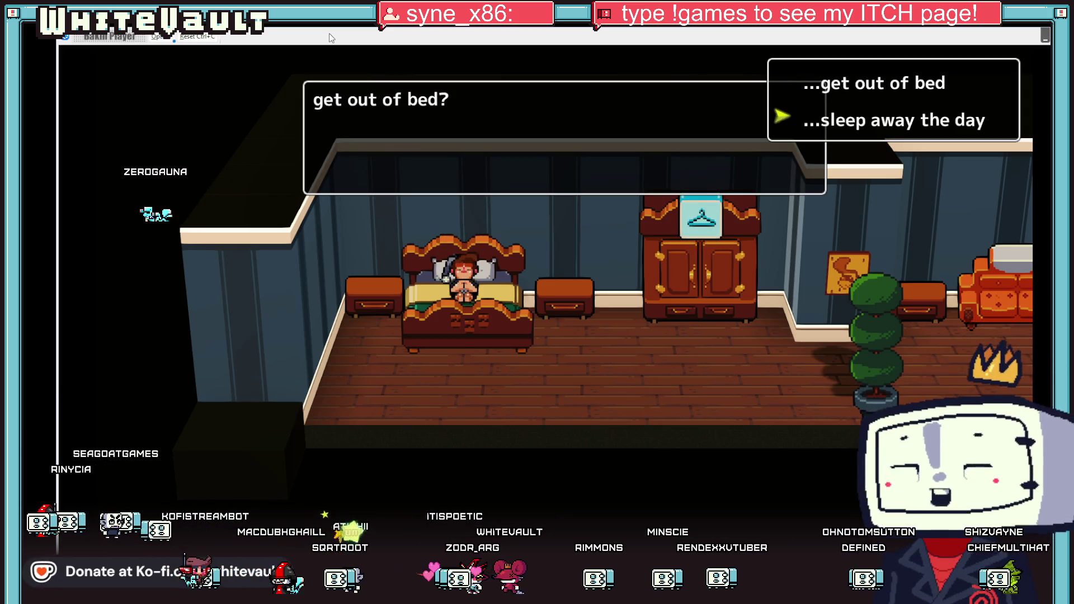
{"action": "key", "text": "Return"}
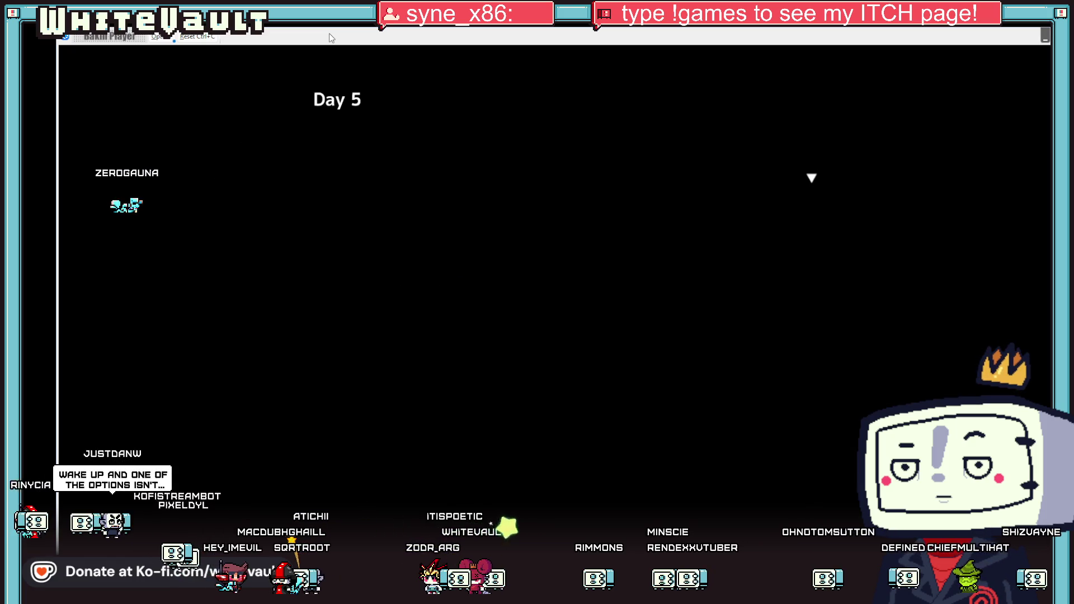
{"action": "key", "text": "Return"}
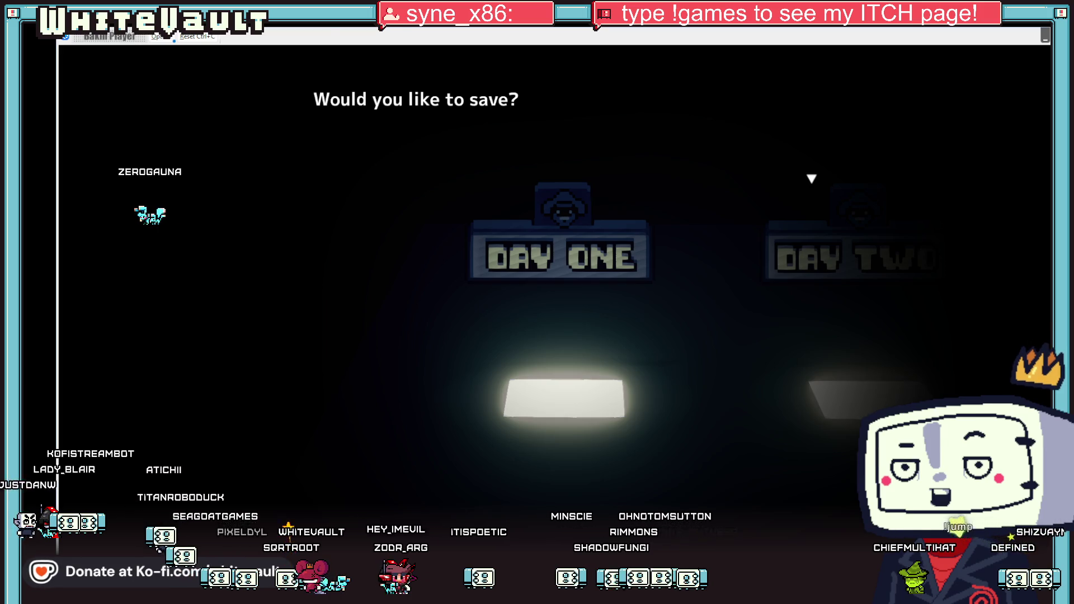
{"action": "key", "text": "Escape"}
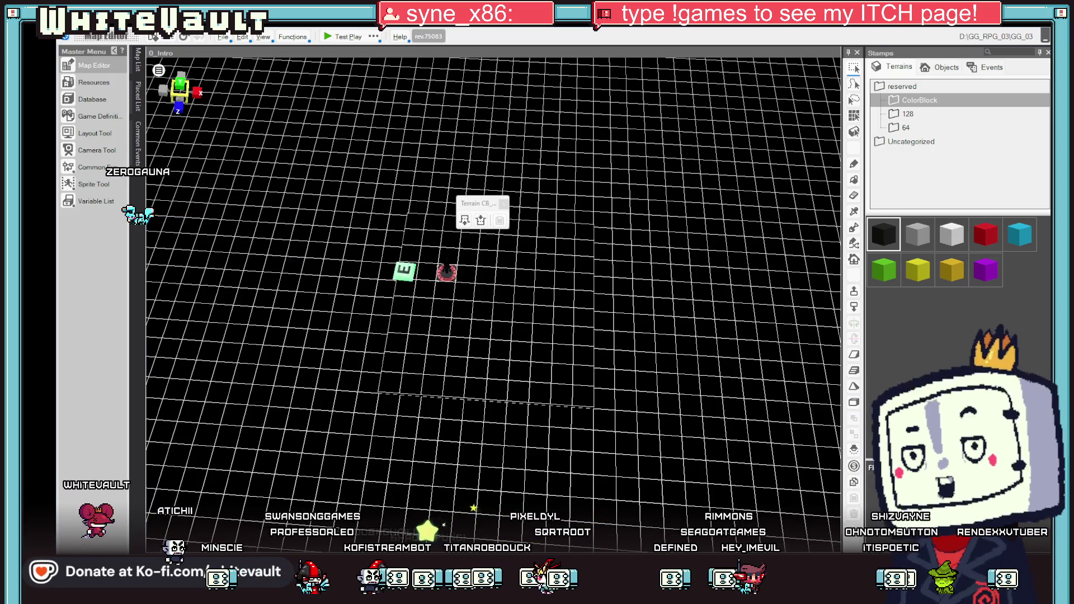
Zoom and orbit the 0_Intro map view around the placed objects, then return to Aseprite.
{"action": "scroll", "coordinate": [468, 252], "scroll_direction": "up", "scroll_amount": 3}
{"action": "left_click_drag", "start_coordinate": [469, 252], "coordinate": [458, 270]}
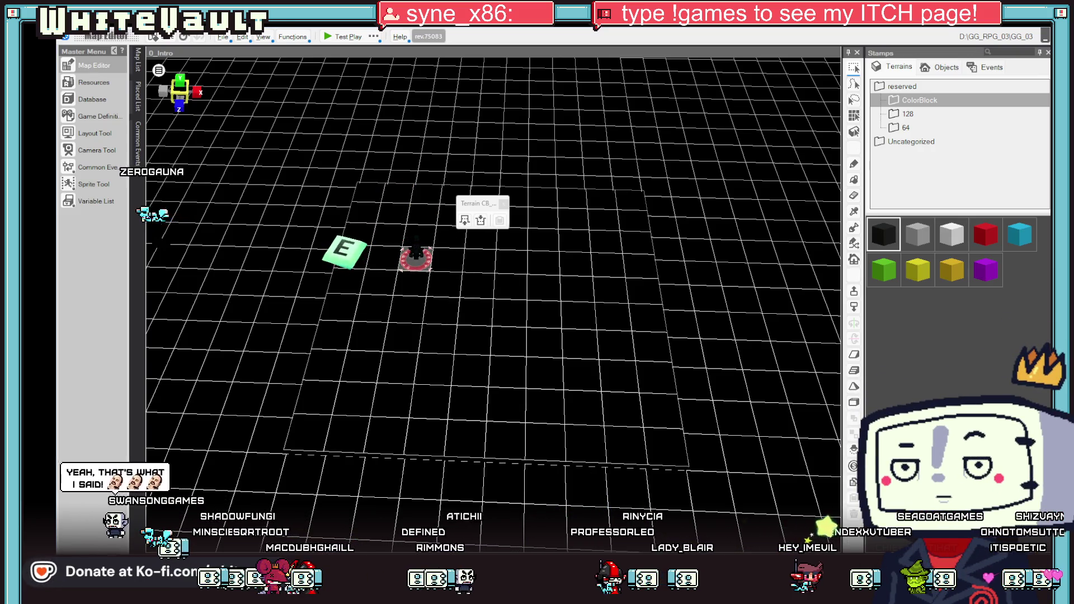
{"action": "key", "text": "alt+Tab"}
{"action": "scroll", "coordinate": [604, 285], "scroll_direction": "down", "scroll_amount": 1}
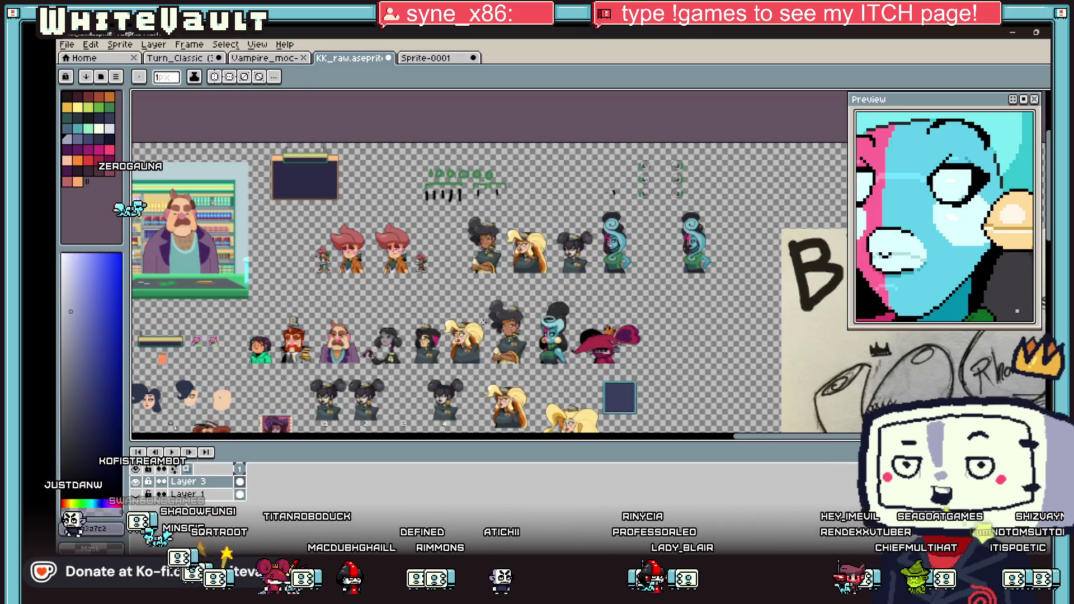
Move the dark dialog-box frame to a new spot on the sheet and commit it.
{"action": "scroll", "coordinate": [497, 222], "scroll_direction": "up", "scroll_amount": 2}
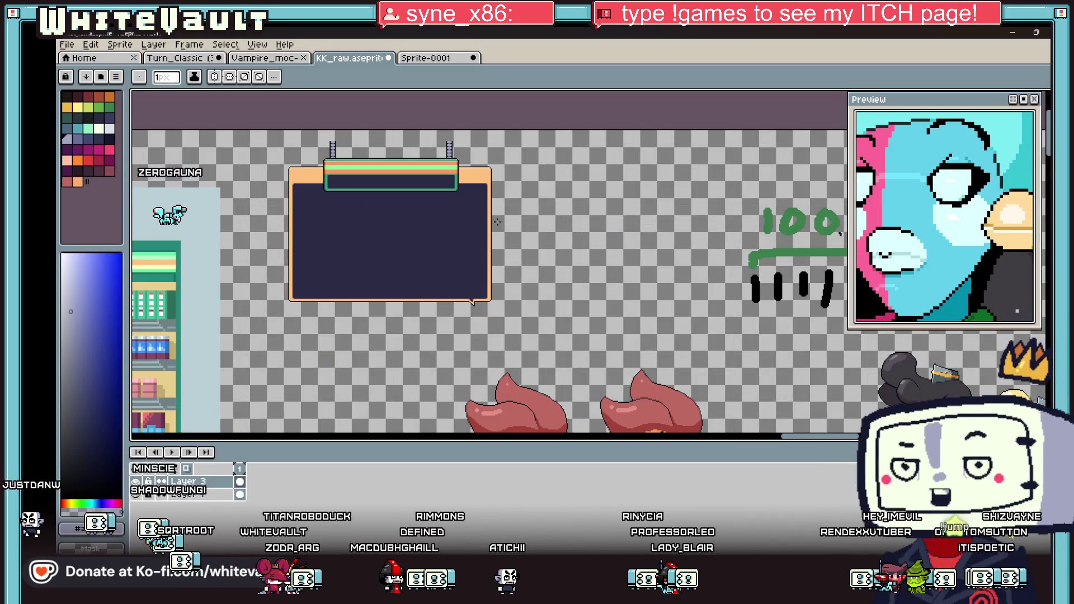
{"action": "key", "text": "m"}
{"action": "scroll", "coordinate": [405, 199], "scroll_direction": "down", "scroll_amount": 2}
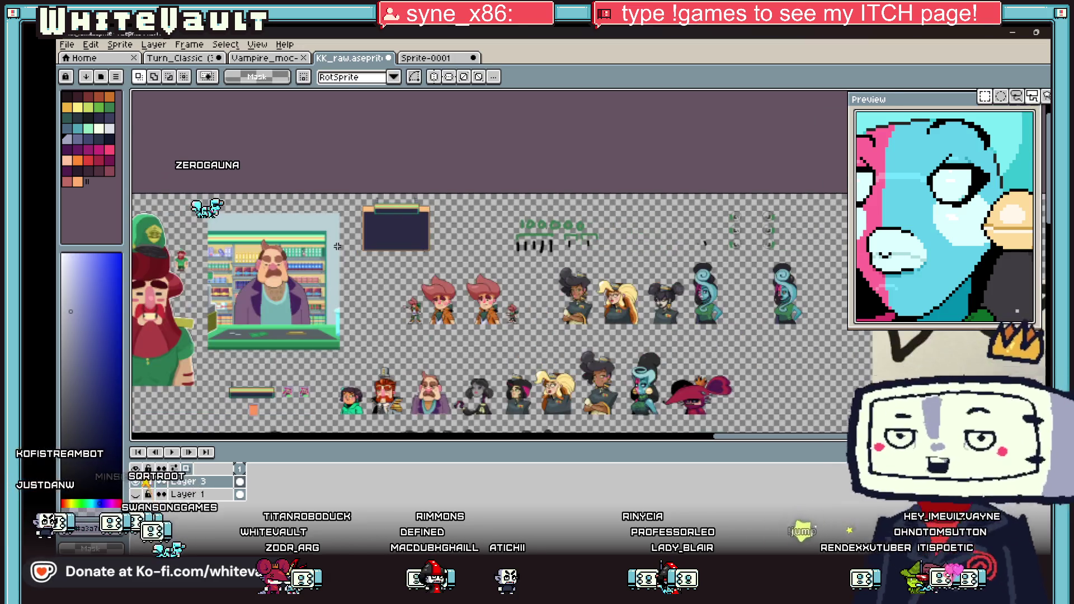
{"action": "scroll", "coordinate": [404, 199], "scroll_direction": "up", "scroll_amount": 1}
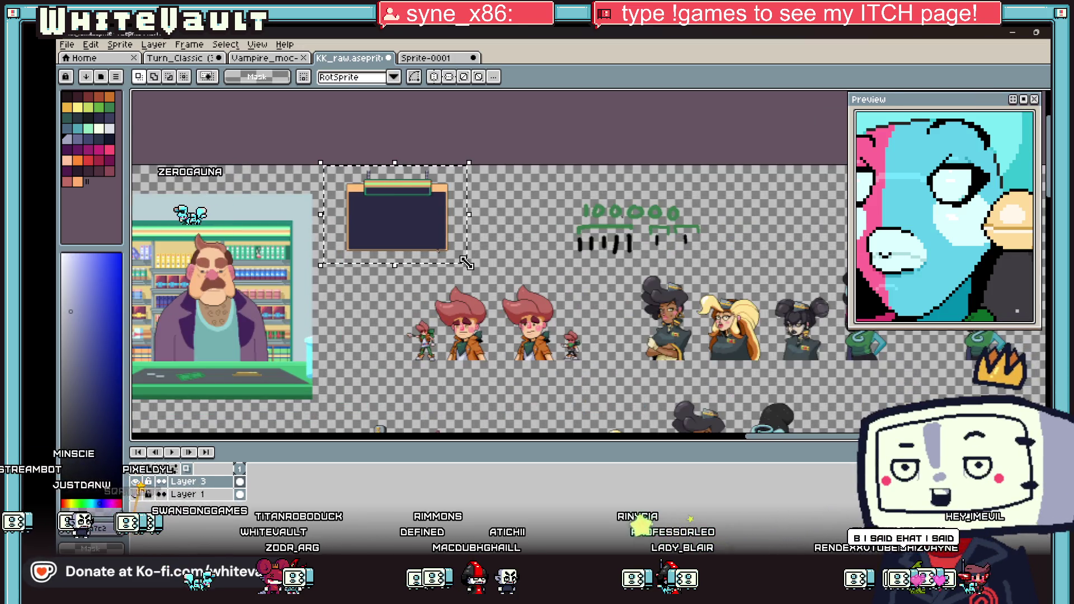
{"action": "mouse_move", "coordinate": [414, 241]}
{"action": "left_mouse_down"}
{"action": "mouse_move", "coordinate": [487, 274]}
{"action": "mouse_move", "coordinate": [783, 140]}
{"action": "mouse_move", "coordinate": [805, 112]}
{"action": "mouse_move", "coordinate": [707, 313]}
{"action": "mouse_move", "coordinate": [698, 329]}
{"action": "mouse_move", "coordinate": [671, 317]}
{"action": "left_mouse_up"}
{"action": "scroll", "coordinate": [705, 314], "scroll_direction": "up", "scroll_amount": 2}
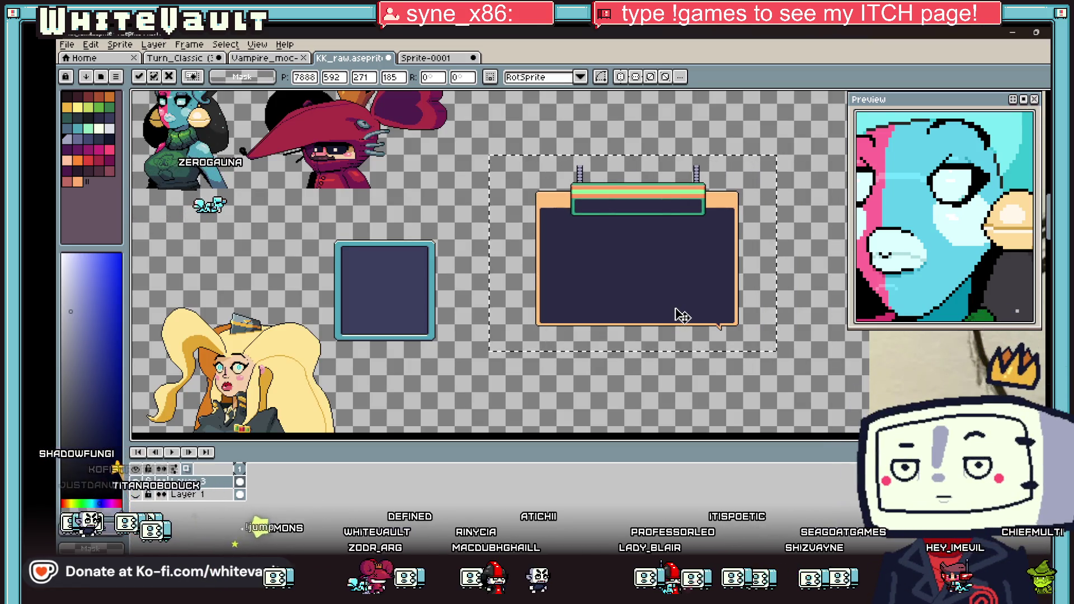
{"action": "scroll", "coordinate": [676, 315], "scroll_direction": "down", "scroll_amount": 3}
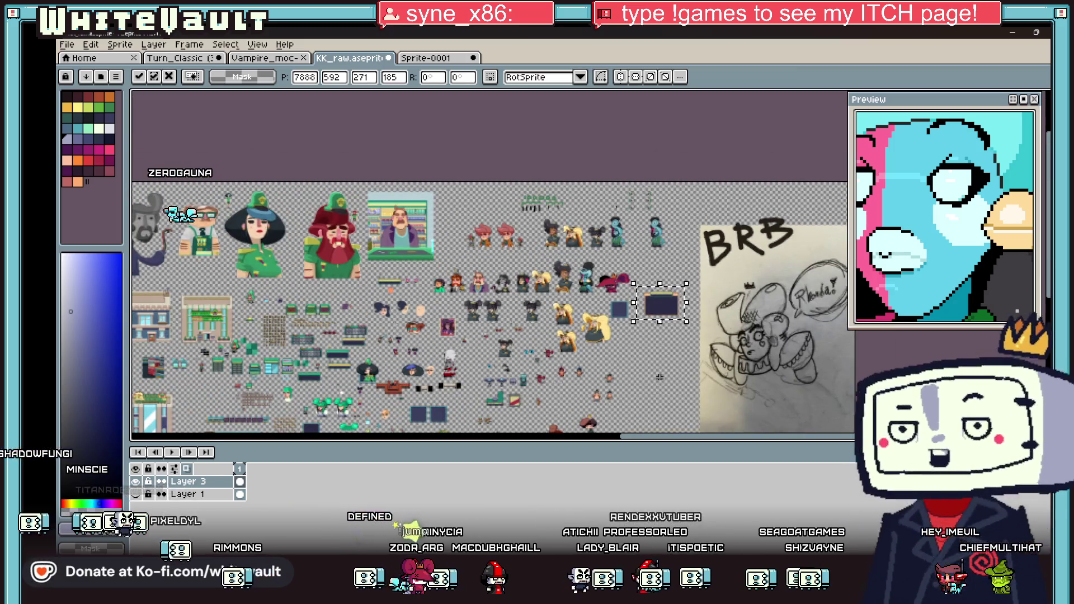
{"action": "scroll", "coordinate": [660, 378], "scroll_direction": "up", "scroll_amount": 1}
{"action": "scroll", "coordinate": [674, 266], "scroll_direction": "up", "scroll_amount": 1}
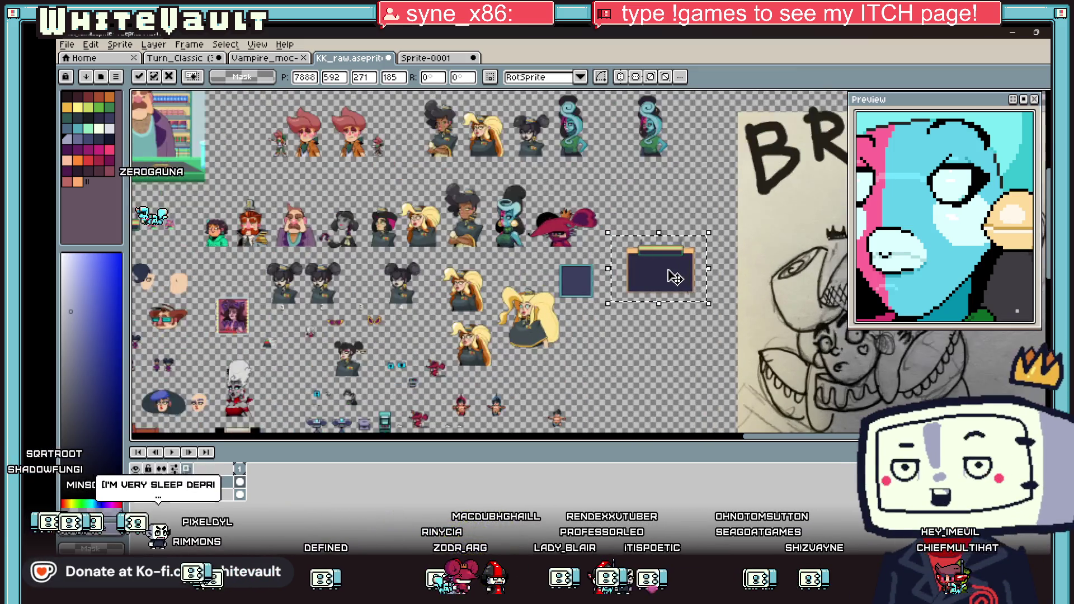
{"action": "scroll", "coordinate": [688, 269], "scroll_direction": "up", "scroll_amount": 2}
{"action": "key", "text": "Return"}
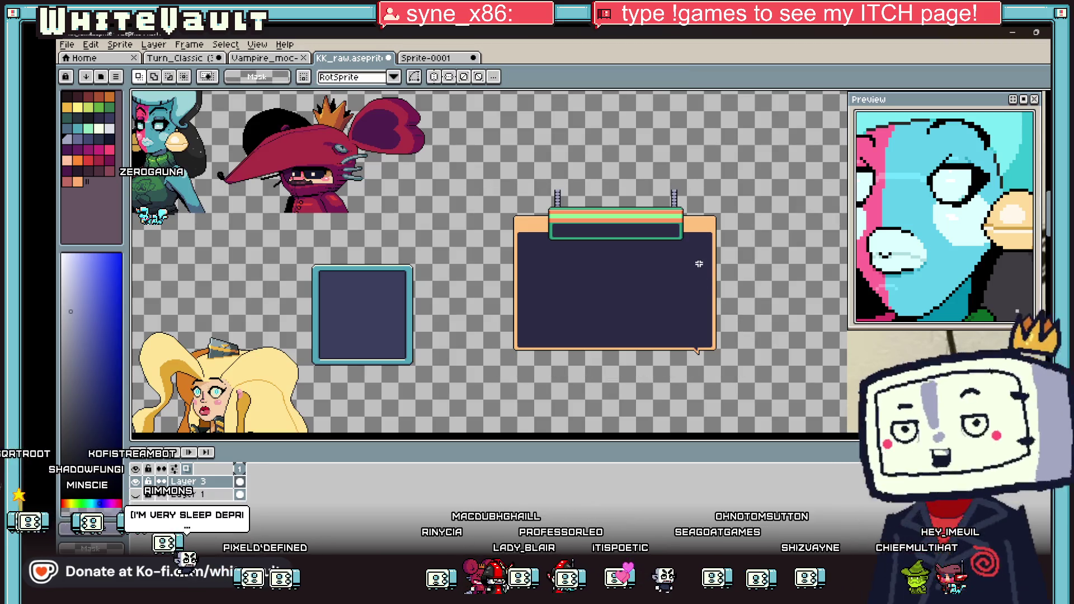
Nudge the dialog-box frame slightly up-right, then about 2 px down, and commit.
{"action": "left_click_drag", "start_coordinate": [741, 375], "coordinate": [746, 363]}
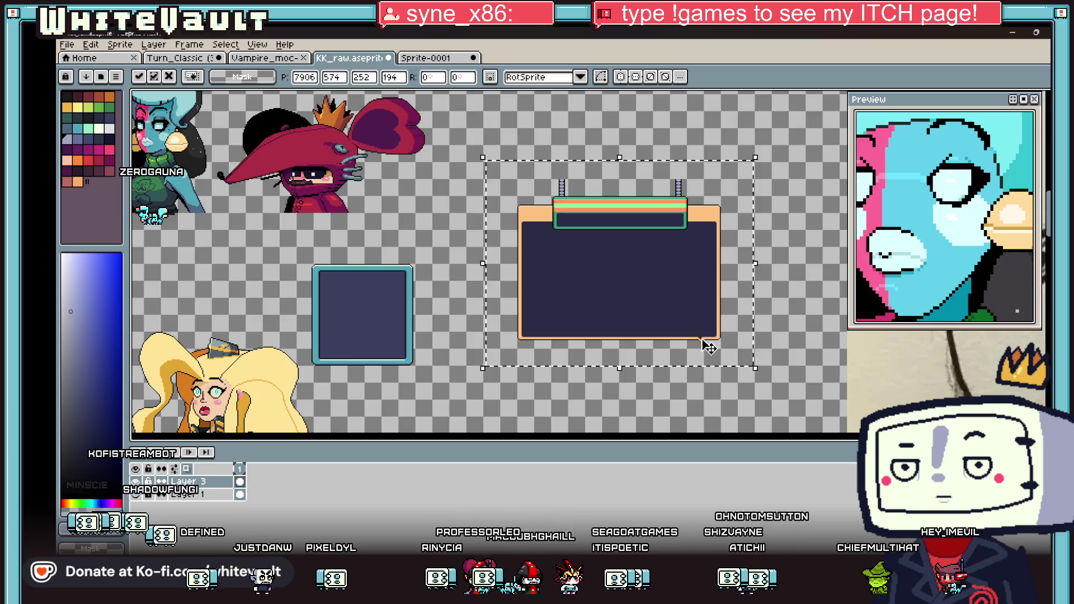
{"action": "left_click", "coordinate": [793, 364]}
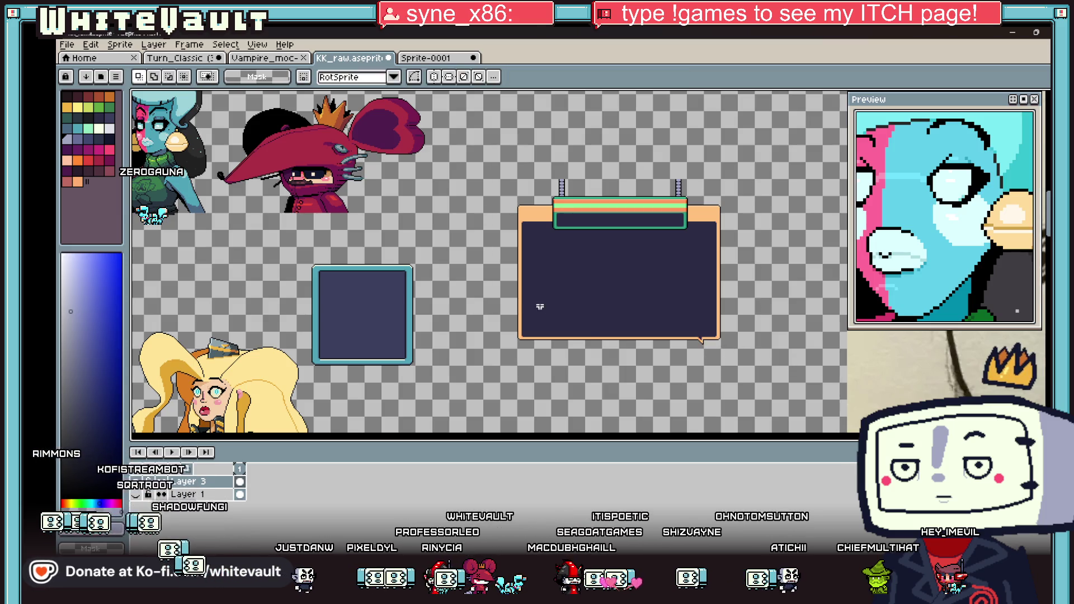
{"action": "left_click_drag", "start_coordinate": [783, 365], "coordinate": [782, 366]}
{"action": "key", "text": "Return"}
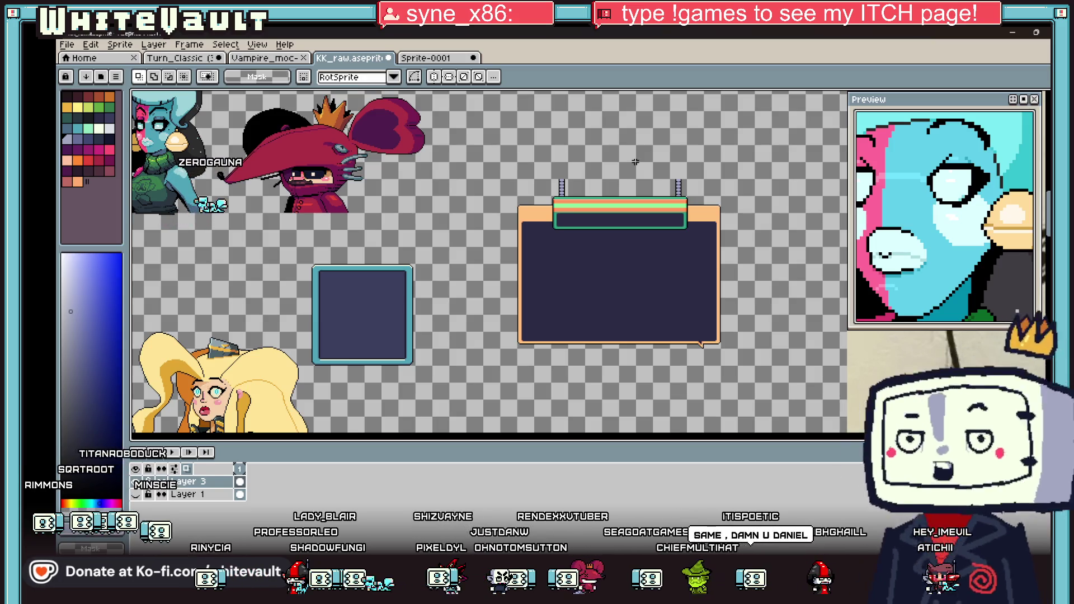
Reposition the bulb-lit picture frame near the sheet's top right, then return to Bakin.
{"action": "scroll", "coordinate": [590, 196], "scroll_direction": "down", "scroll_amount": 3}
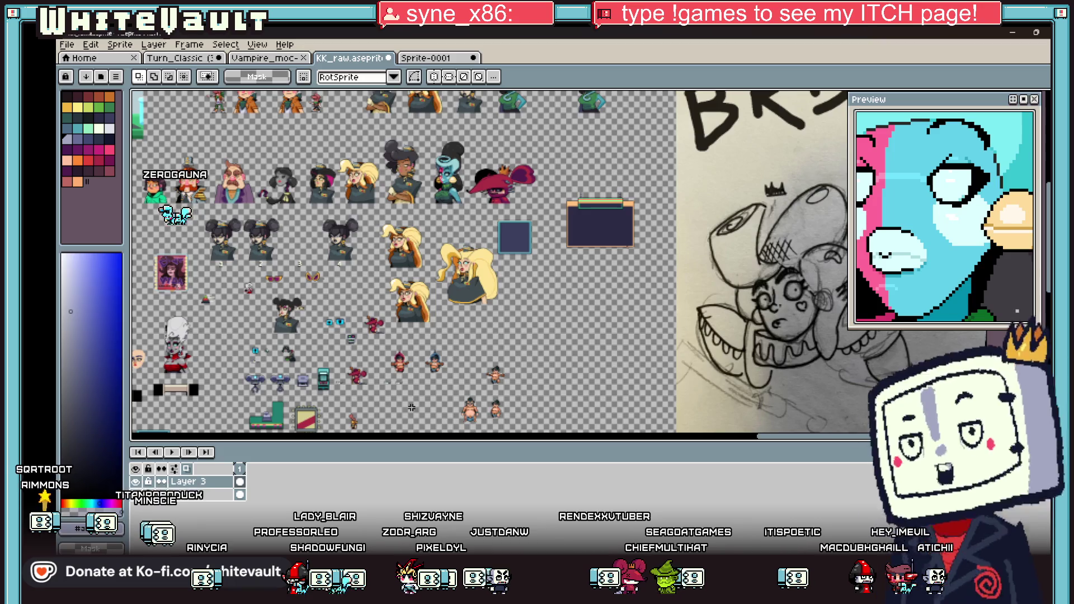
{"action": "scroll", "coordinate": [293, 405], "scroll_direction": "down", "scroll_amount": 1}
{"action": "scroll", "coordinate": [292, 404], "scroll_direction": "up", "scroll_amount": 1}
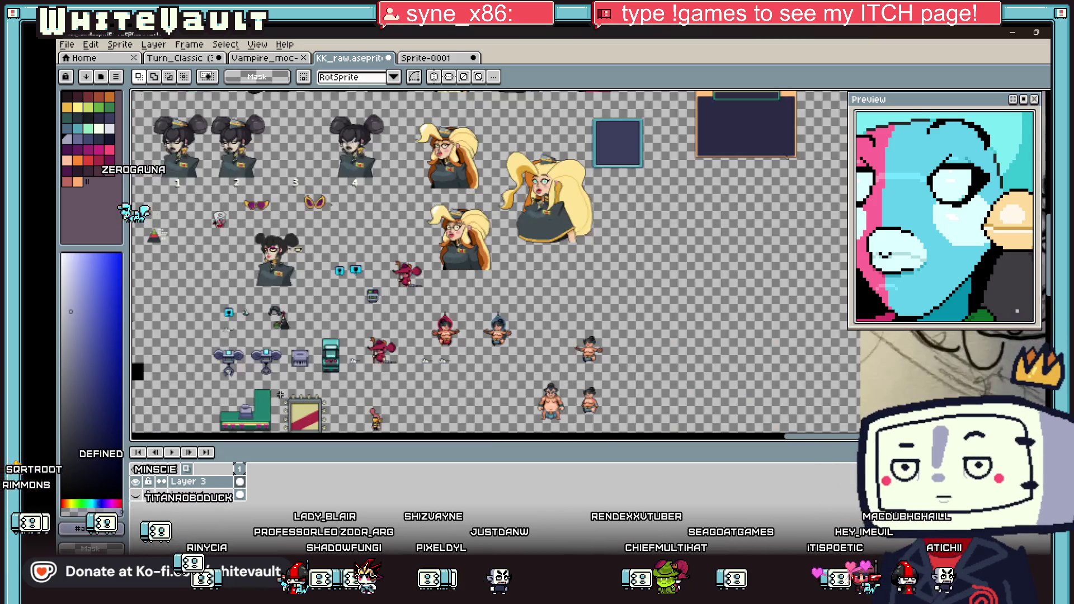
{"action": "scroll", "coordinate": [302, 408], "scroll_direction": "down", "scroll_amount": 1}
{"action": "mouse_move", "coordinate": [335, 429]}
{"action": "left_mouse_down"}
{"action": "mouse_move", "coordinate": [314, 412]}
{"action": "mouse_move", "coordinate": [727, 224]}
{"action": "mouse_move", "coordinate": [1025, 140]}
{"action": "mouse_move", "coordinate": [1004, 112]}
{"action": "mouse_move", "coordinate": [685, 280]}
{"action": "left_mouse_up"}
{"action": "scroll", "coordinate": [685, 280], "scroll_direction": "up", "scroll_amount": 4}
{"action": "left_click_drag", "start_coordinate": [607, 286], "coordinate": [599, 300]}
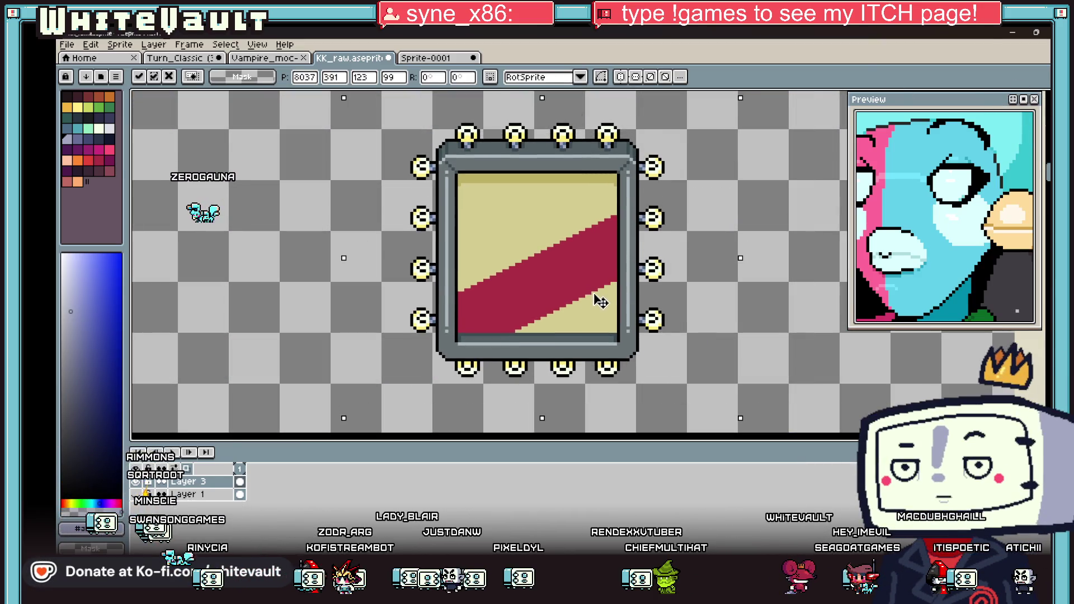
{"action": "key", "text": "Return"}
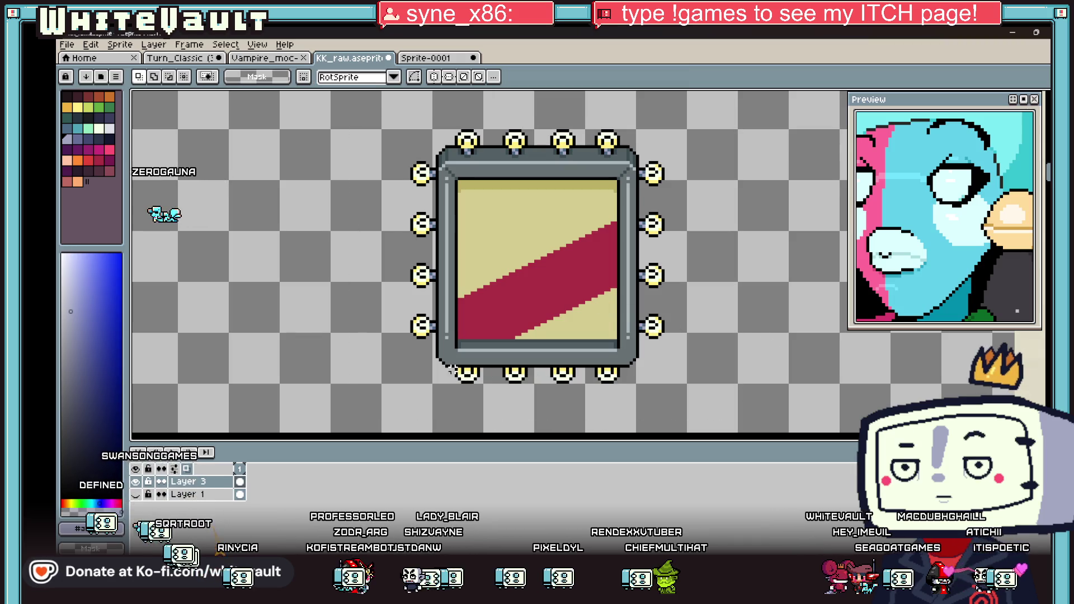
{"action": "key", "text": "Delete"}
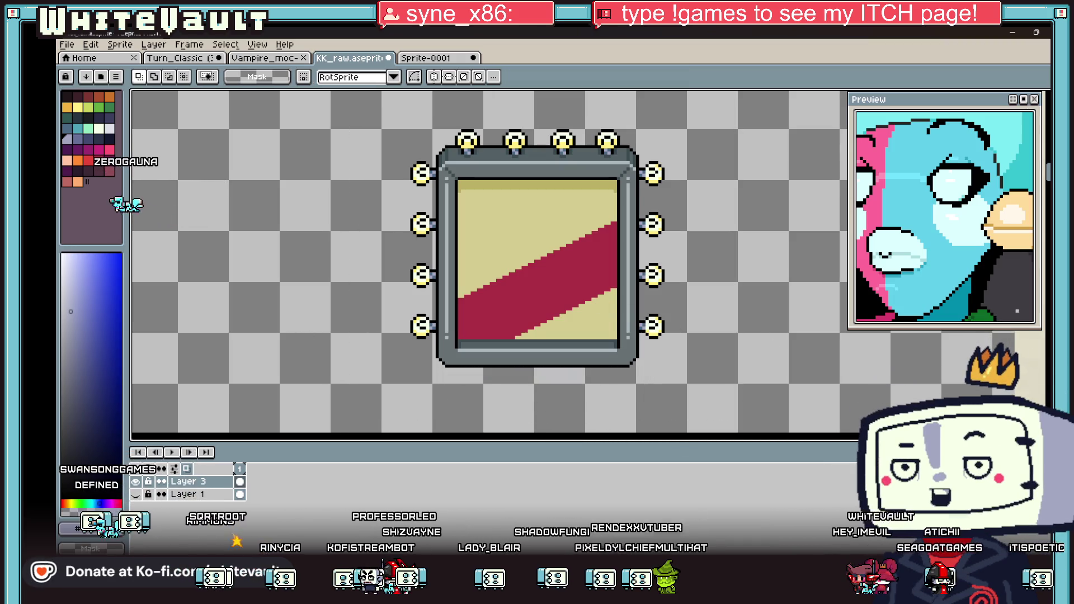
{"action": "key", "text": "alt+Tab"}
{"action": "left_click", "coordinate": [137, 60]}
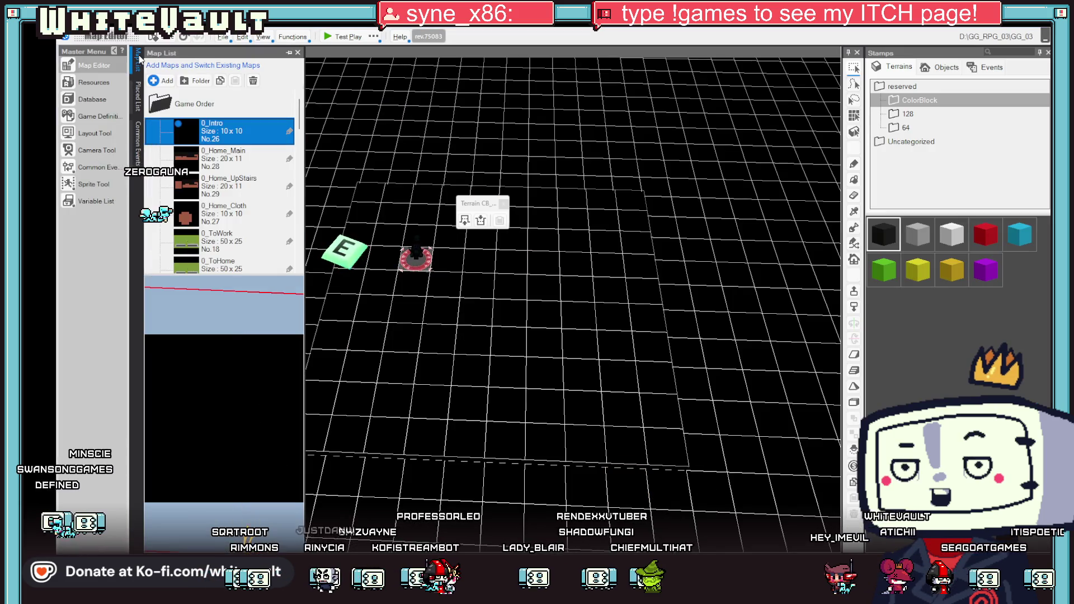
Open 0_Home_Main, make a bedroom floor tile the starting point, and launch a test play.
{"action": "double_click", "coordinate": [244, 150]}
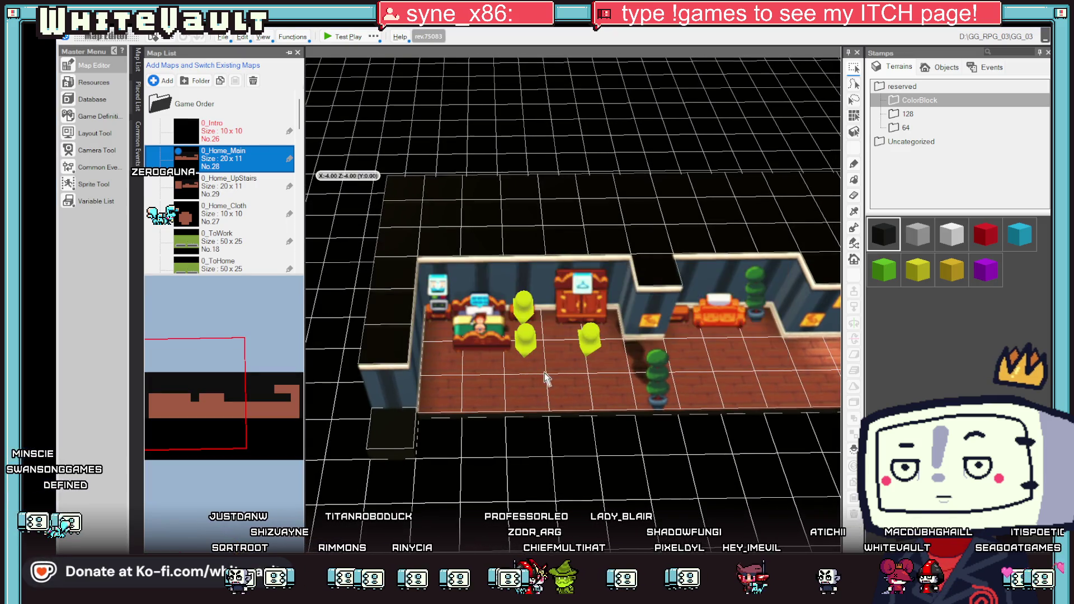
{"action": "mouse_move", "coordinate": [534, 389]}
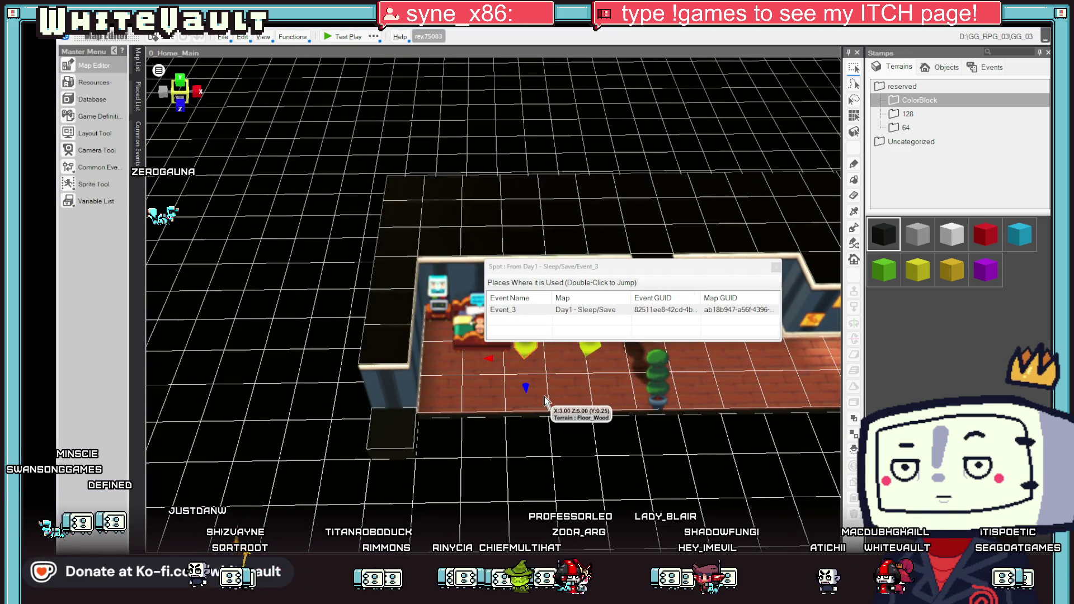
{"action": "right_click", "coordinate": [486, 392]}
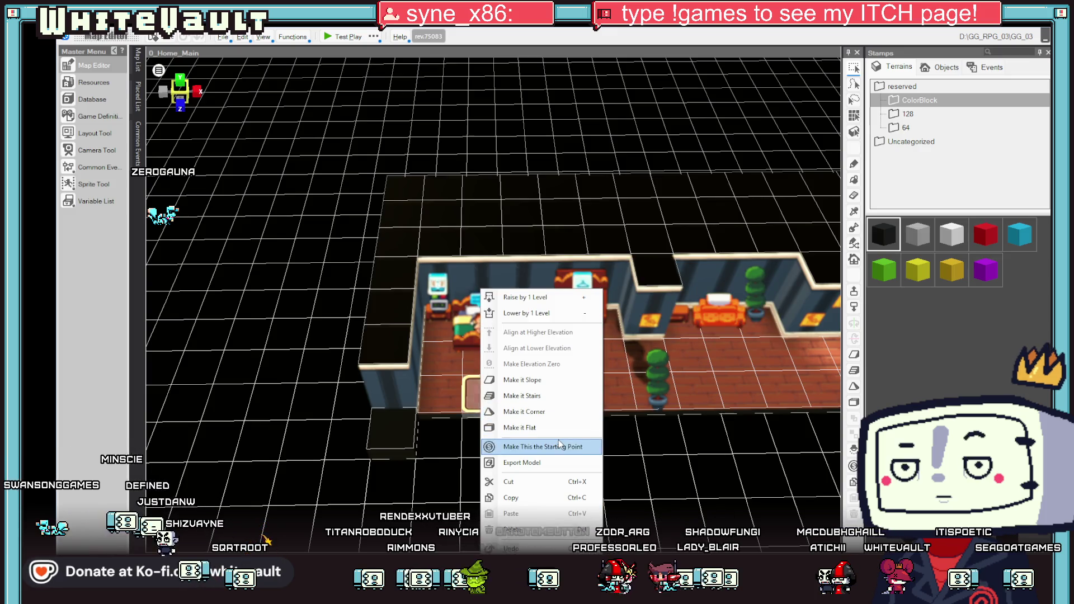
{"action": "left_click", "coordinate": [537, 443]}
{"action": "left_click", "coordinate": [342, 37]}
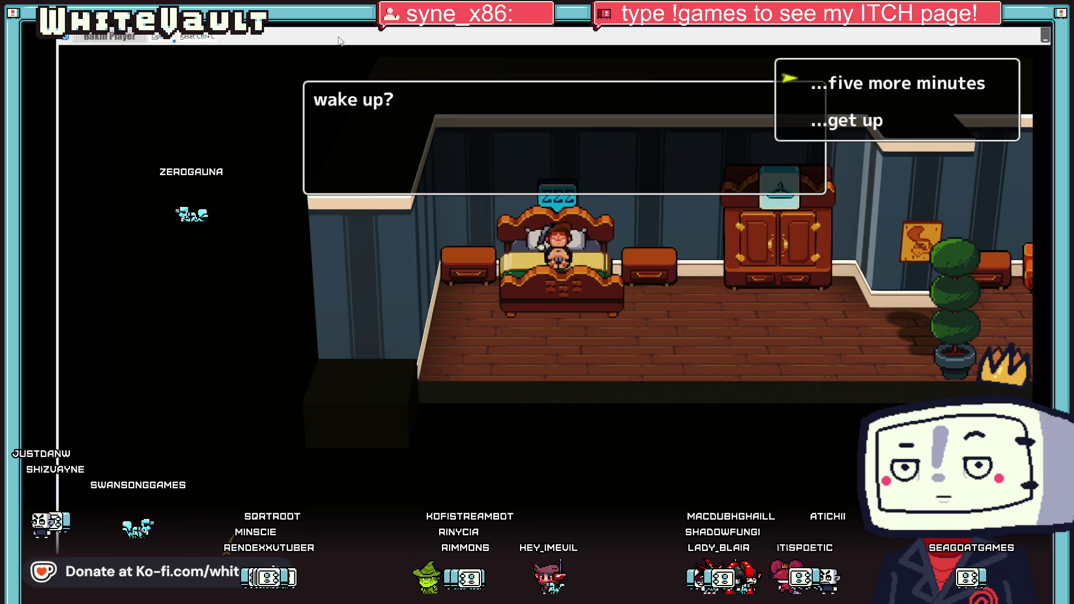
Choose to get up, walk right past the couch, face the wall and trigger the test1 dialog.
{"action": "key", "text": "Down"}
{"action": "key", "text": "Return"}
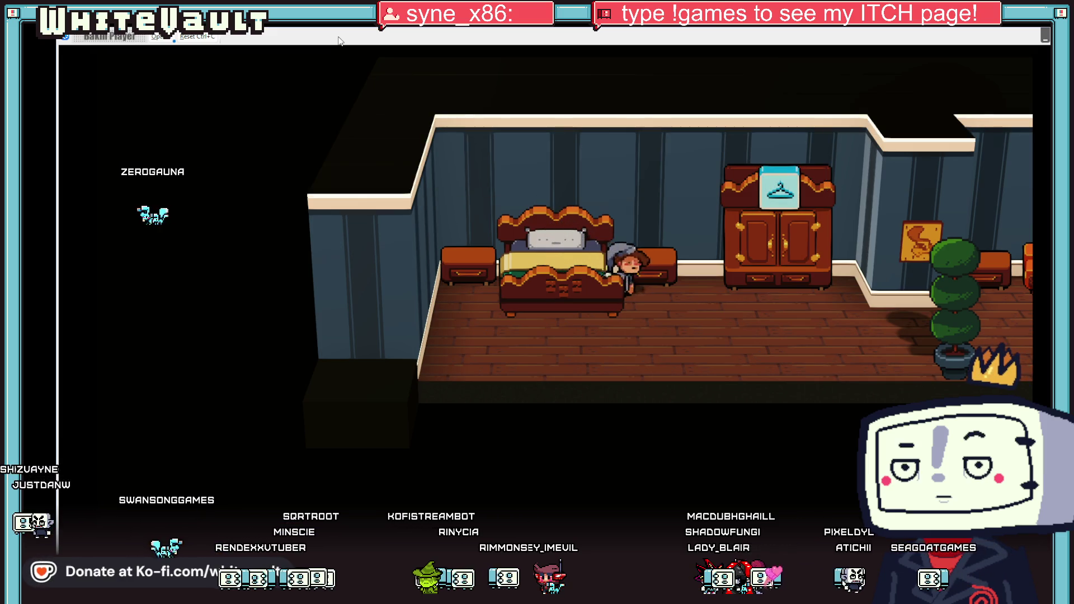
{"action": "key", "text": "Right"}
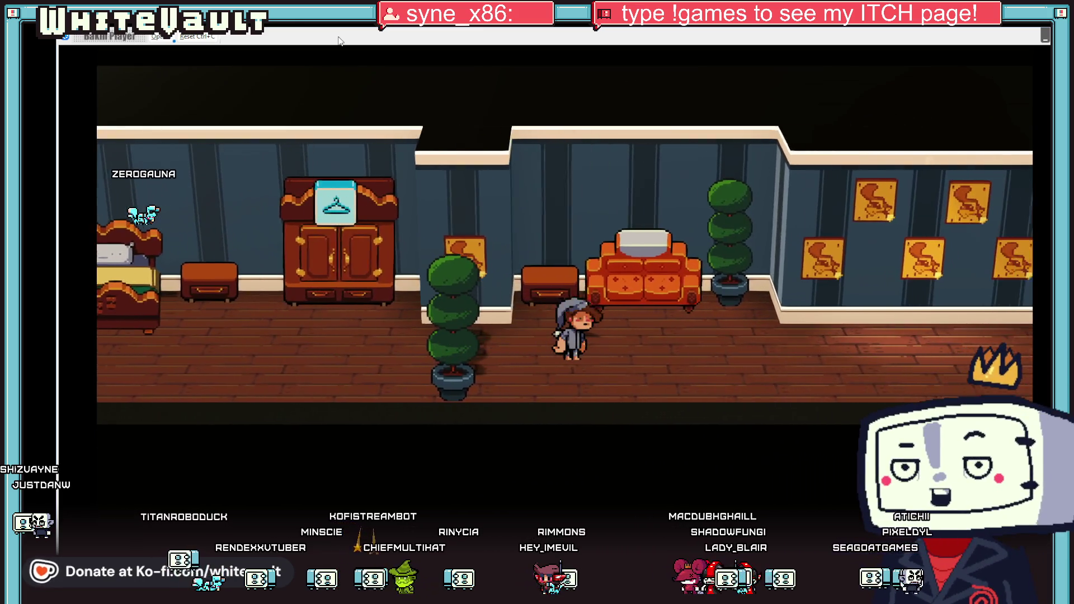
{"action": "key", "text": "Right"}
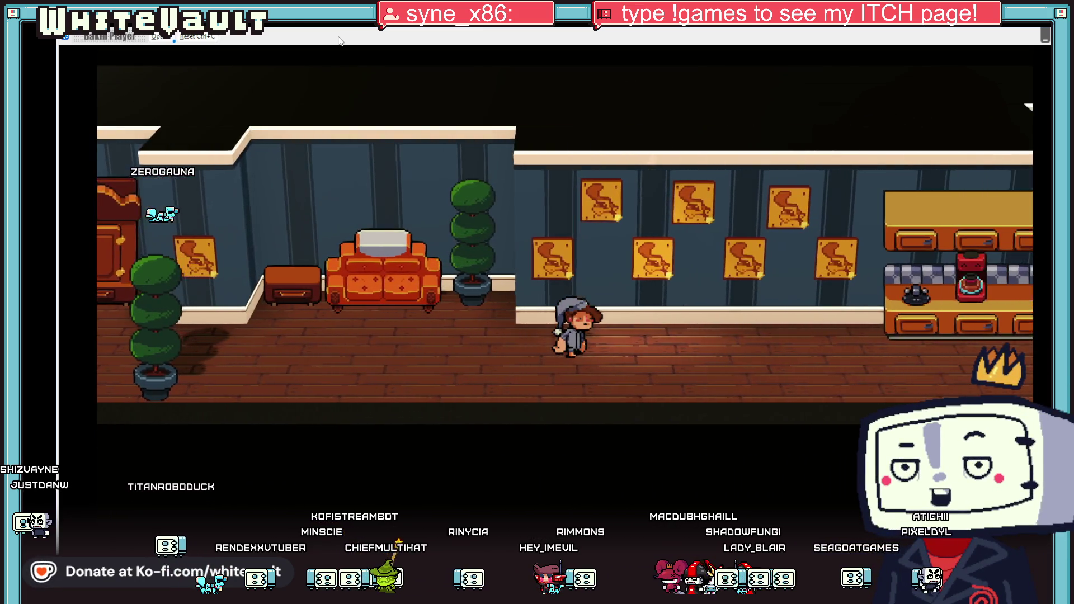
{"action": "key", "text": "Left"}
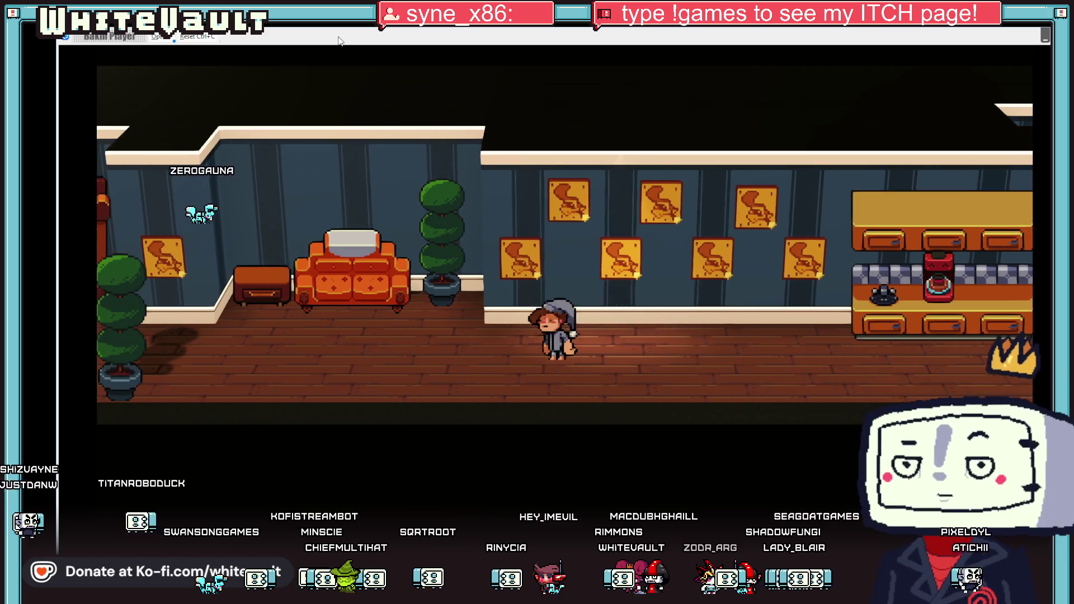
{"action": "key", "text": "Right"}
{"action": "key", "text": "Up"}
{"action": "key", "text": "Left"}
{"action": "key", "text": "Right"}
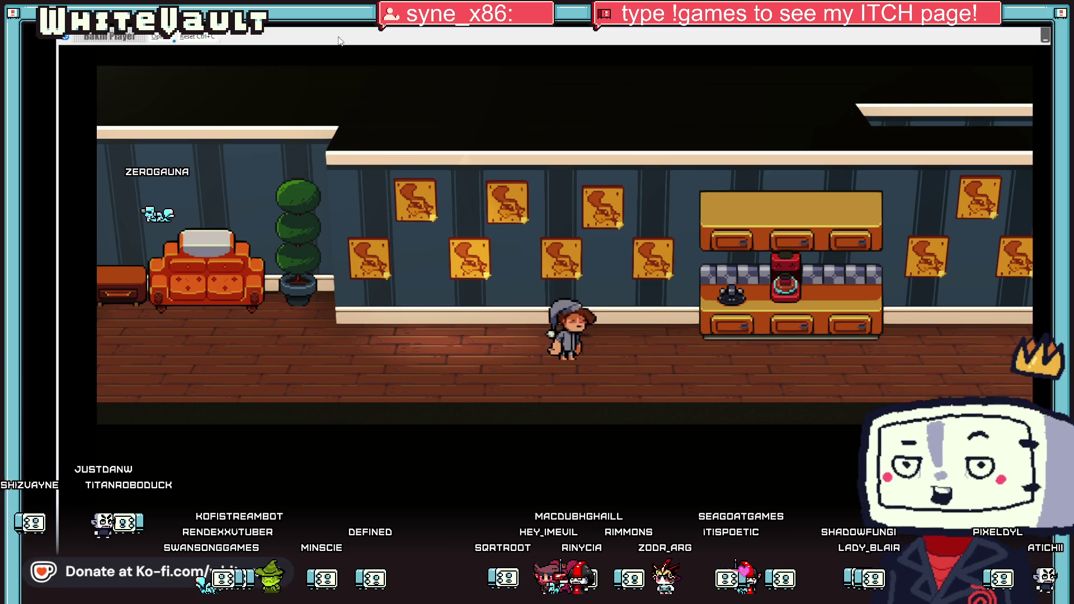
{"action": "key", "text": "Up"}
{"action": "key", "text": "z"}
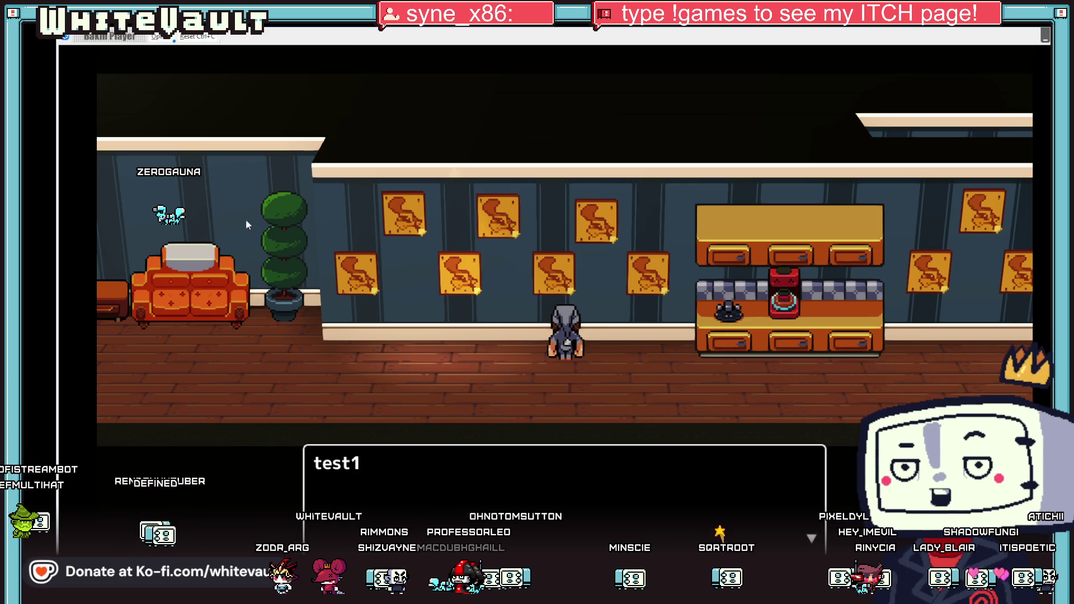
{"action": "key", "text": "alt+Tab"}
Select the bulb-lit picture frame, zoom around the sheet, then clear the selection.
{"action": "scroll", "coordinate": [666, 268], "scroll_direction": "down", "scroll_amount": 2}
{"action": "scroll", "coordinate": [666, 269], "scroll_direction": "up", "scroll_amount": 2}
{"action": "left_click_drag", "start_coordinate": [462, 211], "coordinate": [688, 430]}
{"action": "scroll", "coordinate": [720, 321], "scroll_direction": "down", "scroll_amount": 2}
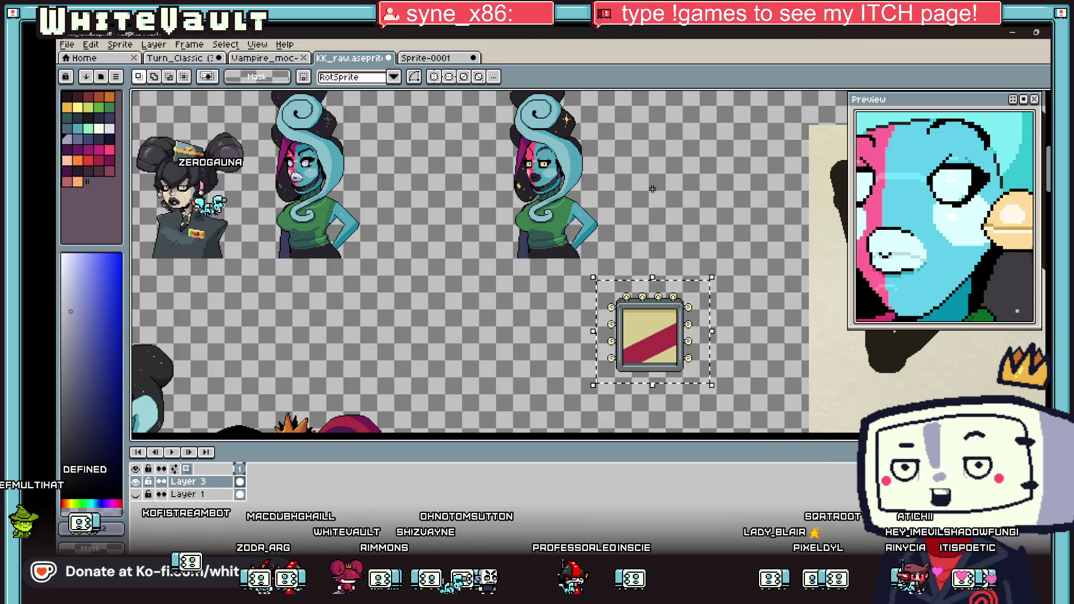
{"action": "scroll", "coordinate": [652, 189], "scroll_direction": "down", "scroll_amount": 3}
{"action": "scroll", "coordinate": [690, 317], "scroll_direction": "up", "scroll_amount": 2}
{"action": "scroll", "coordinate": [552, 256], "scroll_direction": "up", "scroll_amount": 1}
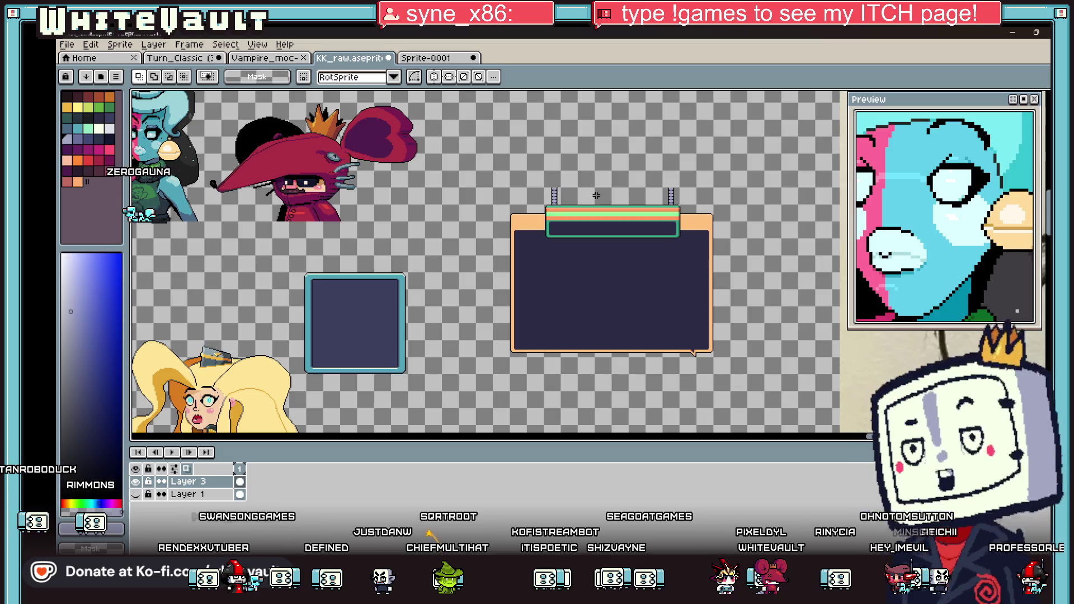
{"action": "left_click", "coordinate": [643, 282]}
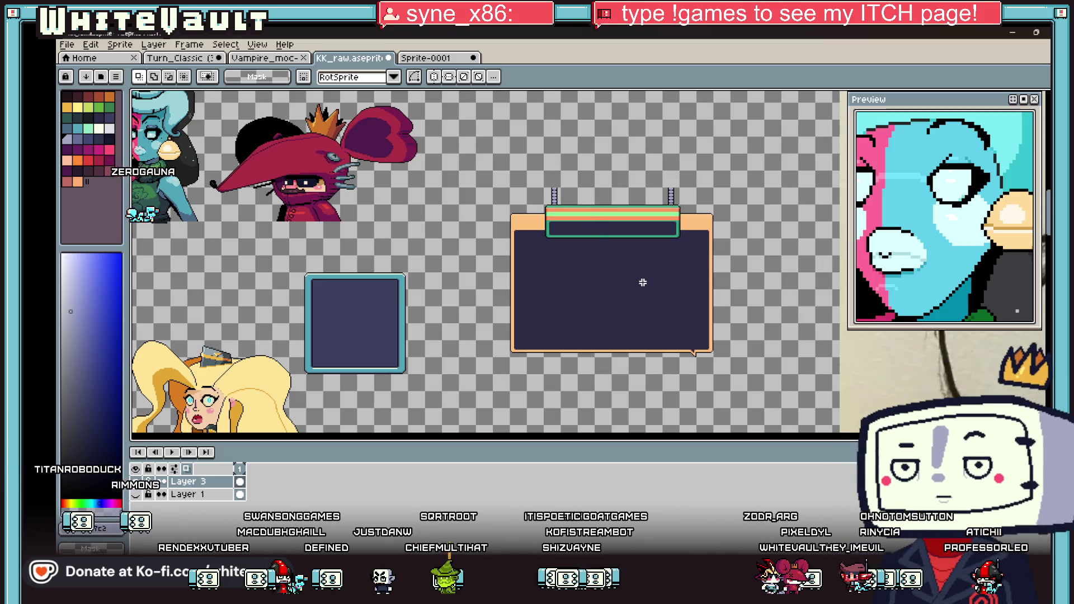
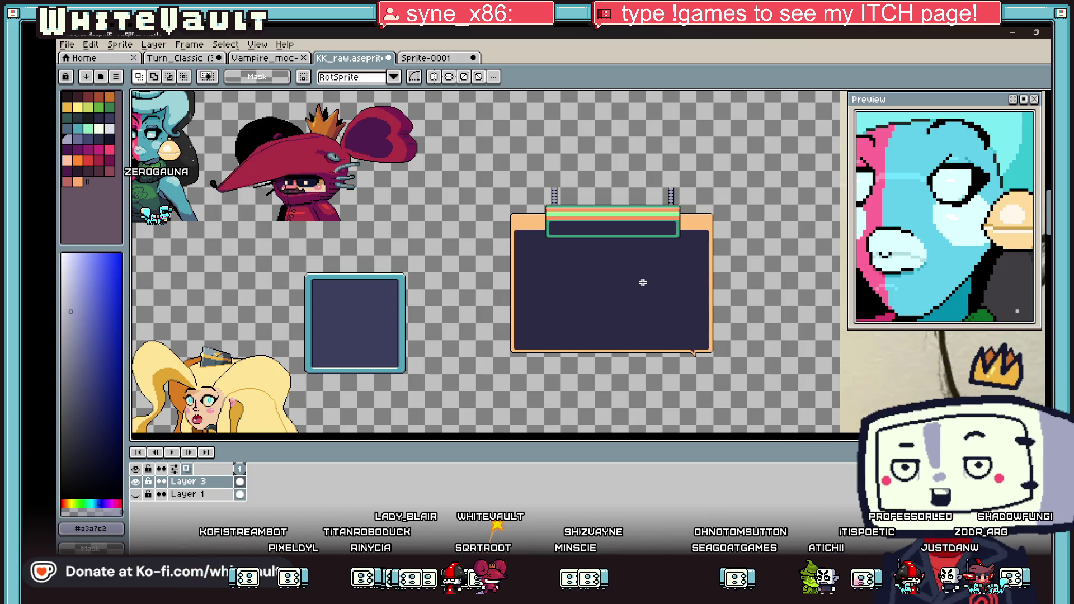
Erase the bolts along the large frame's top and its right column of bolts.
{"action": "scroll", "coordinate": [684, 196], "scroll_direction": "down", "scroll_amount": 2}
{"action": "scroll", "coordinate": [660, 200], "scroll_direction": "up", "scroll_amount": 2}
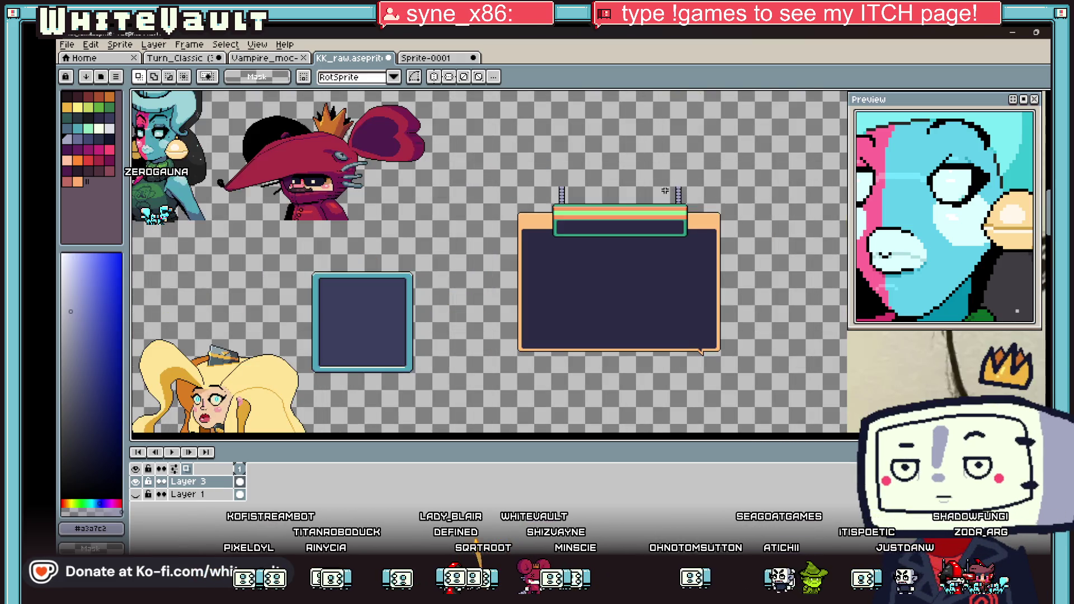
{"action": "scroll", "coordinate": [634, 202], "scroll_direction": "down", "scroll_amount": 2}
{"action": "scroll", "coordinate": [660, 110], "scroll_direction": "up", "scroll_amount": 4}
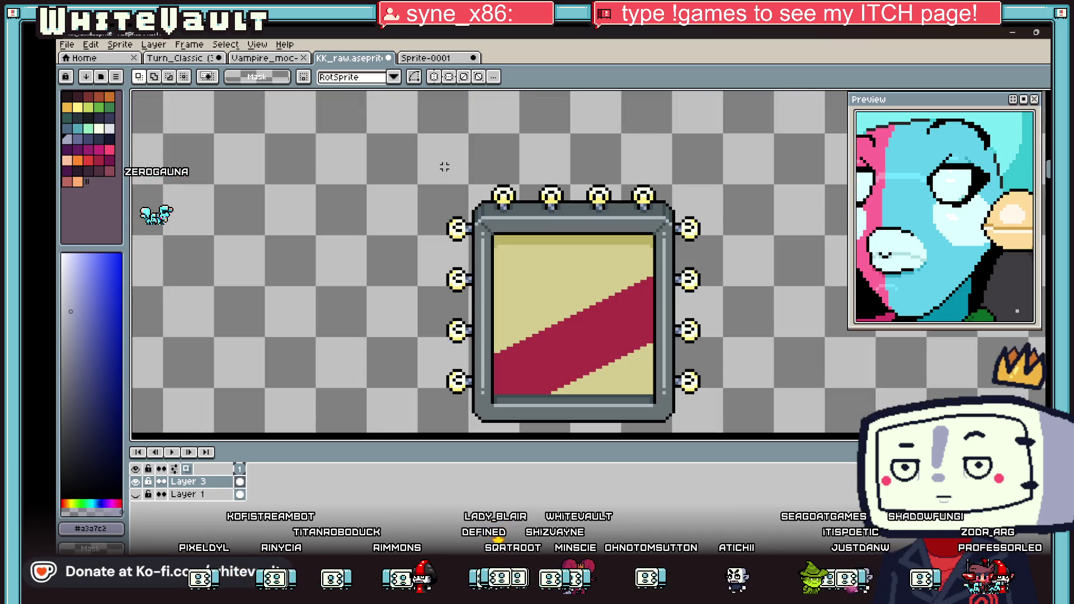
{"action": "scroll", "coordinate": [444, 166], "scroll_direction": "down", "scroll_amount": 1}
{"action": "left_click_drag", "start_coordinate": [436, 139], "coordinate": [617, 185]}
{"action": "left_click", "coordinate": [618, 186]}
{"action": "scroll", "coordinate": [616, 188], "scroll_direction": "up", "scroll_amount": 2}
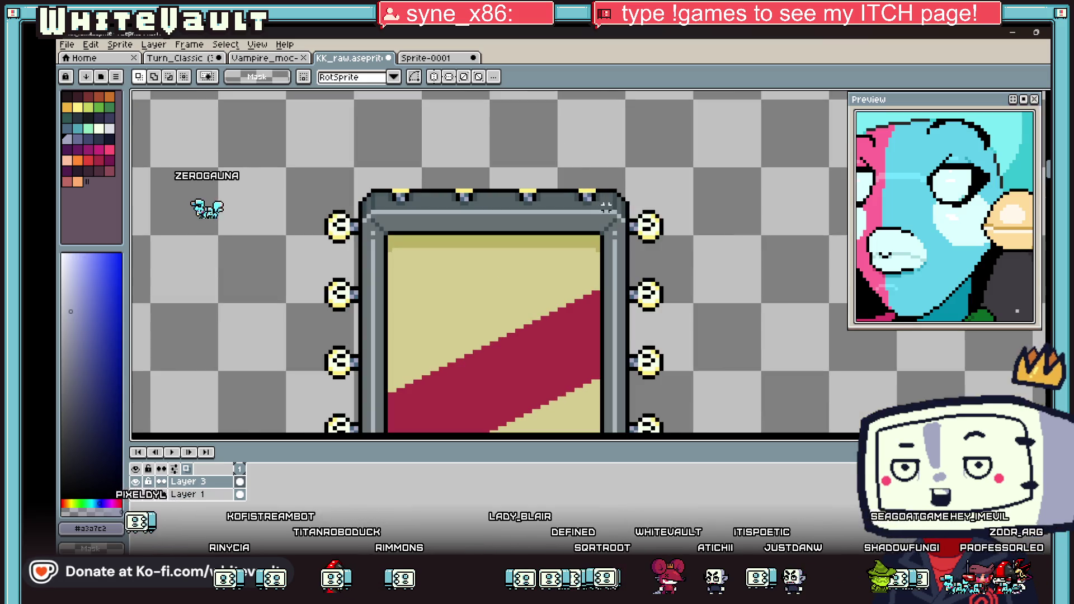
{"action": "key", "text": "ctrl+z"}
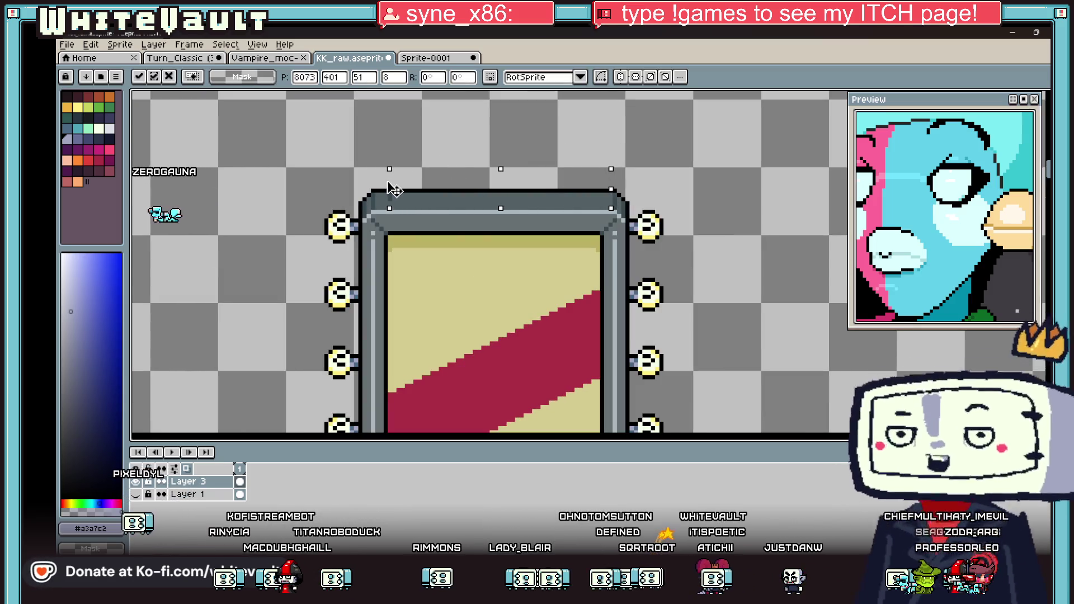
{"action": "scroll", "coordinate": [665, 195], "scroll_direction": "down", "scroll_amount": 1}
{"action": "left_click_drag", "start_coordinate": [705, 173], "coordinate": [642, 410]}
{"action": "key", "text": "Delete"}
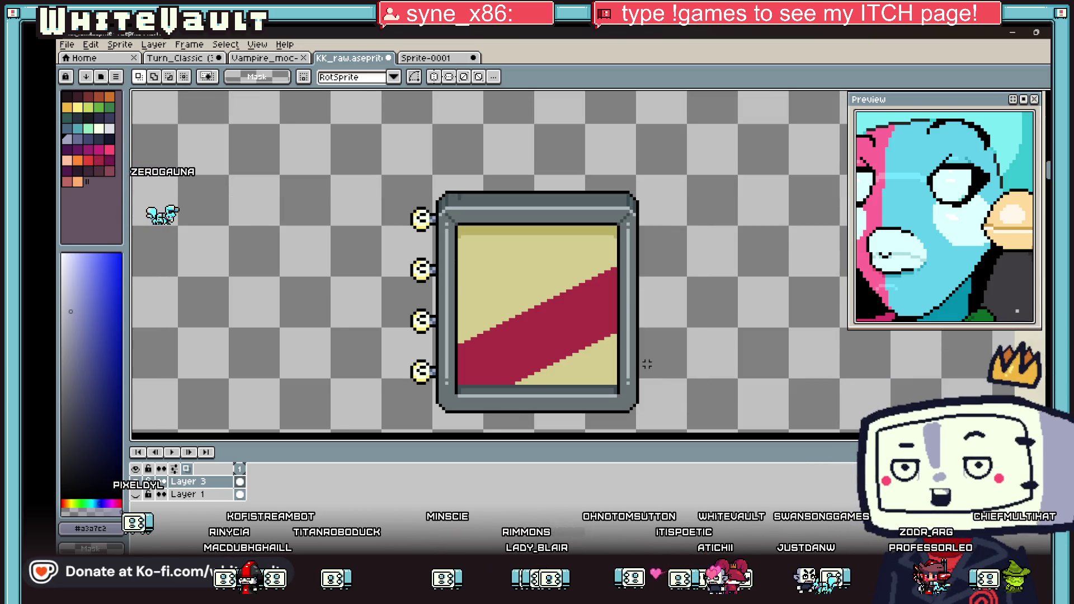
Cut a strip from the frame's left side and move it off to the left.
{"action": "scroll", "coordinate": [509, 217], "scroll_direction": "down", "scroll_amount": 1}
{"action": "scroll", "coordinate": [479, 203], "scroll_direction": "up", "scroll_amount": 1}
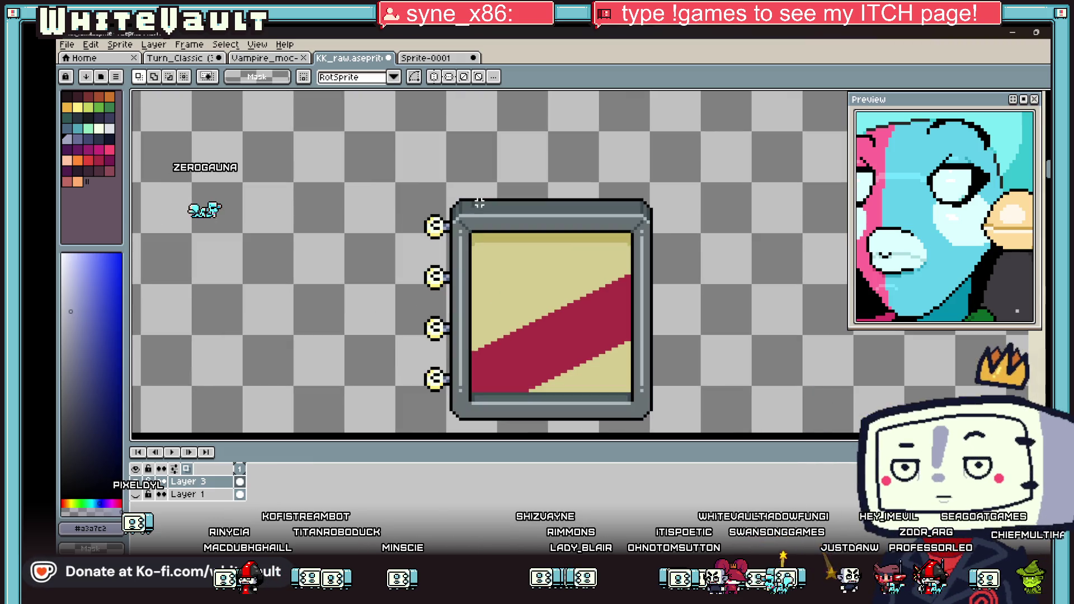
{"action": "mouse_move", "coordinate": [450, 193]}
{"action": "left_mouse_down"}
{"action": "mouse_move", "coordinate": [484, 302]}
{"action": "mouse_move", "coordinate": [484, 431]}
{"action": "mouse_move", "coordinate": [479, 419]}
{"action": "mouse_move", "coordinate": [302, 391]}
{"action": "mouse_move", "coordinate": [389, 385]}
{"action": "mouse_move", "coordinate": [372, 383]}
{"action": "left_mouse_up"}
{"action": "mouse_move", "coordinate": [350, 246]}
{"action": "left_mouse_down"}
{"action": "mouse_move", "coordinate": [383, 263]}
{"action": "mouse_move", "coordinate": [403, 168]}
{"action": "mouse_move", "coordinate": [380, 185]}
{"action": "mouse_move", "coordinate": [386, 173]}
{"action": "left_mouse_up"}
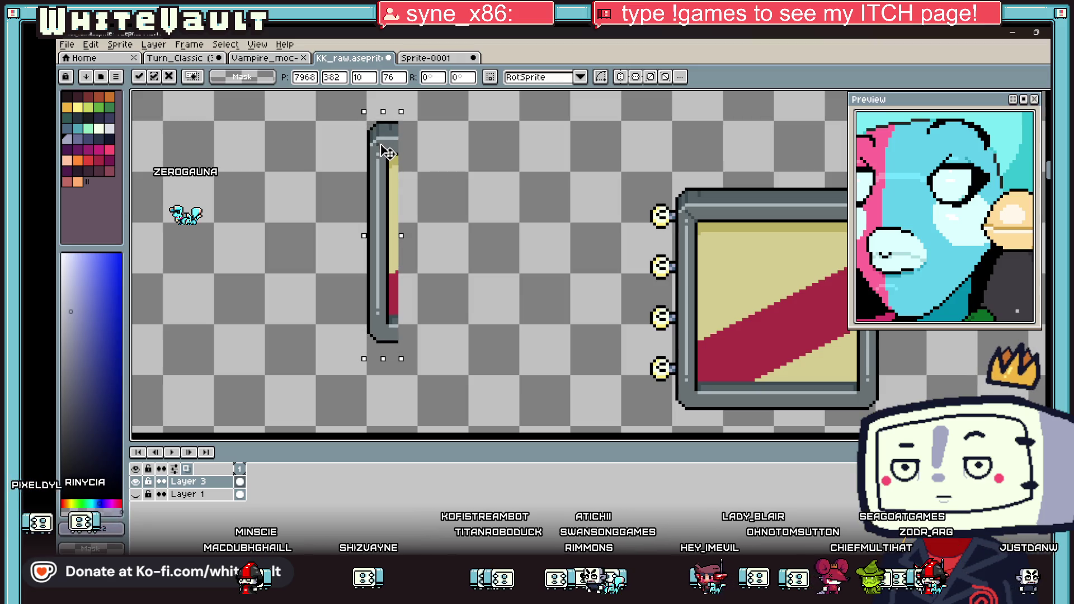
Shorten the loose edge strip and place a horizontally mirrored copy beside it.
{"action": "left_click", "coordinate": [511, 232]}
{"action": "mouse_move", "coordinate": [343, 250]}
{"action": "left_mouse_down"}
{"action": "mouse_move", "coordinate": [475, 380]}
{"action": "mouse_move", "coordinate": [438, 307]}
{"action": "mouse_move", "coordinate": [441, 285]}
{"action": "left_mouse_up"}
{"action": "key", "text": "Return"}
{"action": "left_click_drag", "start_coordinate": [336, 105], "coordinate": [436, 298]}
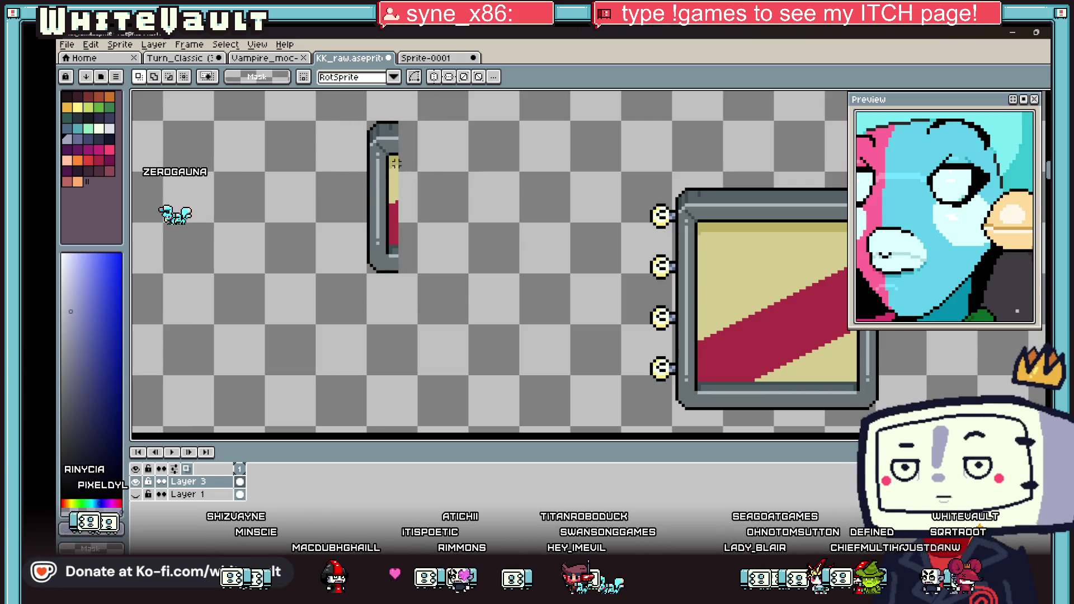
{"action": "mouse_move", "coordinate": [345, 116]}
{"action": "left_mouse_down"}
{"action": "mouse_move", "coordinate": [413, 278]}
{"action": "mouse_move", "coordinate": [458, 230]}
{"action": "mouse_move", "coordinate": [528, 233]}
{"action": "left_mouse_up"}
{"action": "key", "text": "shift+h"}
{"action": "left_click", "coordinate": [582, 240]}
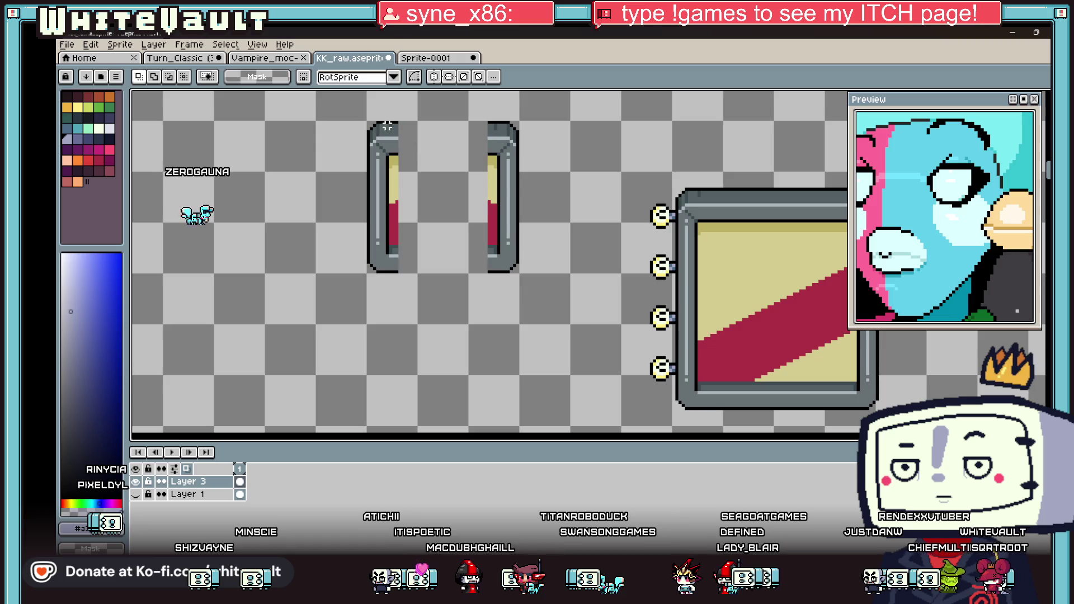
Stretch the strip's inner middle column so both strips form one closed box.
{"action": "left_click_drag", "start_coordinate": [390, 116], "coordinate": [401, 278]}
{"action": "left_click_drag", "start_coordinate": [404, 203], "coordinate": [504, 211]}
{"action": "scroll", "coordinate": [611, 245], "scroll_direction": "down", "scroll_amount": 4}
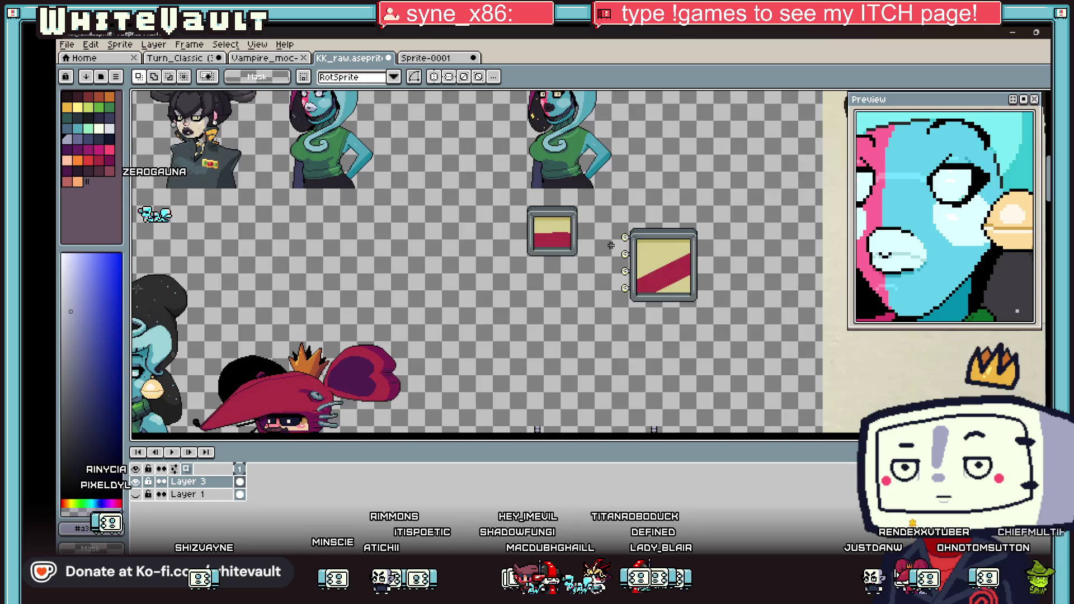
{"action": "scroll", "coordinate": [624, 237], "scroll_direction": "up", "scroll_amount": 3}
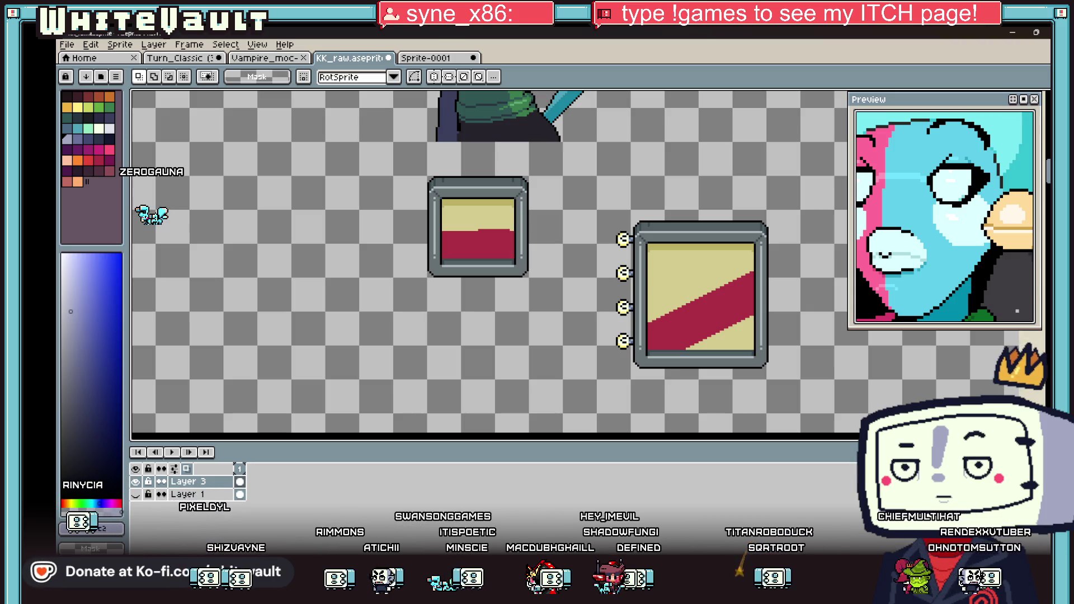
{"action": "scroll", "coordinate": [459, 193], "scroll_direction": "up", "scroll_amount": 1}
Lower the small frame's crimson bottom band into a roughly square panel and pick yellow for the pencil.
{"action": "mouse_move", "coordinate": [411, 184]}
{"action": "left_mouse_down"}
{"action": "mouse_move", "coordinate": [620, 349]}
{"action": "mouse_move", "coordinate": [594, 371]}
{"action": "left_mouse_up"}
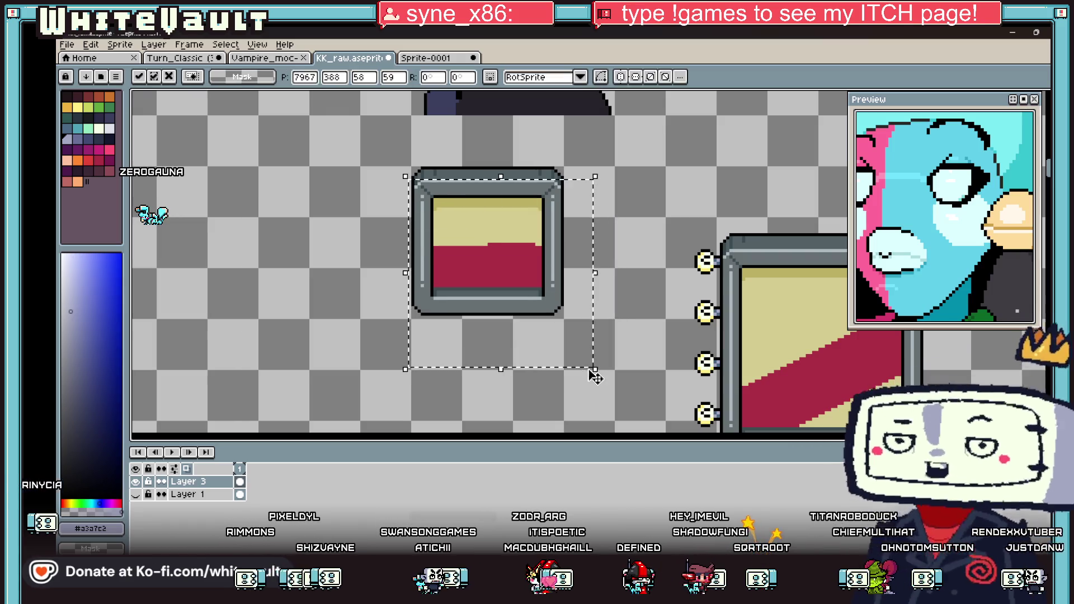
{"action": "left_click", "coordinate": [654, 225]}
{"action": "scroll", "coordinate": [582, 228], "scroll_direction": "down", "scroll_amount": 1}
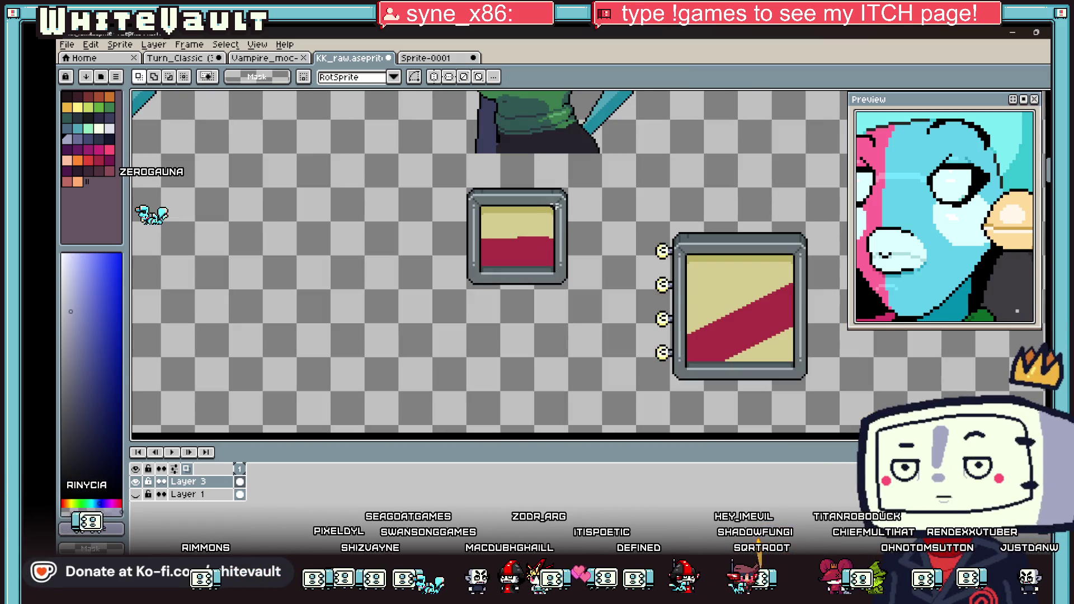
{"action": "scroll", "coordinate": [503, 255], "scroll_direction": "up", "scroll_amount": 2}
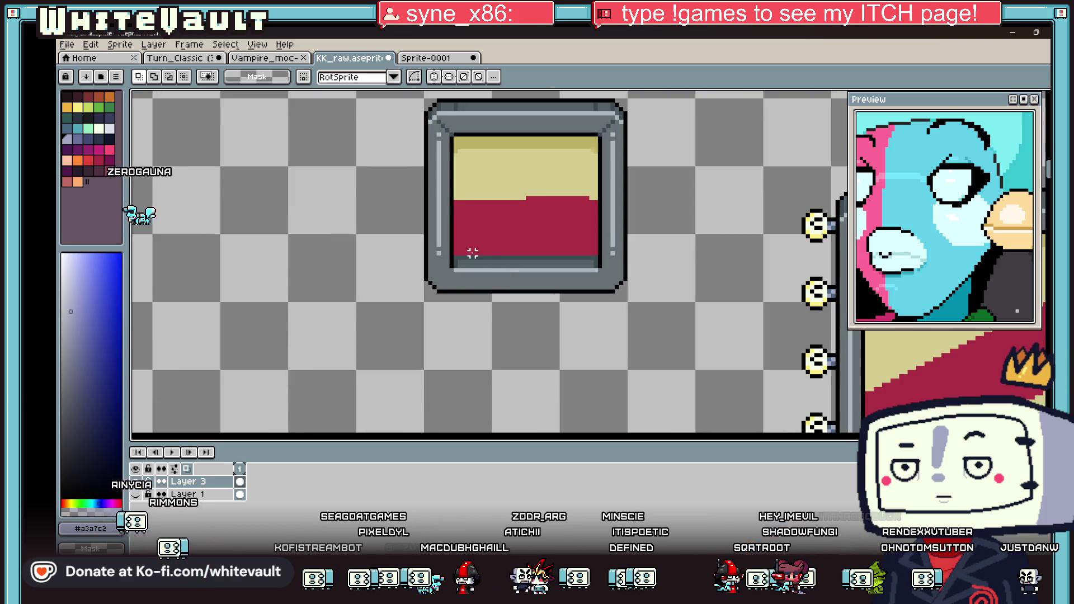
{"action": "left_click_drag", "start_coordinate": [448, 234], "coordinate": [631, 262]}
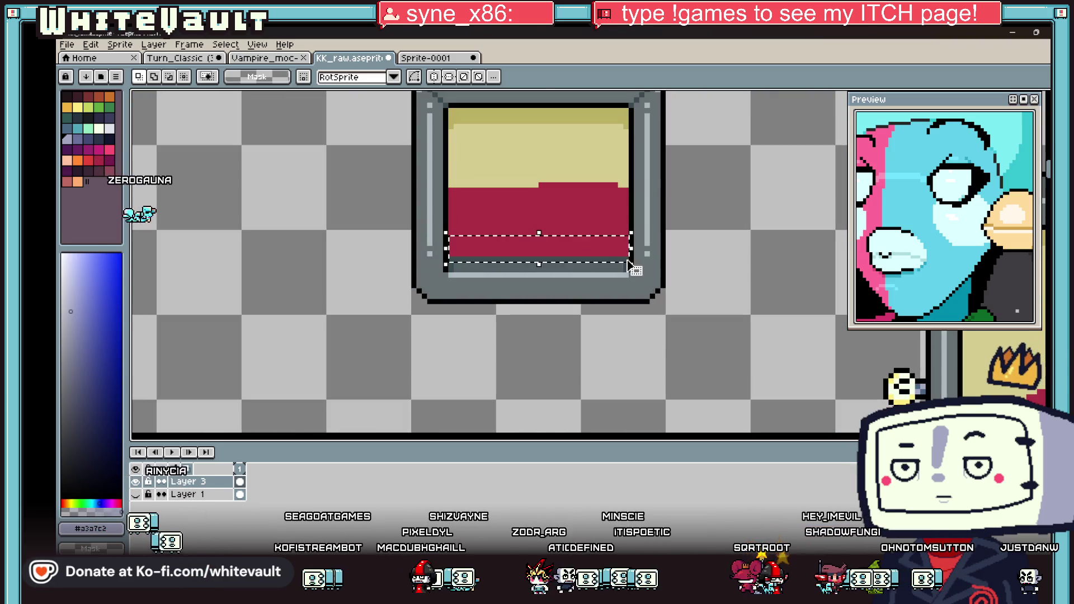
{"action": "left_click", "coordinate": [631, 254]}
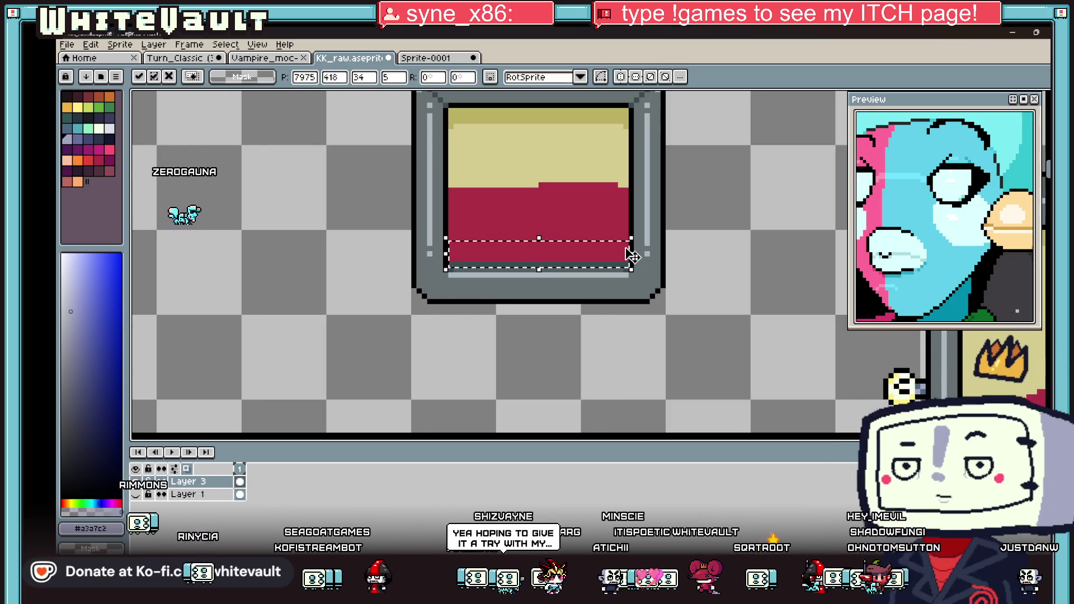
{"action": "scroll", "coordinate": [631, 254], "scroll_direction": "down", "scroll_amount": 2}
{"action": "left_click", "coordinate": [660, 248]}
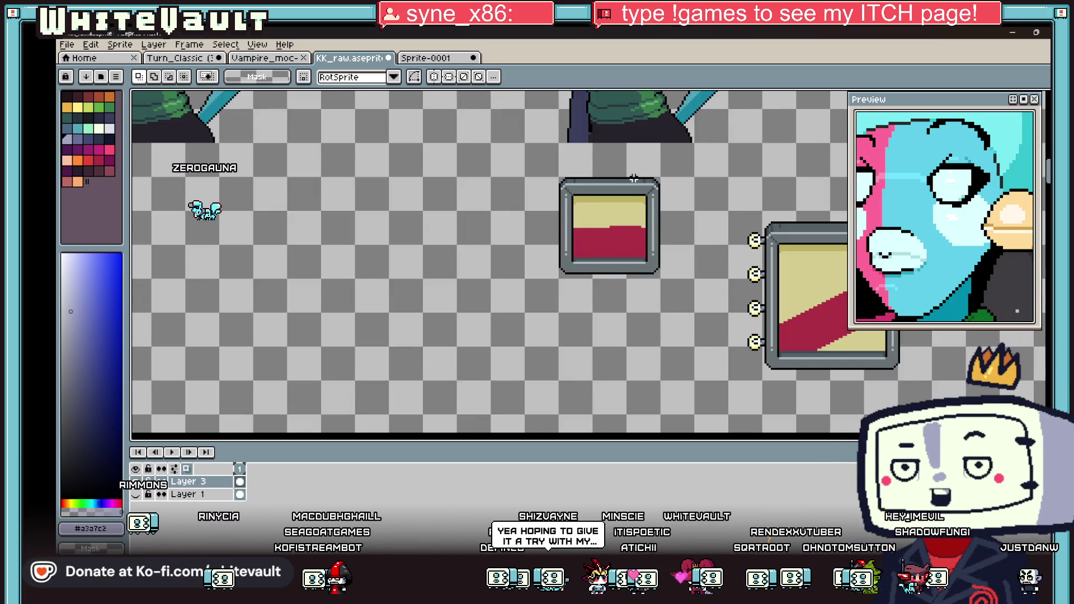
{"action": "scroll", "coordinate": [694, 219], "scroll_direction": "up", "scroll_amount": 1}
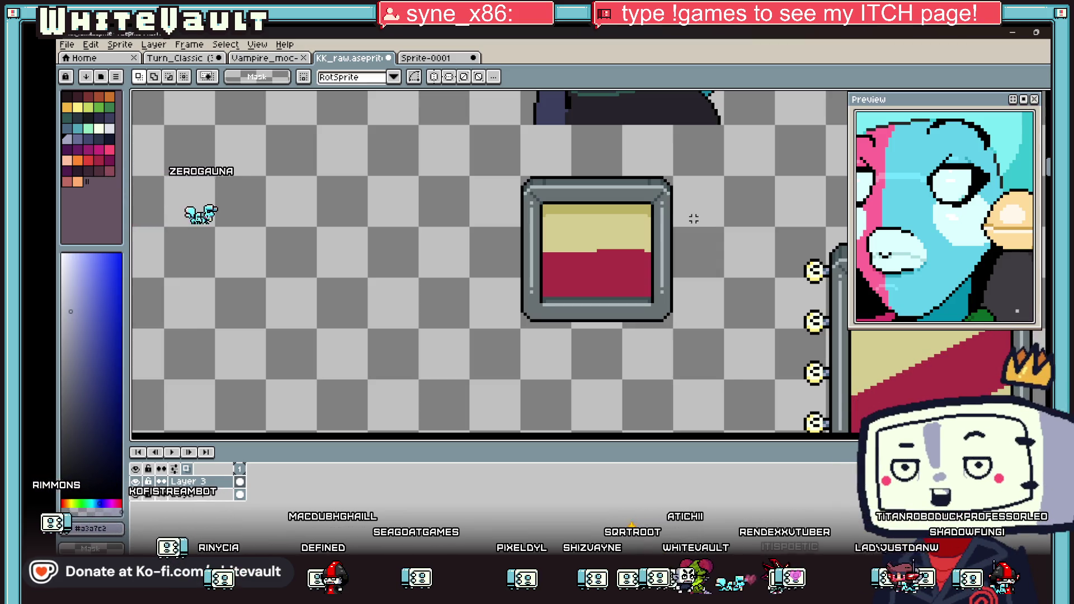
{"action": "scroll", "coordinate": [631, 262], "scroll_direction": "up", "scroll_amount": 2}
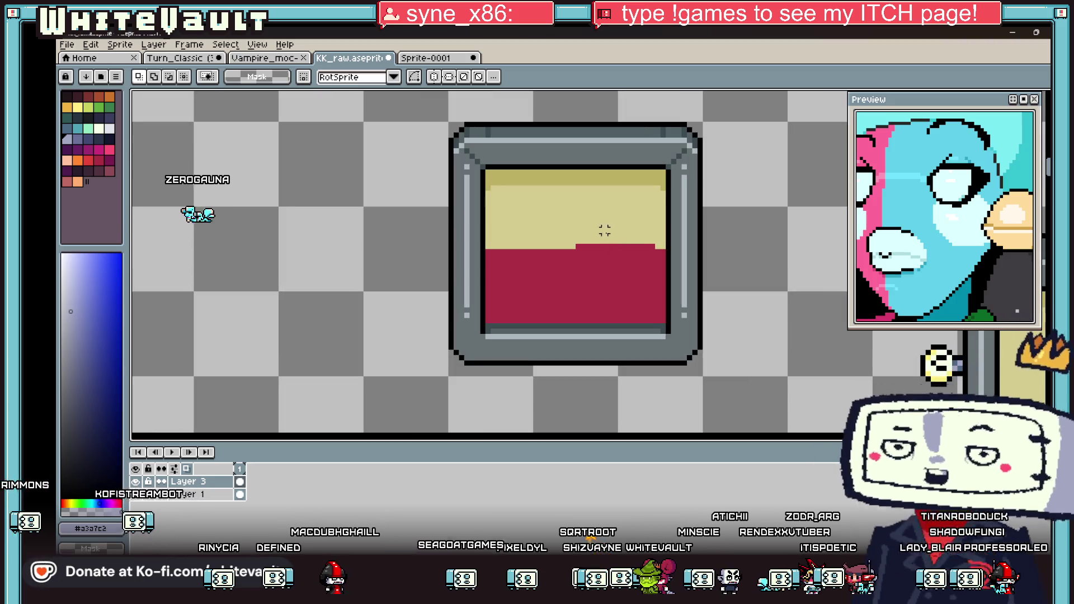
{"action": "key", "text": "b"}
{"action": "left_click", "coordinate": [491, 206], "text": "alt"}
Paint a dark-yellow strip across the top of the panel's yellow area.
{"action": "left_click_drag", "start_coordinate": [491, 206], "coordinate": [662, 202]}
{"action": "left_click", "coordinate": [660, 193]}
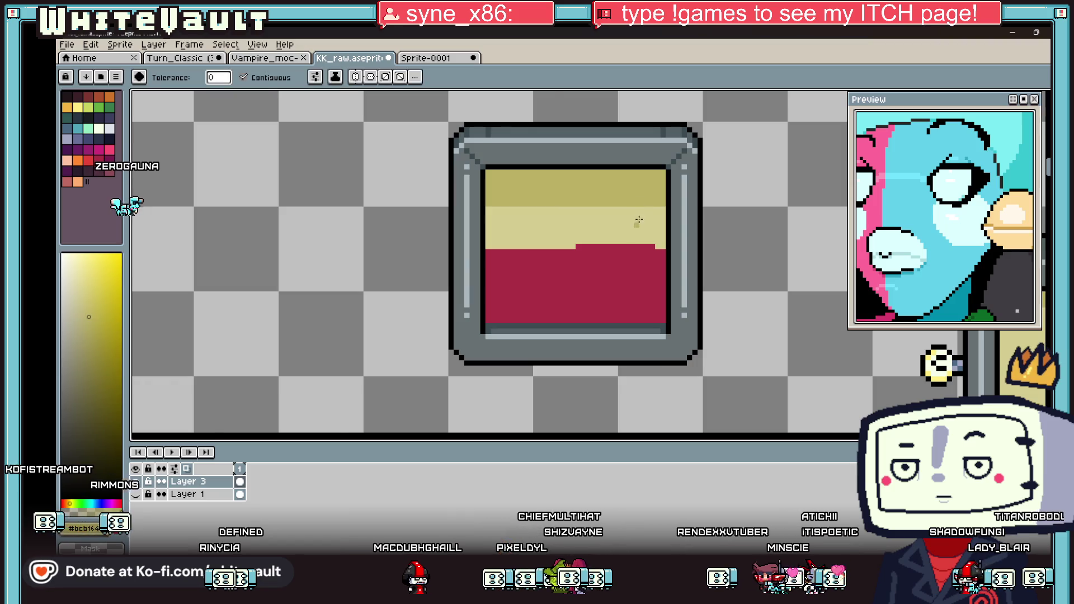
{"action": "scroll", "coordinate": [635, 220], "scroll_direction": "down", "scroll_amount": 2}
{"action": "scroll", "coordinate": [635, 229], "scroll_direction": "up", "scroll_amount": 2}
{"action": "left_click_drag", "start_coordinate": [613, 233], "coordinate": [694, 232]}
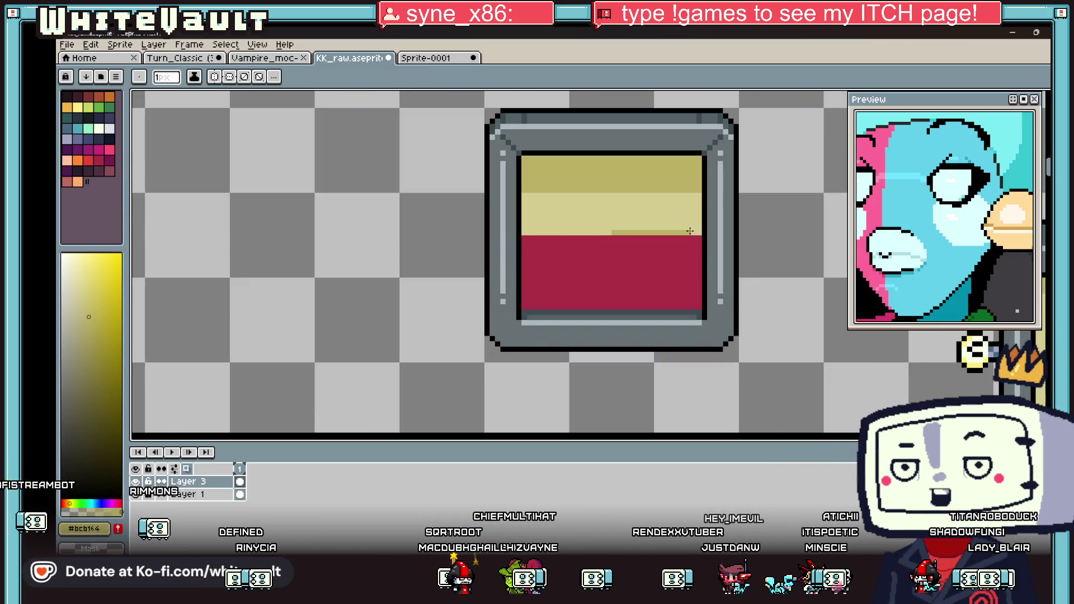
{"action": "scroll", "coordinate": [637, 239], "scroll_direction": "down", "scroll_amount": 2}
{"action": "scroll", "coordinate": [637, 238], "scroll_direction": "down", "scroll_amount": 2}
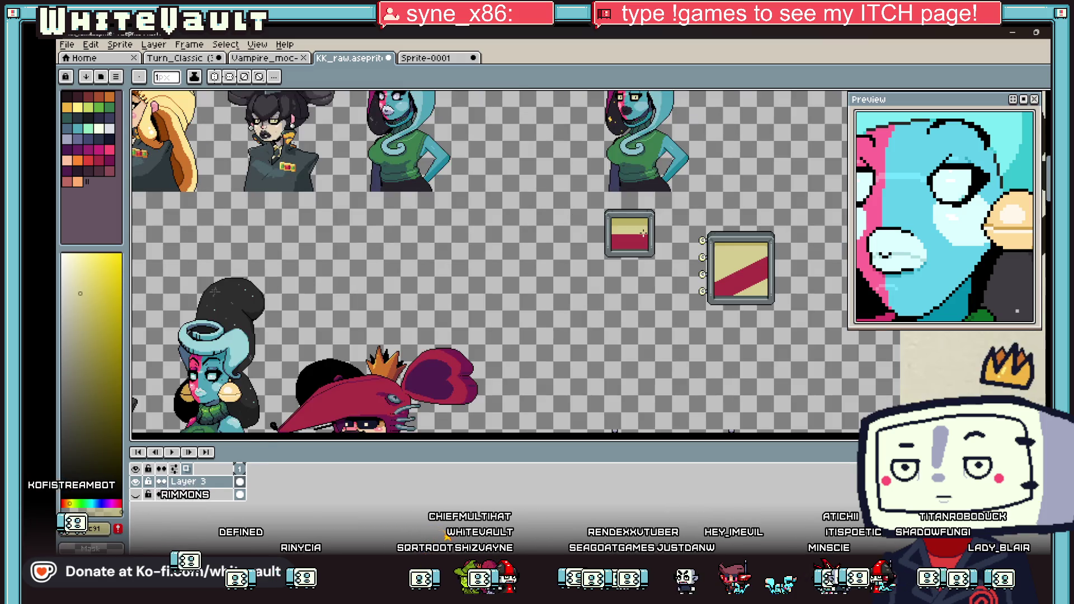
{"action": "scroll", "coordinate": [651, 237], "scroll_direction": "up", "scroll_amount": 2}
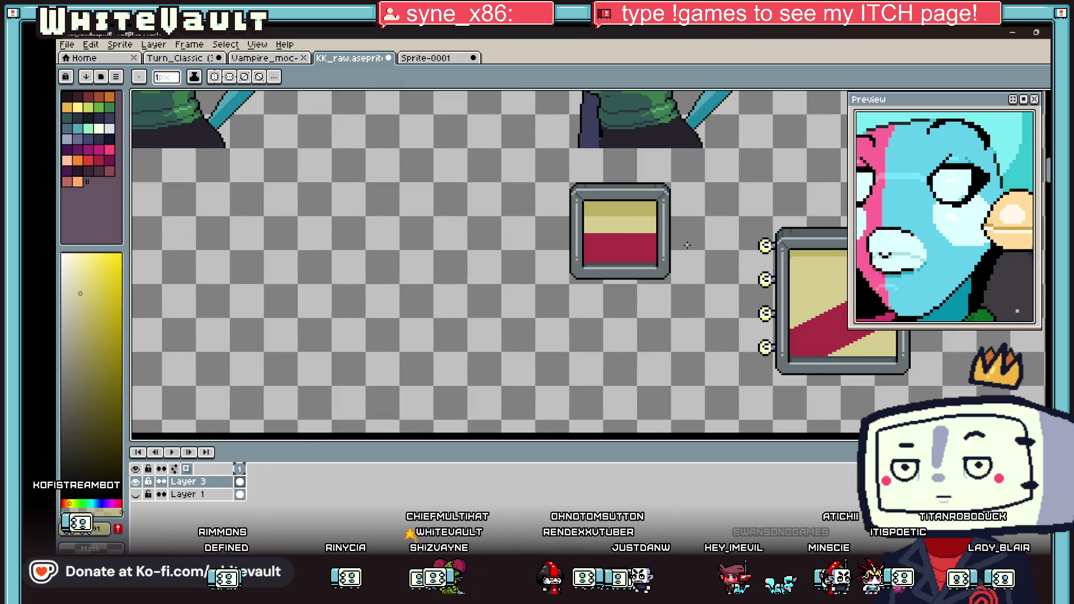
{"action": "scroll", "coordinate": [650, 237], "scroll_direction": "down", "scroll_amount": 2}
Cut away the large striped frame with the rectangular selection.
{"action": "key", "text": "m"}
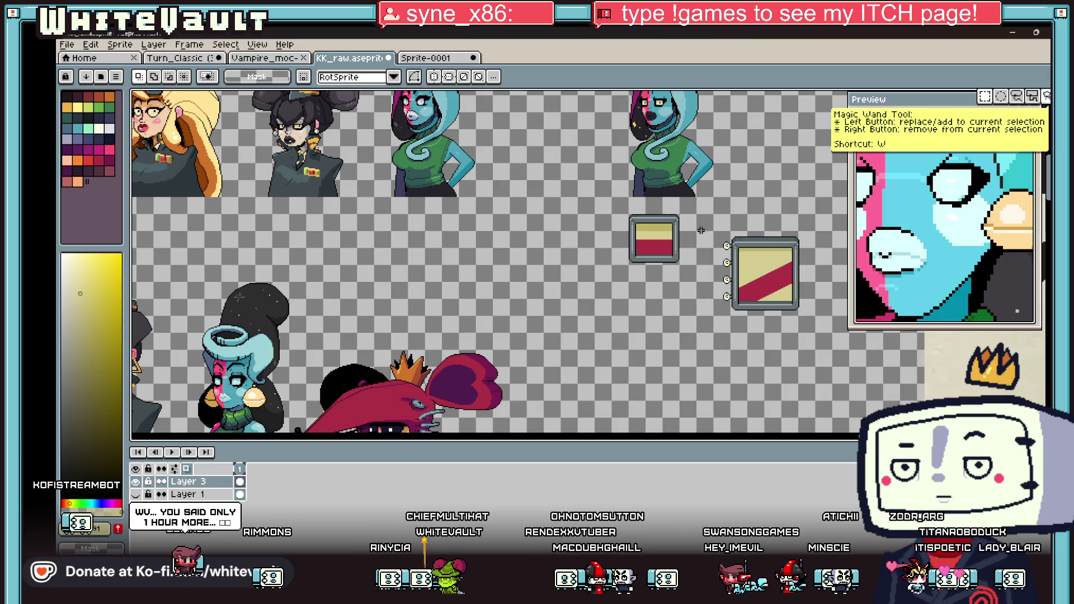
{"action": "left_click", "coordinate": [984, 96]}
{"action": "left_click_drag", "start_coordinate": [828, 333], "coordinate": [716, 227]}
{"action": "key", "text": "ctrl+x"}
{"action": "scroll", "coordinate": [718, 234], "scroll_direction": "up", "scroll_amount": 2}
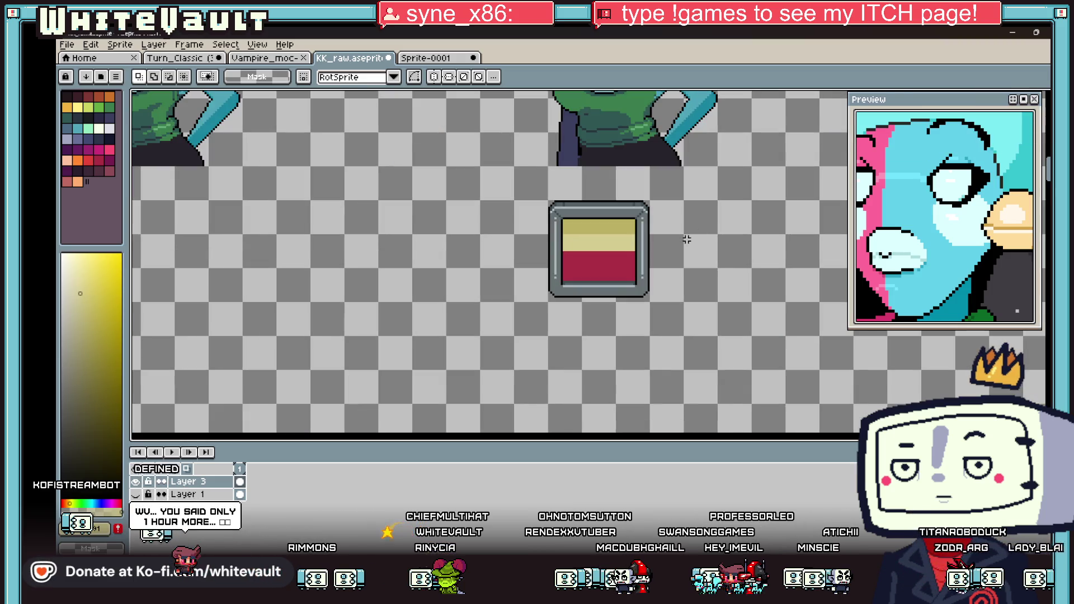
Select the whole small framed box and copy it.
{"action": "left_click_drag", "start_coordinate": [532, 187], "coordinate": [695, 333]}
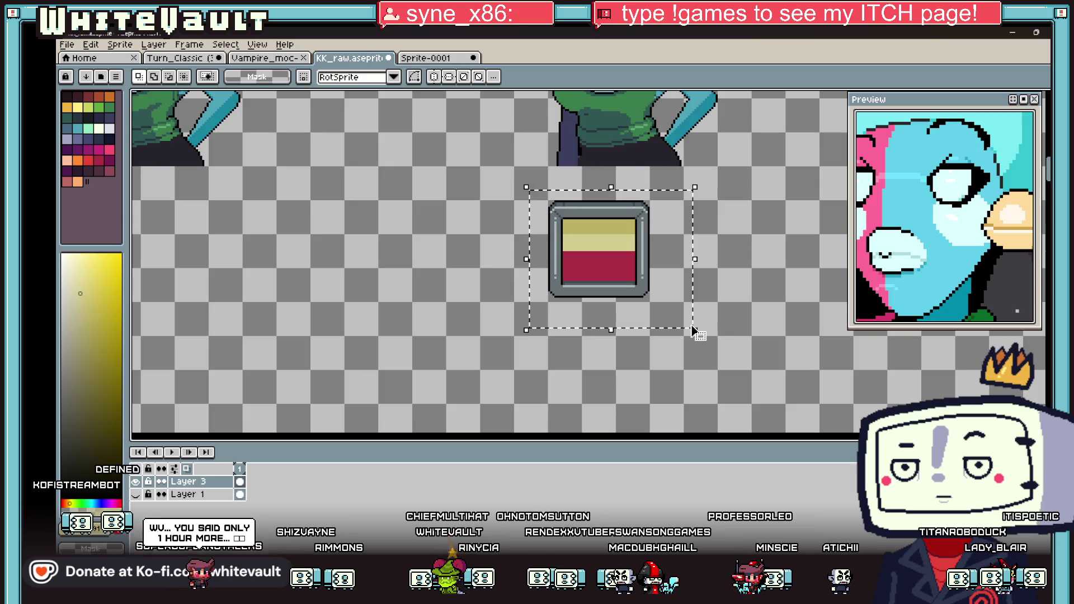
{"action": "key", "text": "ctrl+d"}
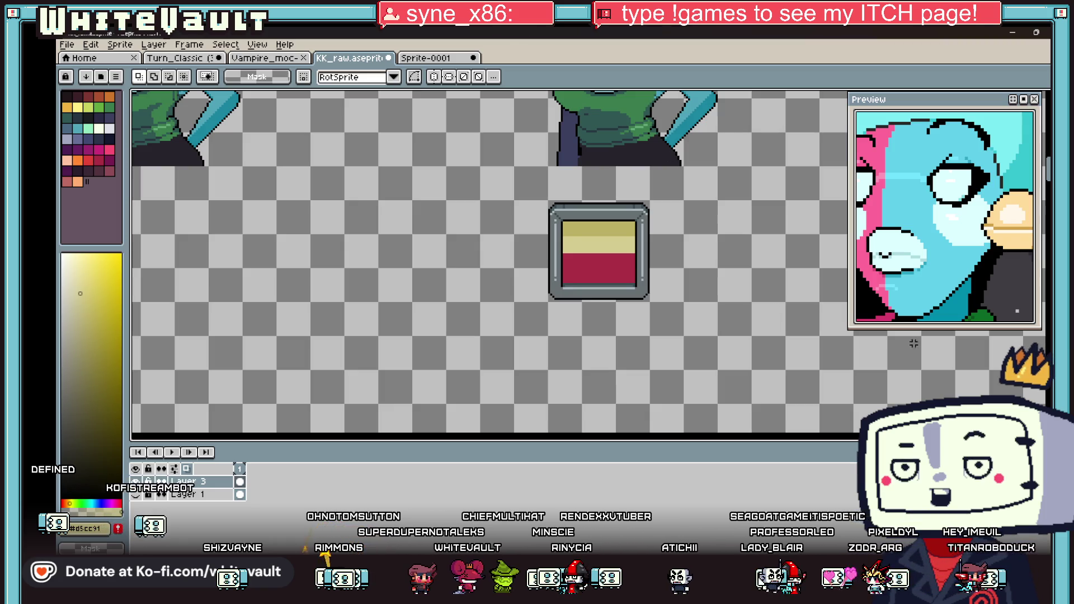
{"action": "scroll", "coordinate": [564, 240], "scroll_direction": "down", "scroll_amount": 2}
{"action": "scroll", "coordinate": [546, 238], "scroll_direction": "up", "scroll_amount": 2}
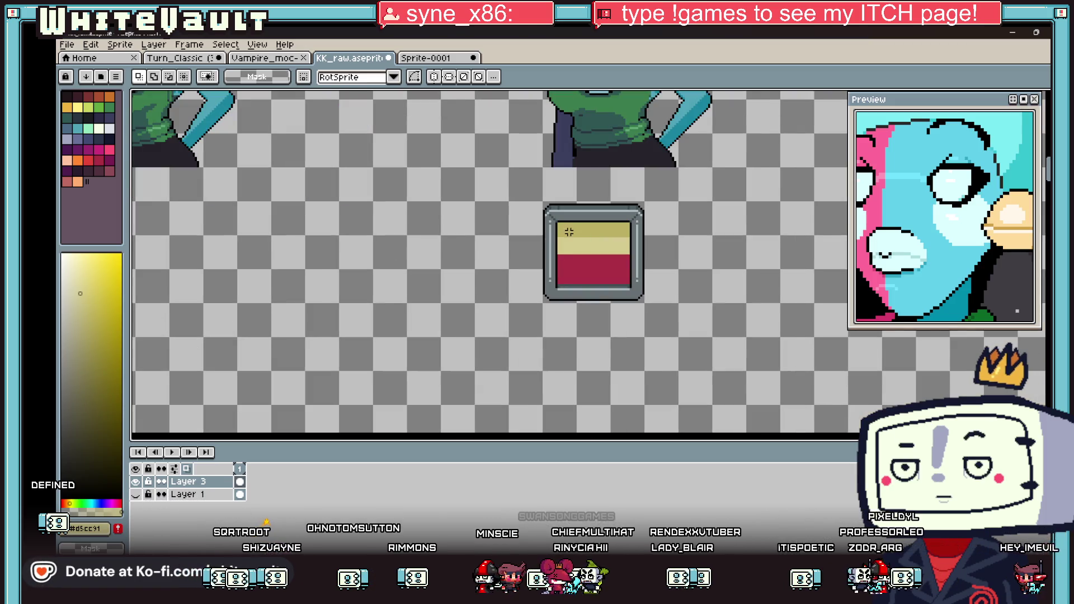
{"action": "scroll", "coordinate": [546, 238], "scroll_direction": "up", "scroll_amount": 1}
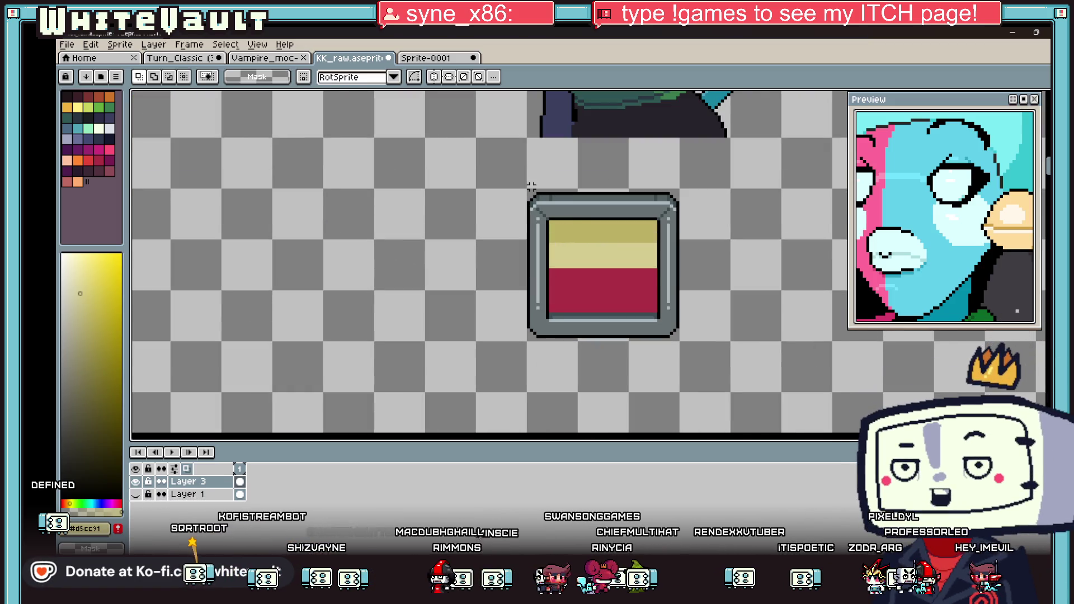
{"action": "left_click_drag", "start_coordinate": [529, 191], "coordinate": [679, 342]}
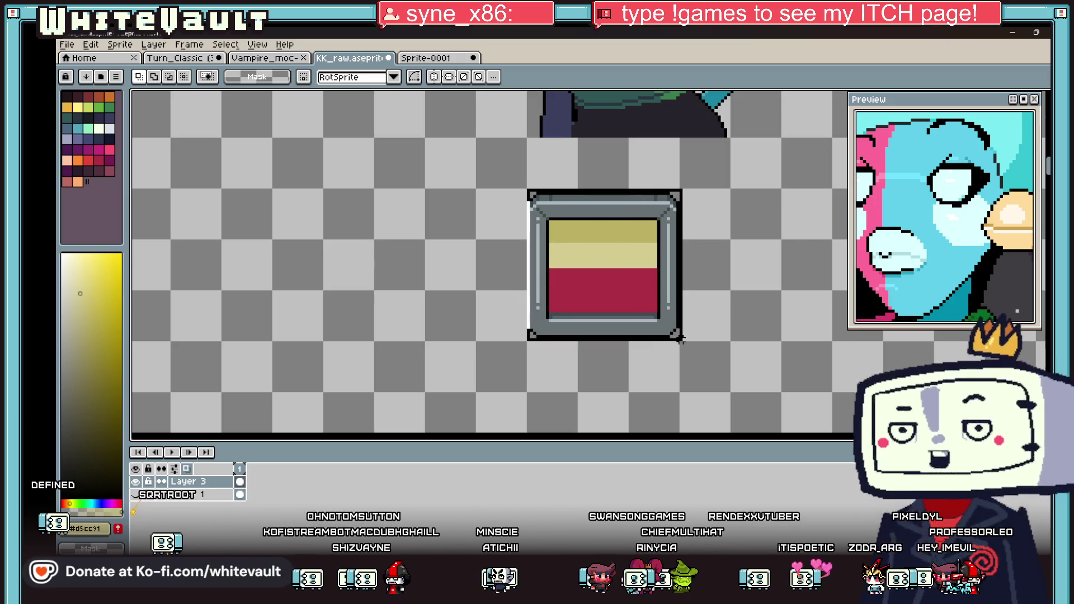
{"action": "key", "text": "super"}
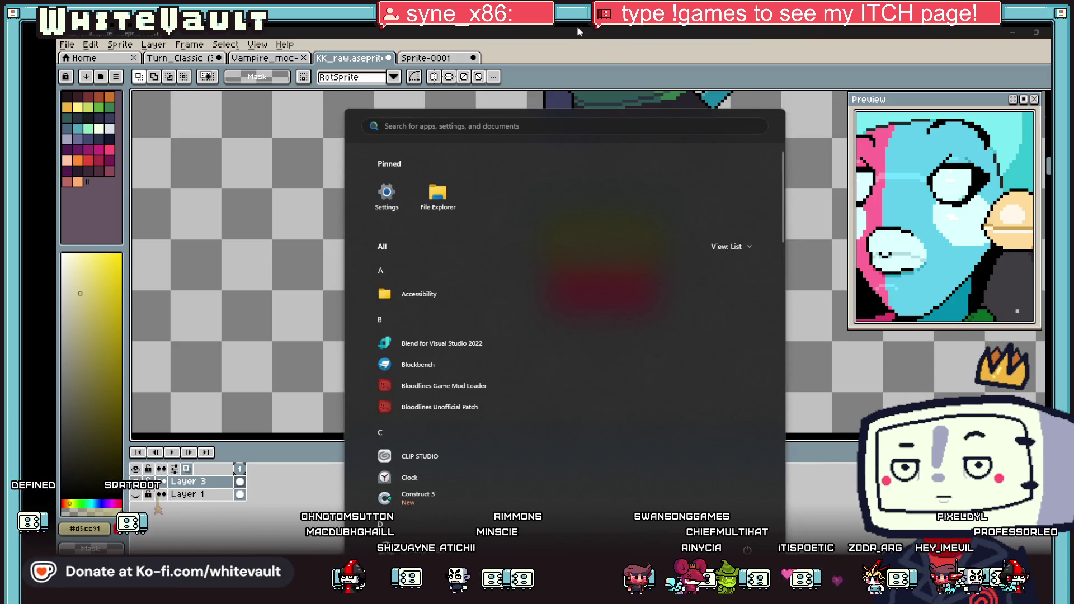
{"action": "key", "text": "super"}
{"action": "left_click", "coordinate": [607, 302]}
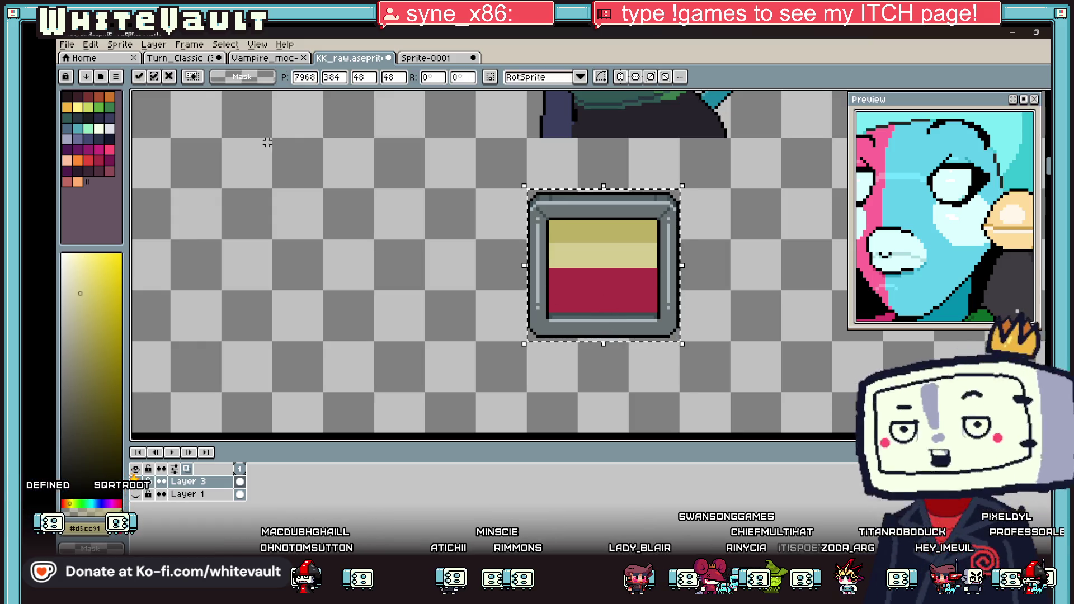
Create a new 48x48 sprite and paste the framed box into it.
{"action": "left_click", "coordinate": [67, 44]}
{"action": "left_click", "coordinate": [79, 57]}
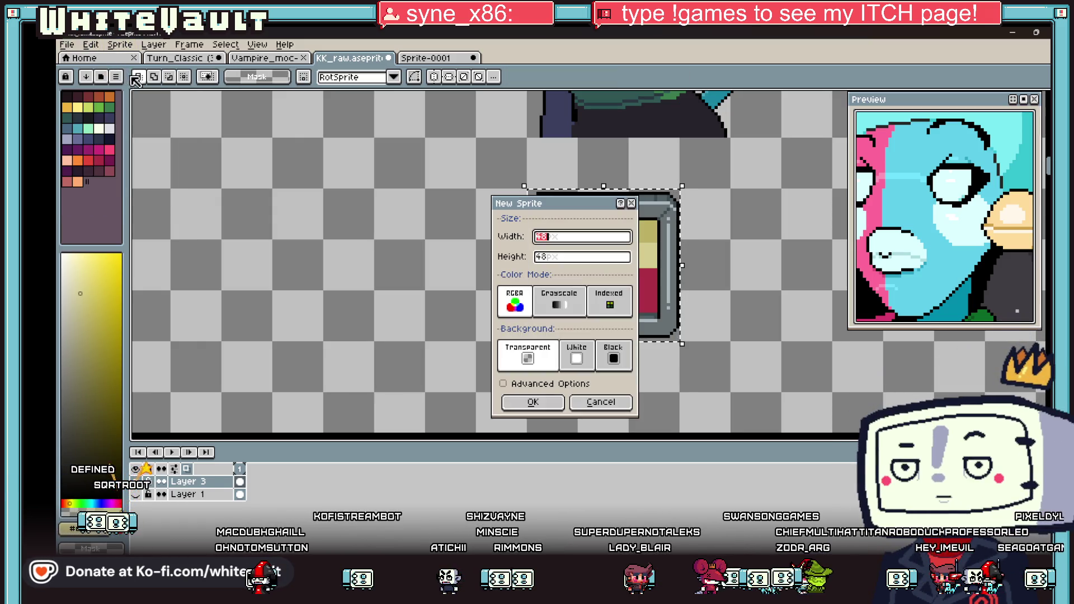
{"action": "left_click", "coordinate": [536, 402]}
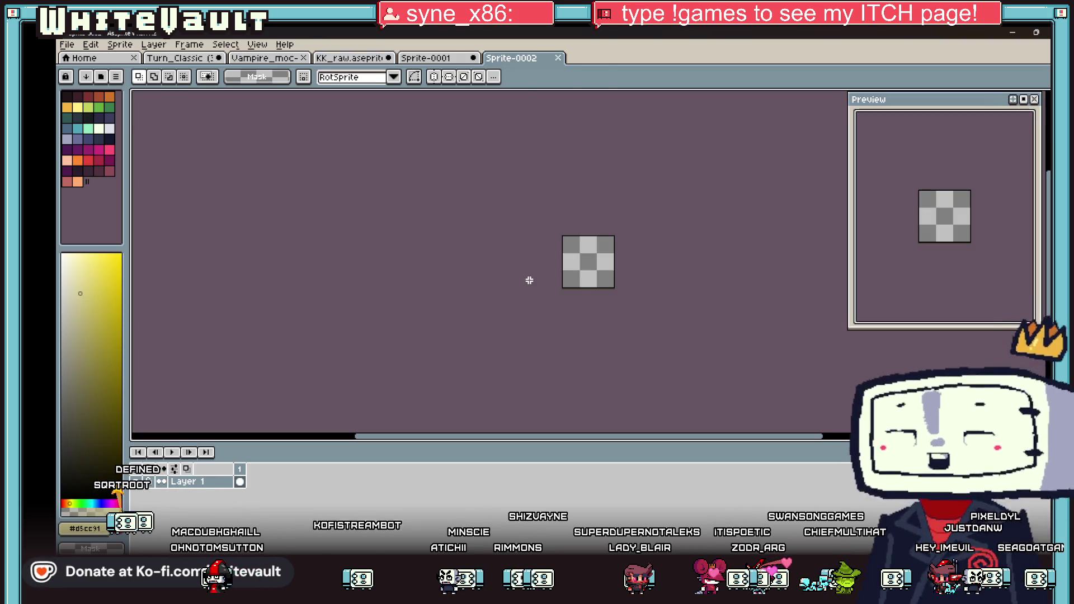
{"action": "key", "text": "ctrl+v"}
{"action": "scroll", "coordinate": [615, 276], "scroll_direction": "up", "scroll_amount": 3}
{"action": "left_click", "coordinate": [676, 282]}
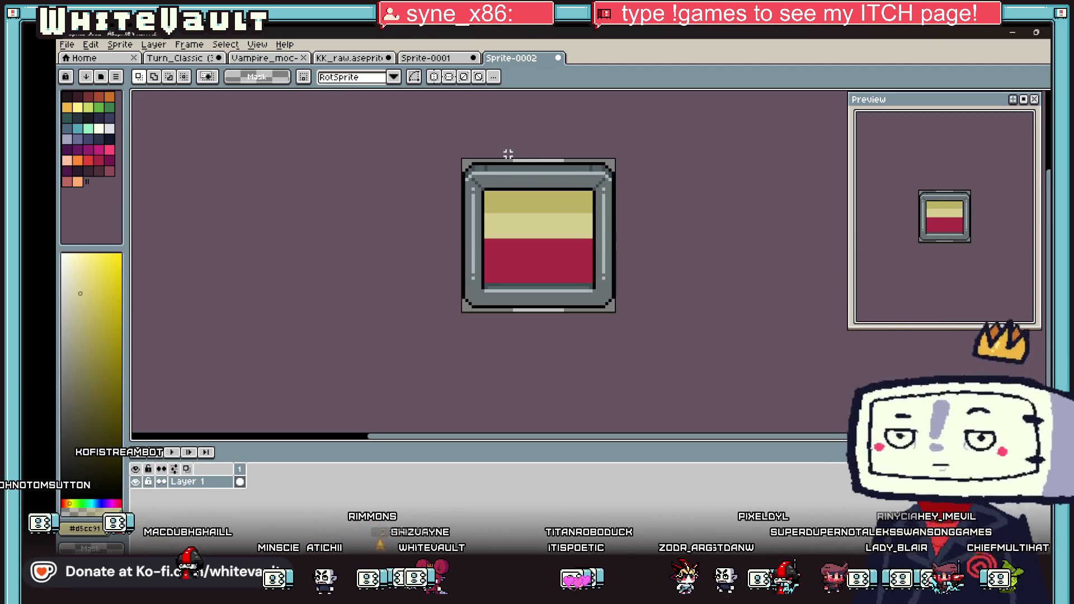
Select the entire Sprite-0002 canvas and sample a colour from the pasted picture with the eyedropper.
{"action": "key", "text": "ctrl+a"}
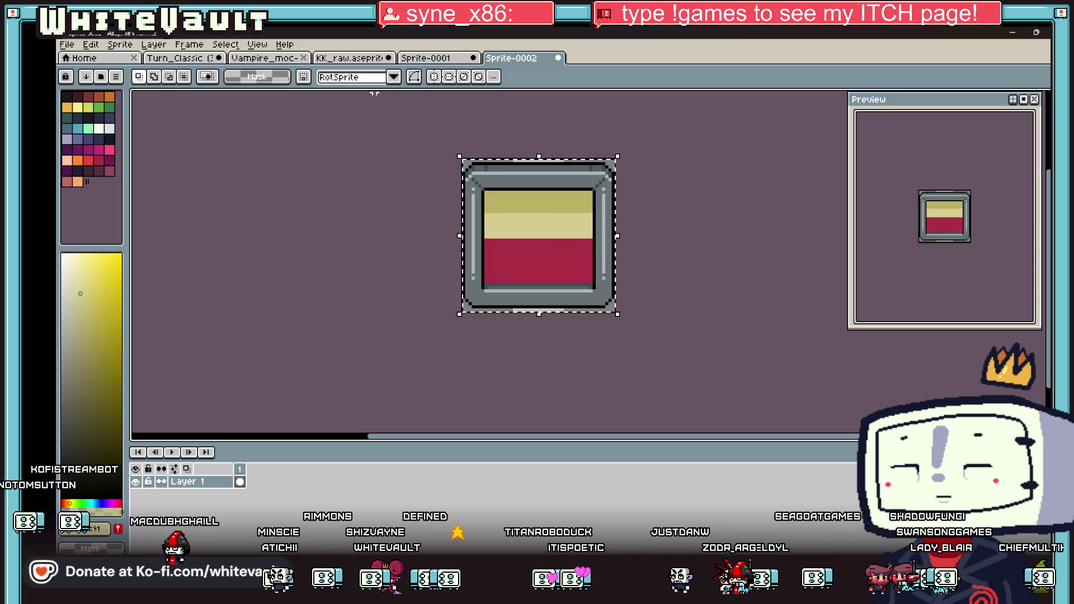
{"action": "scroll", "coordinate": [551, 230], "scroll_direction": "up", "scroll_amount": 1}
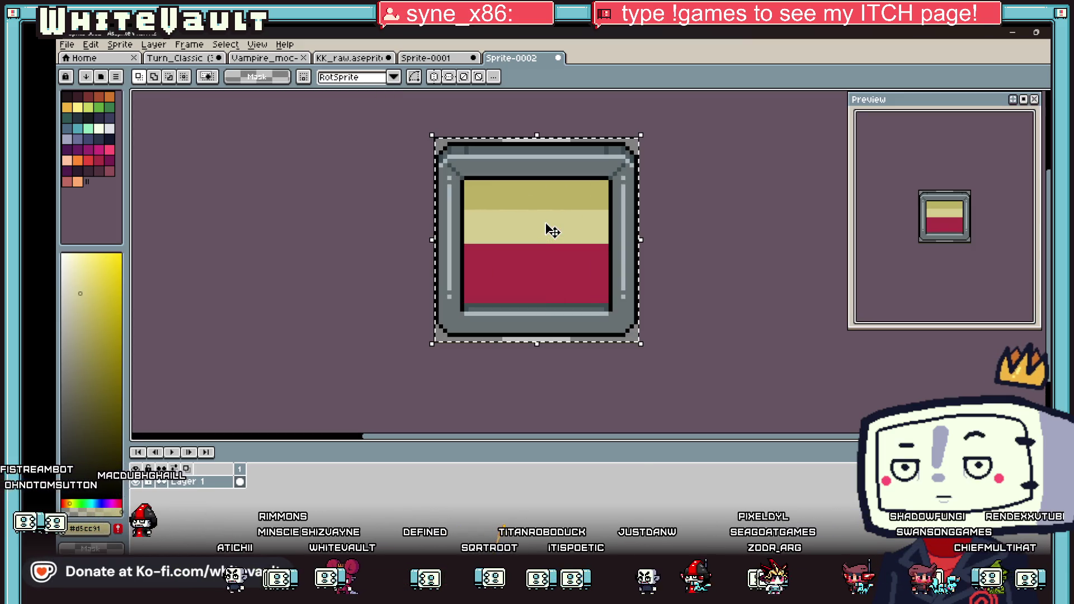
{"action": "key", "text": "i"}
{"action": "scroll", "coordinate": [536, 234], "scroll_direction": "up", "scroll_amount": 1}
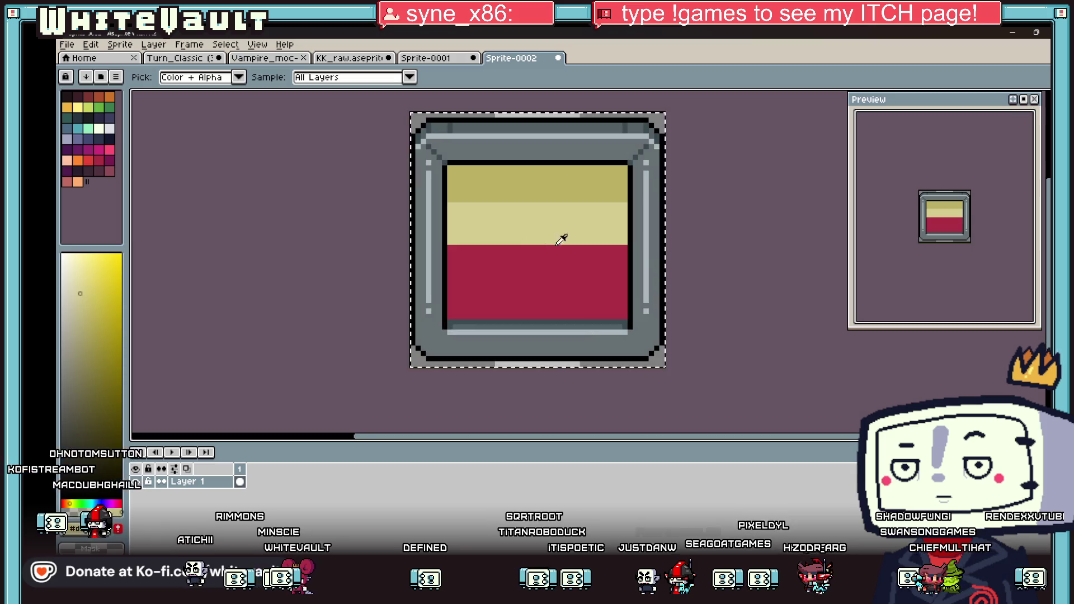
{"action": "left_click", "coordinate": [593, 246], "text": "alt"}
{"action": "scroll", "coordinate": [523, 231], "scroll_direction": "up", "scroll_amount": 1}
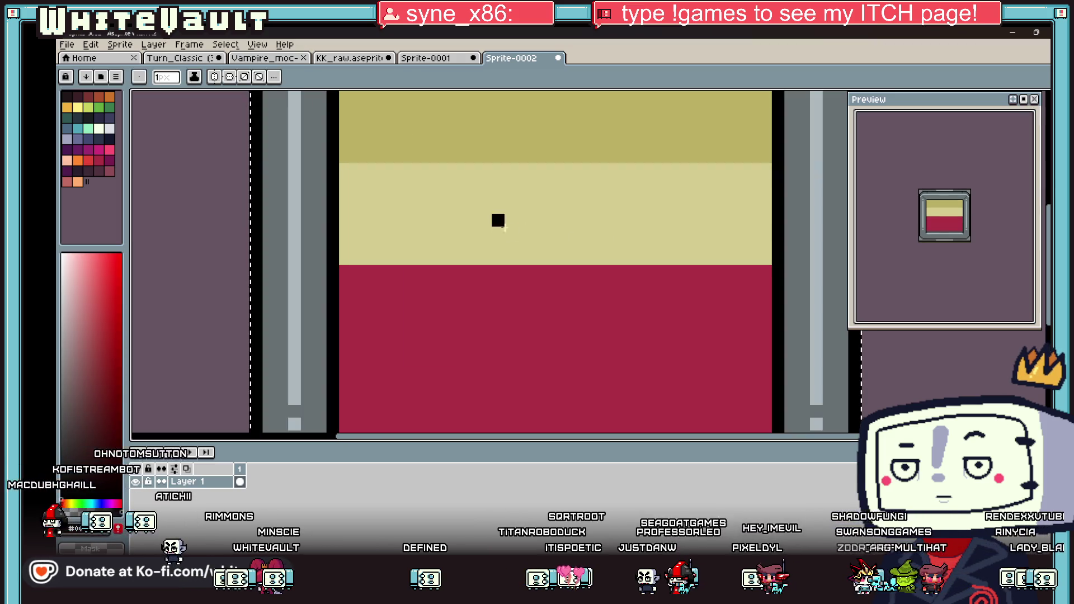
Draw a vertically mirrored black figure outline inside the panel, redrawing its lower sides.
{"action": "key", "text": "alt+s"}
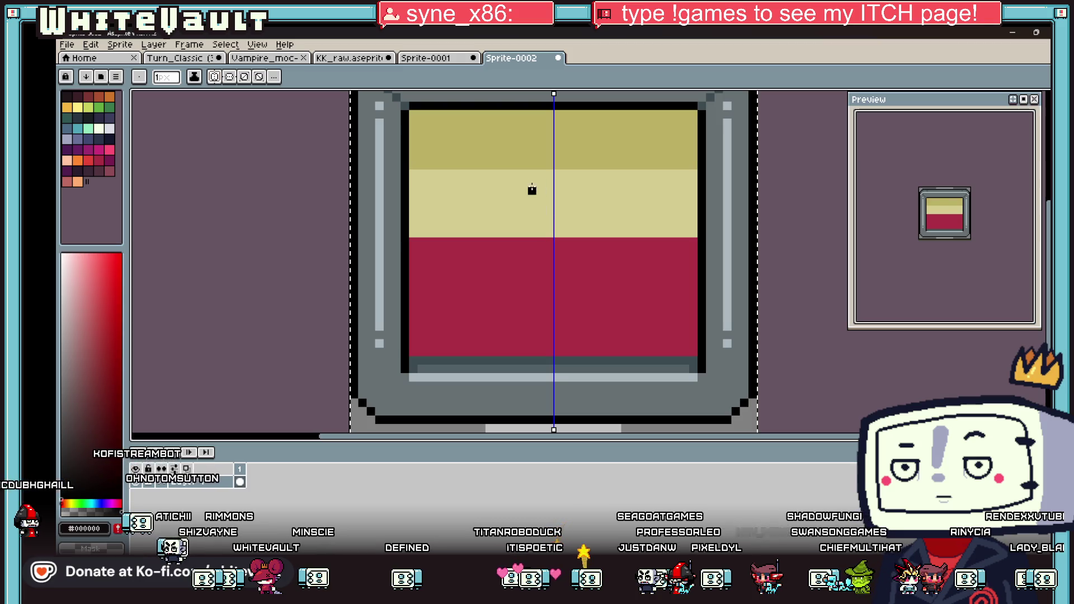
{"action": "scroll", "coordinate": [537, 185], "scroll_direction": "up", "scroll_amount": 2}
{"action": "mouse_move", "coordinate": [546, 173]}
{"action": "left_mouse_down"}
{"action": "mouse_move", "coordinate": [507, 169]}
{"action": "mouse_move", "coordinate": [473, 252]}
{"action": "mouse_move", "coordinate": [473, 305]}
{"action": "mouse_move", "coordinate": [495, 377]}
{"action": "mouse_move", "coordinate": [555, 336]}
{"action": "left_mouse_up"}
{"action": "scroll", "coordinate": [548, 353], "scroll_direction": "down", "scroll_amount": 3}
{"action": "scroll", "coordinate": [556, 341], "scroll_direction": "up", "scroll_amount": 2}
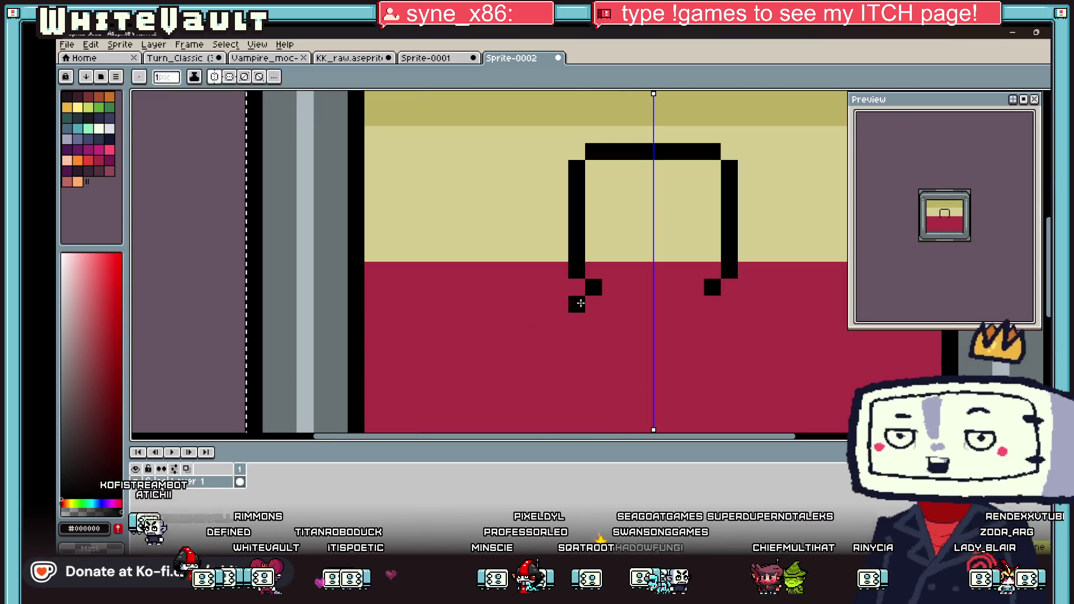
{"action": "key", "text": "ctrl+z"}
{"action": "mouse_move", "coordinate": [593, 303]}
{"action": "left_mouse_down"}
{"action": "mouse_move", "coordinate": [556, 304]}
{"action": "mouse_move", "coordinate": [538, 318]}
{"action": "mouse_move", "coordinate": [523, 335]}
{"action": "mouse_move", "coordinate": [525, 376]}
{"action": "left_mouse_up"}
{"action": "scroll", "coordinate": [526, 375], "scroll_direction": "down", "scroll_amount": 3}
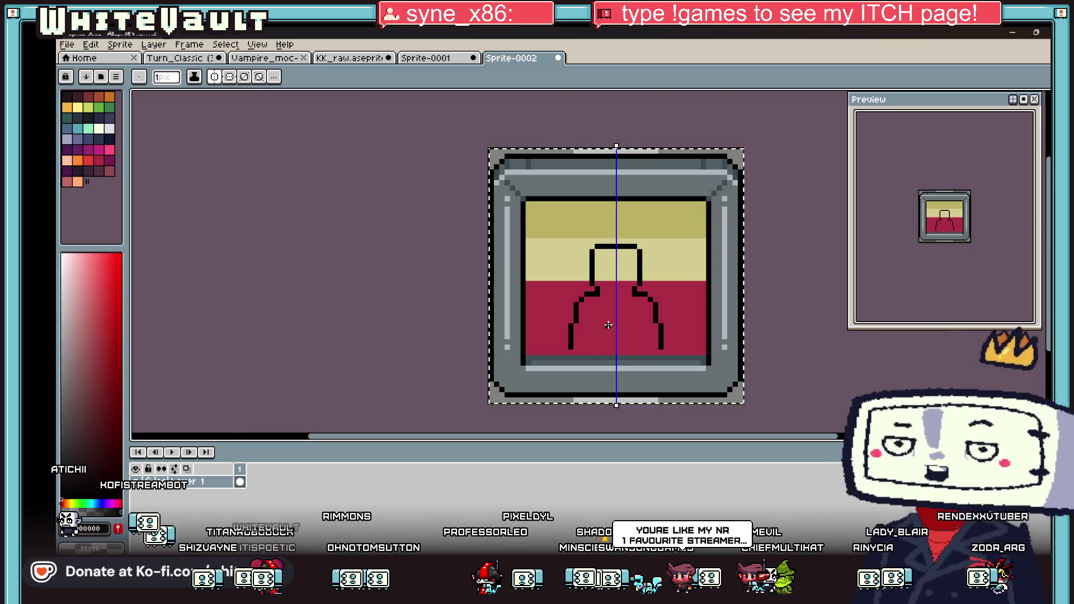
{"action": "scroll", "coordinate": [575, 352], "scroll_direction": "up", "scroll_amount": 2}
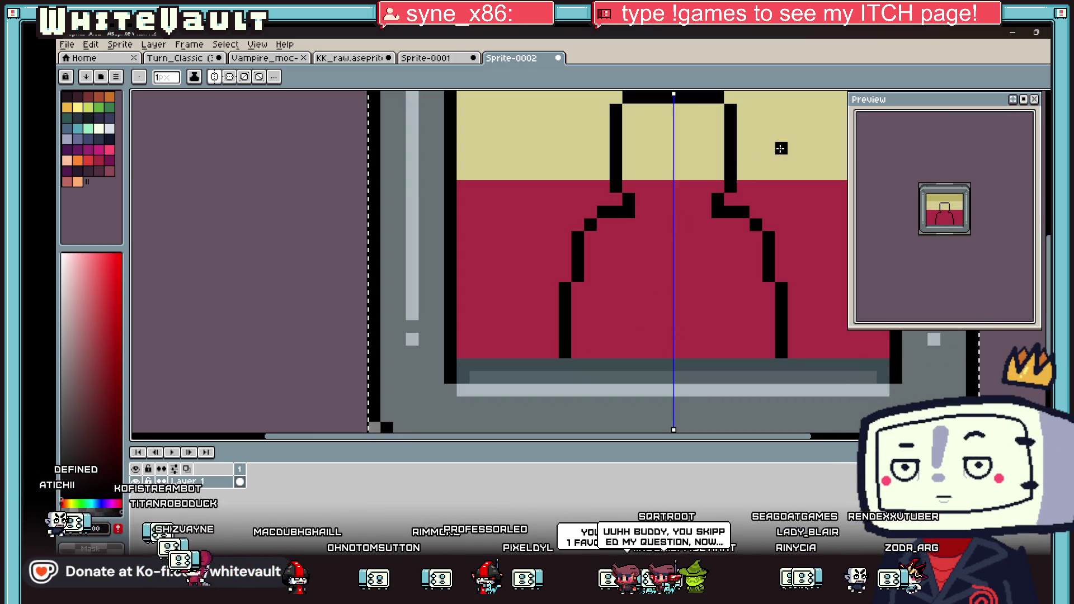
Fill the outline beige and move the figure up about three pixels.
{"action": "key", "text": "g"}
{"action": "left_click", "coordinate": [679, 223]}
{"action": "scroll", "coordinate": [679, 223], "scroll_direction": "down", "scroll_amount": 3}
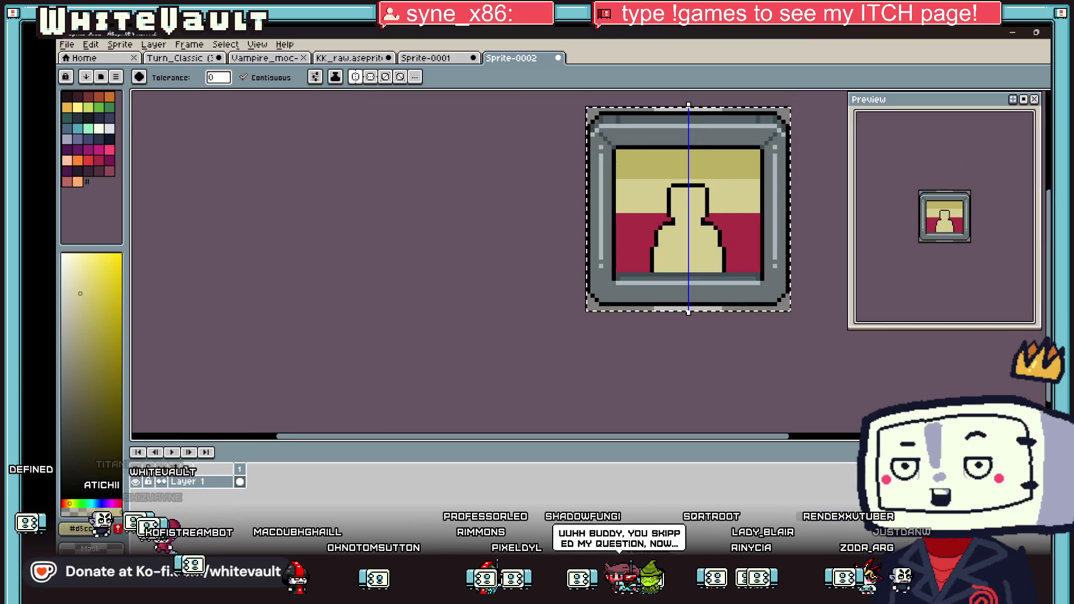
{"action": "key", "text": "m"}
{"action": "left_click", "coordinate": [660, 185]}
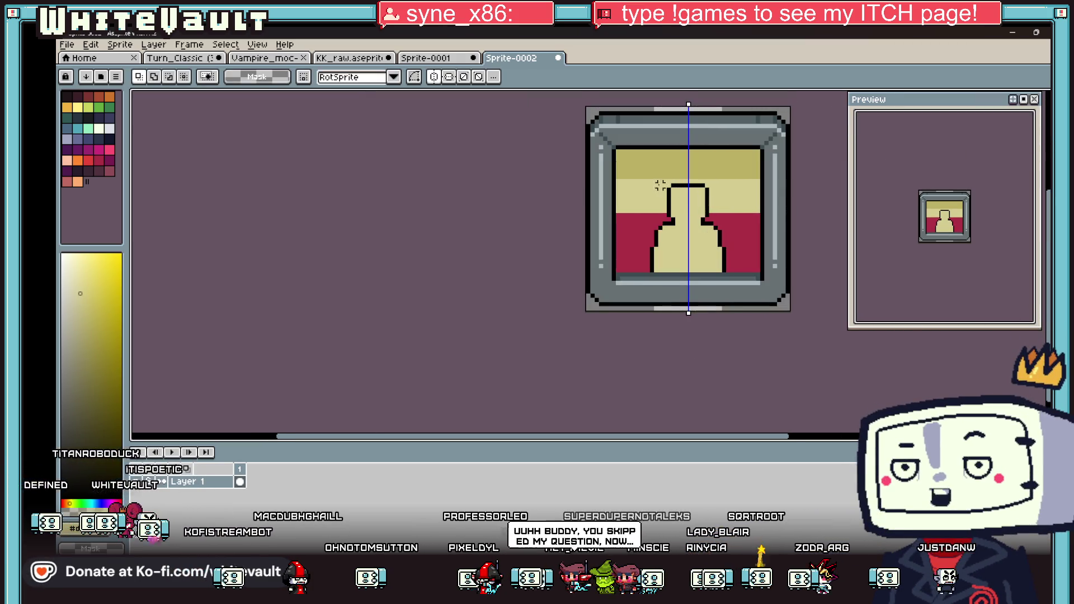
{"action": "mouse_move", "coordinate": [647, 185]}
{"action": "left_mouse_down"}
{"action": "mouse_move", "coordinate": [731, 277]}
{"action": "mouse_move", "coordinate": [729, 259]}
{"action": "left_mouse_up"}
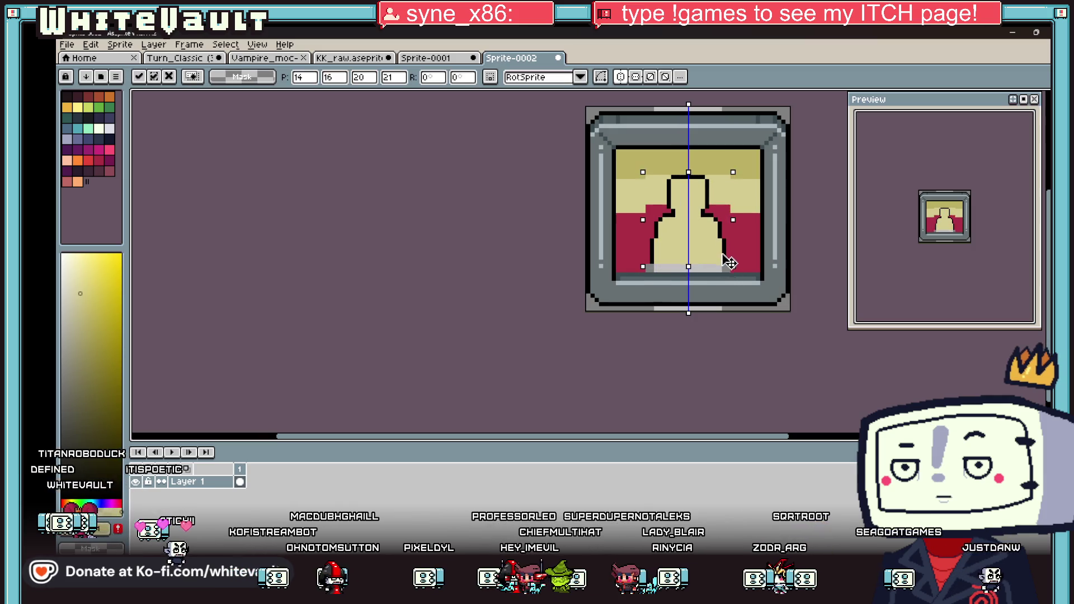
Place the moved figure and undo the stray red bars beside it.
{"action": "scroll", "coordinate": [744, 228], "scroll_direction": "down", "scroll_amount": 1}
{"action": "scroll", "coordinate": [751, 210], "scroll_direction": "up", "scroll_amount": 2}
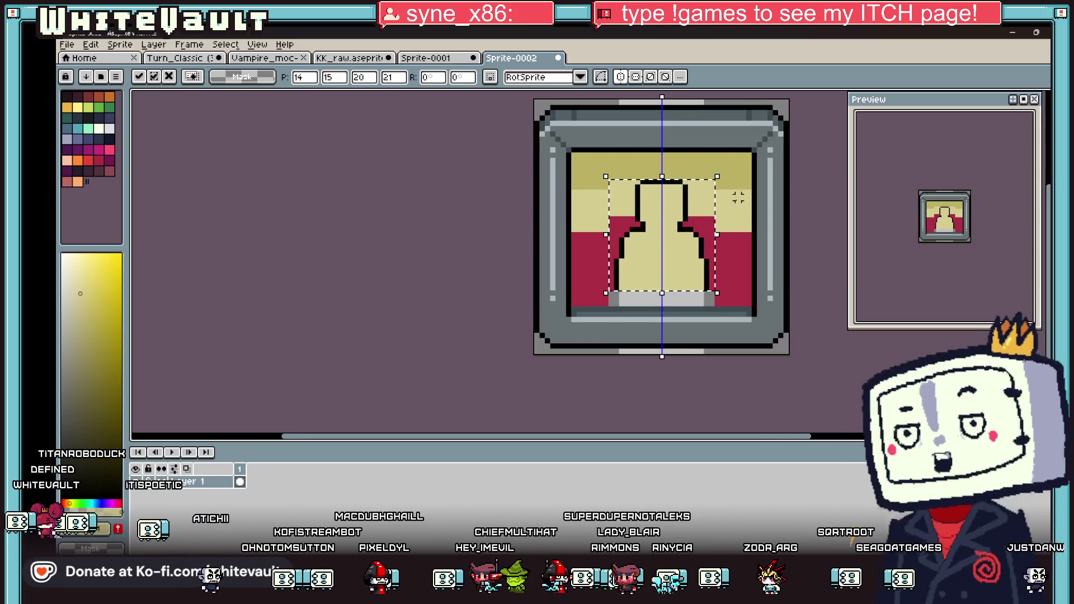
{"action": "left_click", "coordinate": [764, 187]}
{"action": "key", "text": "i"}
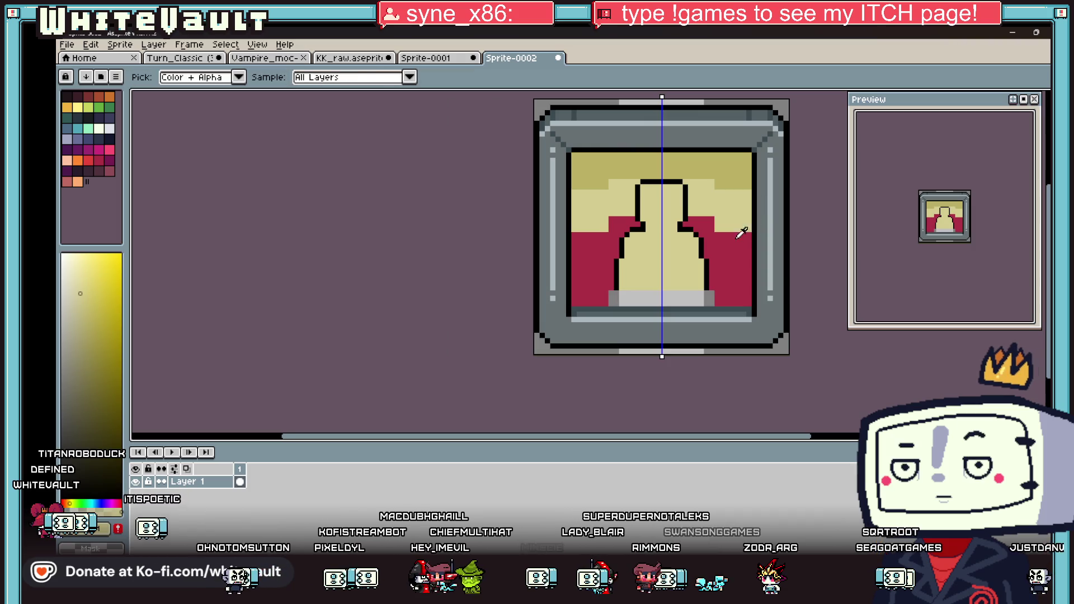
{"action": "scroll", "coordinate": [727, 217], "scroll_direction": "up", "scroll_amount": 1}
{"action": "key", "text": "b"}
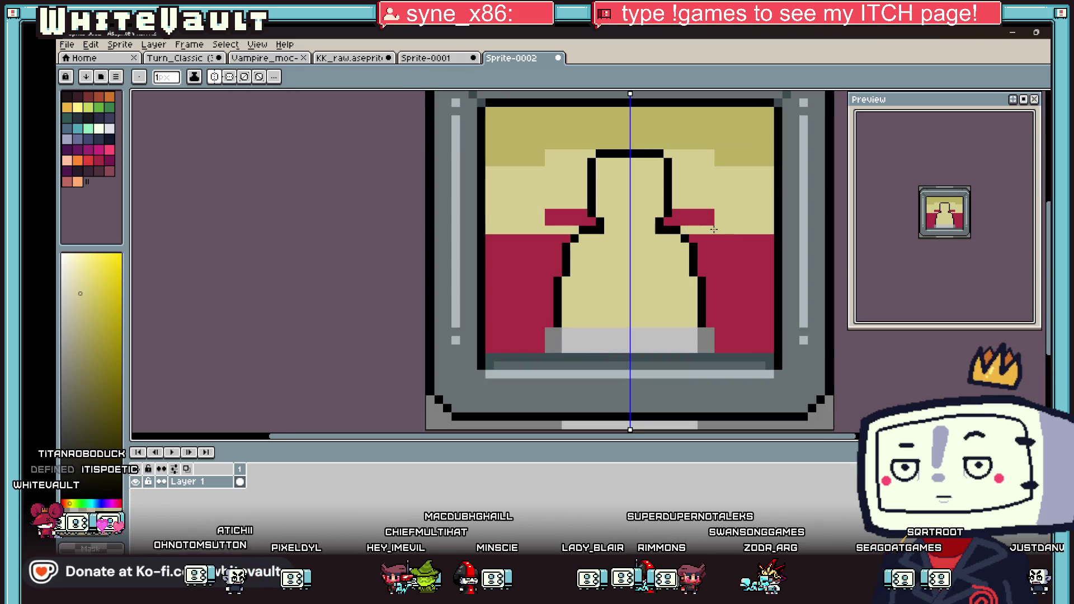
{"action": "key", "text": "g"}
{"action": "key", "text": "ctrl+z"}
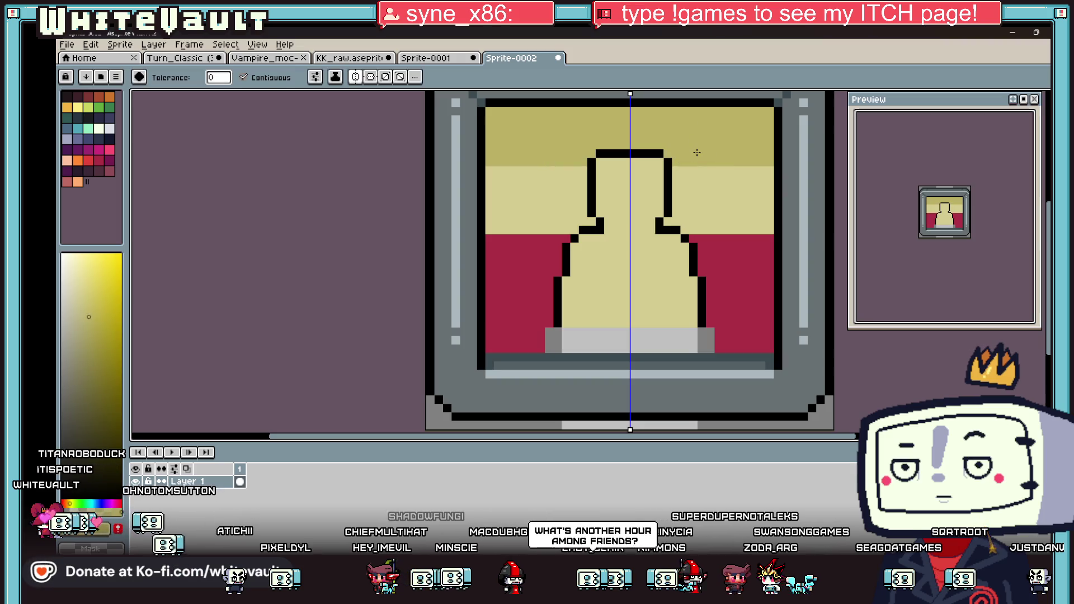
Fix a stray grey pixel red and fill the grey floor under the figure beige.
{"action": "scroll", "coordinate": [699, 310], "scroll_direction": "up", "scroll_amount": 1}
{"action": "key", "text": "b"}
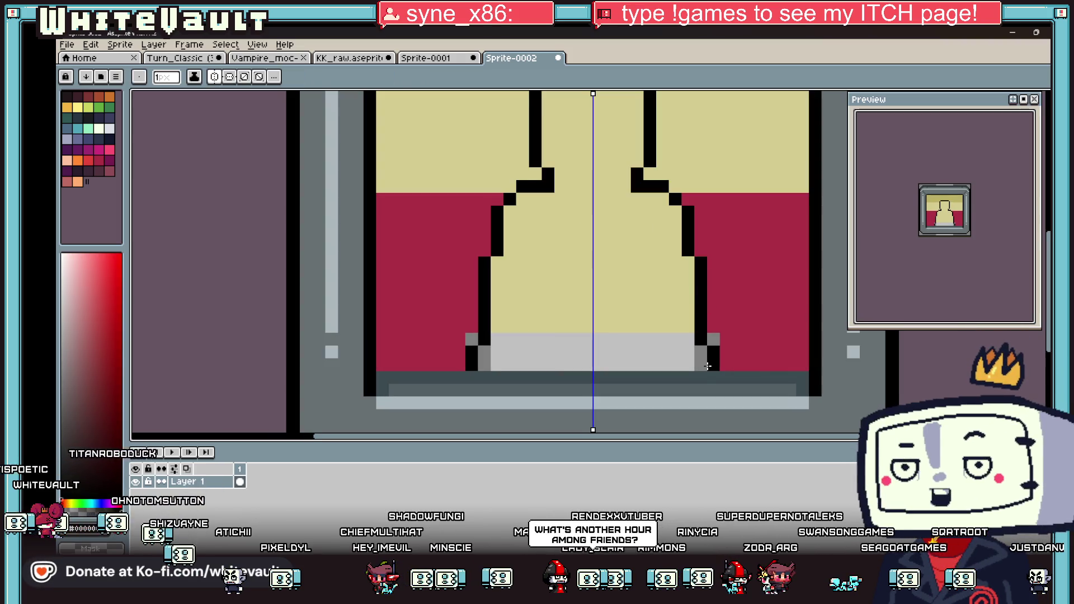
{"action": "key", "text": "g"}
{"action": "left_click", "coordinate": [715, 338]}
{"action": "left_click", "coordinate": [662, 326], "text": "alt"}
{"action": "left_click", "coordinate": [662, 338]}
{"action": "scroll", "coordinate": [662, 338], "scroll_direction": "down", "scroll_amount": 3}
{"action": "scroll", "coordinate": [685, 286], "scroll_direction": "up", "scroll_amount": 2}
Fill the figure dark blue and the three background bands navy.
{"action": "left_click", "coordinate": [107, 116]}
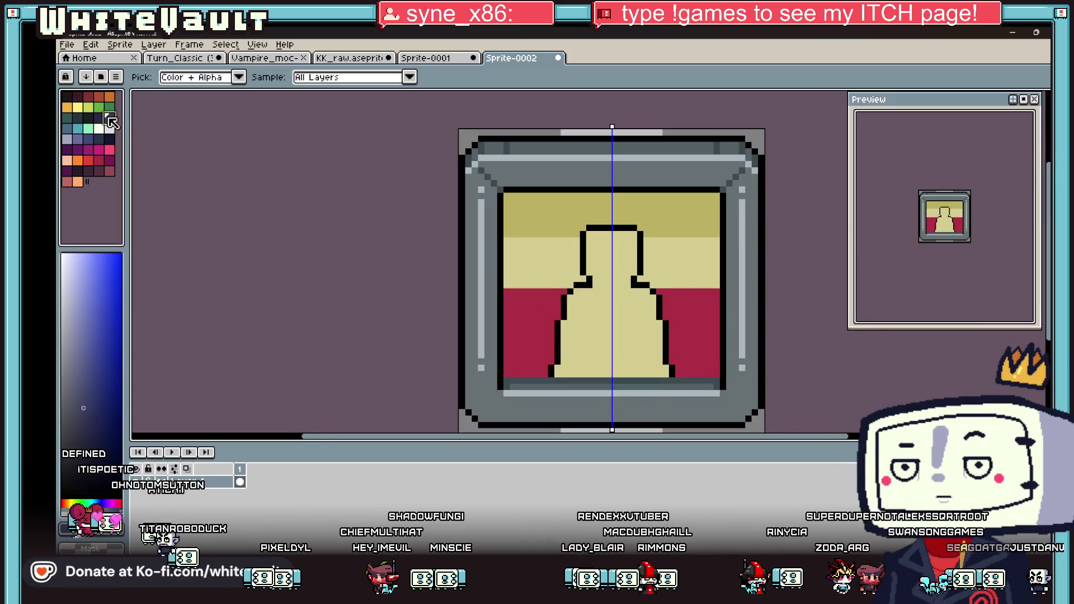
{"action": "left_click", "coordinate": [619, 340]}
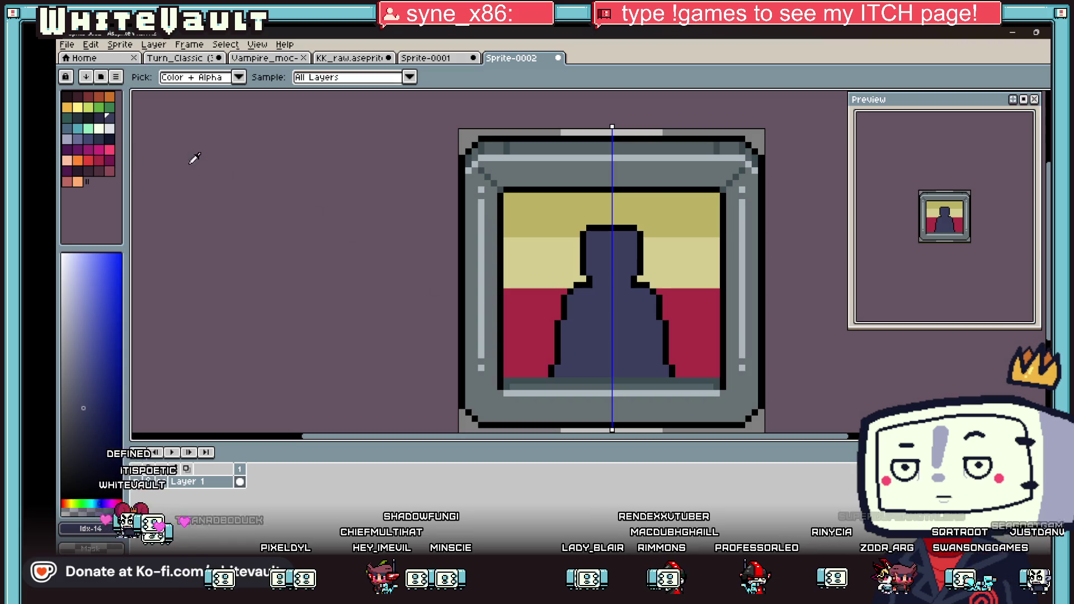
{"action": "left_click", "coordinate": [99, 118]}
{"action": "left_click", "coordinate": [537, 263]}
{"action": "left_click", "coordinate": [537, 212]}
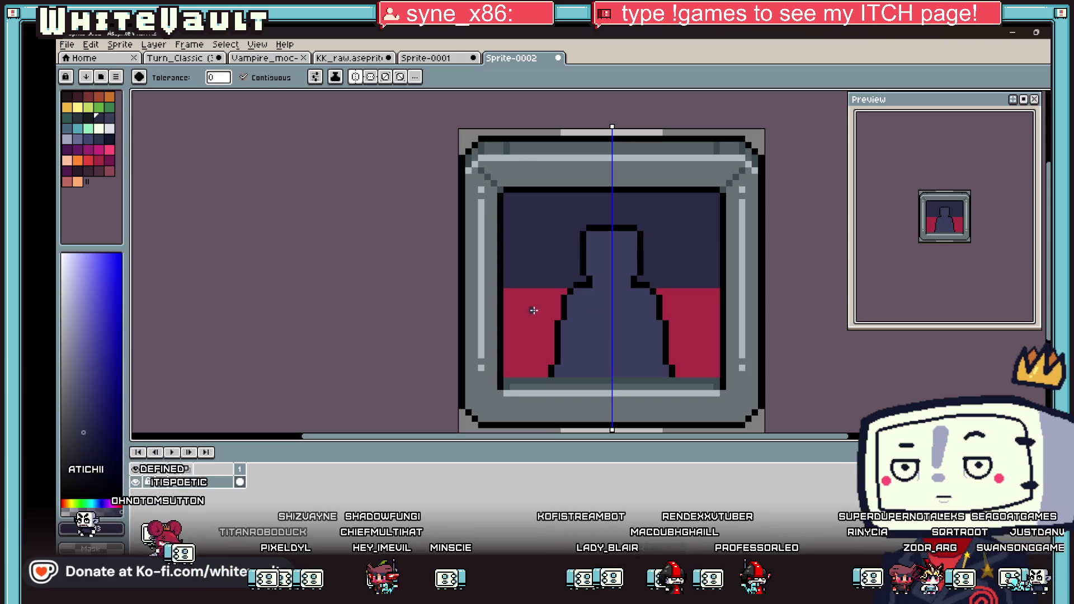
{"action": "left_click", "coordinate": [532, 307]}
{"action": "scroll", "coordinate": [642, 310], "scroll_direction": "up", "scroll_amount": 1}
Redraw the figure's squared shoulders and side outlines, covering stray black lines in blue.
{"action": "key", "text": "b"}
{"action": "left_click", "coordinate": [461, 306], "text": "shift"}
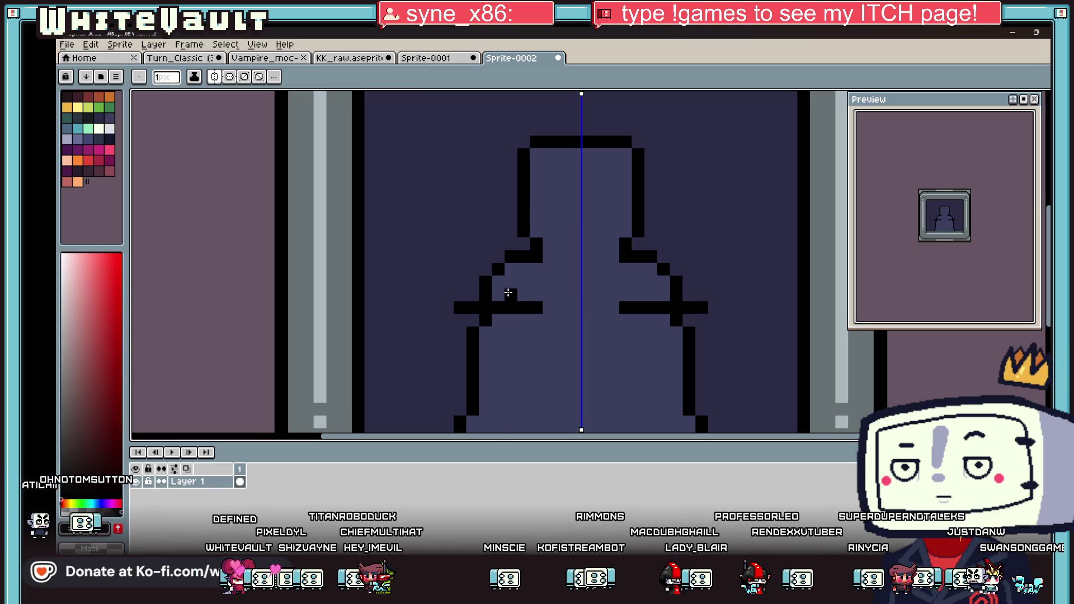
{"action": "left_click_drag", "start_coordinate": [480, 294], "coordinate": [513, 282]}
{"action": "left_click", "coordinate": [575, 282], "text": "shift"}
{"action": "scroll", "coordinate": [739, 317], "scroll_direction": "down", "scroll_amount": 1}
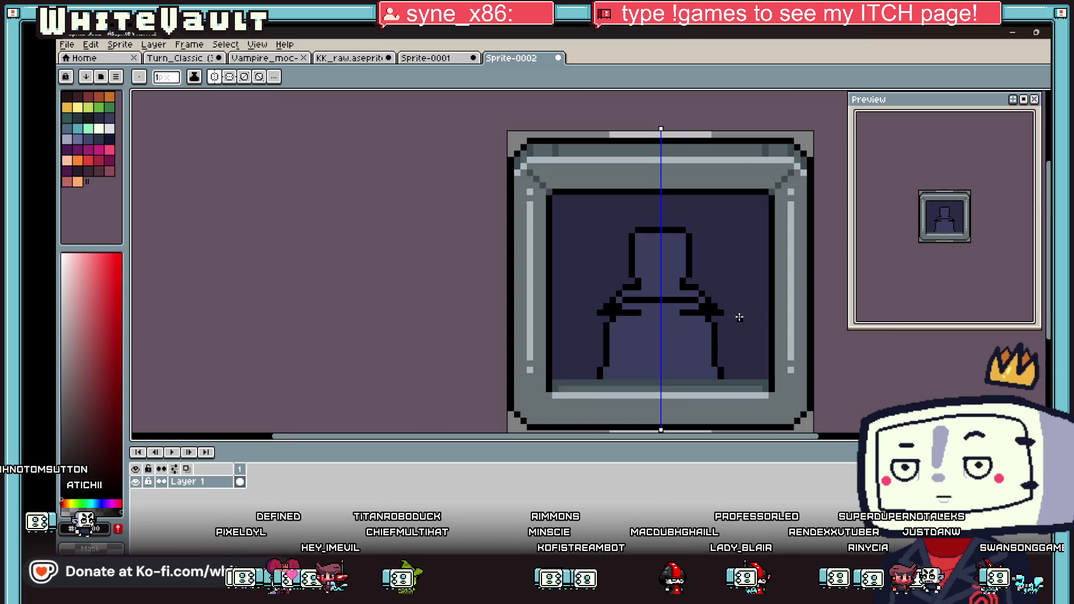
{"action": "left_click_drag", "start_coordinate": [722, 314], "coordinate": [719, 379]}
{"action": "left_click_drag", "start_coordinate": [719, 327], "coordinate": [719, 380]}
{"action": "key", "text": "i"}
{"action": "left_click", "coordinate": [638, 319], "text": "alt"}
{"action": "left_click_drag", "start_coordinate": [608, 315], "coordinate": [640, 313]}
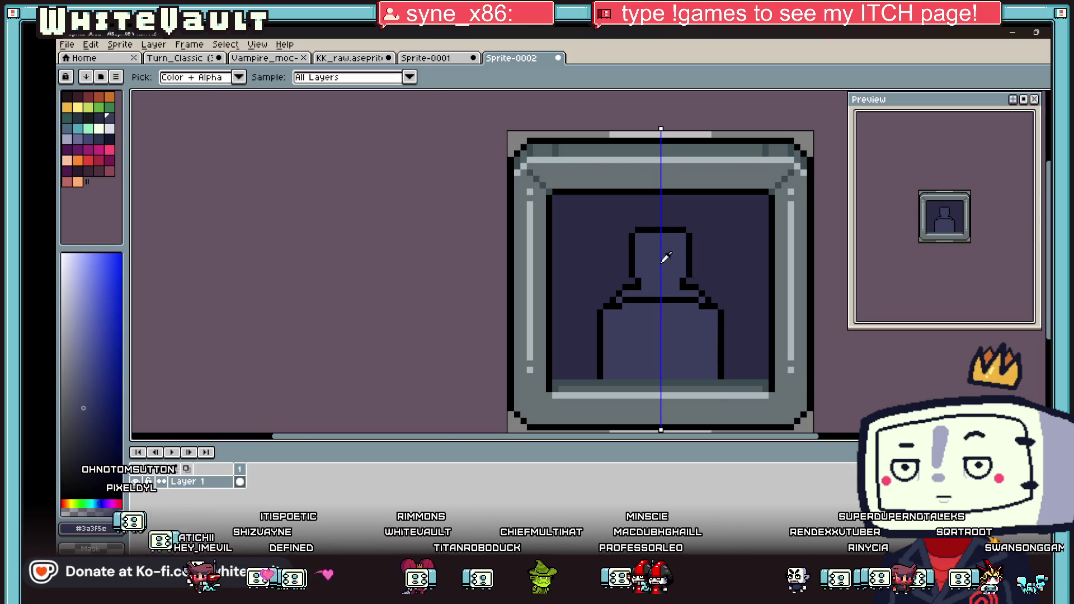
Add a darker pixel on the face and darken the body under the head.
{"action": "scroll", "coordinate": [641, 268], "scroll_direction": "up", "scroll_amount": 3}
{"action": "left_click", "coordinate": [650, 284]}
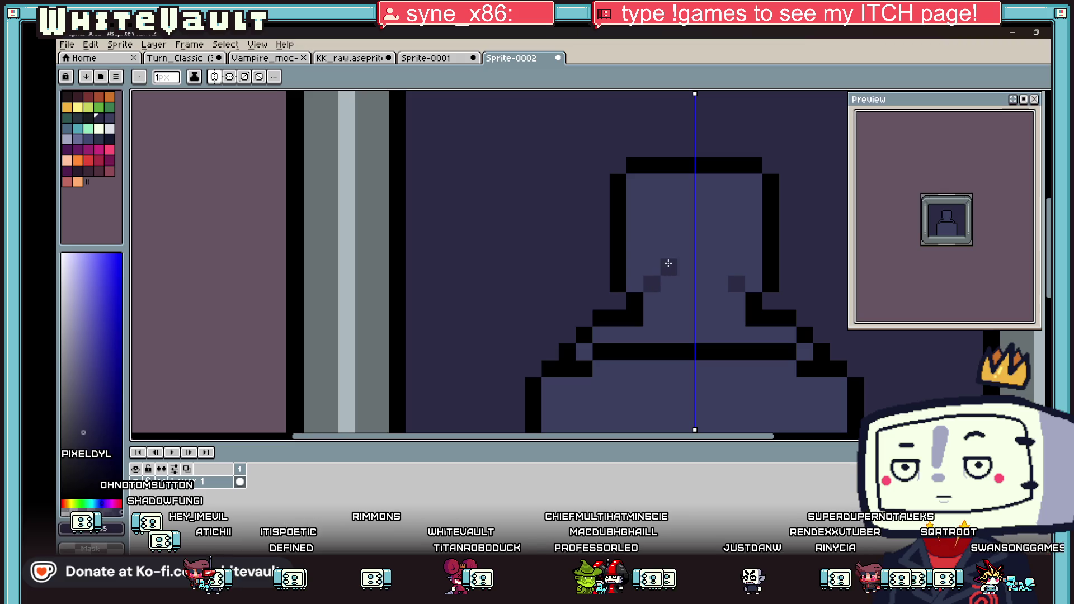
{"action": "left_click", "coordinate": [710, 279]}
{"action": "scroll", "coordinate": [702, 285], "scroll_direction": "down", "scroll_amount": 3}
{"action": "scroll", "coordinate": [699, 246], "scroll_direction": "up", "scroll_amount": 3}
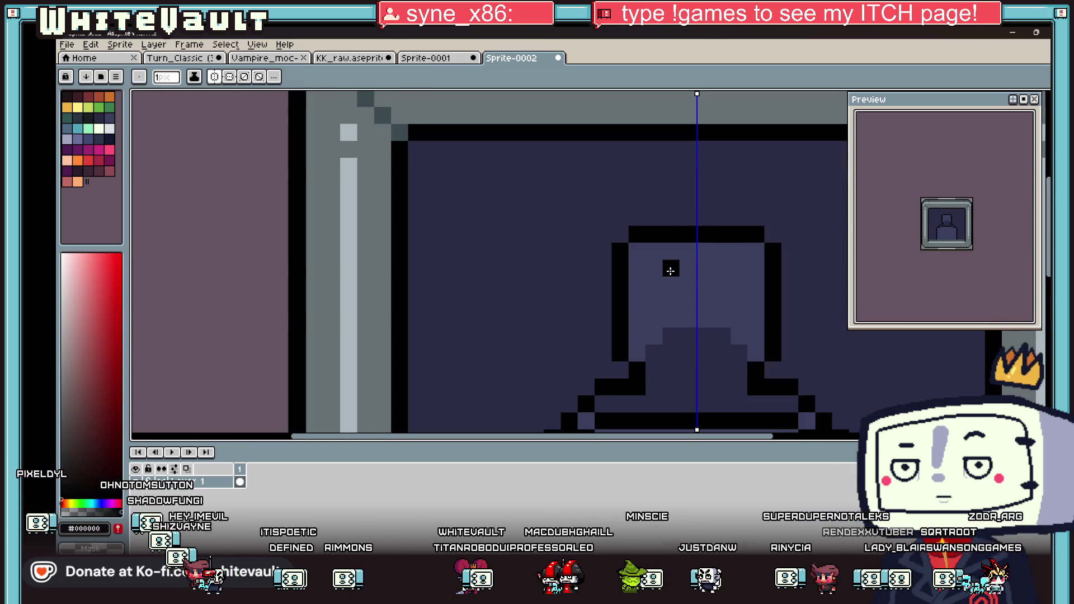
Paint a darker strip down the face and lighten the pixel under the eyes.
{"action": "key", "text": "i"}
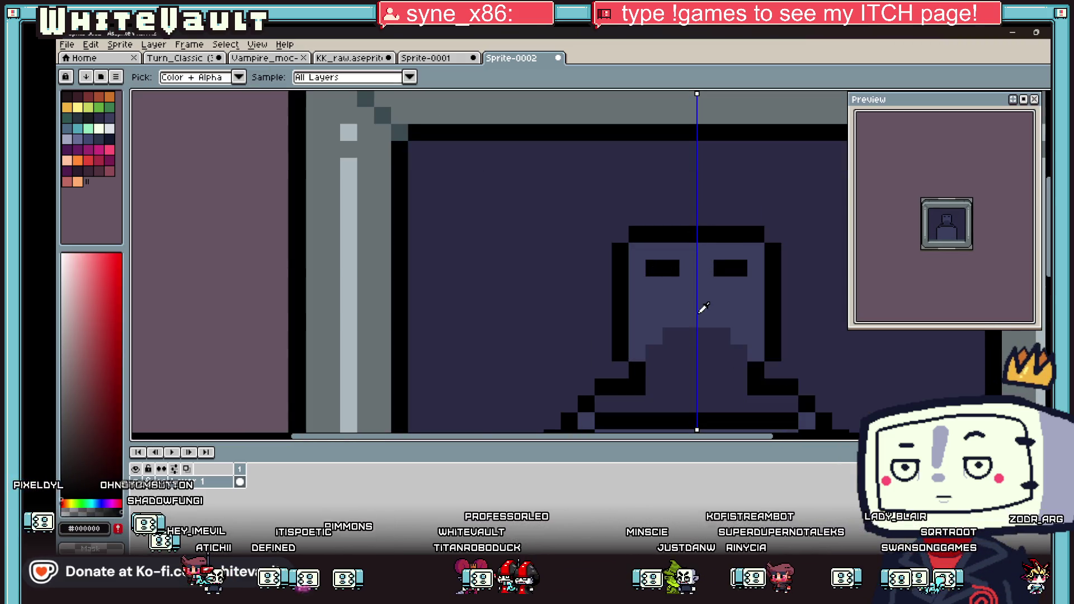
{"action": "left_click", "coordinate": [682, 244]}
{"action": "key", "text": "b"}
{"action": "left_click_drag", "start_coordinate": [688, 249], "coordinate": [691, 285]}
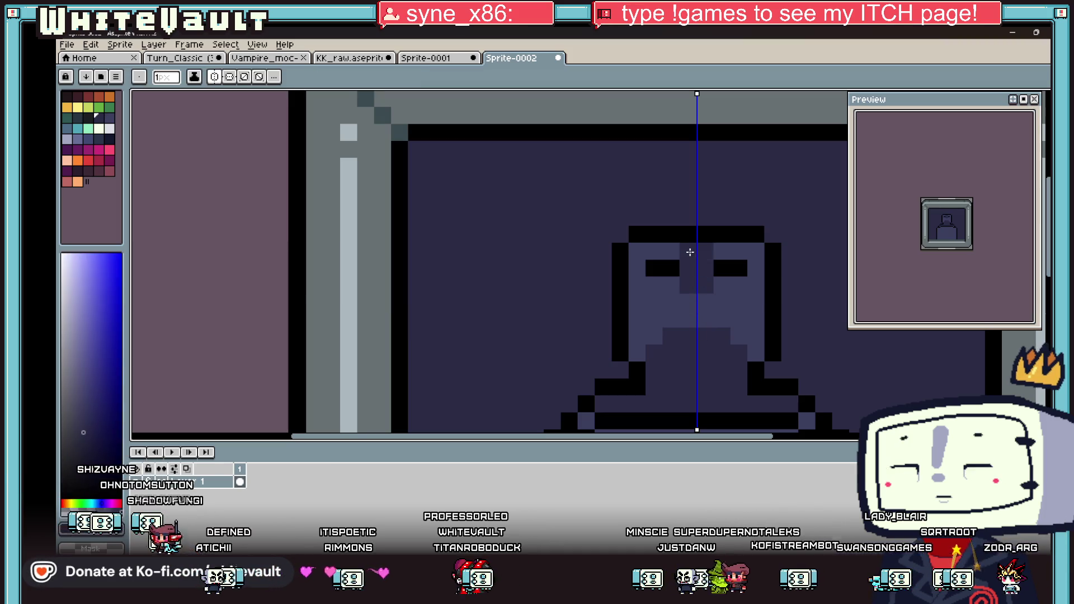
{"action": "key", "text": "i"}
{"action": "left_click", "coordinate": [699, 252]}
{"action": "key", "text": "b"}
{"action": "left_click", "coordinate": [705, 285]}
Add a lavender highlight across the top of the figure's head.
{"action": "key", "text": "i"}
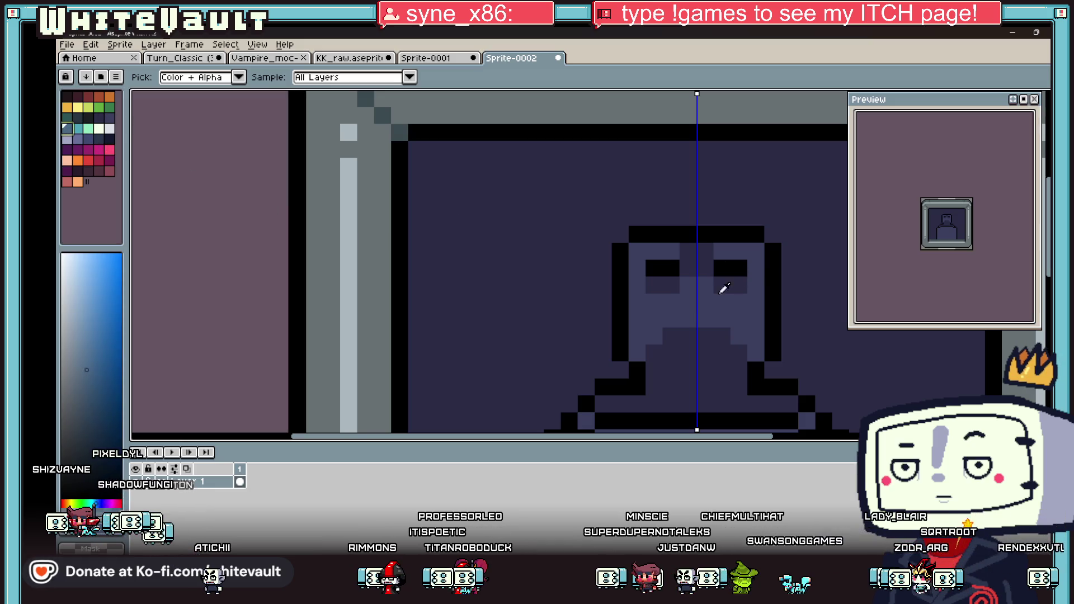
{"action": "left_click", "coordinate": [67, 139]}
{"action": "key", "text": "b"}
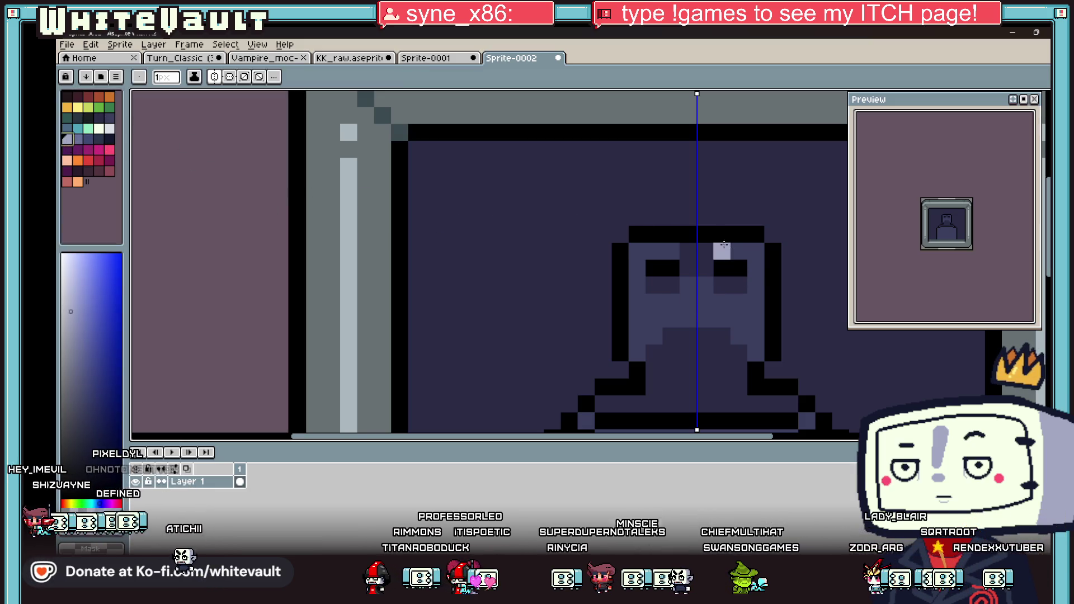
{"action": "key", "text": "i"}
{"action": "left_click", "coordinate": [78, 139]}
{"action": "key", "text": "b"}
{"action": "left_click", "coordinate": [681, 237]}
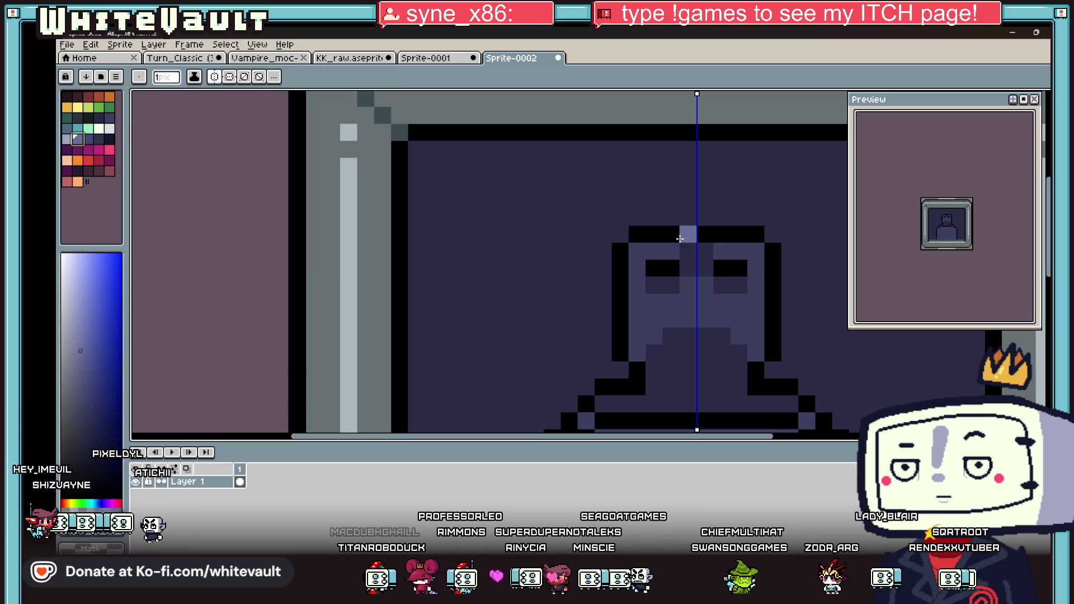
{"action": "left_click_drag", "start_coordinate": [686, 255], "coordinate": [641, 250]}
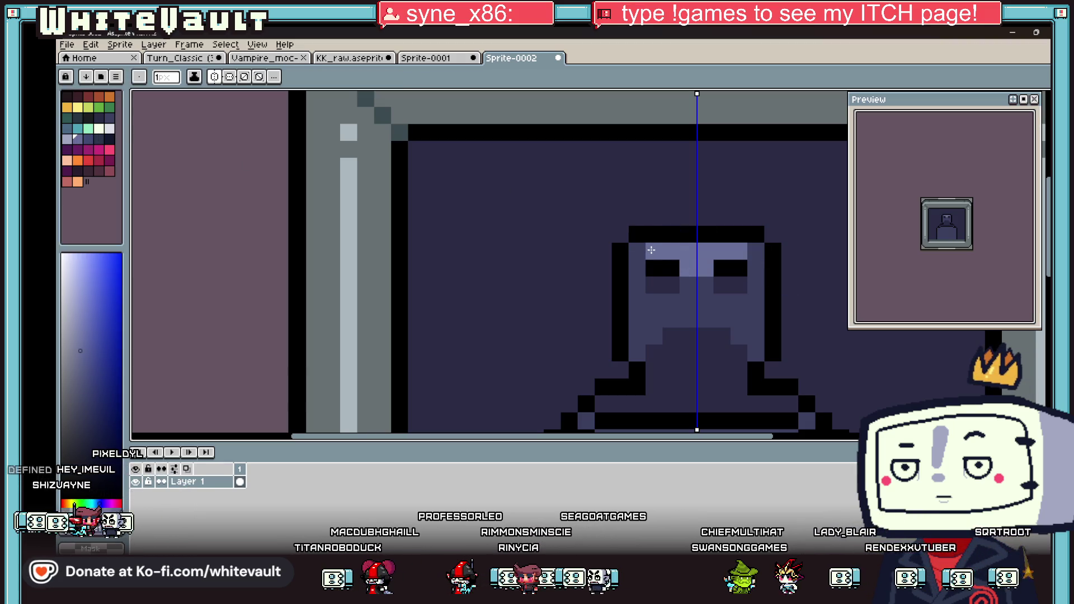
Repaint the black shoulder band in body colour and draw black diagonal arm outlines.
{"action": "scroll", "coordinate": [719, 279], "scroll_direction": "down", "scroll_amount": 5}
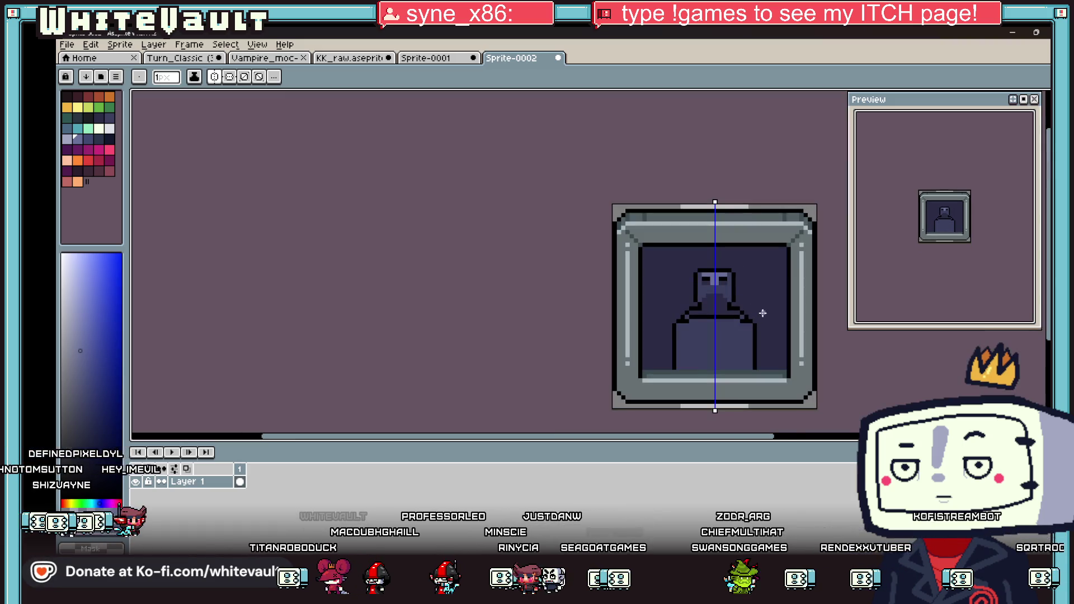
{"action": "scroll", "coordinate": [757, 307], "scroll_direction": "up", "scroll_amount": 5}
{"action": "scroll", "coordinate": [714, 283], "scroll_direction": "down", "scroll_amount": 2}
{"action": "left_click", "coordinate": [702, 228], "text": "alt"}
{"action": "left_click", "coordinate": [695, 307]}
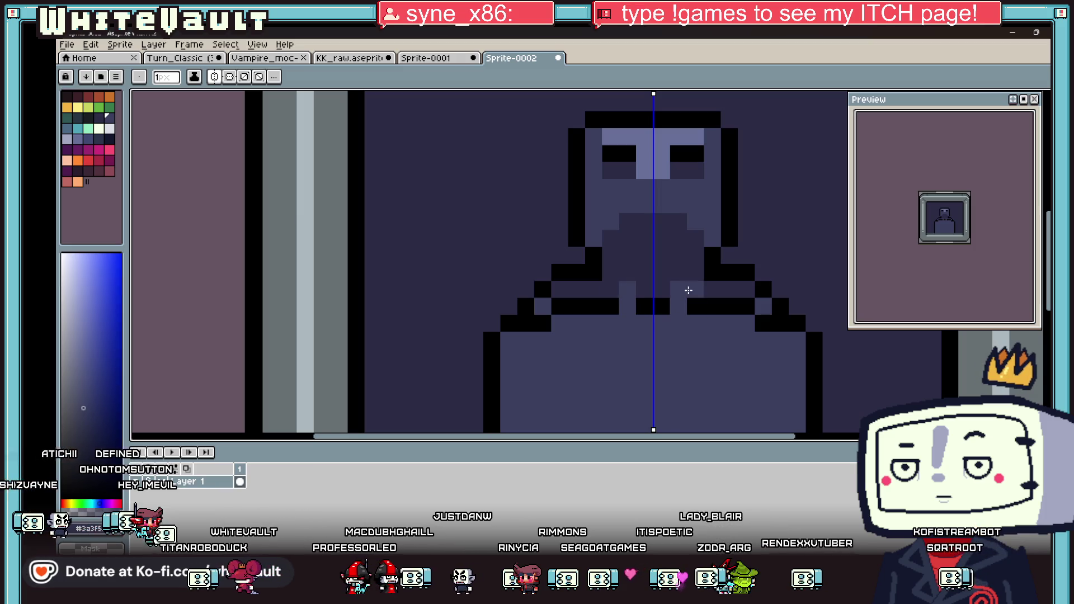
{"action": "mouse_move", "coordinate": [725, 306]}
{"action": "left_mouse_down"}
{"action": "mouse_move", "coordinate": [679, 307]}
{"action": "mouse_move", "coordinate": [678, 275]}
{"action": "left_mouse_up"}
{"action": "left_click", "coordinate": [714, 268], "text": "alt"}
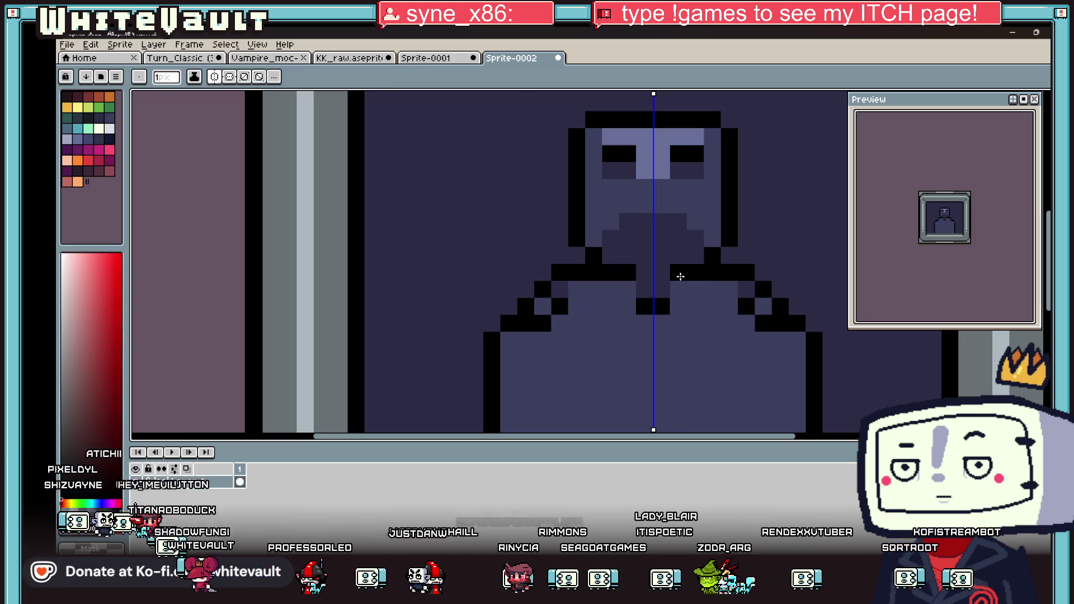
{"action": "left_click_drag", "start_coordinate": [678, 323], "coordinate": [716, 340]}
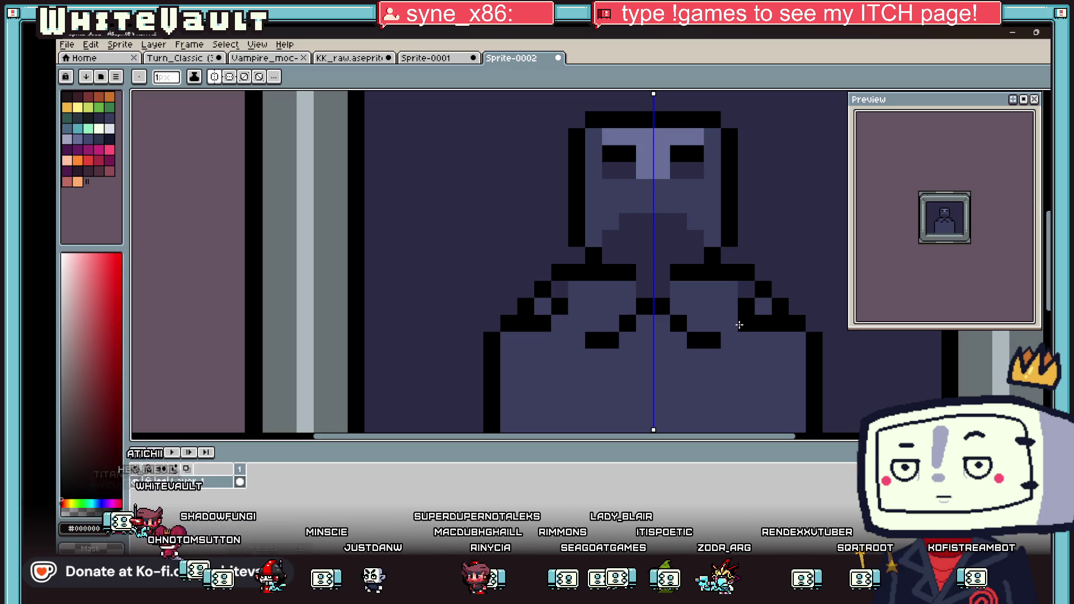
Add a dark blue-purple pixel to each hand.
{"action": "left_click", "coordinate": [745, 288], "text": "alt"}
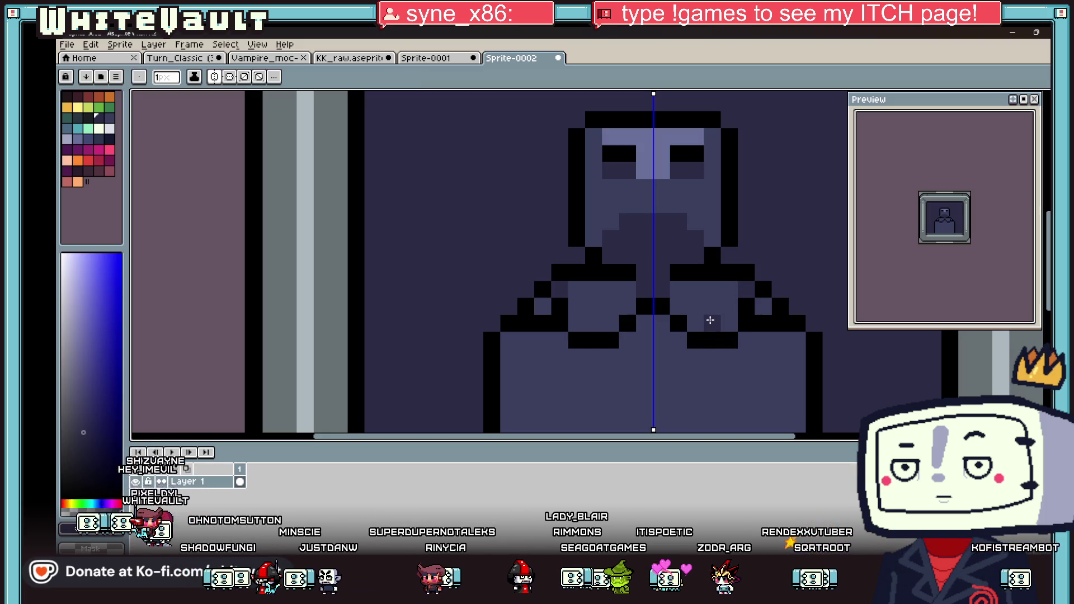
{"action": "left_click", "coordinate": [711, 323]}
{"action": "scroll", "coordinate": [709, 320], "scroll_direction": "down", "scroll_amount": 5}
{"action": "scroll", "coordinate": [695, 302], "scroll_direction": "up", "scroll_amount": 4}
{"action": "key", "text": "x"}
{"action": "scroll", "coordinate": [761, 319], "scroll_direction": "down", "scroll_amount": 3}
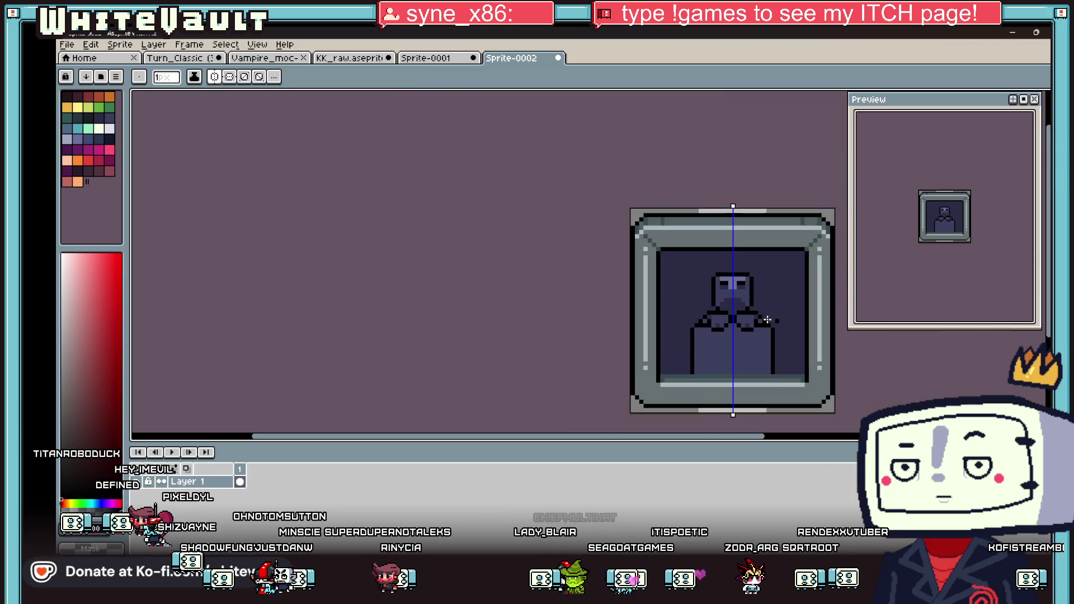
{"action": "scroll", "coordinate": [762, 365], "scroll_direction": "up", "scroll_amount": 3}
{"action": "left_click", "coordinate": [631, 269], "text": "alt"}
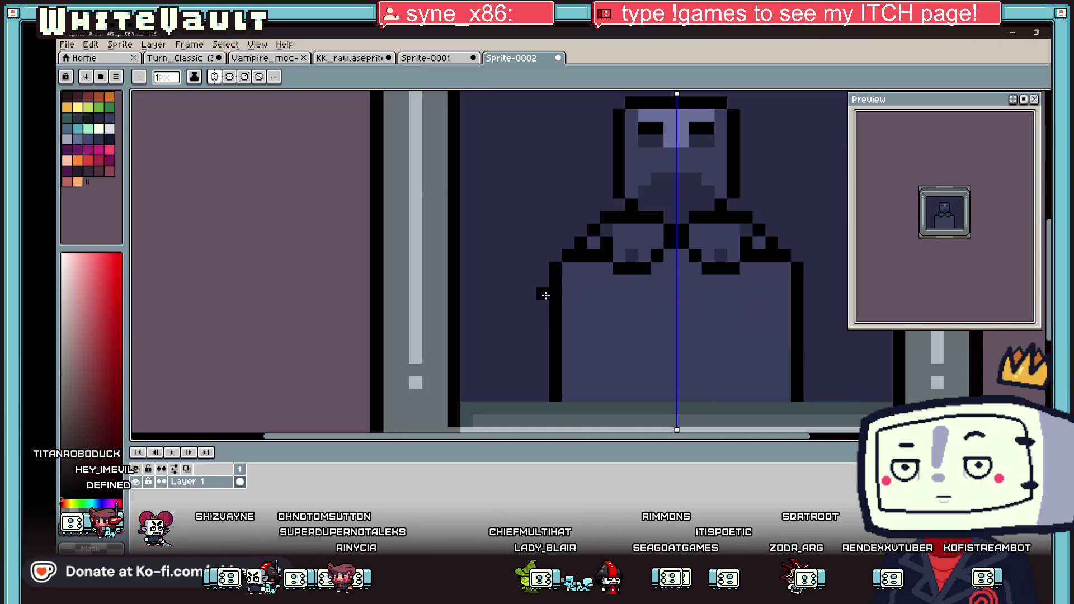
Shade the waist with a dark line, darken the lower body and line both legs.
{"action": "left_click", "coordinate": [573, 326], "text": "alt"}
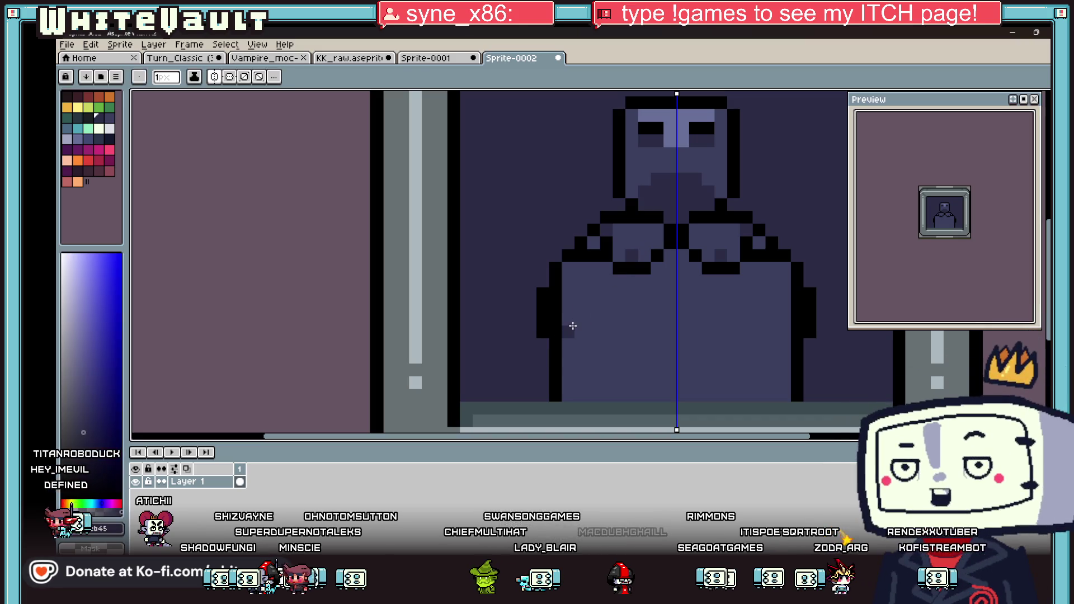
{"action": "left_click_drag", "start_coordinate": [594, 305], "coordinate": [753, 302]}
{"action": "key", "text": "g"}
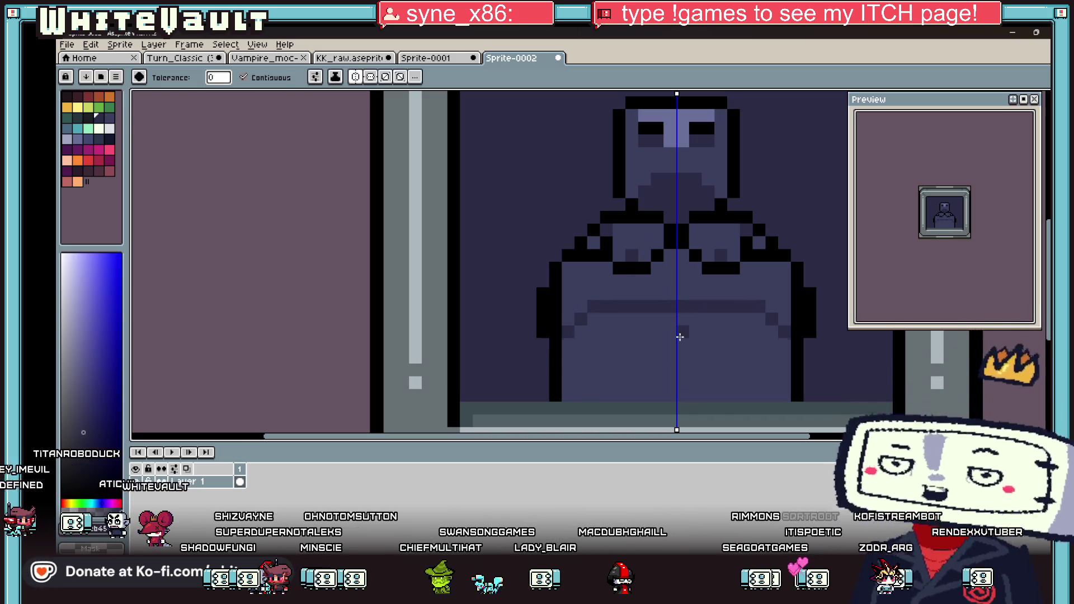
{"action": "left_click", "coordinate": [626, 336]}
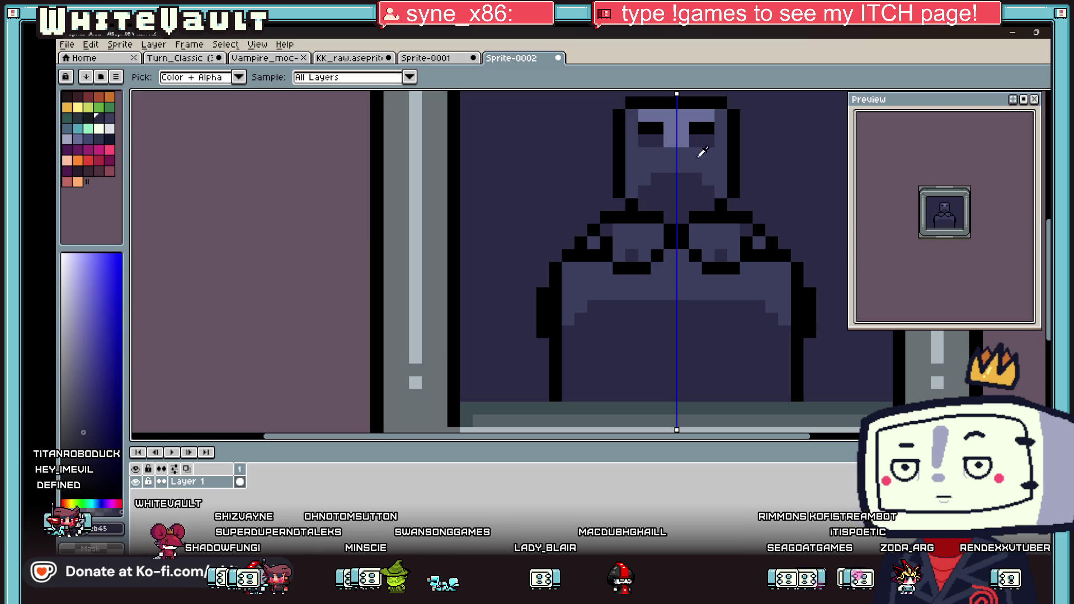
{"action": "left_click", "coordinate": [90, 118]}
{"action": "key", "text": "b"}
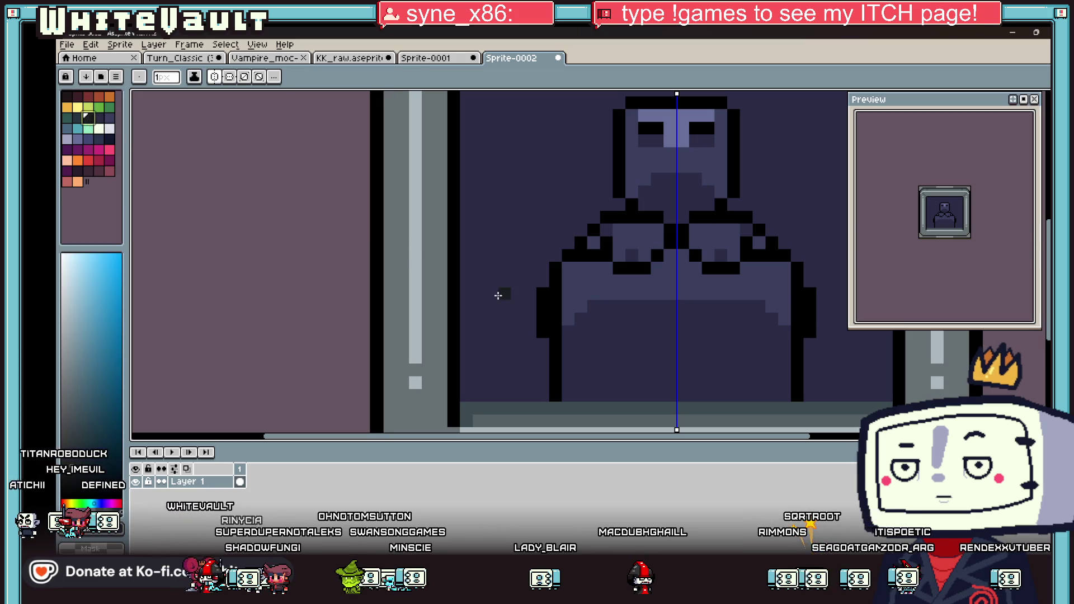
{"action": "left_click", "coordinate": [572, 328]}
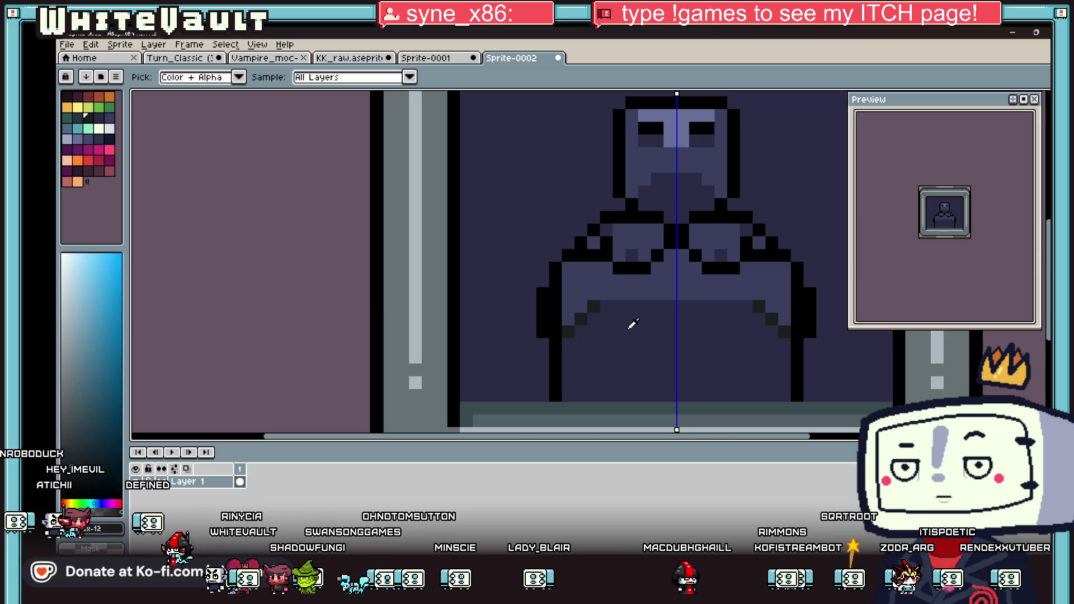
{"action": "left_click", "coordinate": [630, 324], "text": "alt"}
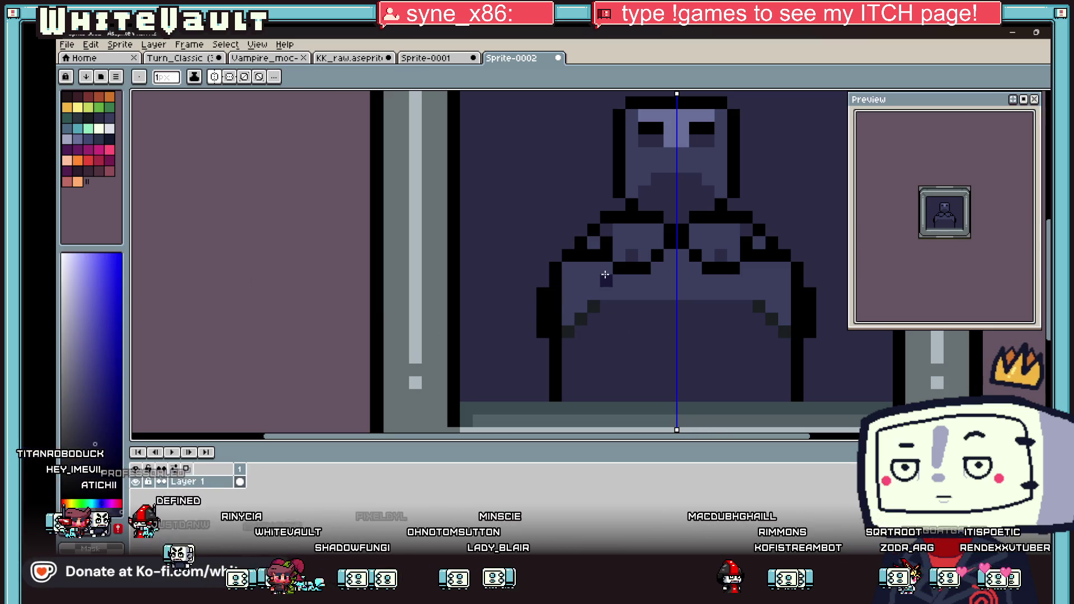
{"action": "left_click_drag", "start_coordinate": [608, 309], "coordinate": [673, 308]}
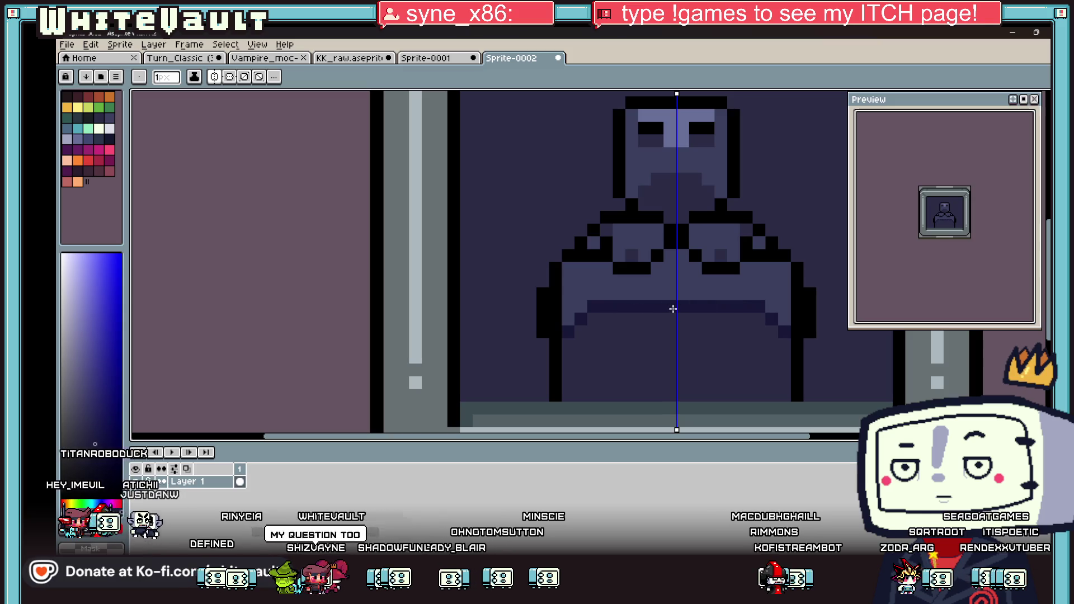
{"action": "mouse_move", "coordinate": [590, 319]}
{"action": "left_mouse_down"}
{"action": "mouse_move", "coordinate": [712, 317]}
{"action": "mouse_move", "coordinate": [769, 378]}
{"action": "left_mouse_up"}
{"action": "scroll", "coordinate": [771, 297], "scroll_direction": "down", "scroll_amount": 2}
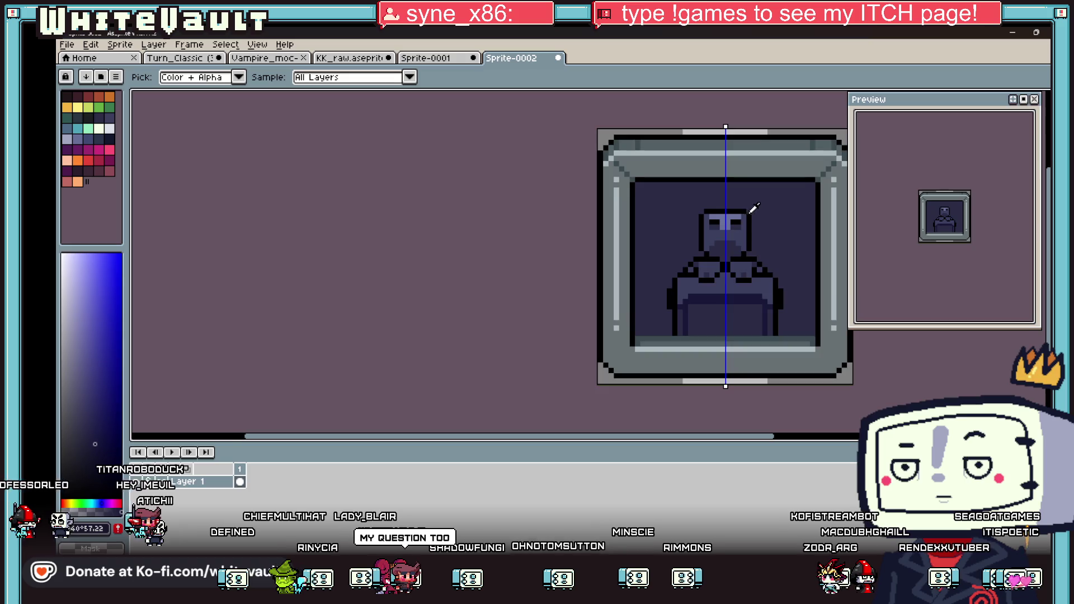
Draw a black brim line across the head, redrawing it after an undo.
{"action": "scroll", "coordinate": [748, 208], "scroll_direction": "up", "scroll_amount": 2}
{"action": "left_click", "coordinate": [751, 223], "text": "alt"}
{"action": "left_click_drag", "start_coordinate": [636, 207], "coordinate": [582, 207]}
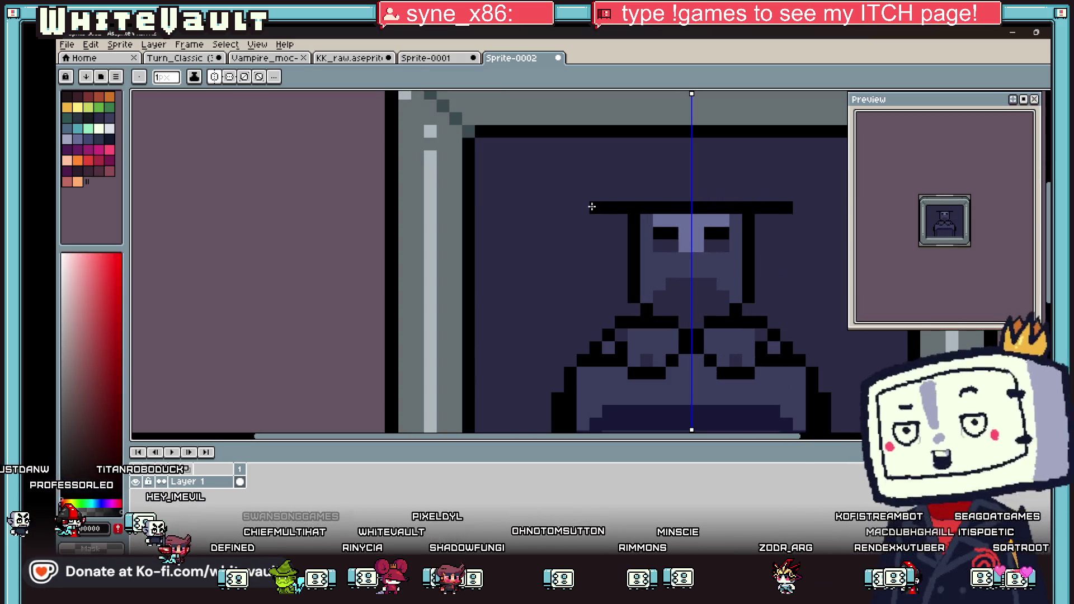
{"action": "key", "text": "ctrl+z"}
{"action": "key", "text": "v"}
{"action": "key", "text": "b"}
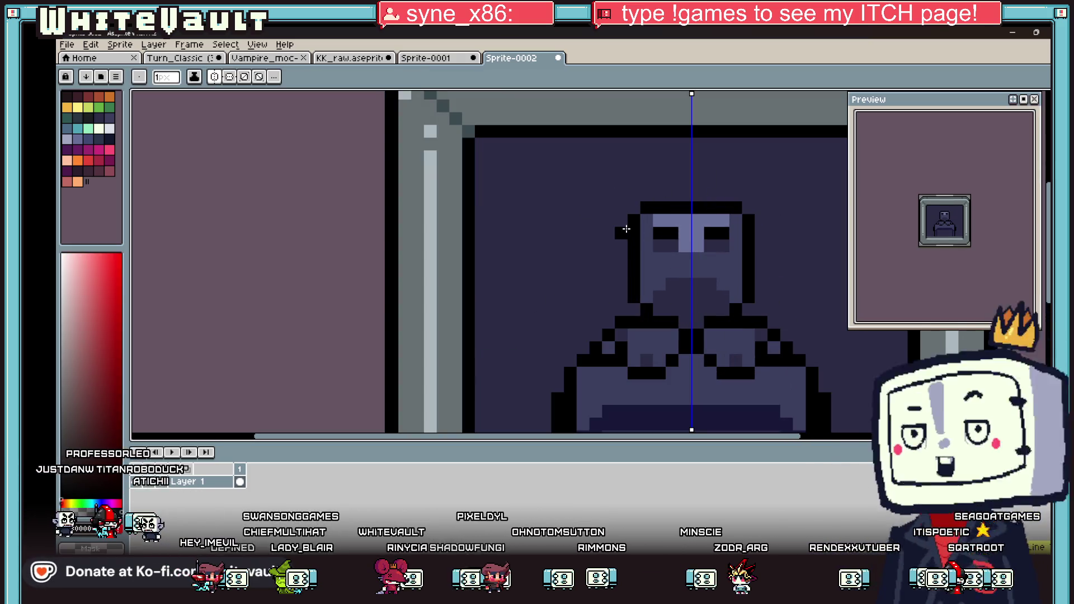
{"action": "left_click_drag", "start_coordinate": [627, 234], "coordinate": [579, 233]}
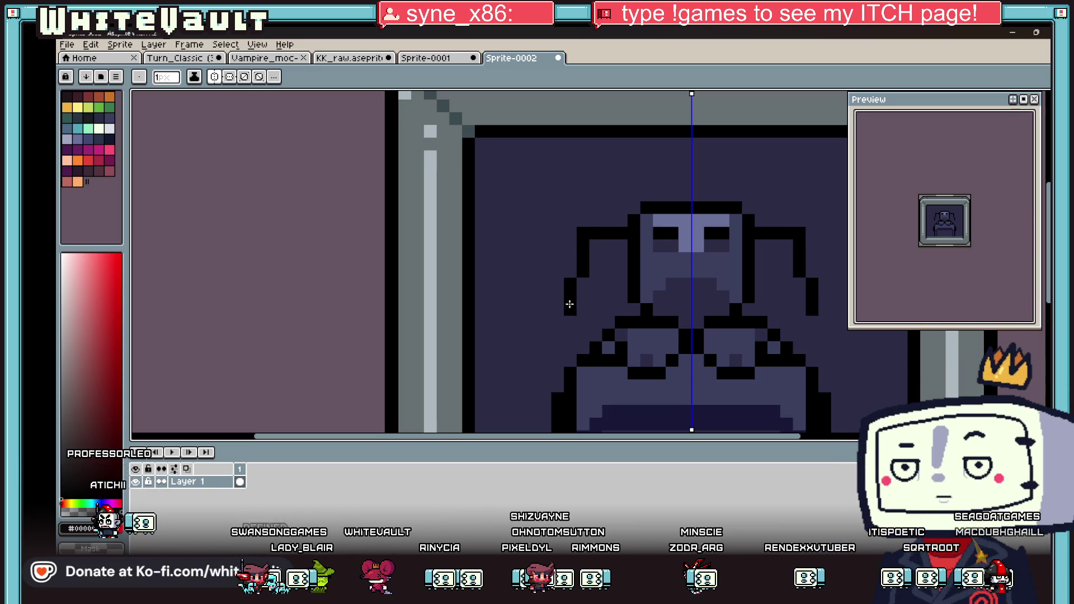
Draw black horn shapes beside the head, painting out the lower bar in navy.
{"action": "key", "text": "i"}
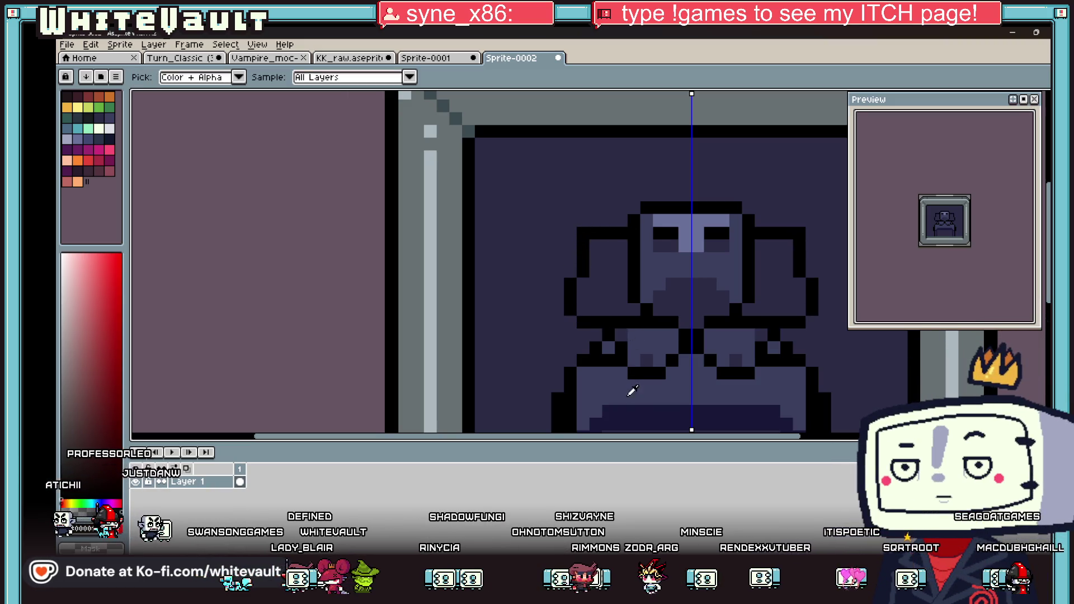
{"action": "left_click", "coordinate": [642, 411]}
{"action": "key", "text": "b"}
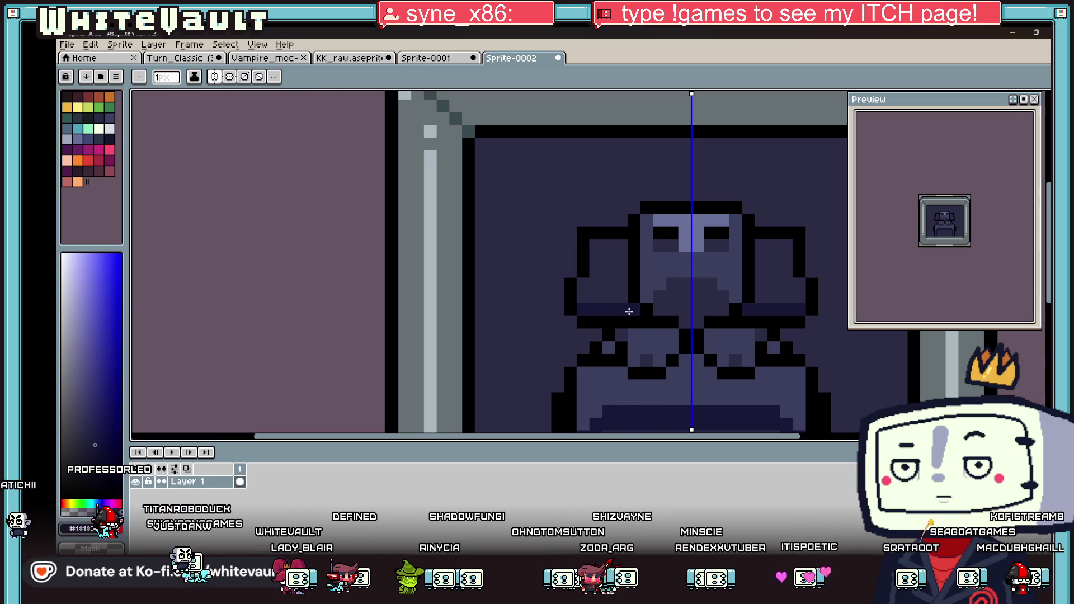
{"action": "scroll", "coordinate": [642, 294], "scroll_direction": "down", "scroll_amount": 3}
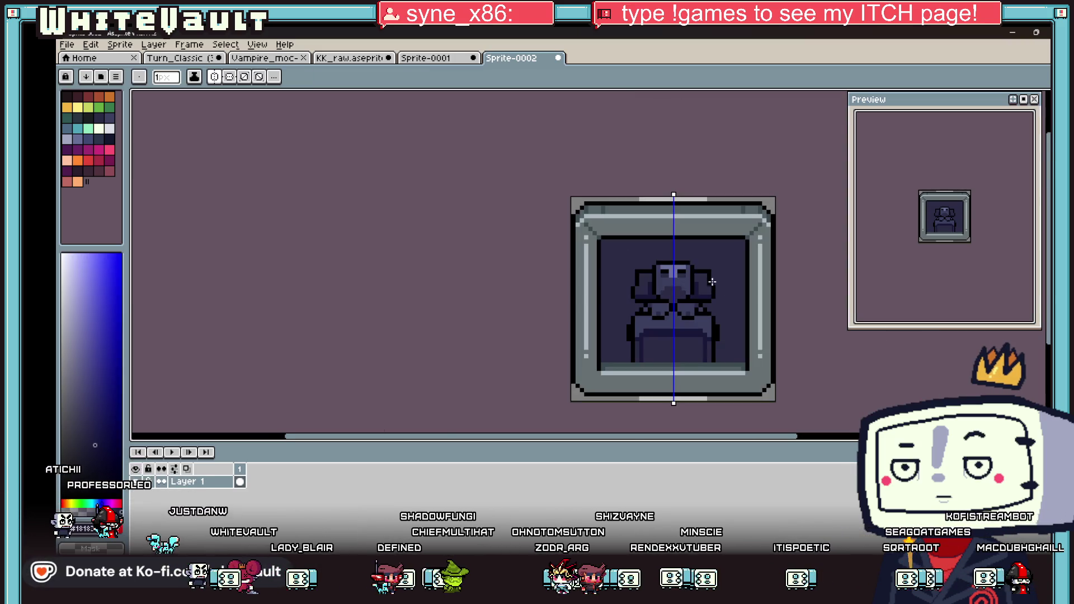
{"action": "scroll", "coordinate": [573, 232], "scroll_direction": "up", "scroll_amount": 2}
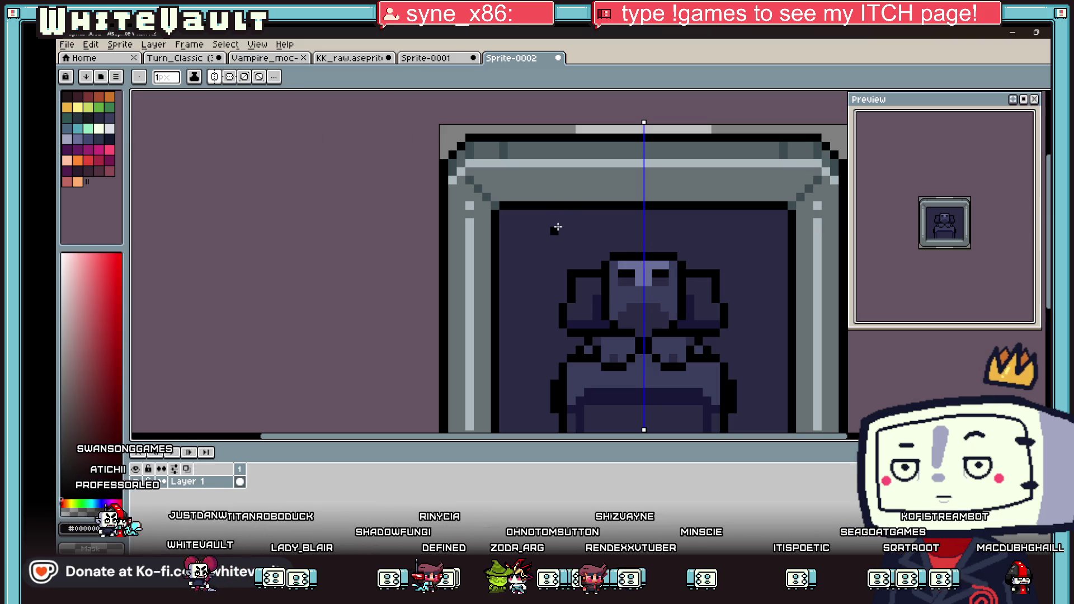
{"action": "left_click_drag", "start_coordinate": [555, 231], "coordinate": [628, 248]}
{"action": "left_click", "coordinate": [707, 248], "text": "alt"}
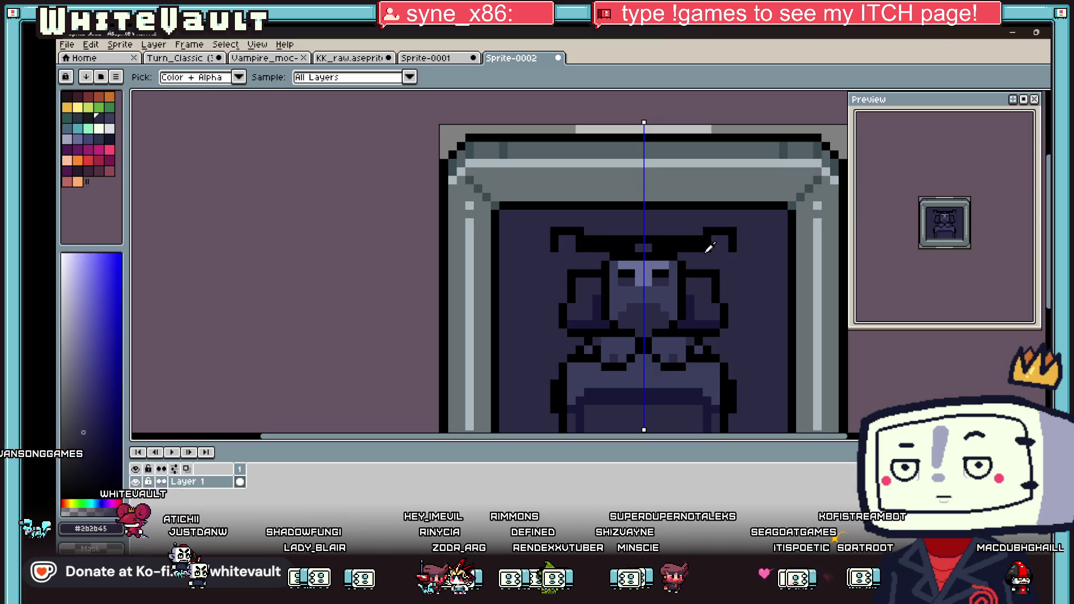
{"action": "left_click_drag", "start_coordinate": [710, 248], "coordinate": [652, 249]}
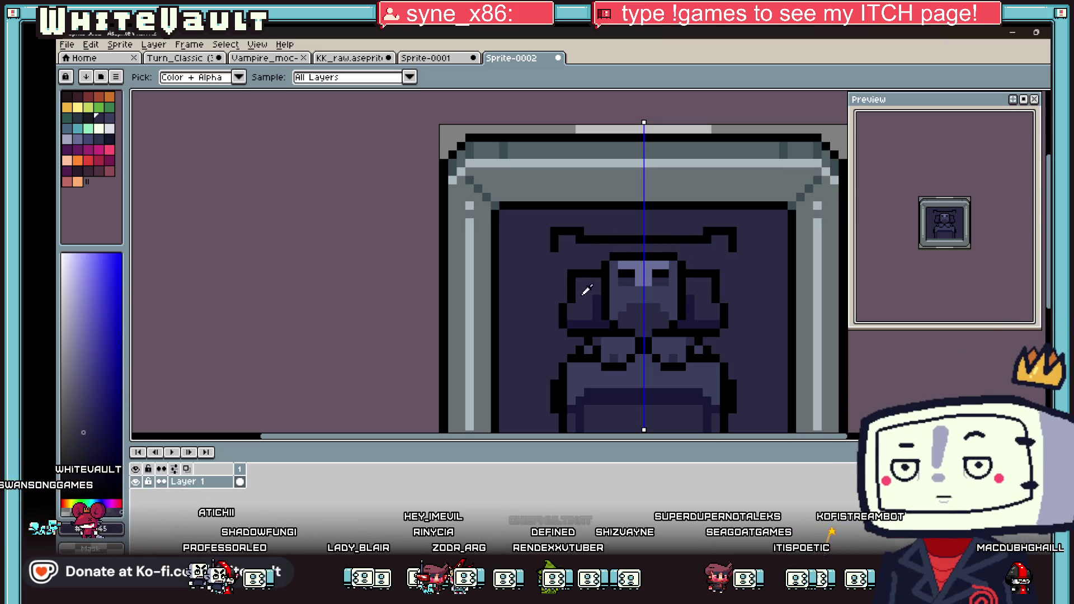
Draw a dark vertical line down the figure's side.
{"action": "left_click", "coordinate": [554, 275], "text": "alt"}
{"action": "left_click_drag", "start_coordinate": [556, 255], "coordinate": [551, 346]}
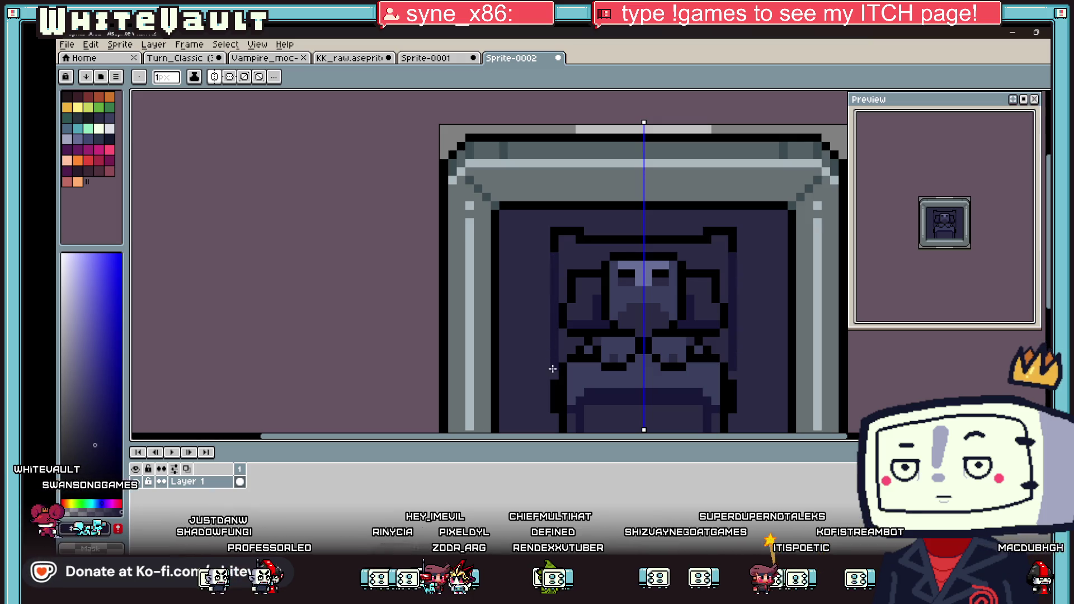
{"action": "scroll", "coordinate": [554, 364], "scroll_direction": "down", "scroll_amount": 4}
{"action": "scroll", "coordinate": [572, 320], "scroll_direction": "up", "scroll_amount": 4}
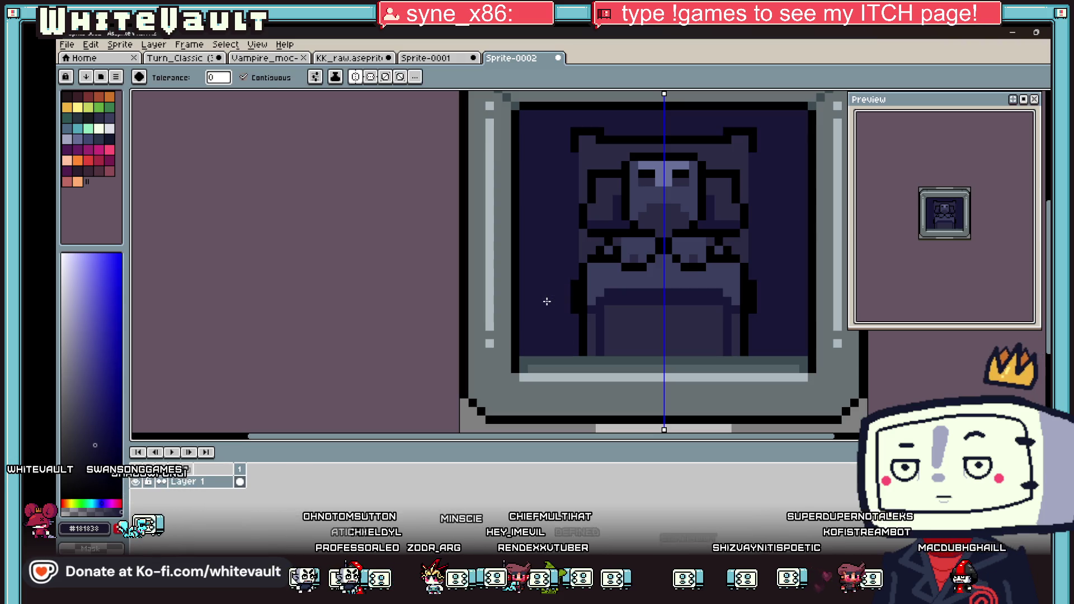
Fill purple highlight pixels into both of the throne's ears.
{"action": "key", "text": "i"}
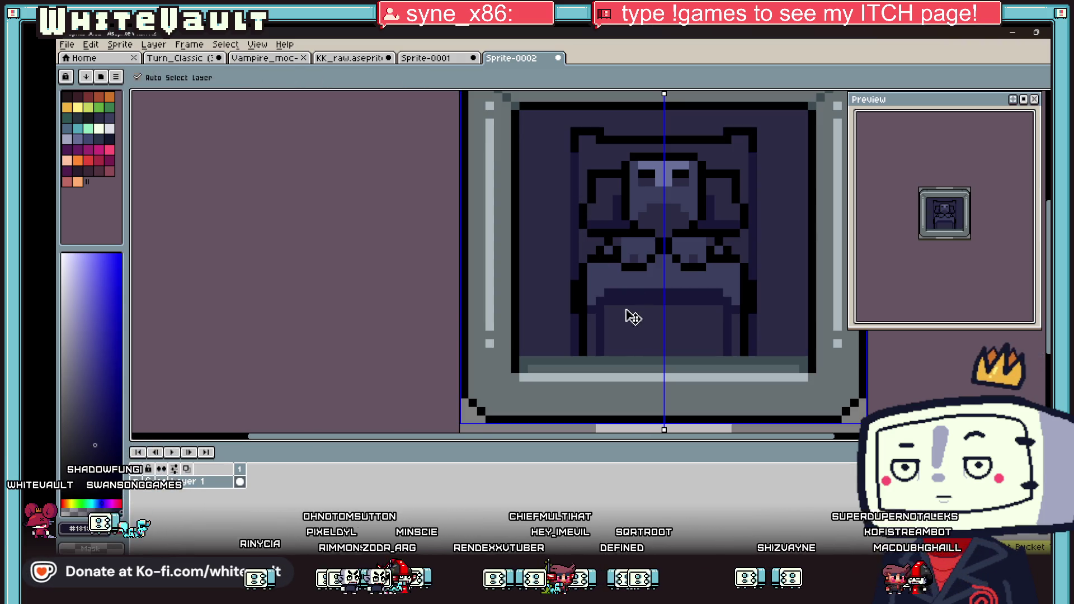
{"action": "scroll", "coordinate": [616, 188], "scroll_direction": "down", "scroll_amount": 3}
{"action": "scroll", "coordinate": [678, 191], "scroll_direction": "up", "scroll_amount": 1}
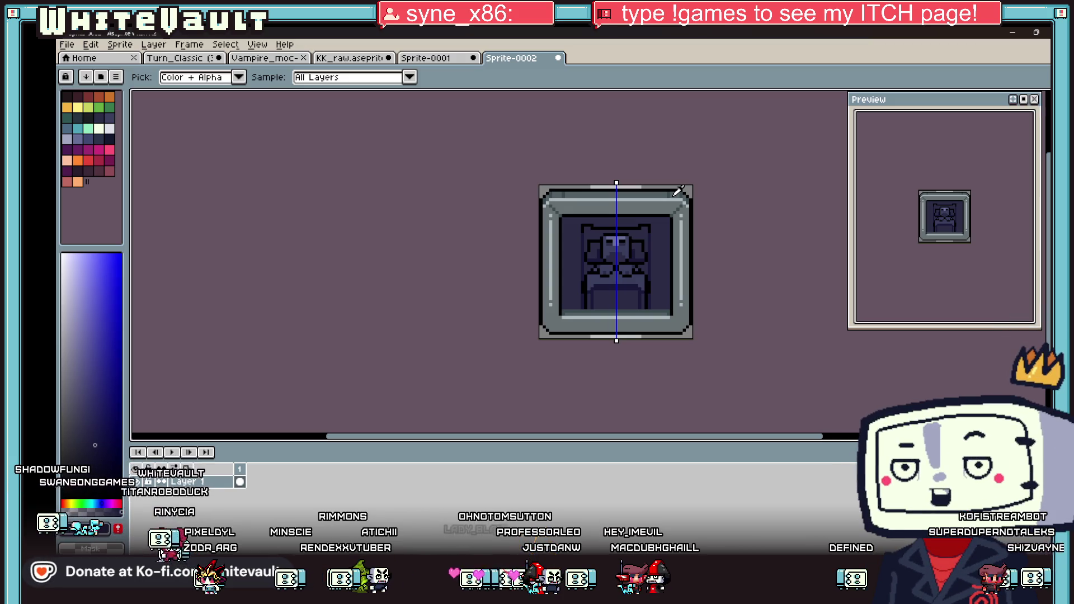
{"action": "scroll", "coordinate": [652, 227], "scroll_direction": "up", "scroll_amount": 1}
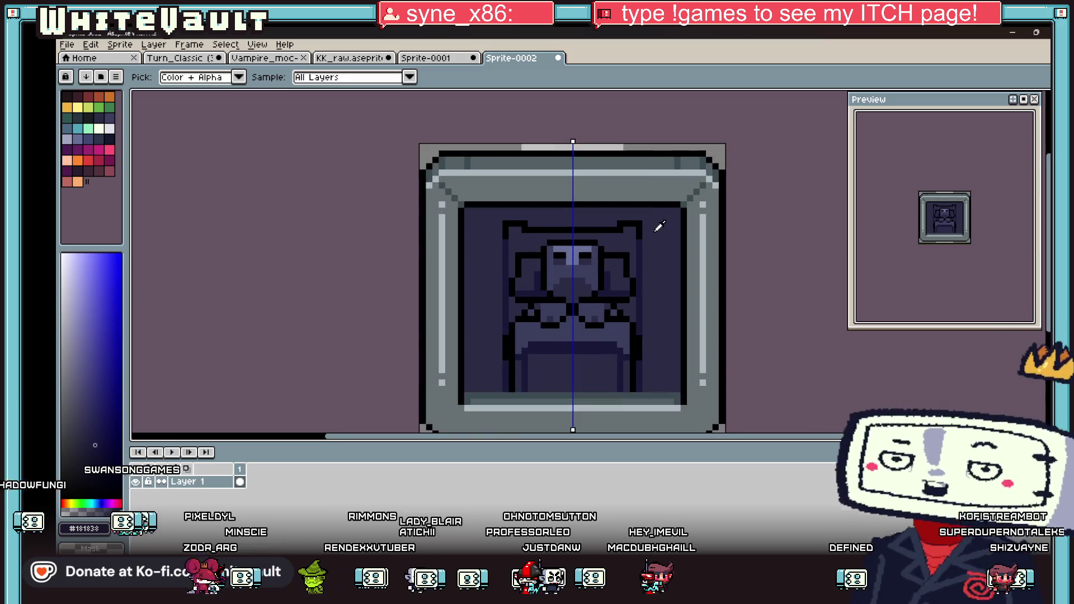
{"action": "scroll", "coordinate": [649, 226], "scroll_direction": "up", "scroll_amount": 3}
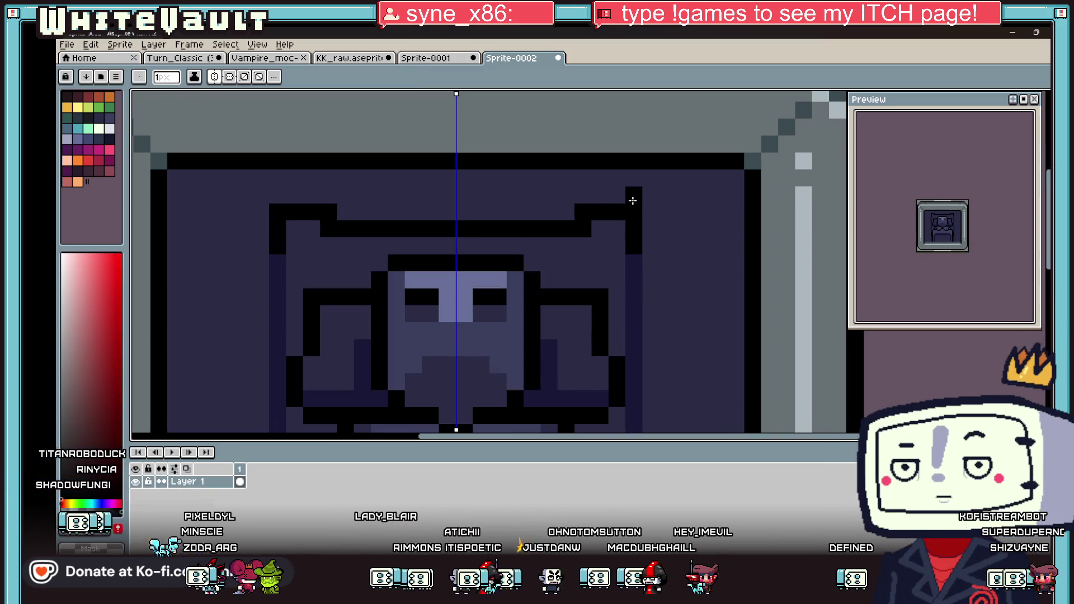
{"action": "left_click_drag", "start_coordinate": [600, 211], "coordinate": [616, 211]}
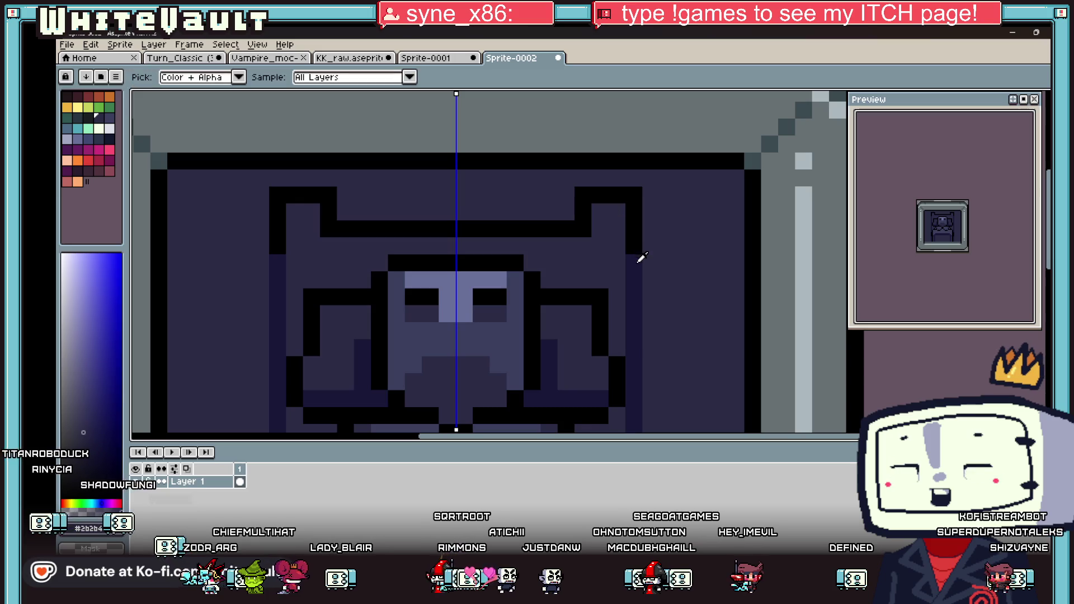
{"action": "left_click", "coordinate": [506, 282], "text": "alt"}
{"action": "left_click", "coordinate": [610, 221]}
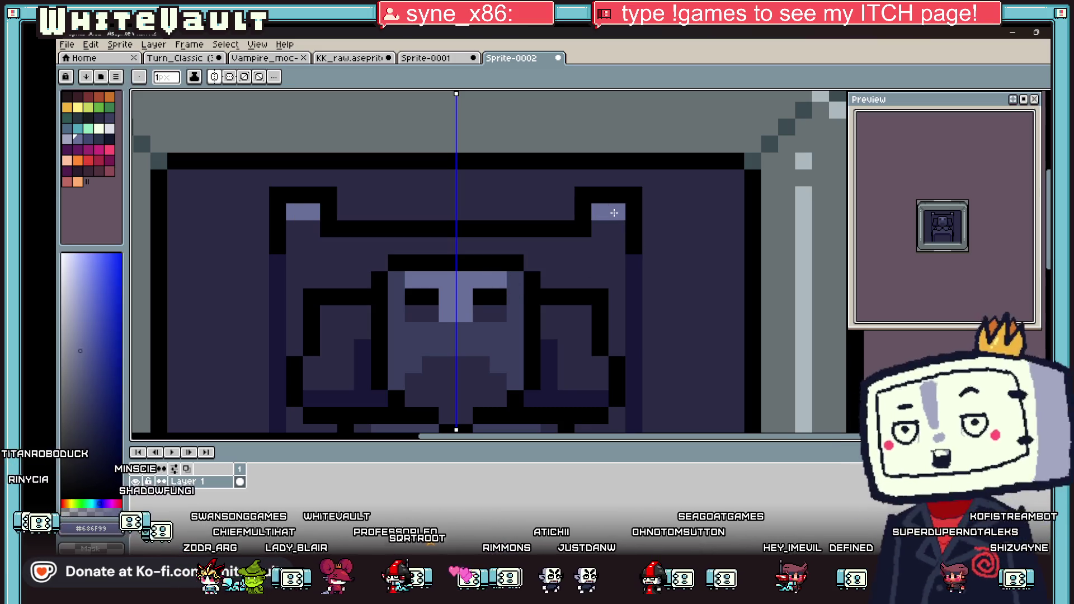
Draw a light-purple row across the top of the throne's back.
{"action": "scroll", "coordinate": [609, 229], "scroll_direction": "down", "scroll_amount": 4}
{"action": "scroll", "coordinate": [607, 235], "scroll_direction": "up", "scroll_amount": 3}
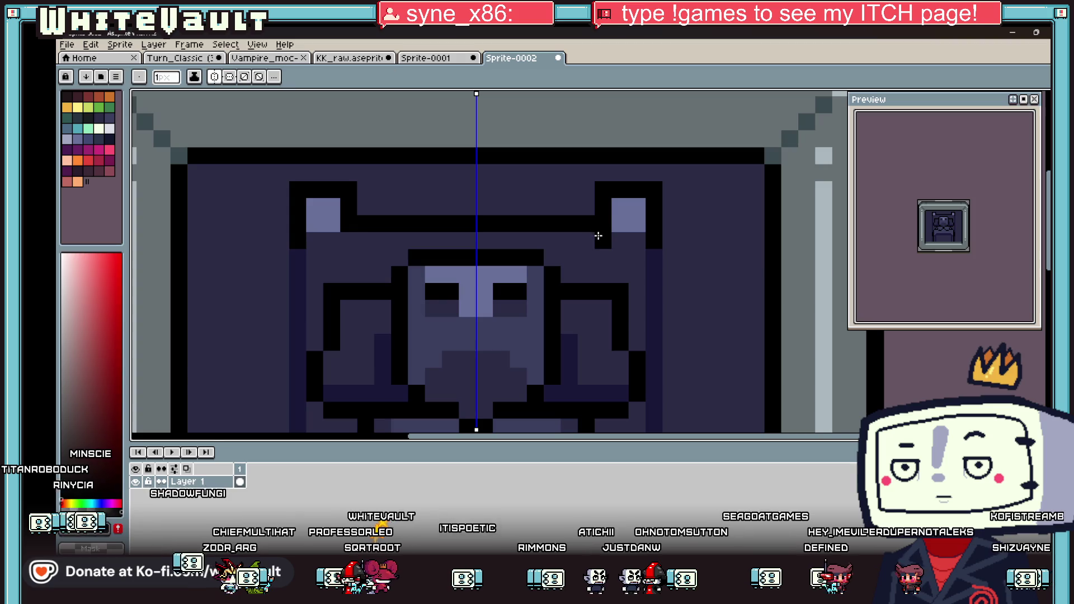
{"action": "left_click", "coordinate": [633, 211], "text": "alt"}
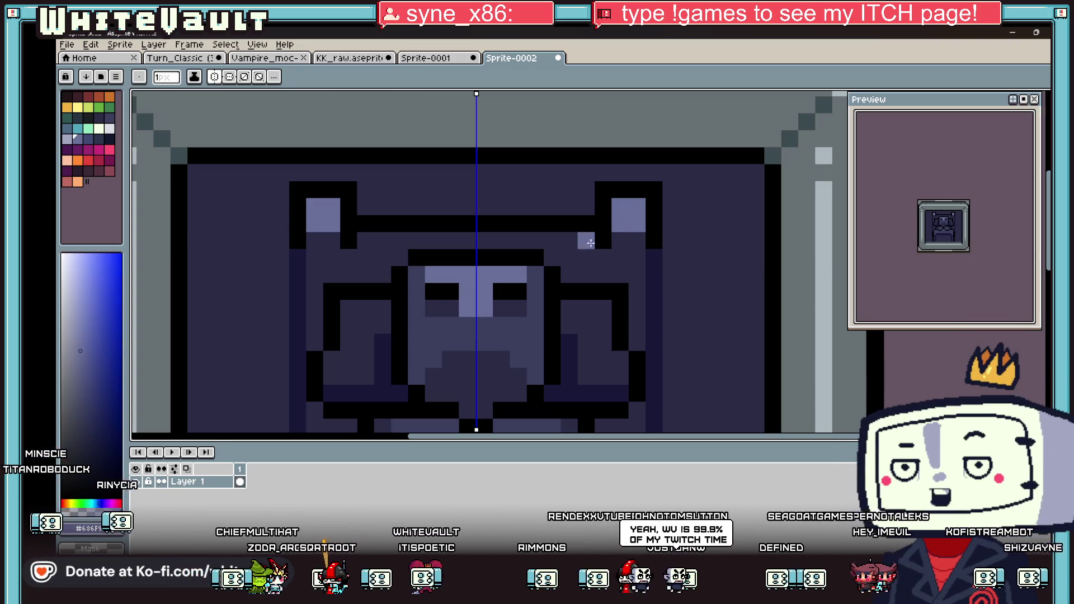
{"action": "left_click_drag", "start_coordinate": [587, 240], "coordinate": [363, 241]}
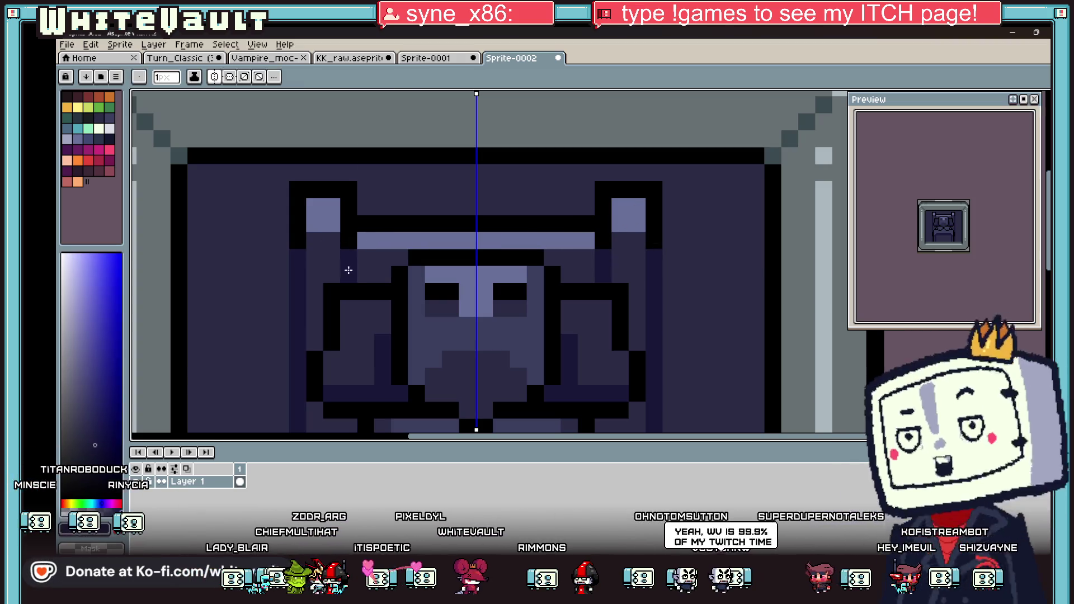
Sample a new colour, then the dark outline colour, from the canvas.
{"action": "scroll", "coordinate": [585, 257], "scroll_direction": "down", "scroll_amount": 4}
{"action": "key", "text": "alt"}
{"action": "scroll", "coordinate": [582, 259], "scroll_direction": "up", "scroll_amount": 2}
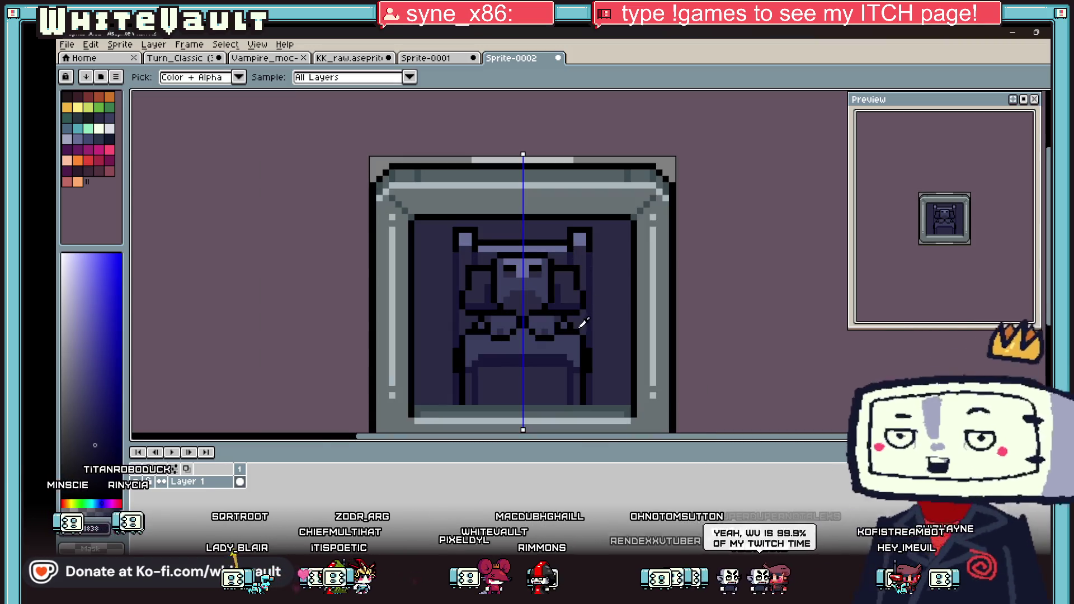
{"action": "left_click", "coordinate": [575, 362], "text": "alt"}
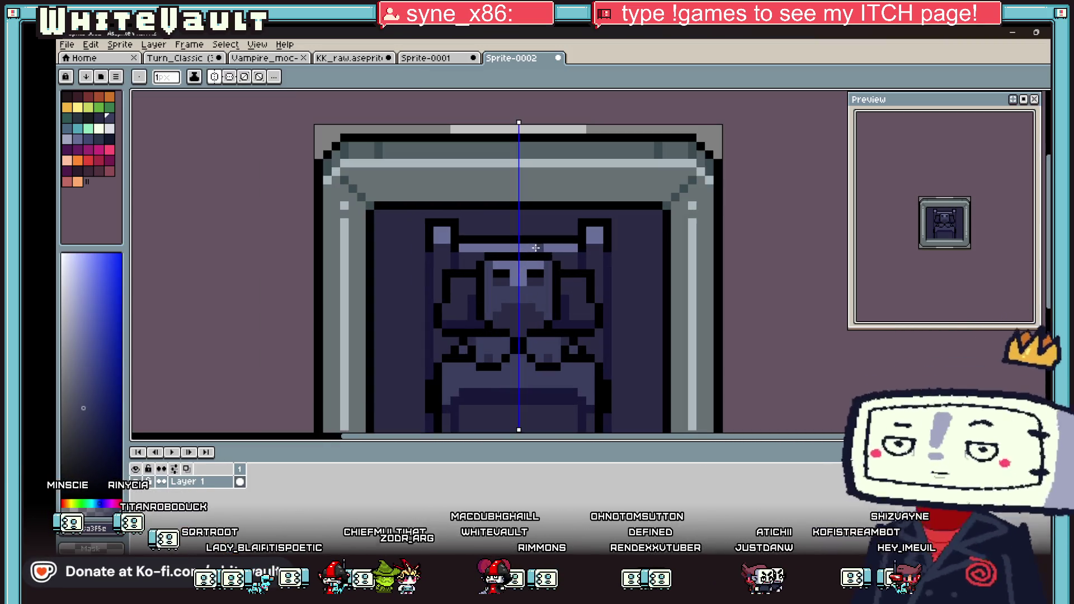
{"action": "scroll", "coordinate": [536, 252], "scroll_direction": "up", "scroll_amount": 1}
{"action": "key", "text": "g"}
{"action": "scroll", "coordinate": [576, 286], "scroll_direction": "down", "scroll_amount": 2}
{"action": "scroll", "coordinate": [579, 286], "scroll_direction": "down", "scroll_amount": 1}
{"action": "scroll", "coordinate": [580, 286], "scroll_direction": "up", "scroll_amount": 3}
{"action": "key", "text": "alt"}
{"action": "left_click", "coordinate": [611, 229], "text": "alt"}
Outline the throne's sides with a dark line and black edge pixels, mirrored both sides.
{"action": "left_click_drag", "start_coordinate": [613, 165], "coordinate": [610, 349]}
{"action": "key", "text": "alt"}
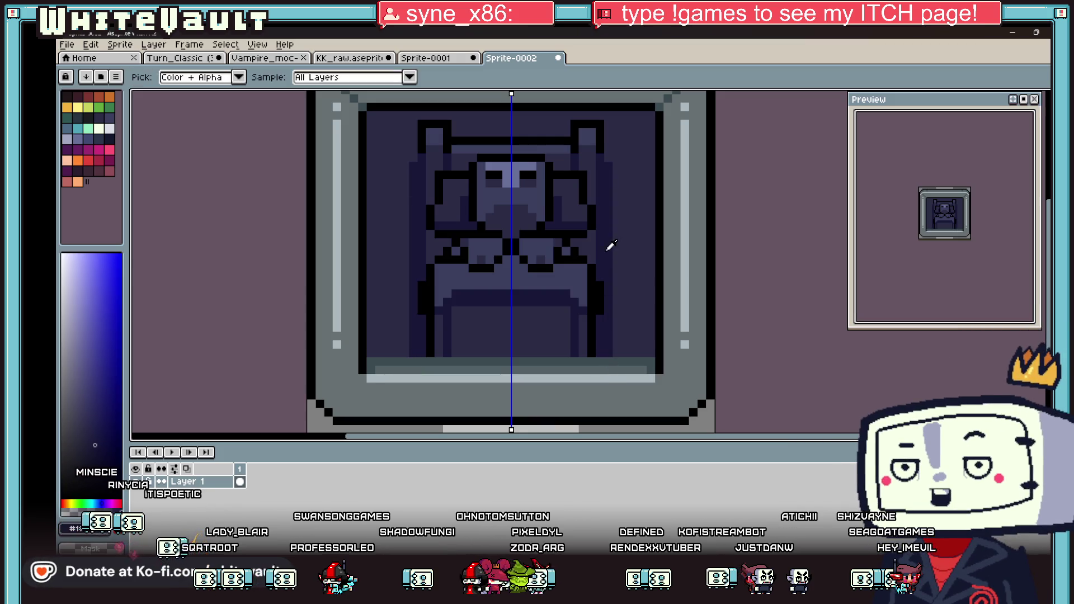
{"action": "left_click", "coordinate": [604, 143], "text": "alt"}
{"action": "left_click", "coordinate": [608, 163]}
{"action": "left_click", "coordinate": [610, 193]}
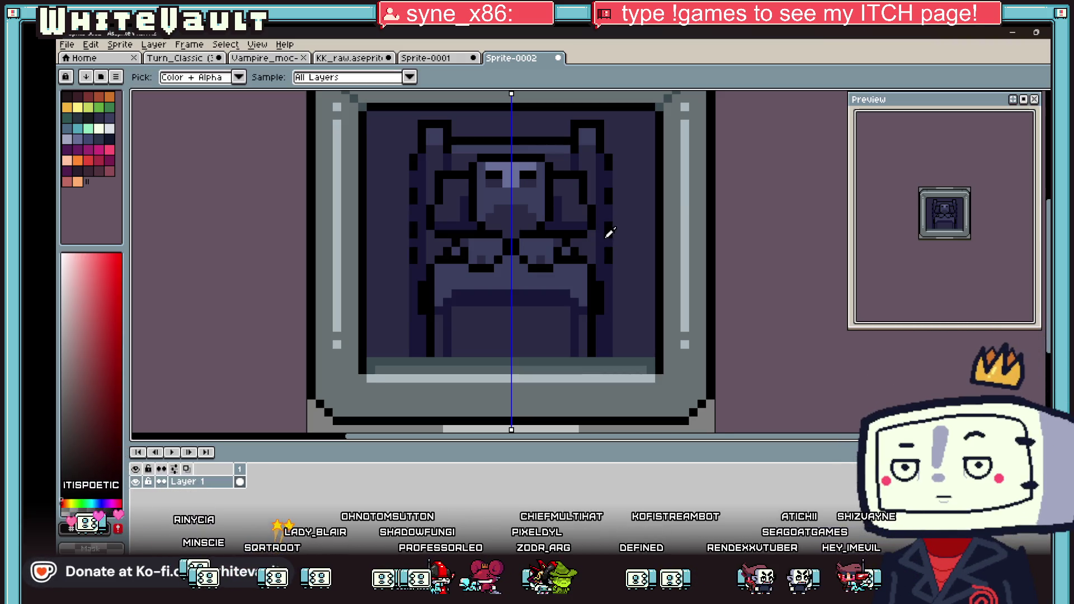
{"action": "left_click", "coordinate": [612, 249], "text": "alt"}
{"action": "left_click", "coordinate": [608, 281], "text": "alt"}
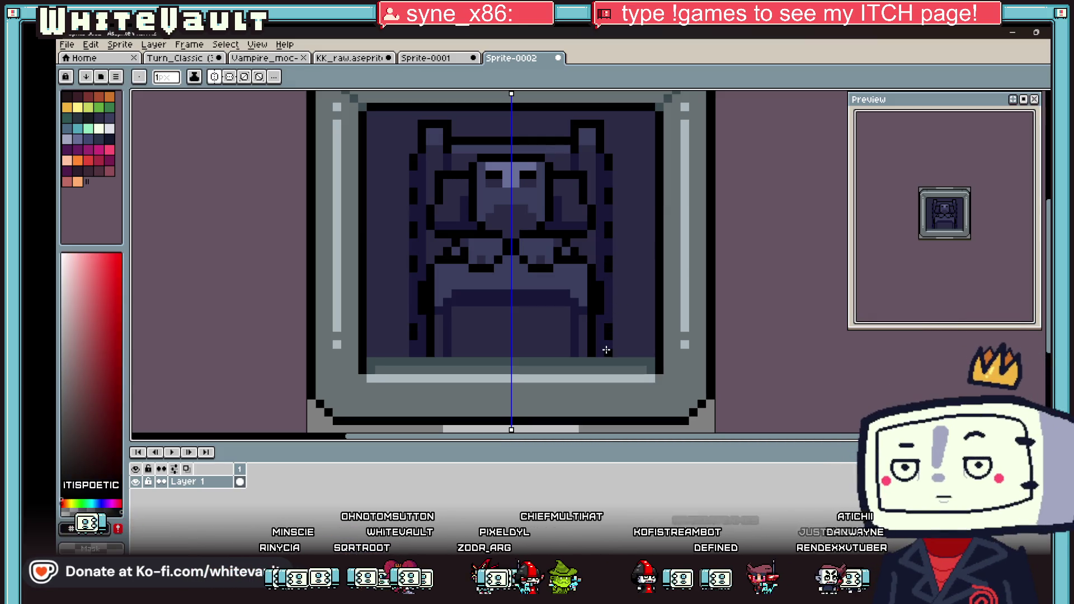
{"action": "scroll", "coordinate": [590, 321], "scroll_direction": "down", "scroll_amount": 4}
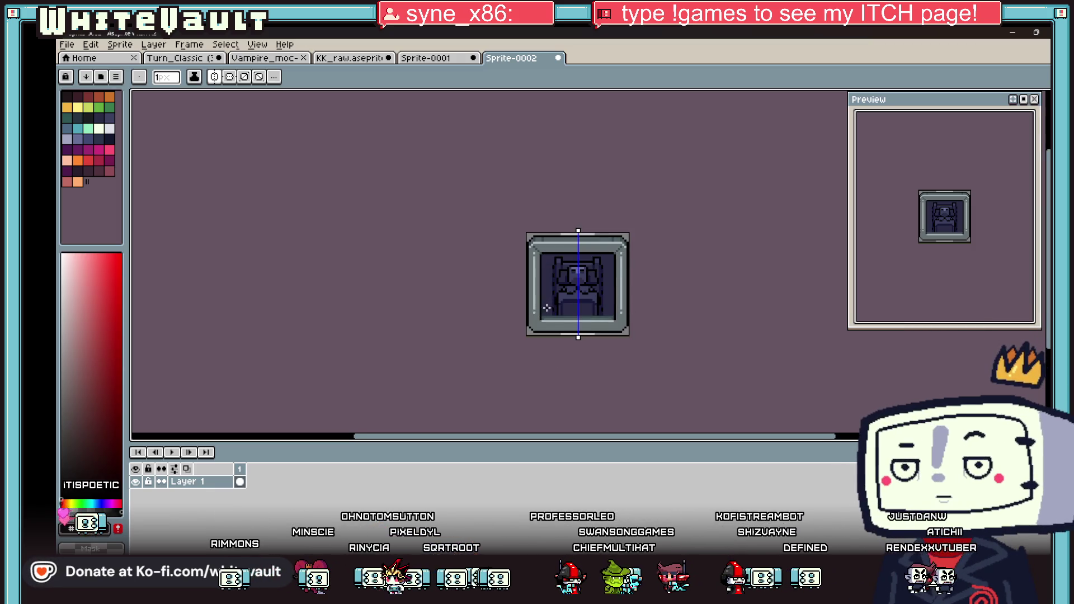
{"action": "scroll", "coordinate": [645, 299], "scroll_direction": "up", "scroll_amount": 1}
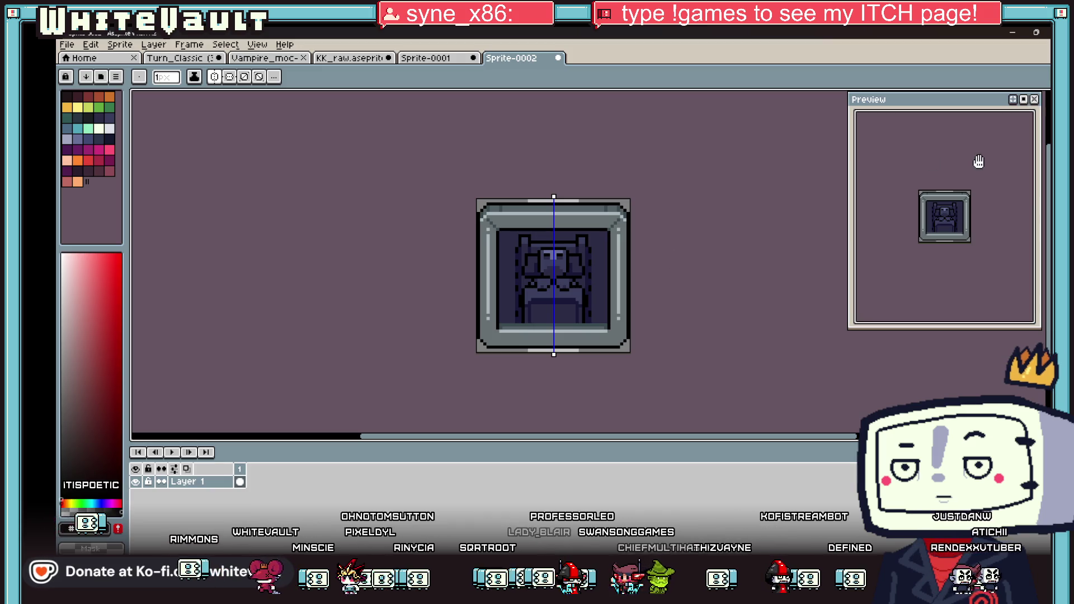
{"action": "left_click", "coordinate": [984, 96]}
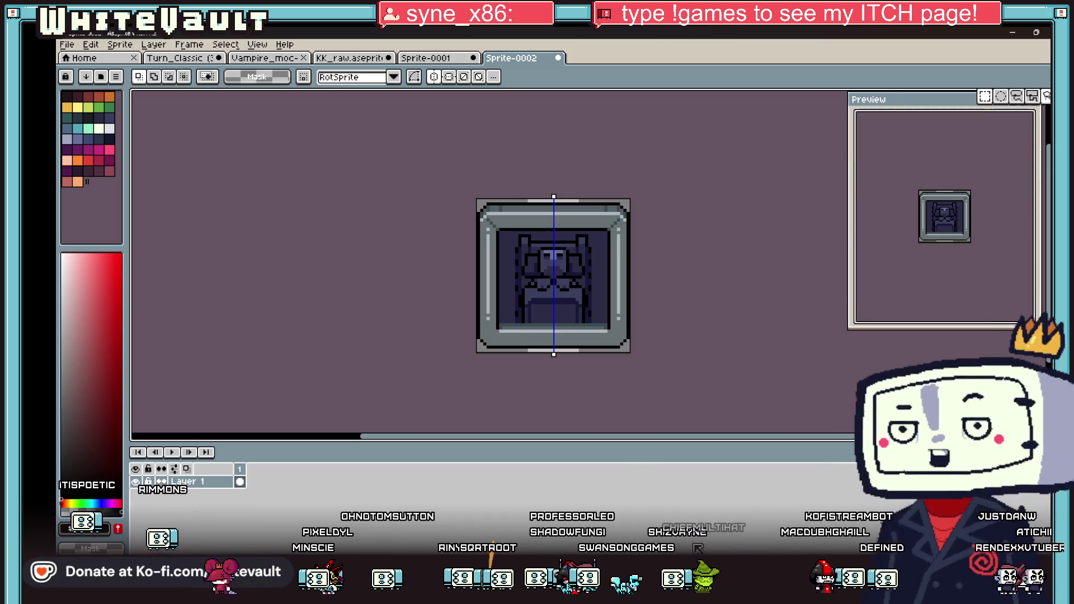
Check the room in the running game, then select the whole framed sprite.
{"action": "key", "text": "alt+Tab"}
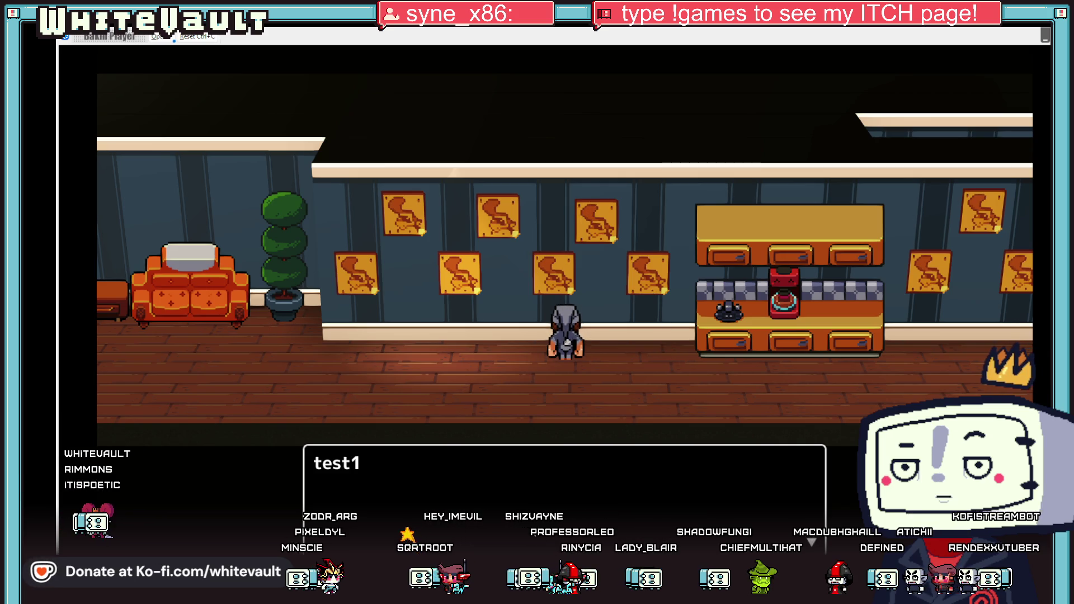
{"action": "key", "text": "alt+Tab"}
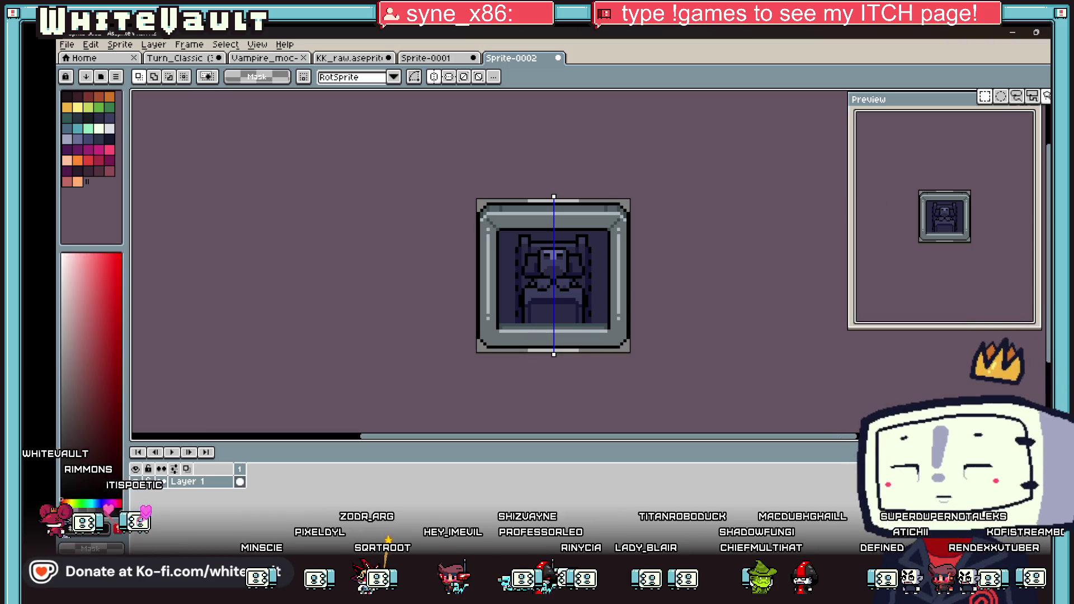
{"action": "key", "text": "ctrl+a"}
{"action": "left_click", "coordinate": [512, 283]}
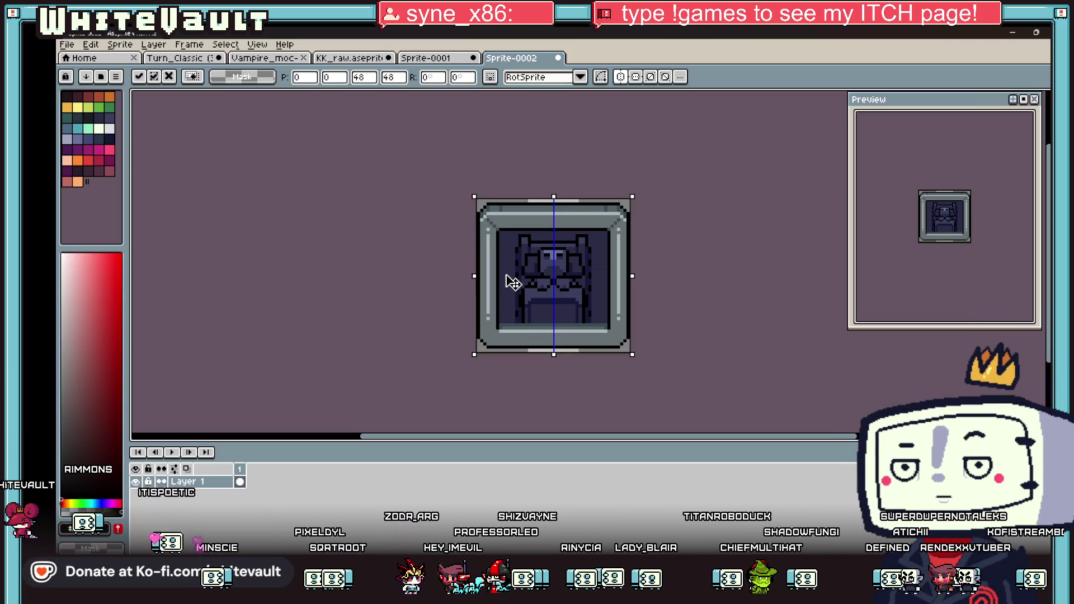
Close the Sprite-0001 statue photo without saving its changes.
{"action": "left_click", "coordinate": [263, 58]}
{"action": "left_click", "coordinate": [341, 59]}
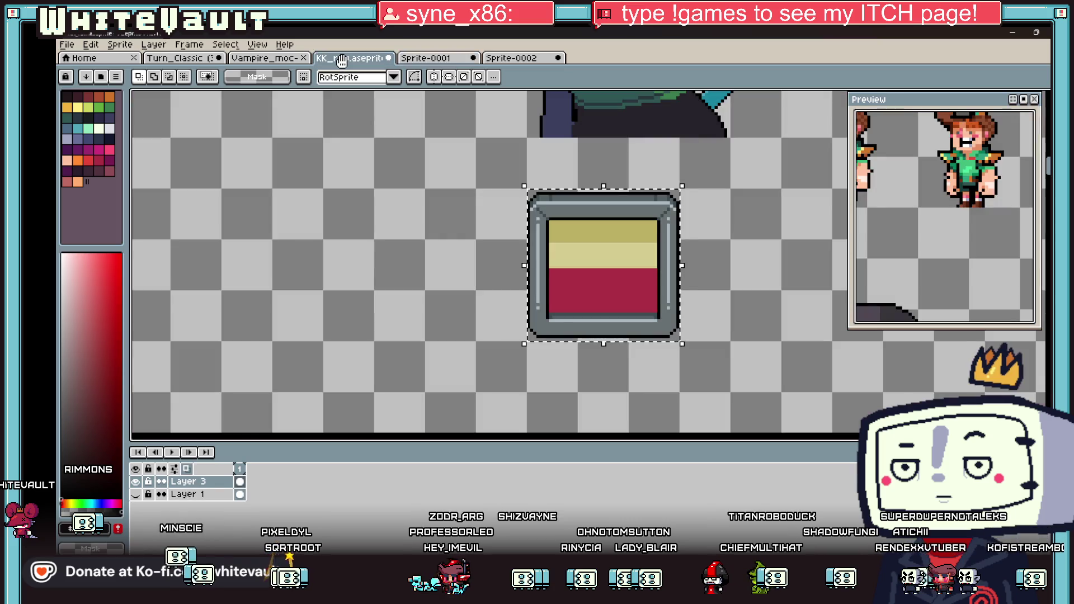
{"action": "left_click", "coordinate": [426, 57]}
{"action": "key", "text": "ctrl+w"}
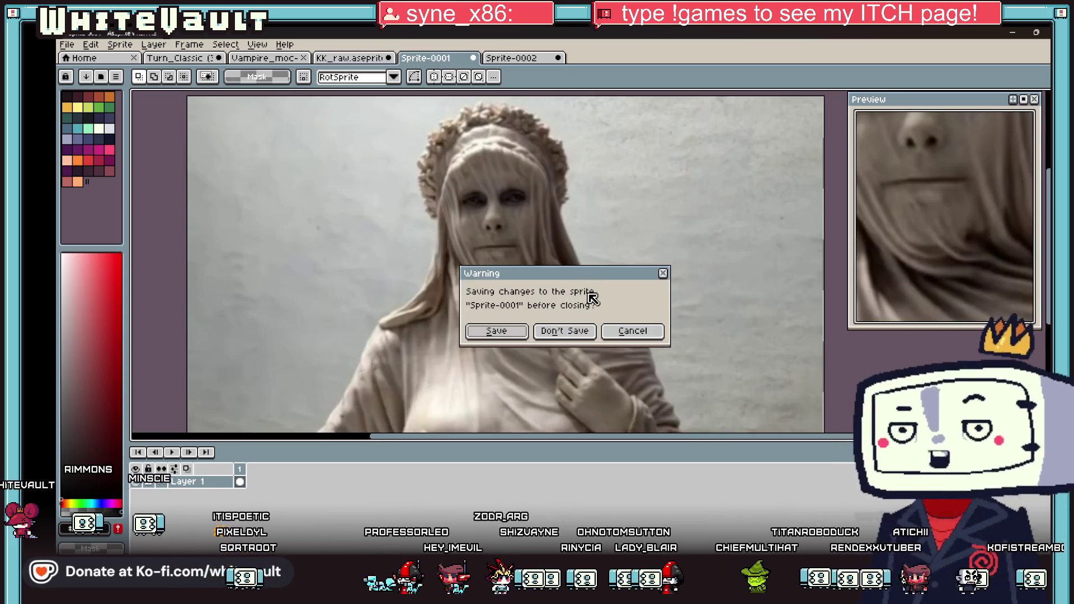
{"action": "left_click", "coordinate": [565, 331]}
Paste the framed throne into KK_raw, aligned beside the yellow-and-red frame.
{"action": "key", "text": "ctrl+shift+Tab"}
{"action": "scroll", "coordinate": [591, 220], "scroll_direction": "down", "scroll_amount": 5}
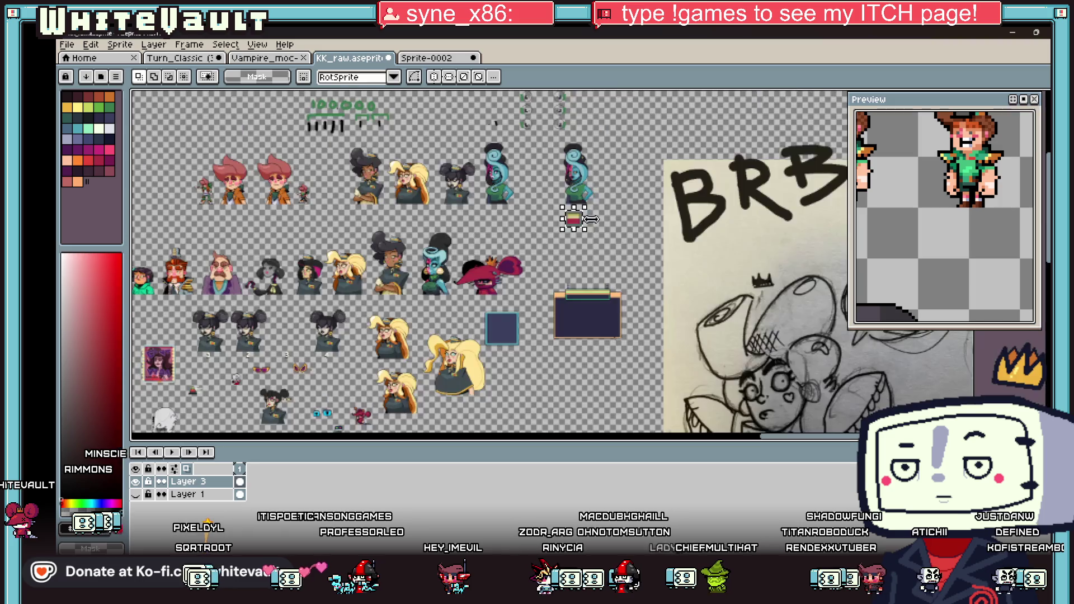
{"action": "scroll", "coordinate": [592, 219], "scroll_direction": "up", "scroll_amount": 3}
{"action": "key", "text": "ctrl+v"}
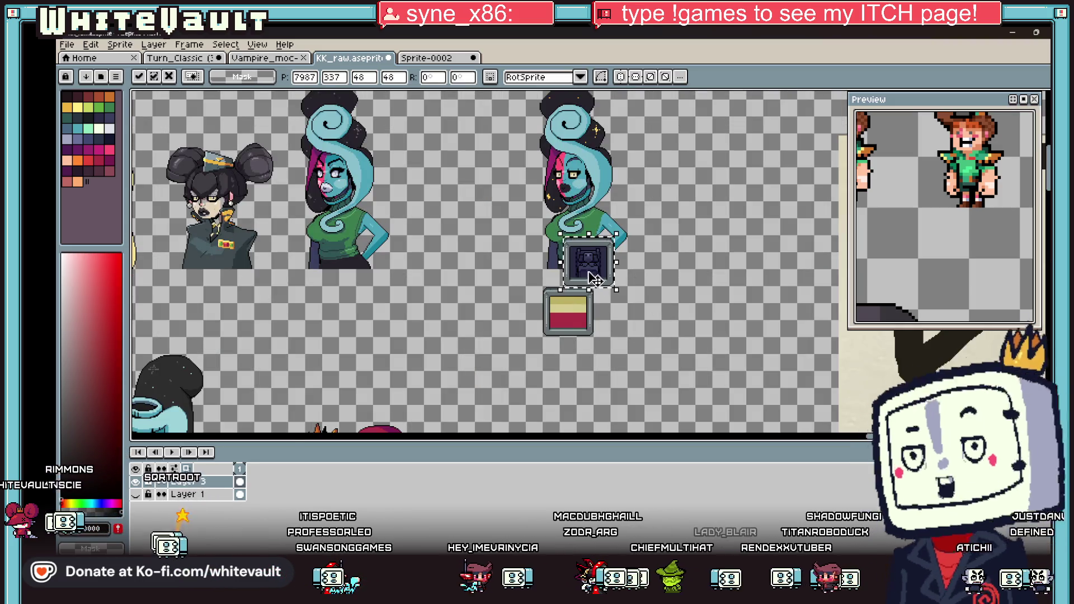
{"action": "left_click_drag", "start_coordinate": [587, 257], "coordinate": [619, 323]}
{"action": "scroll", "coordinate": [618, 324], "scroll_direction": "up", "scroll_amount": 2}
{"action": "left_click_drag", "start_coordinate": [648, 284], "coordinate": [657, 269]}
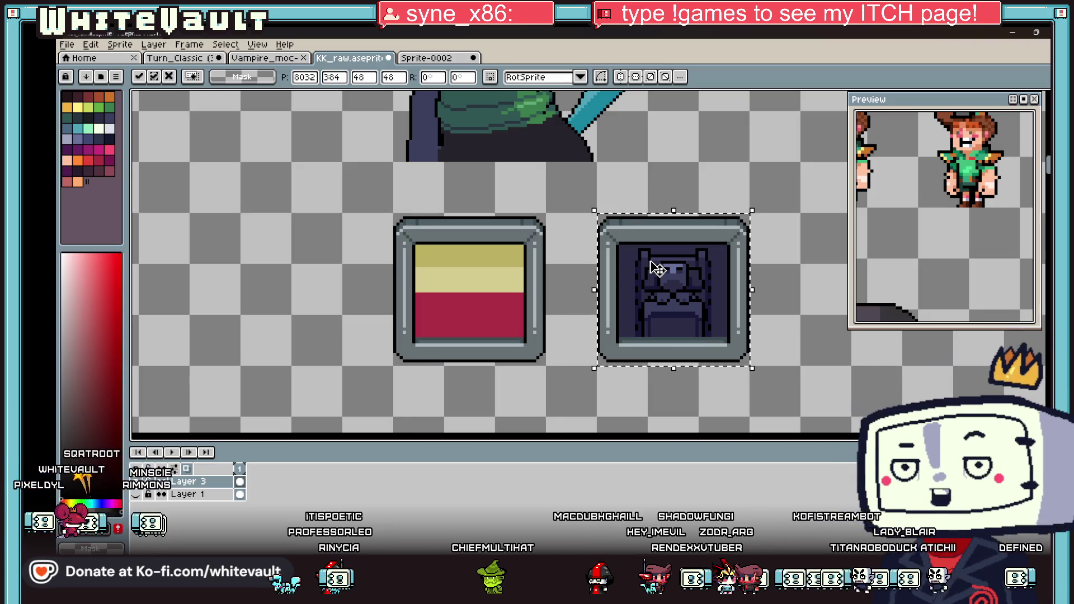
{"action": "key", "text": "ctrl+d"}
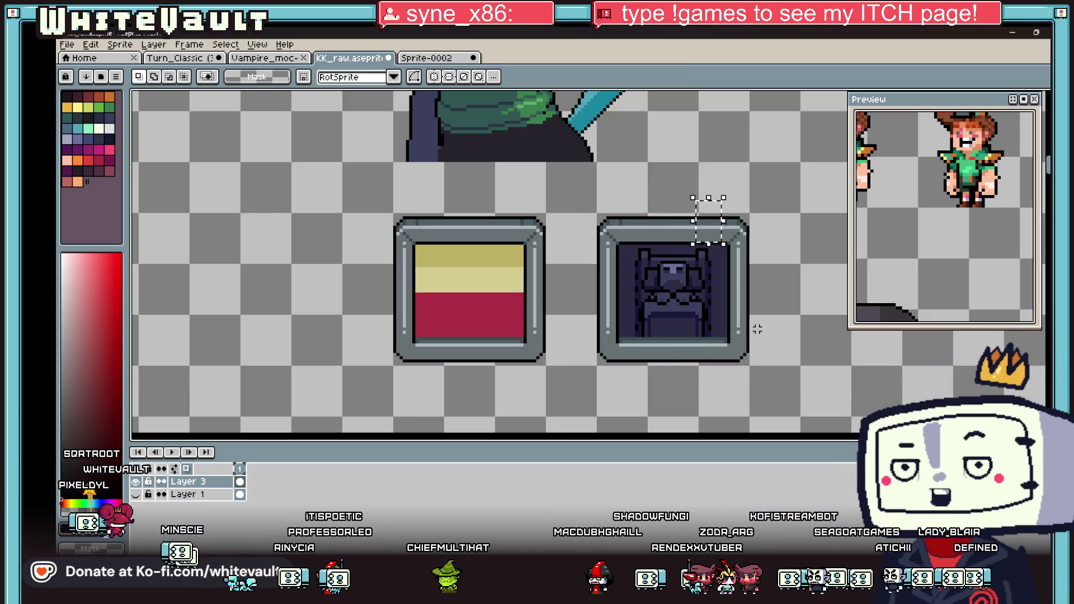
Select around the right frame, sample its green, and make colour selection non-contiguous.
{"action": "left_click_drag", "start_coordinate": [671, 323], "coordinate": [750, 357]}
{"action": "scroll", "coordinate": [743, 324], "scroll_direction": "down", "scroll_amount": 3}
{"action": "key", "text": "i"}
{"action": "scroll", "coordinate": [554, 289], "scroll_direction": "down", "scroll_amount": 1}
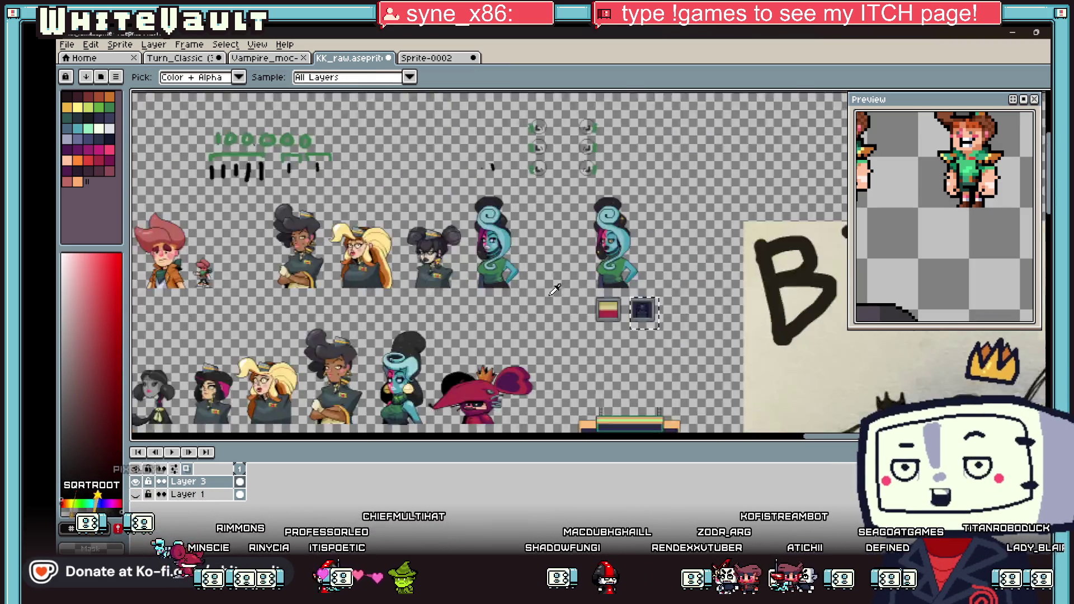
{"action": "scroll", "coordinate": [554, 289], "scroll_direction": "down", "scroll_amount": 1}
{"action": "scroll", "coordinate": [631, 359], "scroll_direction": "up", "scroll_amount": 2}
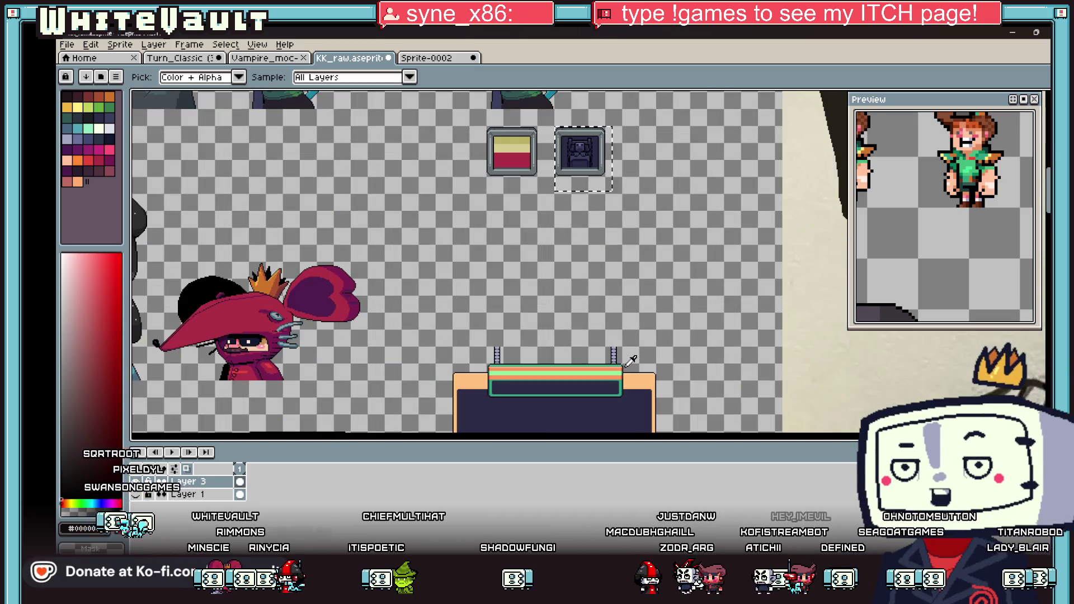
{"action": "left_click", "coordinate": [616, 371]}
{"action": "key", "text": "w"}
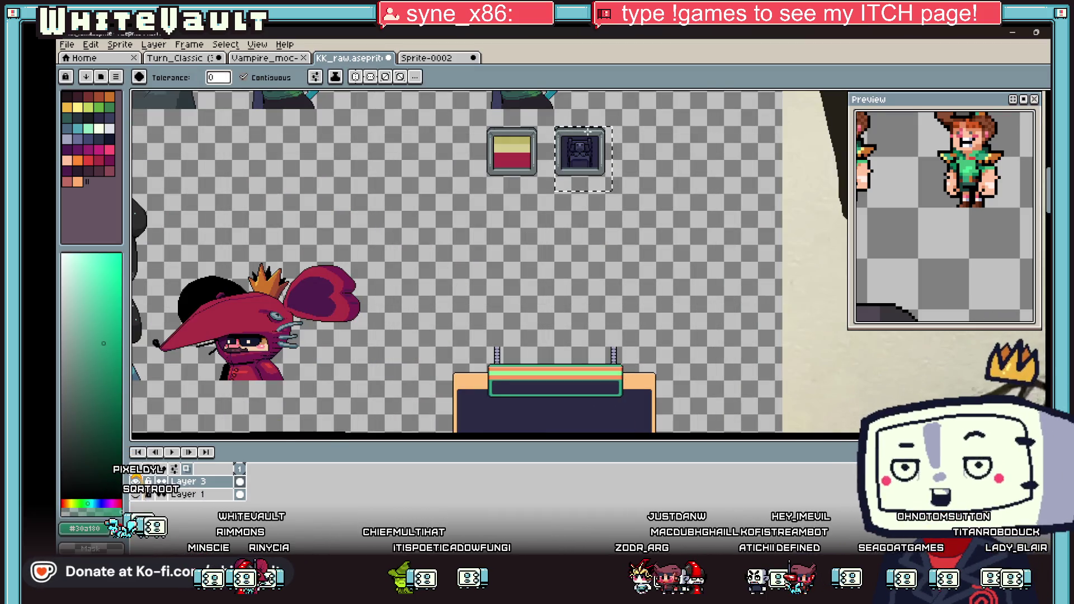
{"action": "left_click", "coordinate": [243, 78]}
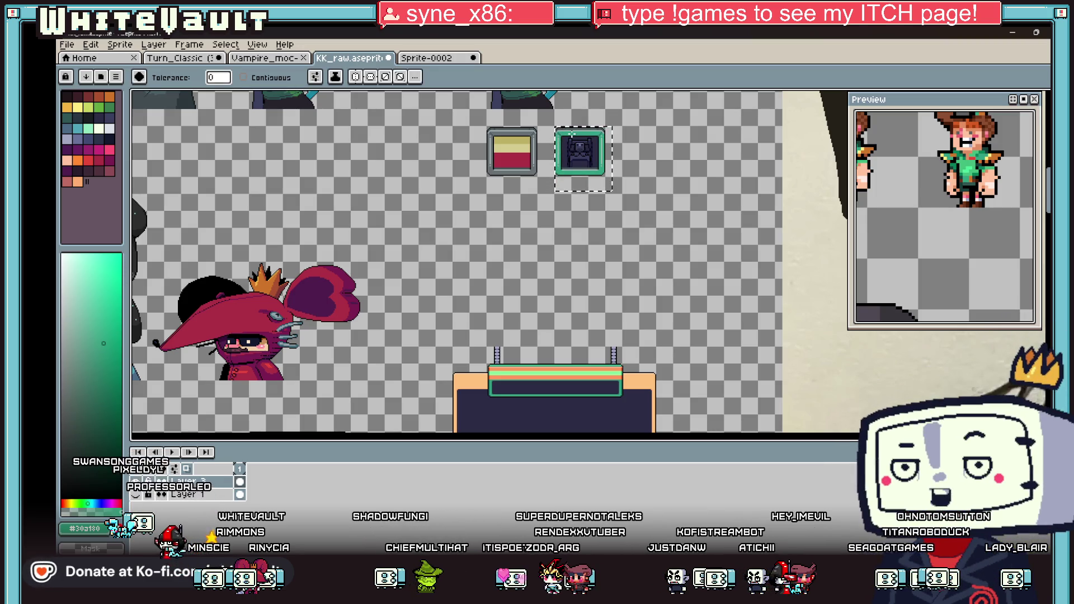
Recolour the frame's matching dark pixels with a palette green using the paint bucket.
{"action": "key", "text": "i"}
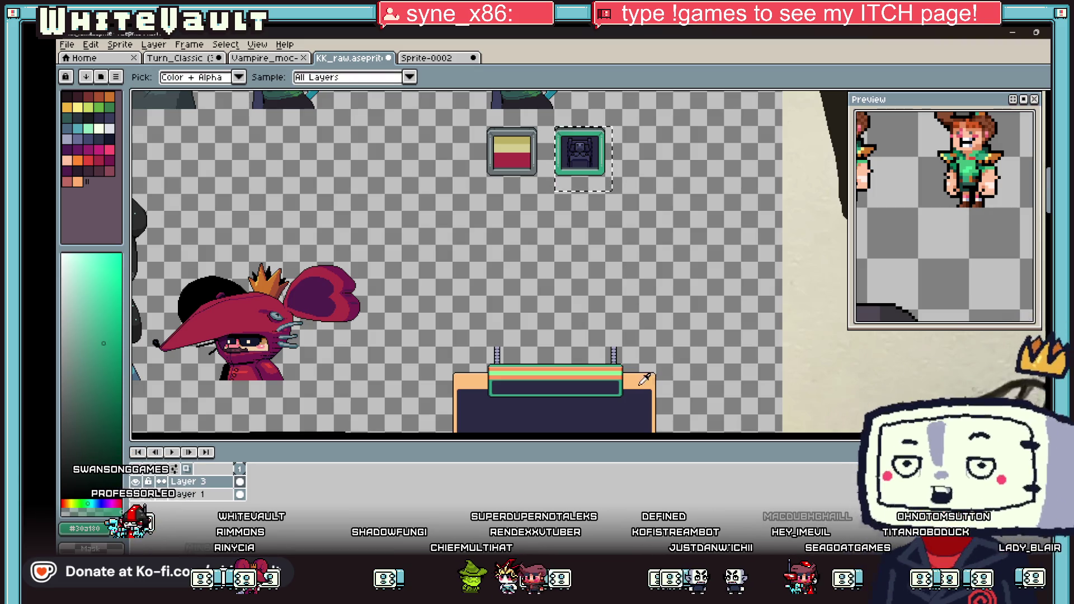
{"action": "scroll", "coordinate": [616, 377], "scroll_direction": "up", "scroll_amount": 3}
{"action": "scroll", "coordinate": [657, 369], "scroll_direction": "down", "scroll_amount": 3}
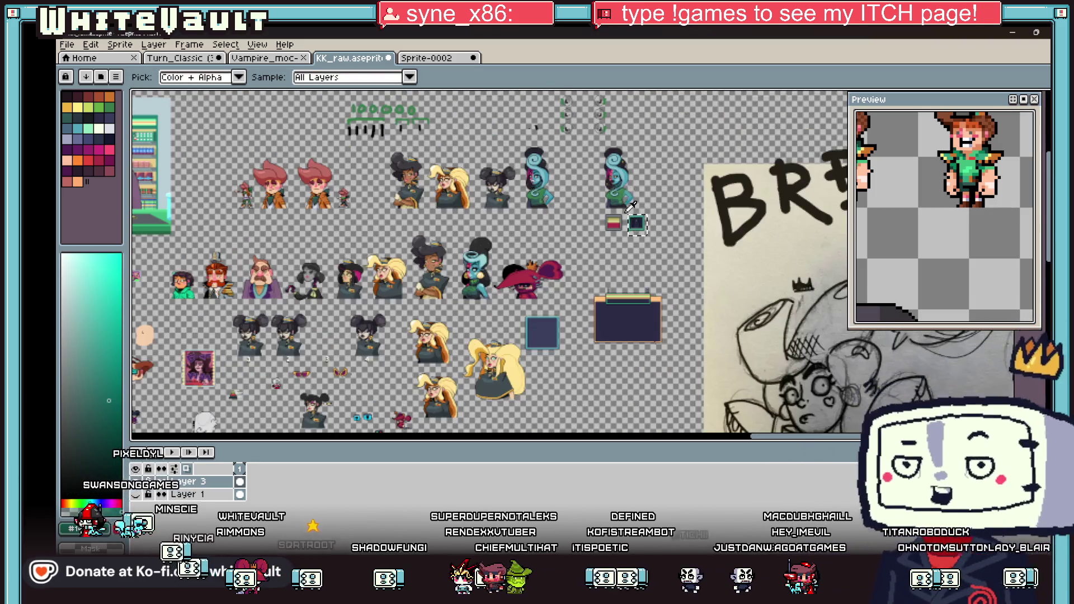
{"action": "scroll", "coordinate": [704, 198], "scroll_direction": "up", "scroll_amount": 3}
{"action": "key", "text": "w"}
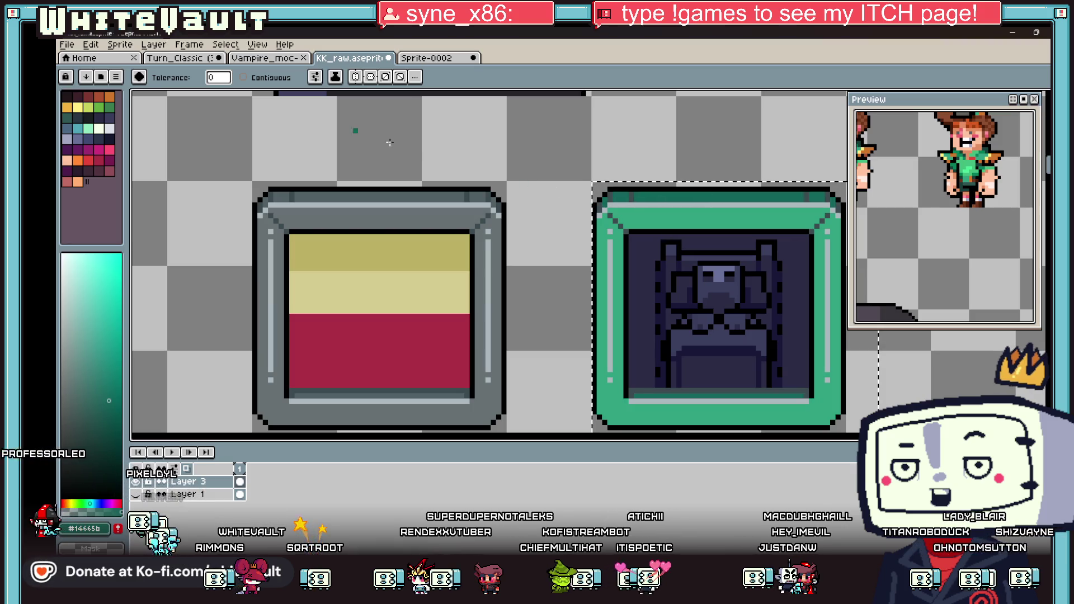
{"action": "key", "text": "i"}
{"action": "scroll", "coordinate": [645, 189], "scroll_direction": "up", "scroll_amount": 3}
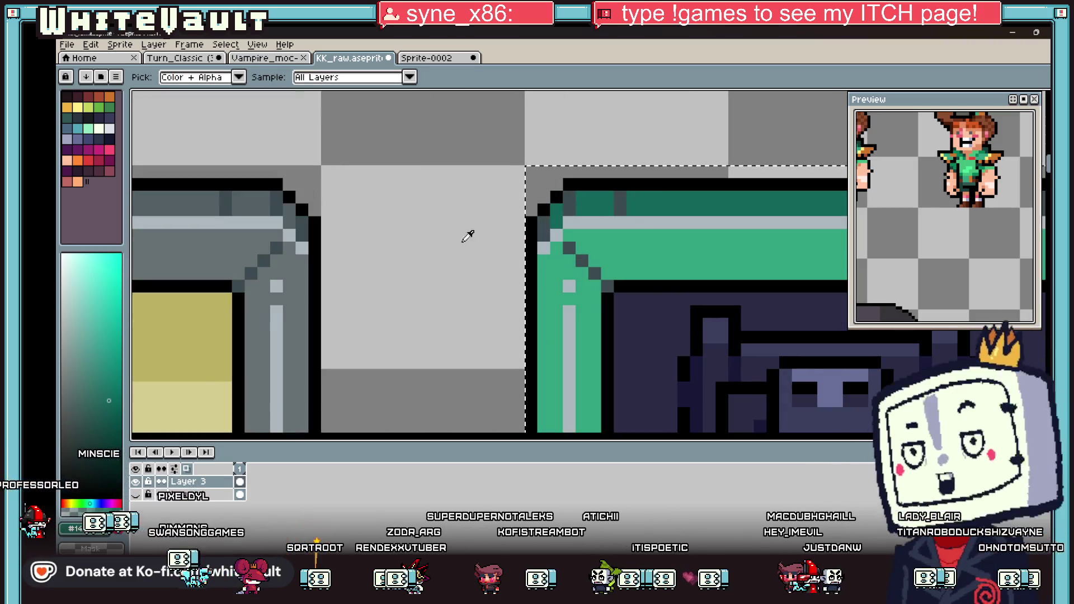
{"action": "left_click", "coordinate": [70, 117]}
{"action": "key", "text": "g"}
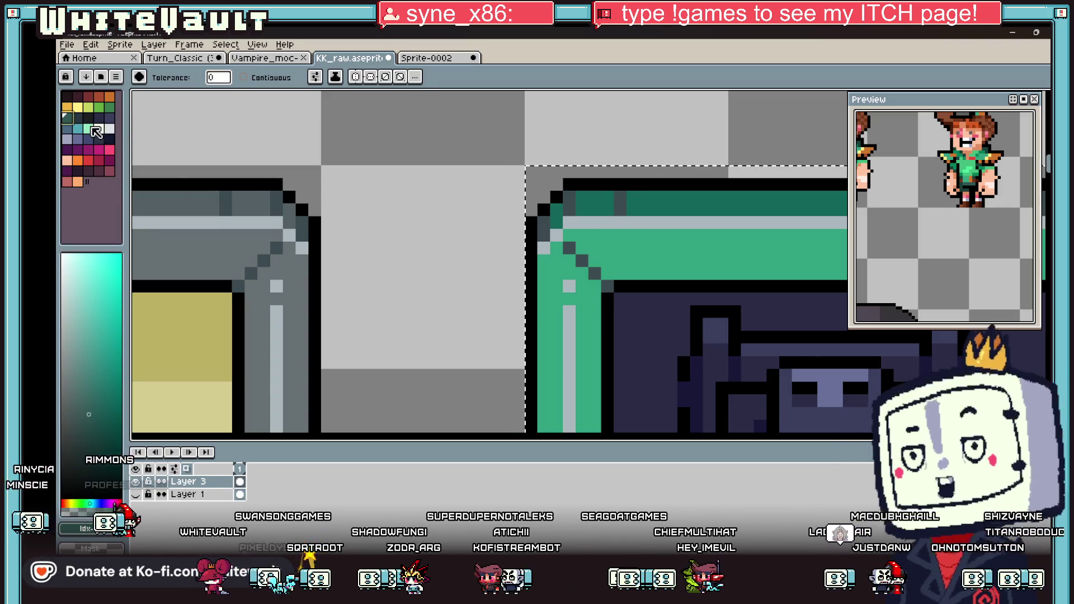
{"action": "left_click", "coordinate": [80, 120]}
{"action": "left_click", "coordinate": [629, 195]}
Fill the frame's light grey inner line with a brighter green from the palette.
{"action": "scroll", "coordinate": [629, 196], "scroll_direction": "down", "scroll_amount": 4}
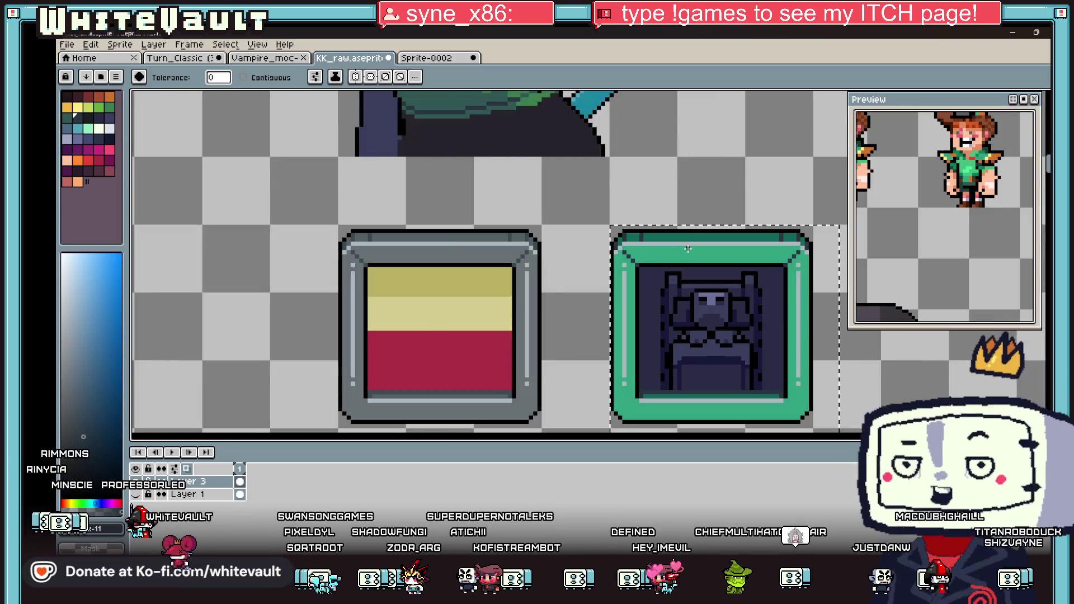
{"action": "key", "text": "i"}
{"action": "scroll", "coordinate": [693, 232], "scroll_direction": "up", "scroll_amount": 2}
{"action": "left_click", "coordinate": [693, 232]}
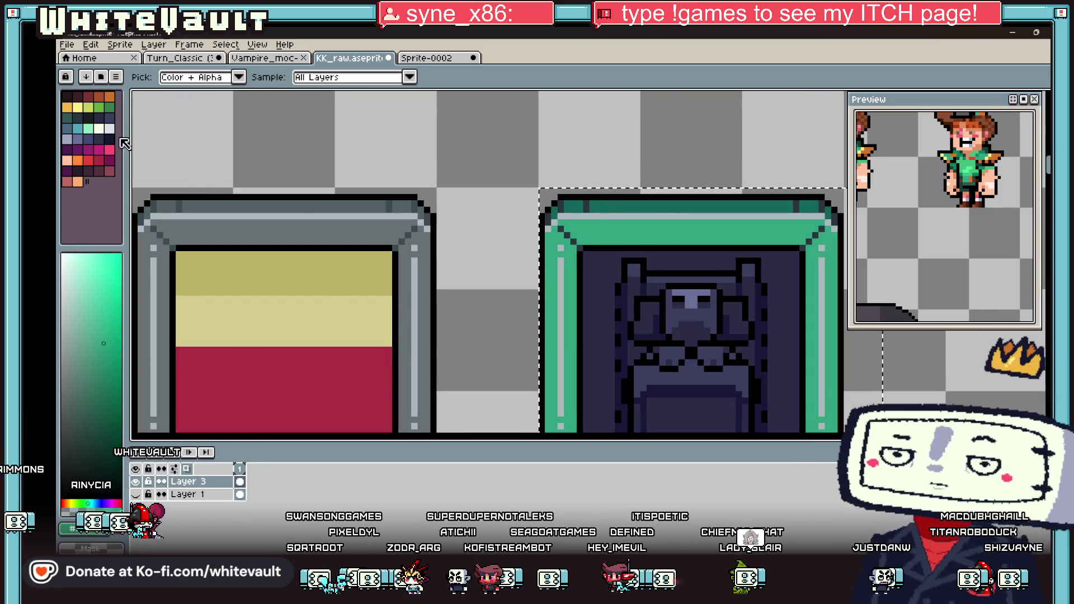
{"action": "left_click", "coordinate": [100, 109]}
{"action": "key", "text": "g"}
{"action": "left_click", "coordinate": [611, 215]}
Fill the frame's inner line and top light line with a lighter shade of green.
{"action": "scroll", "coordinate": [610, 215], "scroll_direction": "down", "scroll_amount": 2}
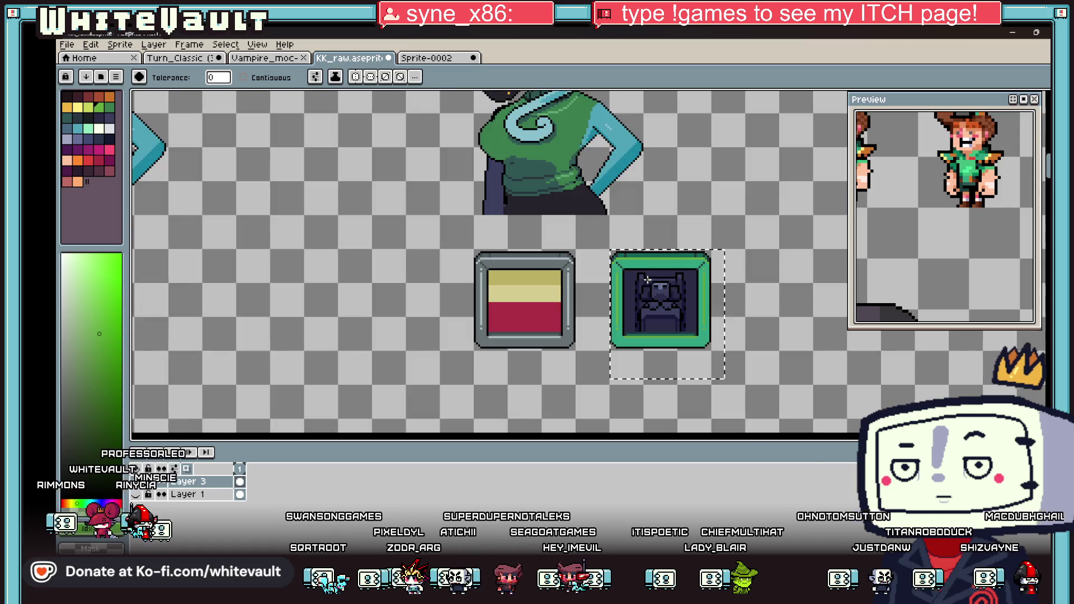
{"action": "scroll", "coordinate": [611, 236], "scroll_direction": "up", "scroll_amount": 3}
{"action": "key", "text": "i"}
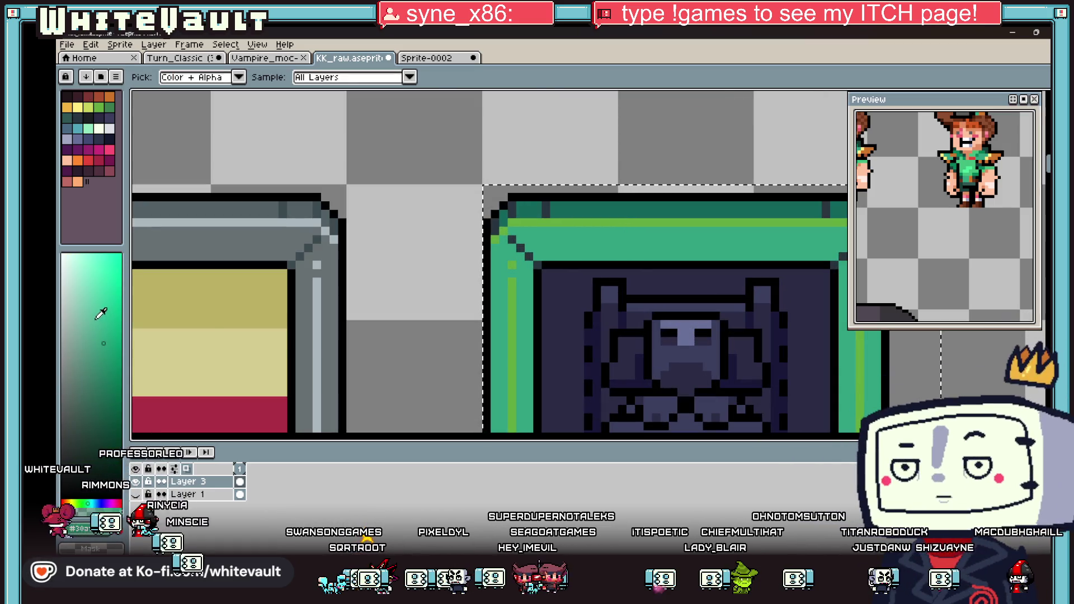
{"action": "left_click", "coordinate": [95, 318]}
{"action": "key", "text": "g"}
{"action": "left_click", "coordinate": [521, 244]}
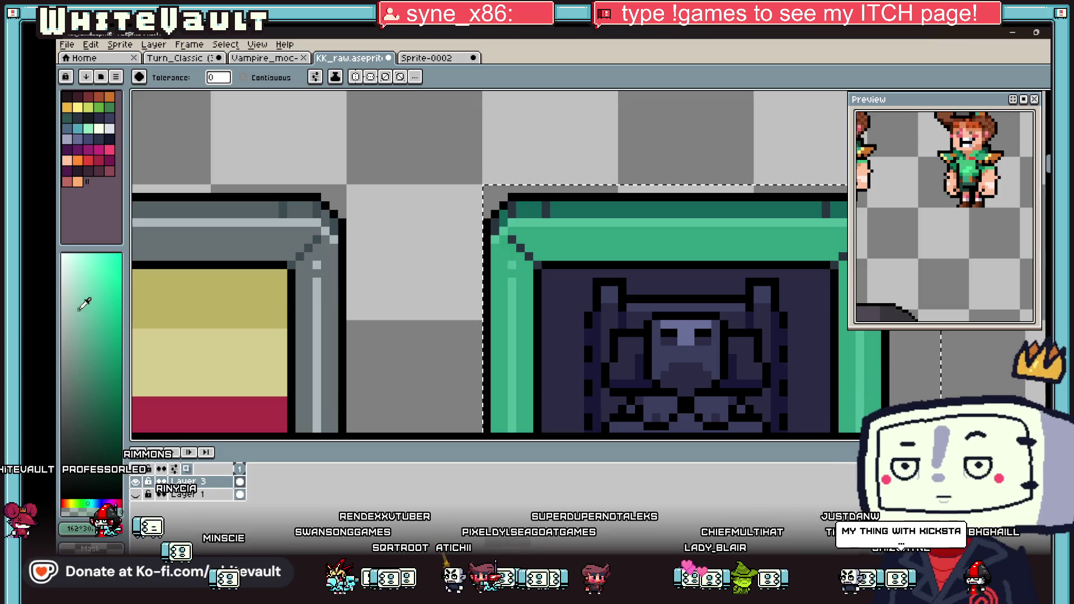
{"action": "left_click", "coordinate": [635, 224]}
{"action": "scroll", "coordinate": [693, 293], "scroll_direction": "down", "scroll_amount": 3}
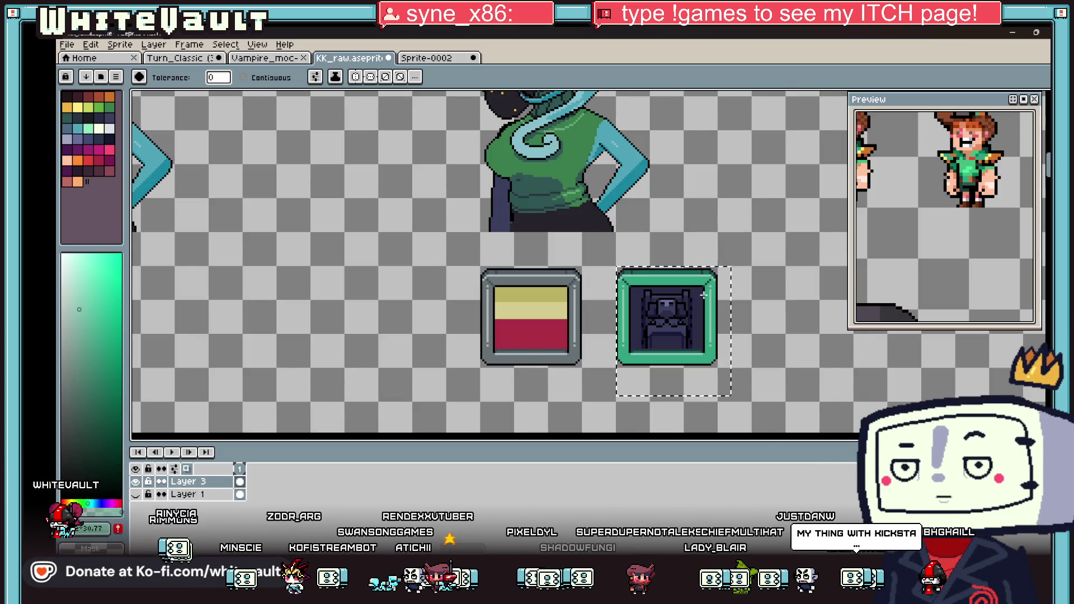
{"action": "scroll", "coordinate": [704, 295], "scroll_direction": "down", "scroll_amount": 2}
{"action": "scroll", "coordinate": [729, 319], "scroll_direction": "up", "scroll_amount": 2}
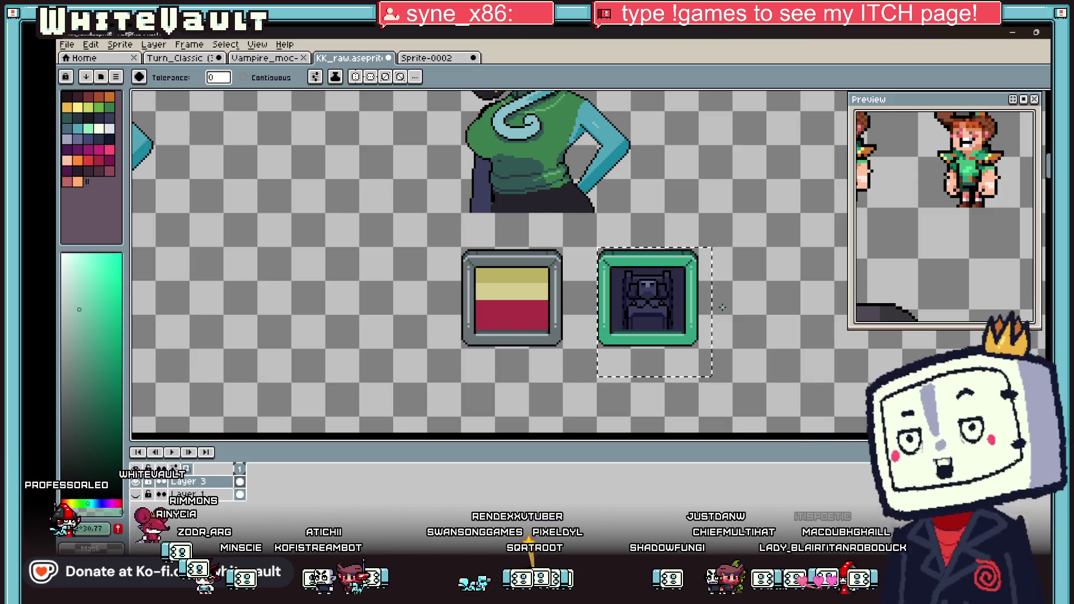
{"action": "scroll", "coordinate": [772, 225], "scroll_direction": "down", "scroll_amount": 2}
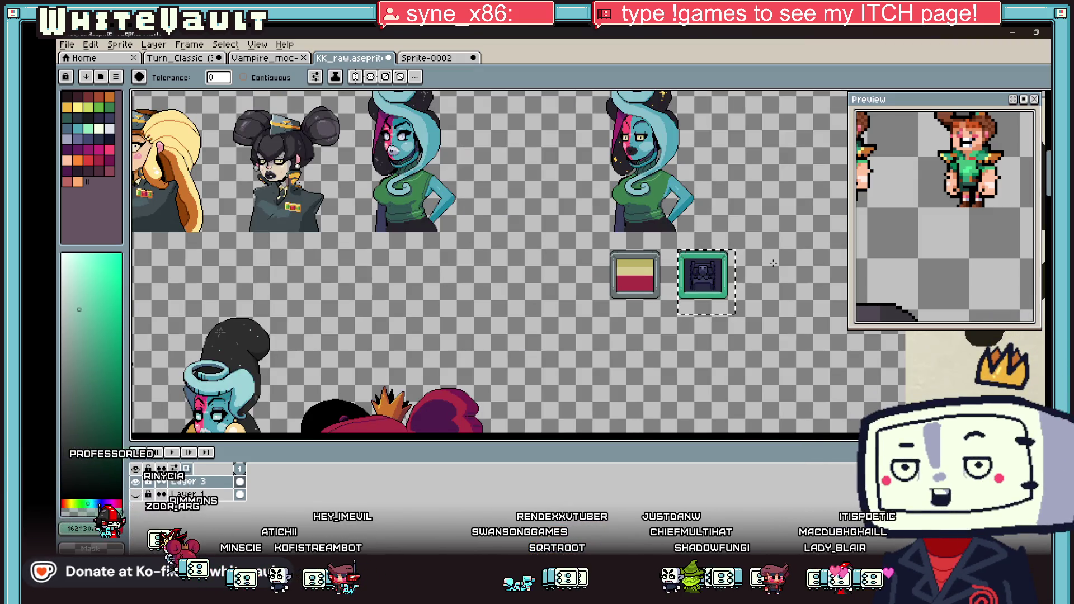
Duplicate the selected green frame and place the copy just right of the original.
{"action": "key", "text": "m"}
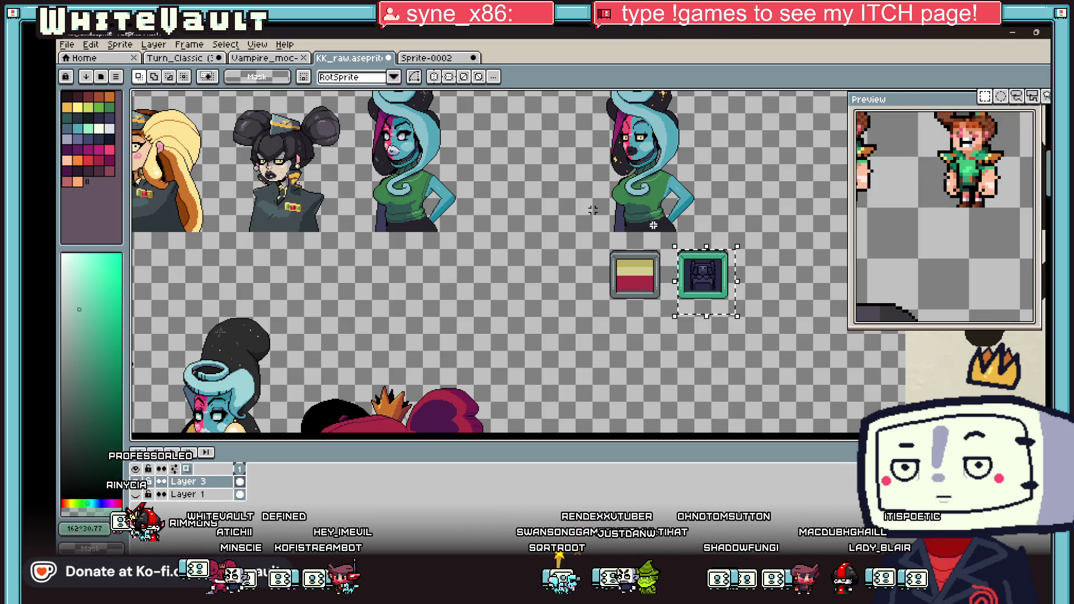
{"action": "scroll", "coordinate": [705, 268], "scroll_direction": "up", "scroll_amount": 3}
{"action": "scroll", "coordinate": [719, 275], "scroll_direction": "down", "scroll_amount": 1}
{"action": "left_click", "coordinate": [719, 246]}
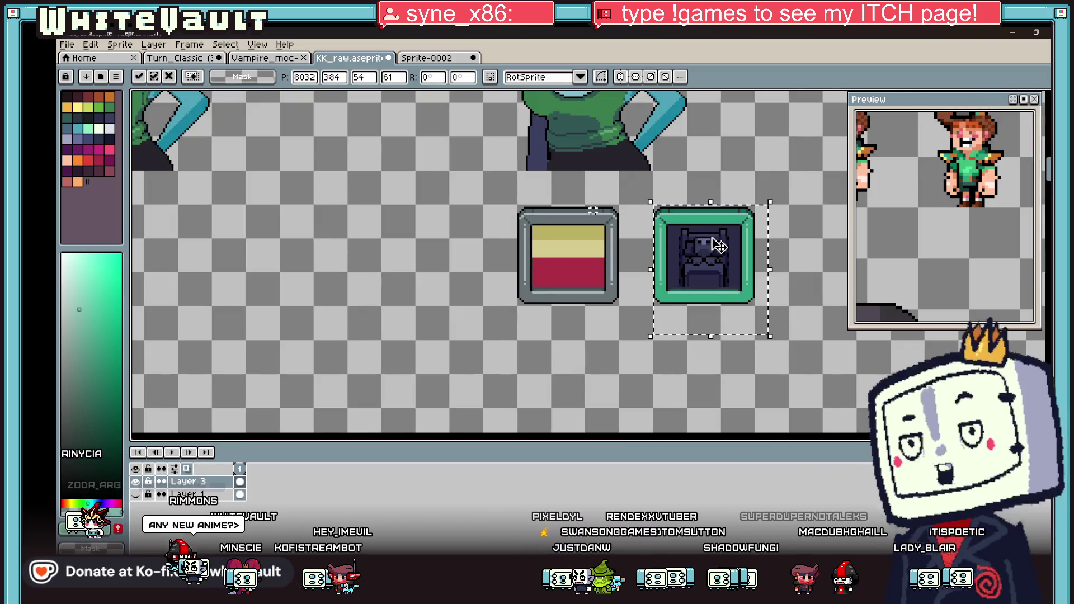
{"action": "scroll", "coordinate": [719, 246], "scroll_direction": "right", "scroll_amount": 5}
{"action": "mouse_move", "coordinate": [544, 258]}
{"action": "left_mouse_down"}
{"action": "mouse_move", "coordinate": [692, 258]}
{"action": "mouse_move", "coordinate": [679, 260]}
{"action": "left_mouse_up"}
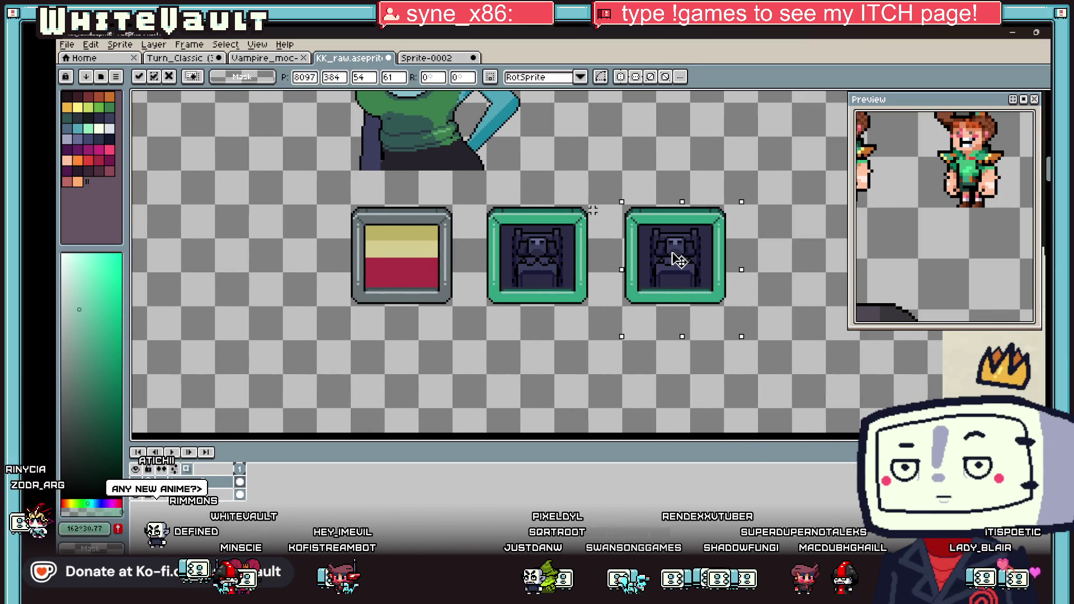
Choose an orange palette colour and switch to the pencil.
{"action": "left_click", "coordinate": [70, 108]}
{"action": "scroll", "coordinate": [639, 275], "scroll_direction": "up", "scroll_amount": 1}
{"action": "key", "text": "b"}
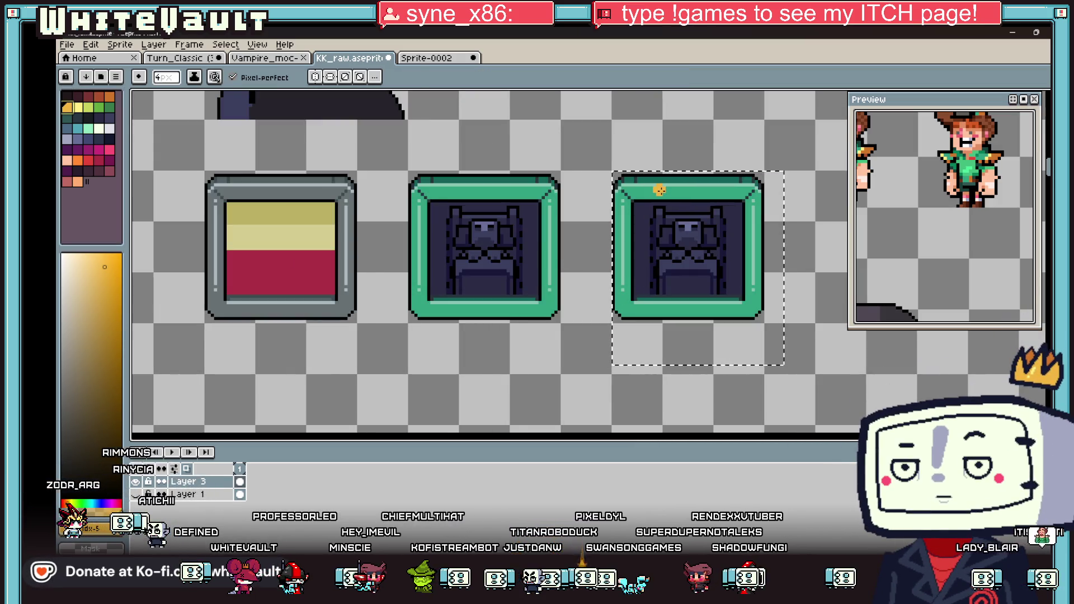
Bucket-fill the copied frame's border with yellow, orange and red-brown, then clear the selection.
{"action": "key", "text": "g"}
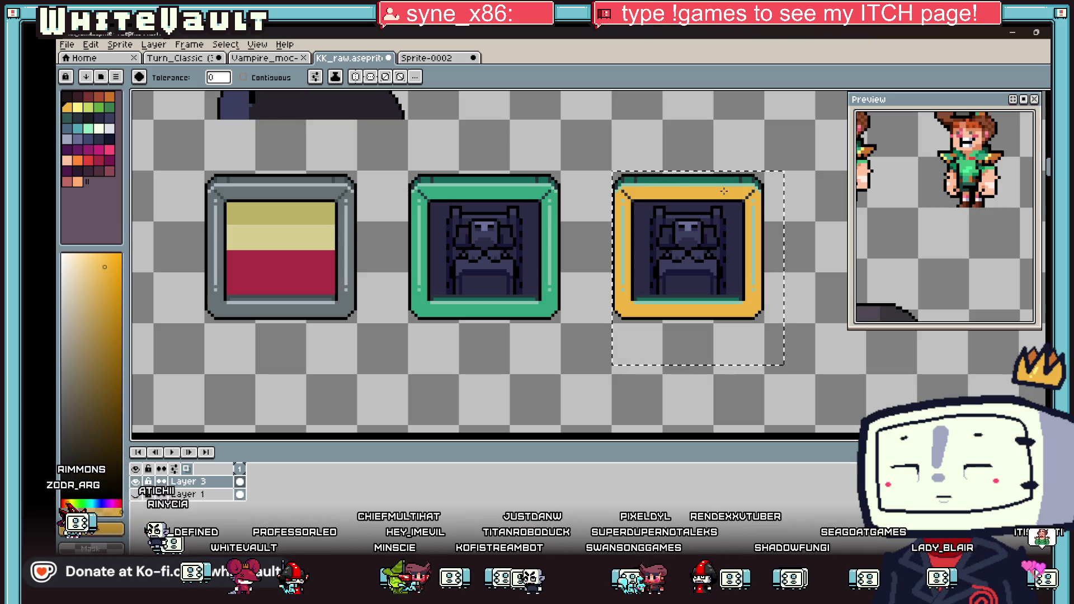
{"action": "left_click", "coordinate": [80, 108]}
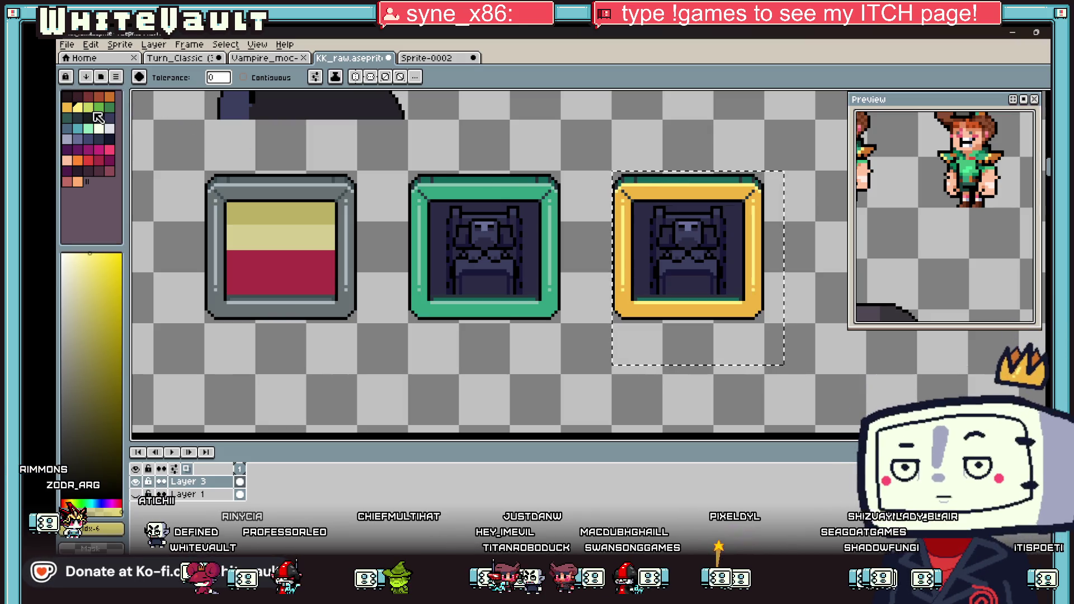
{"action": "left_click", "coordinate": [109, 98]}
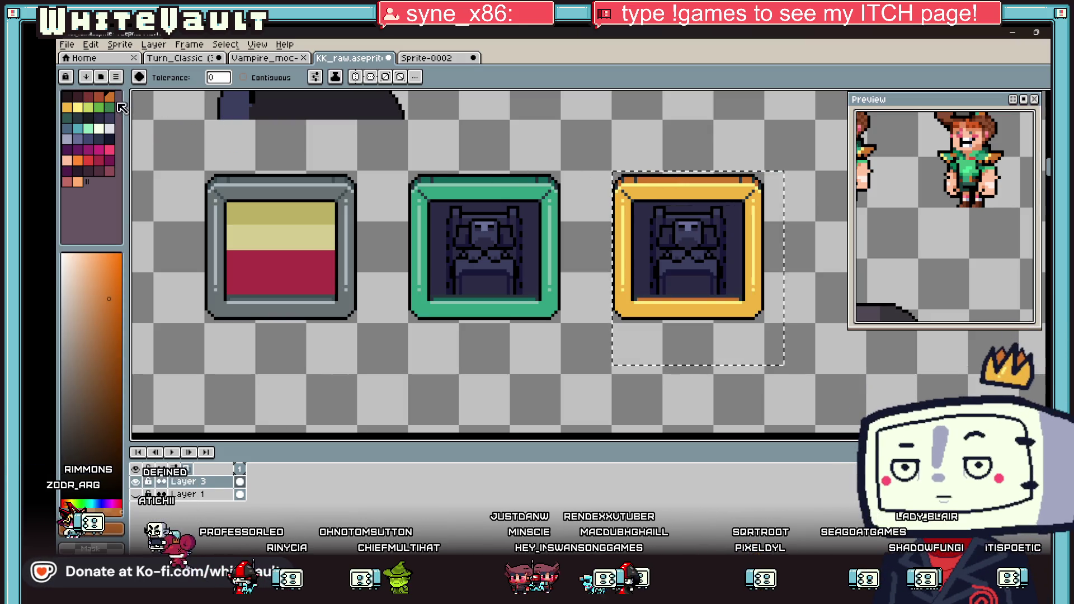
{"action": "left_click", "coordinate": [99, 98]}
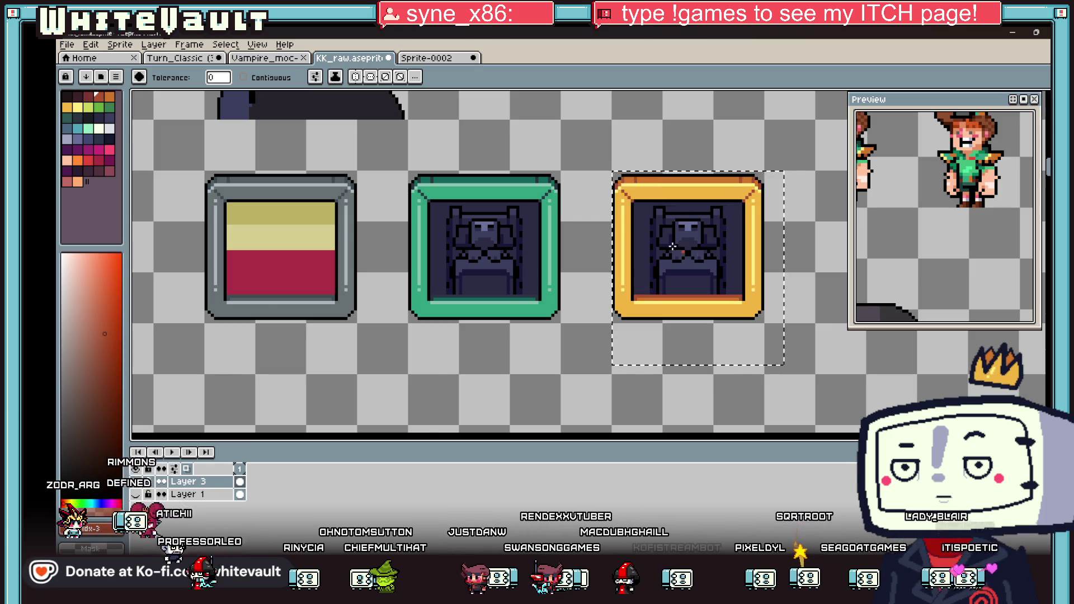
{"action": "scroll", "coordinate": [673, 246], "scroll_direction": "down", "scroll_amount": 2}
{"action": "scroll", "coordinate": [643, 280], "scroll_direction": "up", "scroll_amount": 1}
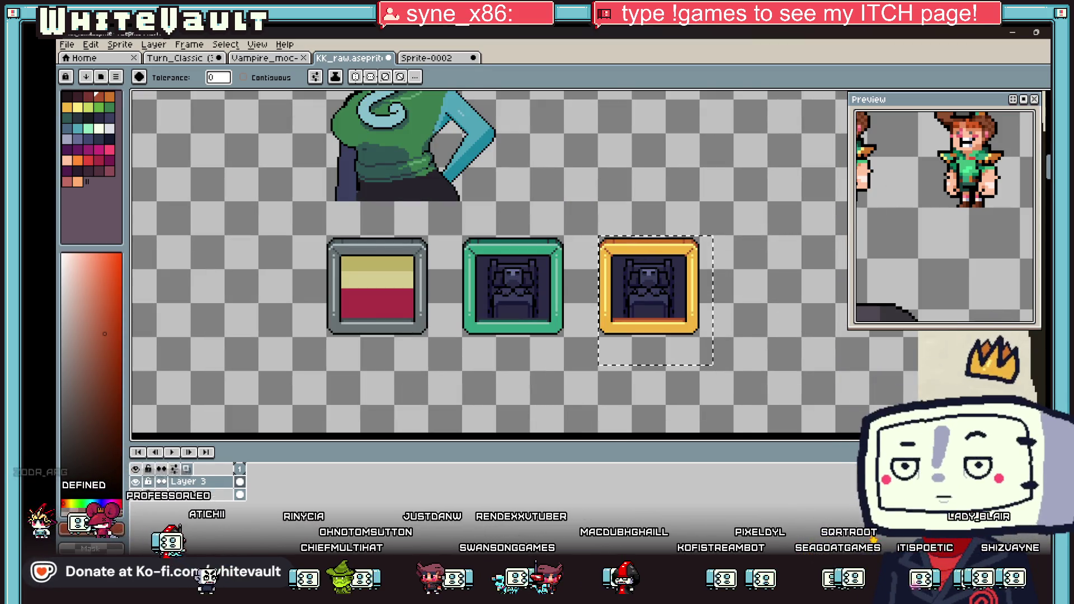
{"action": "key", "text": "m"}
{"action": "key", "text": "ctrl+d"}
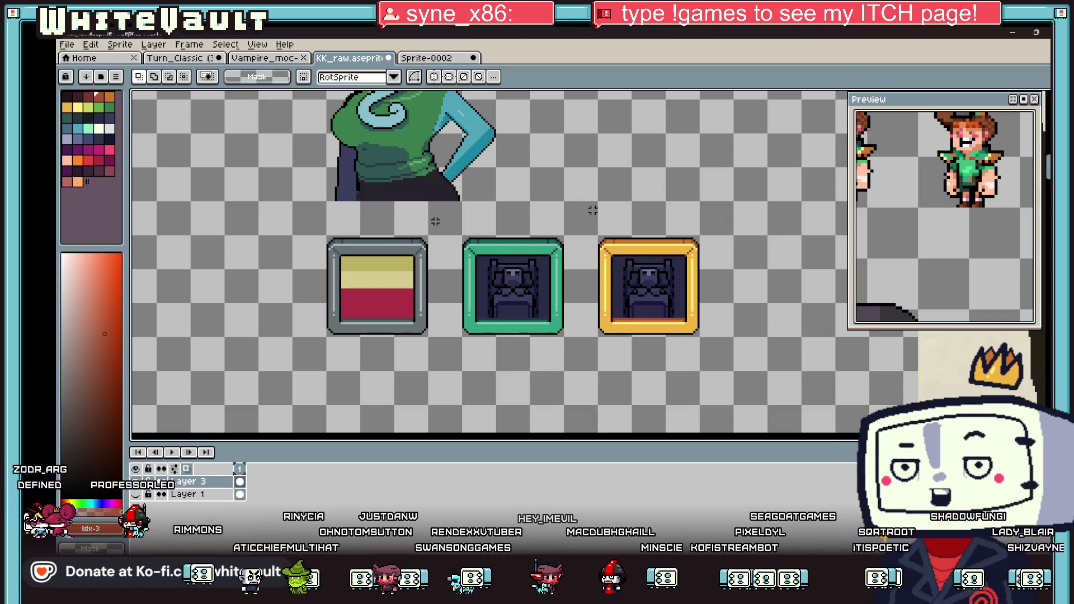
Select a striped strip of the shop counter top and move it over beside the frames.
{"action": "left_click_drag", "start_coordinate": [803, 383], "coordinate": [742, 370]}
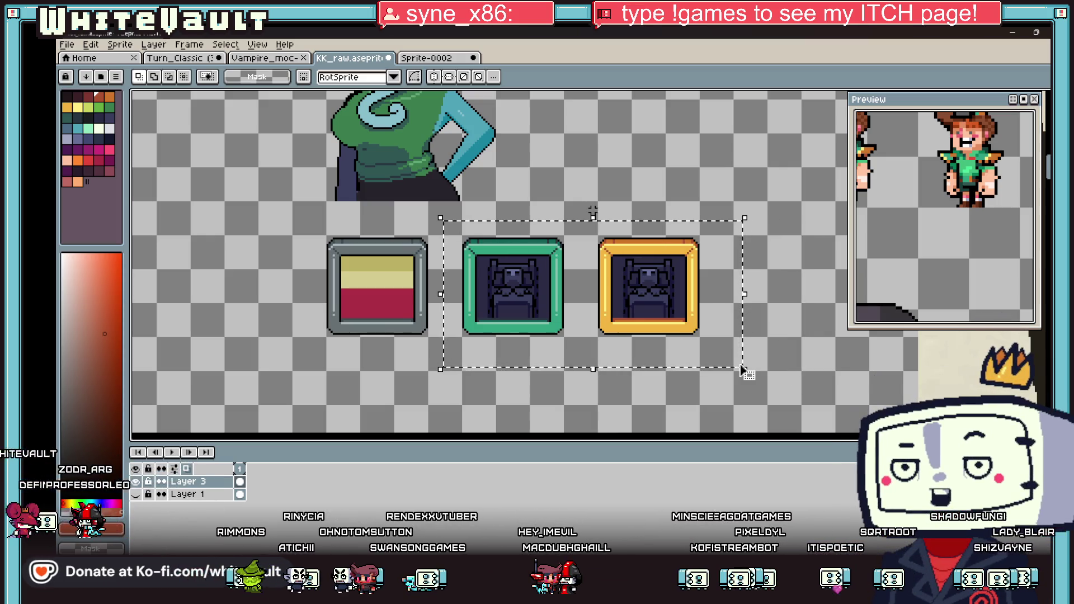
{"action": "scroll", "coordinate": [742, 370], "scroll_direction": "down", "scroll_amount": 4}
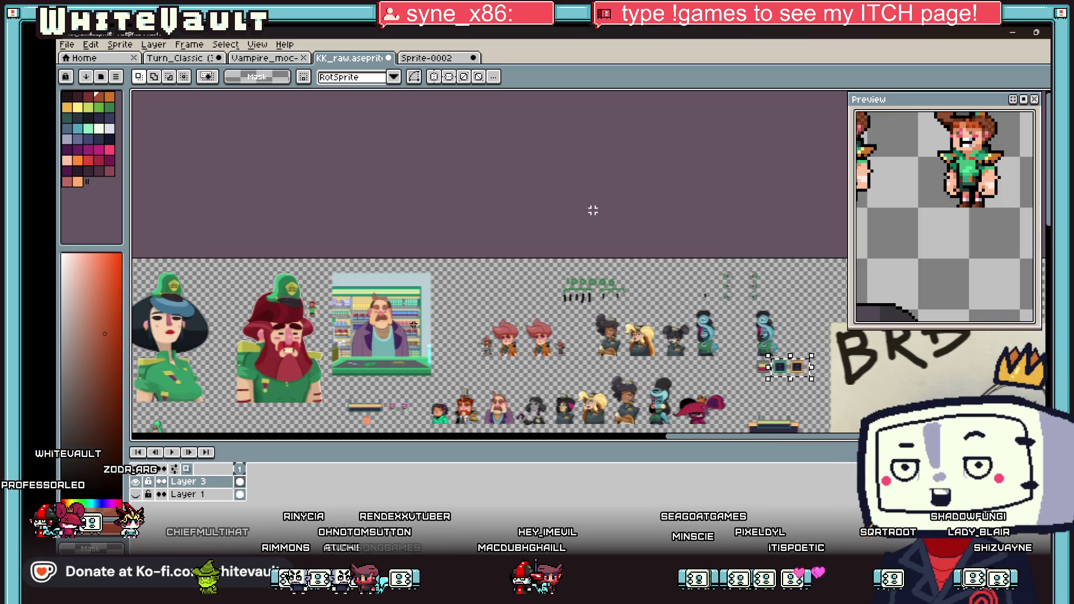
{"action": "scroll", "coordinate": [414, 324], "scroll_direction": "up", "scroll_amount": 5}
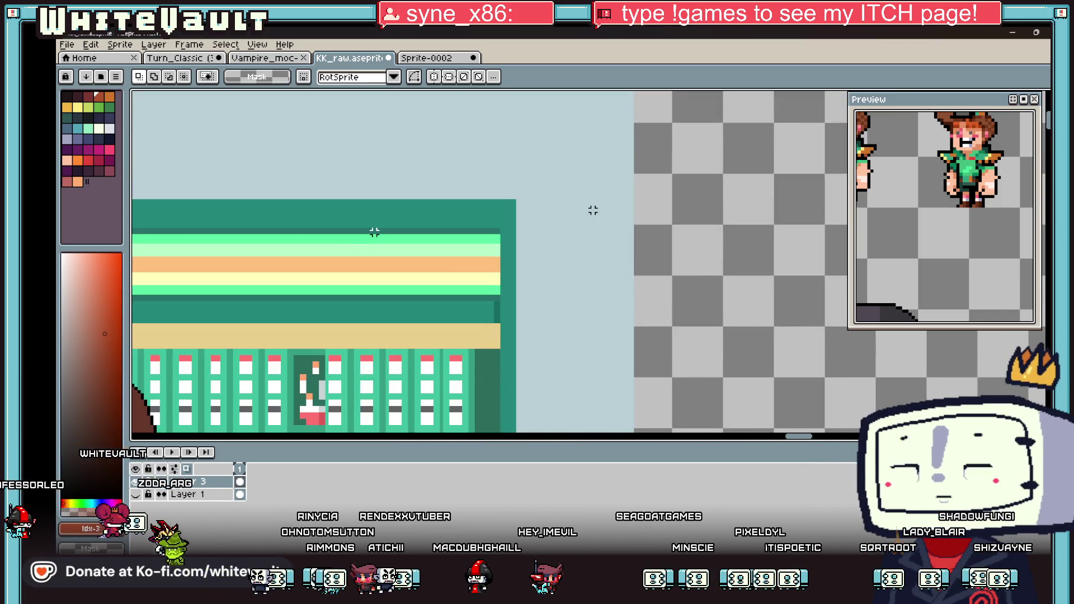
{"action": "left_click_drag", "start_coordinate": [374, 232], "coordinate": [414, 292]}
{"action": "scroll", "coordinate": [415, 296], "scroll_direction": "down", "scroll_amount": 2}
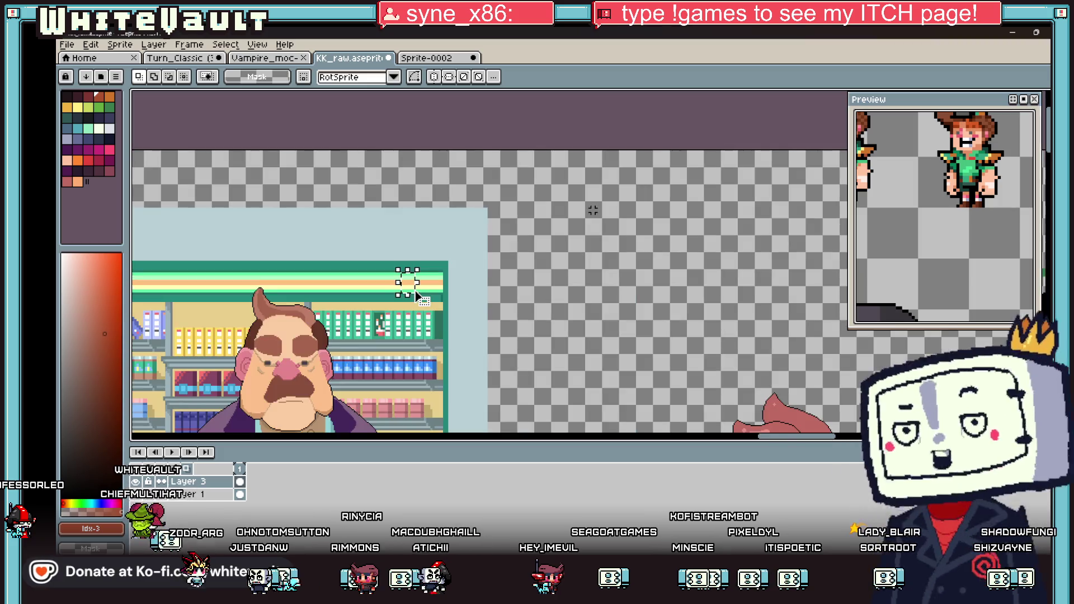
{"action": "left_click", "coordinate": [414, 295]}
{"action": "mouse_move", "coordinate": [408, 290]}
{"action": "left_mouse_down"}
{"action": "mouse_move", "coordinate": [1045, 294]}
{"action": "mouse_move", "coordinate": [774, 366]}
{"action": "mouse_move", "coordinate": [731, 407]}
{"action": "left_mouse_up"}
Align the mint-and-peach striped strip on the gold frame's sides and commit it.
{"action": "scroll", "coordinate": [731, 408], "scroll_direction": "up", "scroll_amount": 2}
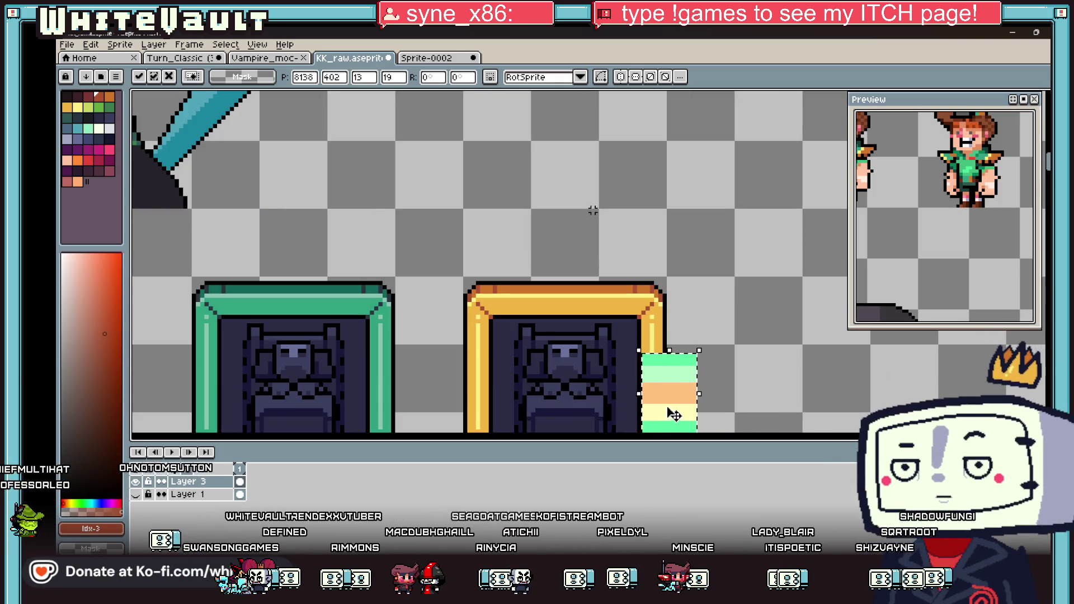
{"action": "scroll", "coordinate": [678, 408], "scroll_direction": "down", "scroll_amount": 2}
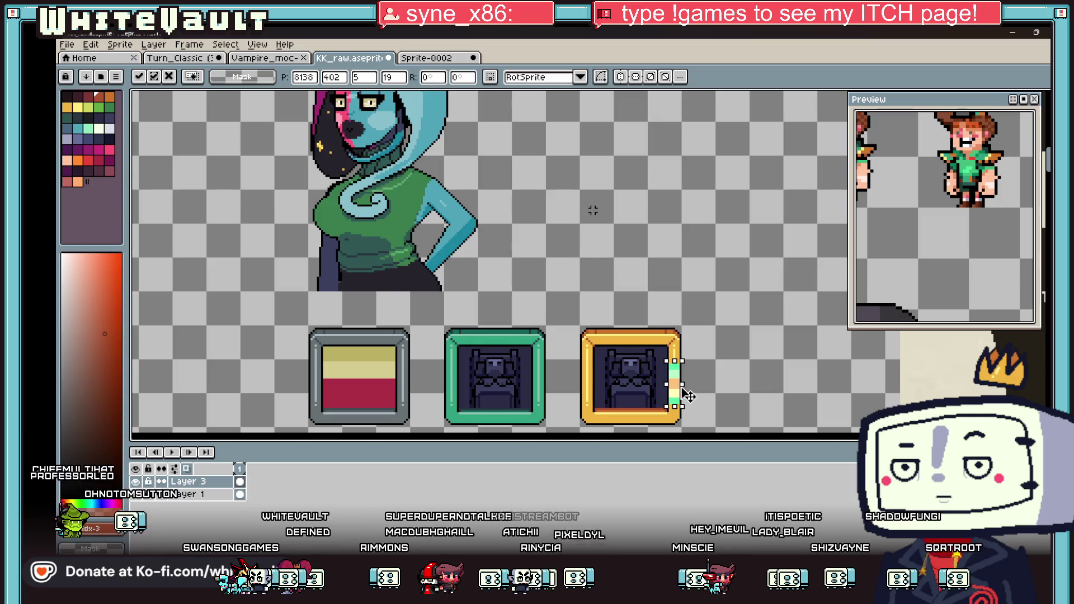
{"action": "scroll", "coordinate": [679, 386], "scroll_direction": "up", "scroll_amount": 2}
{"action": "mouse_move", "coordinate": [680, 393]}
{"action": "left_mouse_down"}
{"action": "mouse_move", "coordinate": [679, 378]}
{"action": "mouse_move", "coordinate": [460, 385]}
{"action": "left_mouse_up"}
{"action": "scroll", "coordinate": [680, 384], "scroll_direction": "down", "scroll_amount": 1}
{"action": "scroll", "coordinate": [681, 384], "scroll_direction": "up", "scroll_amount": 2}
{"action": "scroll", "coordinate": [678, 383], "scroll_direction": "down", "scroll_amount": 1}
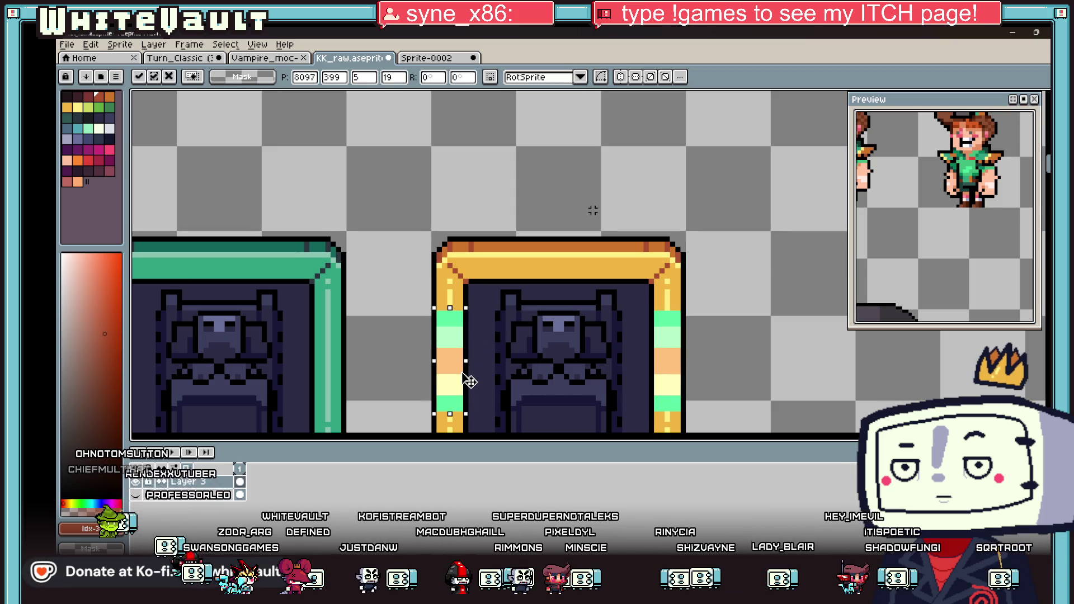
{"action": "scroll", "coordinate": [528, 394], "scroll_direction": "down", "scroll_amount": 3}
{"action": "key", "text": "Return"}
{"action": "scroll", "coordinate": [526, 397], "scroll_direction": "up", "scroll_amount": 2}
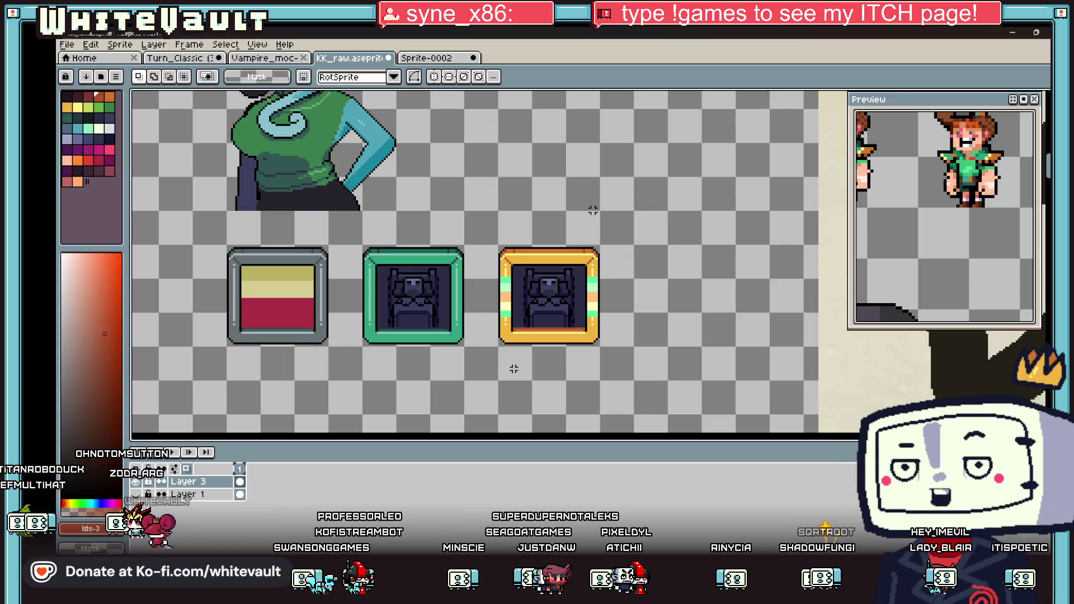
Sample the frame's dark red-brown and draw a rust-red row across the right pillar.
{"action": "key", "text": "i"}
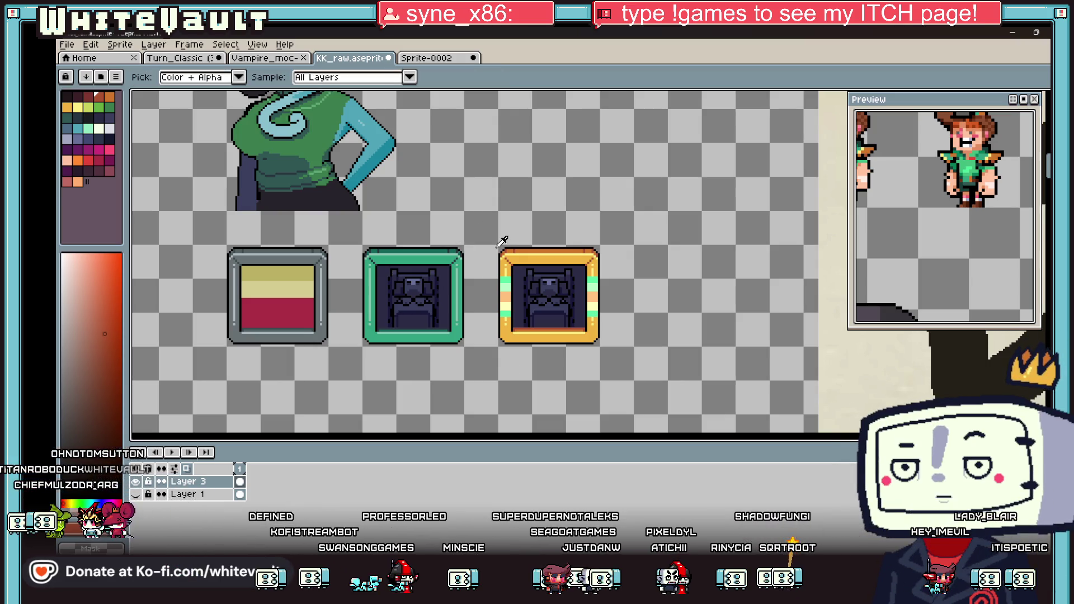
{"action": "scroll", "coordinate": [509, 280], "scroll_direction": "up", "scroll_amount": 2}
{"action": "scroll", "coordinate": [510, 277], "scroll_direction": "up", "scroll_amount": 2}
{"action": "left_click", "coordinate": [516, 268]}
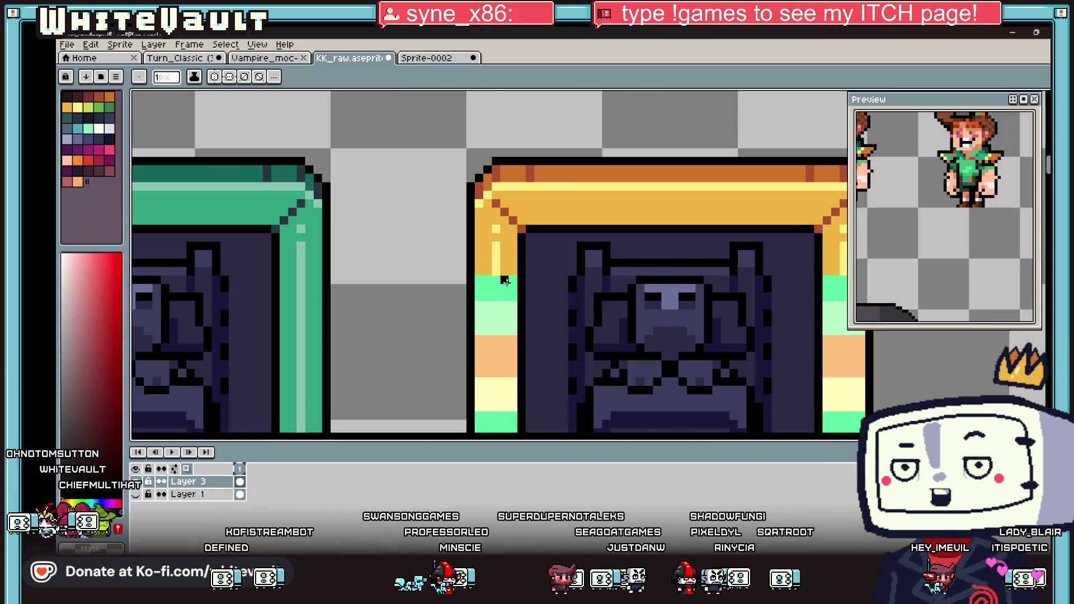
{"action": "scroll", "coordinate": [510, 283], "scroll_direction": "down", "scroll_amount": 3}
{"action": "scroll", "coordinate": [654, 279], "scroll_direction": "up", "scroll_amount": 3}
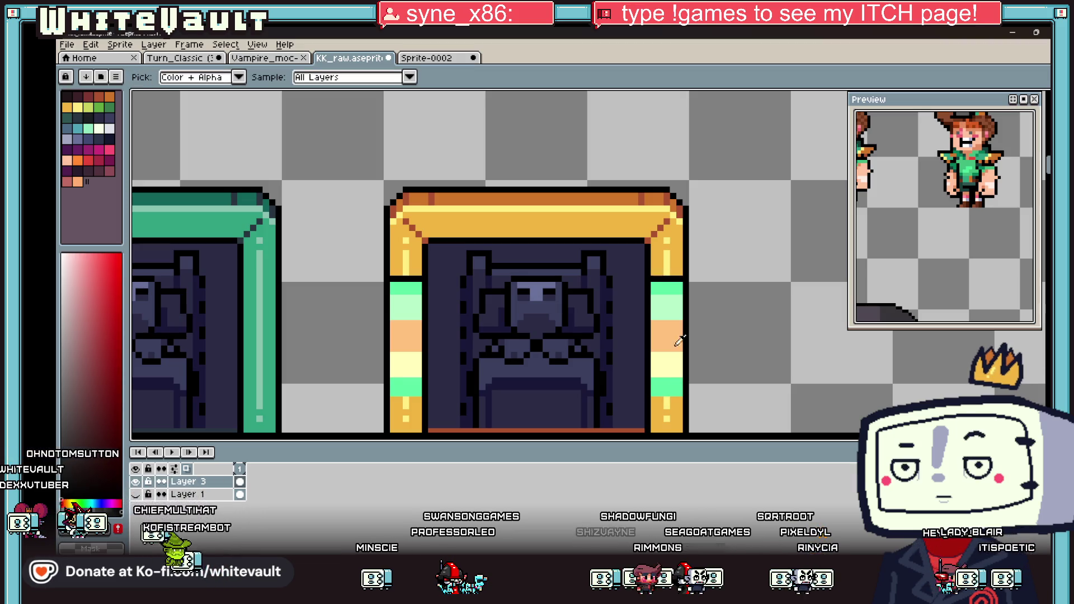
{"action": "left_click", "coordinate": [657, 395], "text": "alt"}
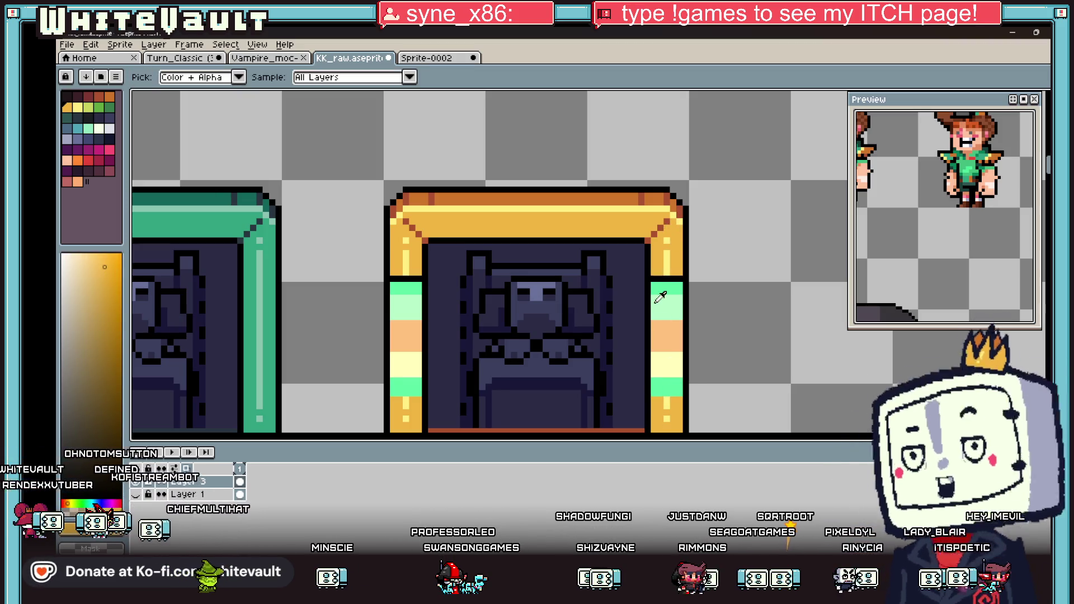
{"action": "left_click", "coordinate": [660, 399], "text": "alt"}
{"action": "left_click_drag", "start_coordinate": [655, 393], "coordinate": [681, 393]}
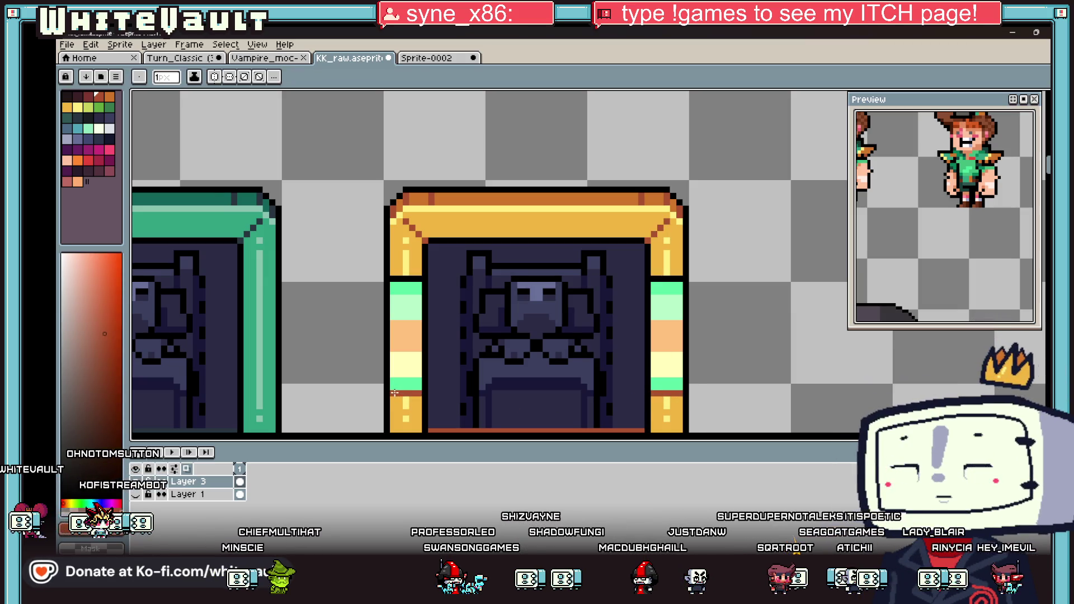
Sample the light yellow from the pillar stripe and return to the pencil.
{"action": "scroll", "coordinate": [394, 393], "scroll_direction": "down", "scroll_amount": 3}
{"action": "scroll", "coordinate": [405, 401], "scroll_direction": "up", "scroll_amount": 3}
{"action": "left_click", "coordinate": [403, 349], "text": "alt"}
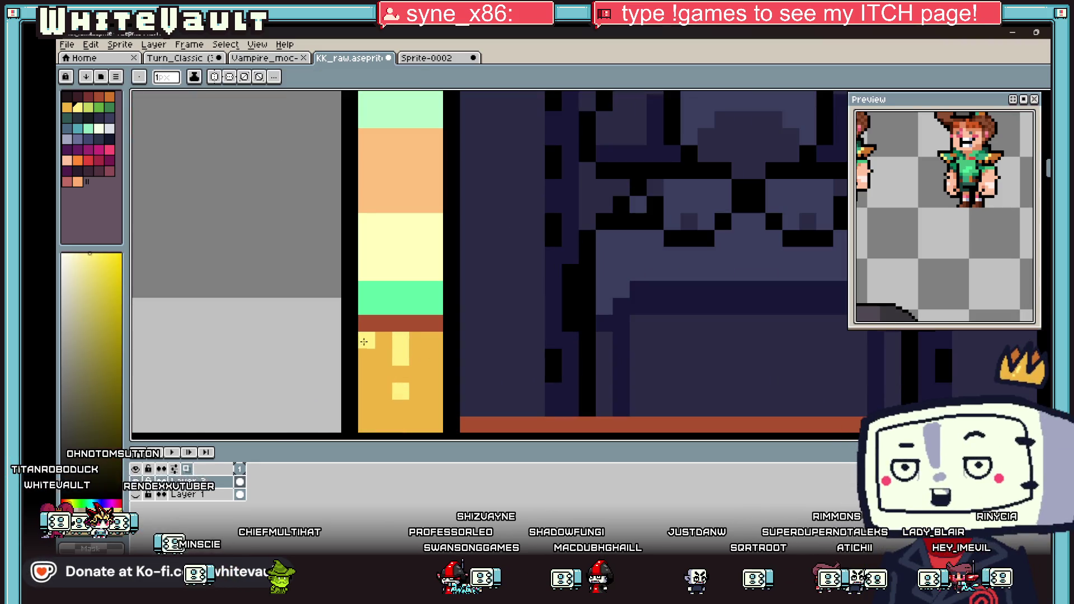
{"action": "scroll", "coordinate": [442, 335], "scroll_direction": "down", "scroll_amount": 5}
{"action": "scroll", "coordinate": [605, 335], "scroll_direction": "up", "scroll_amount": 3}
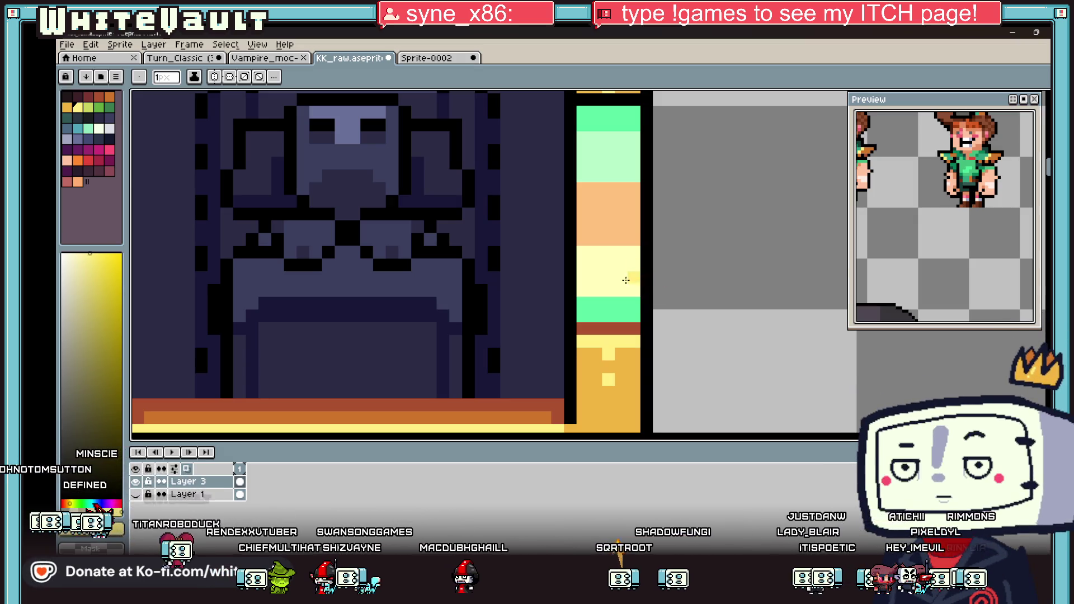
{"action": "scroll", "coordinate": [625, 279], "scroll_direction": "down", "scroll_amount": 5}
{"action": "scroll", "coordinate": [587, 290], "scroll_direction": "down", "scroll_amount": 3}
{"action": "scroll", "coordinate": [589, 324], "scroll_direction": "up", "scroll_amount": 3}
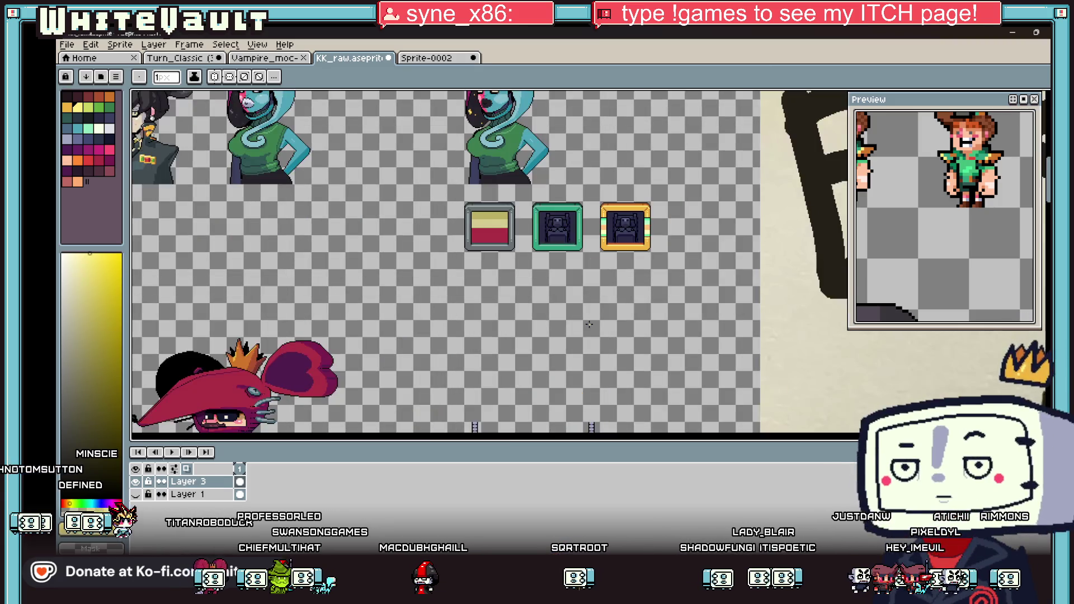
{"action": "scroll", "coordinate": [613, 229], "scroll_direction": "up", "scroll_amount": 4}
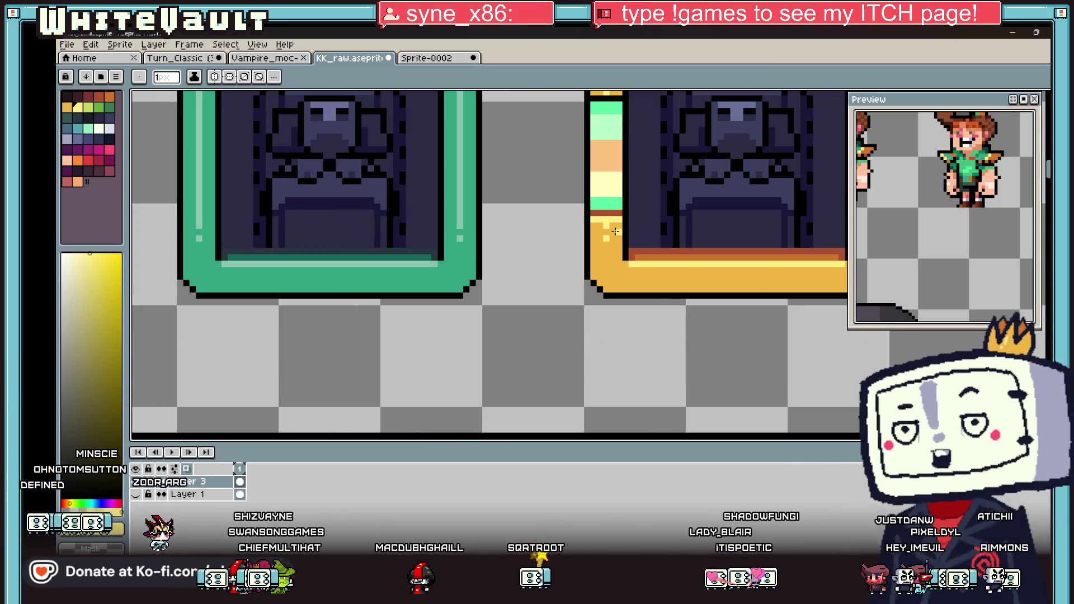
{"action": "key", "text": "b"}
{"action": "key", "text": "alt"}
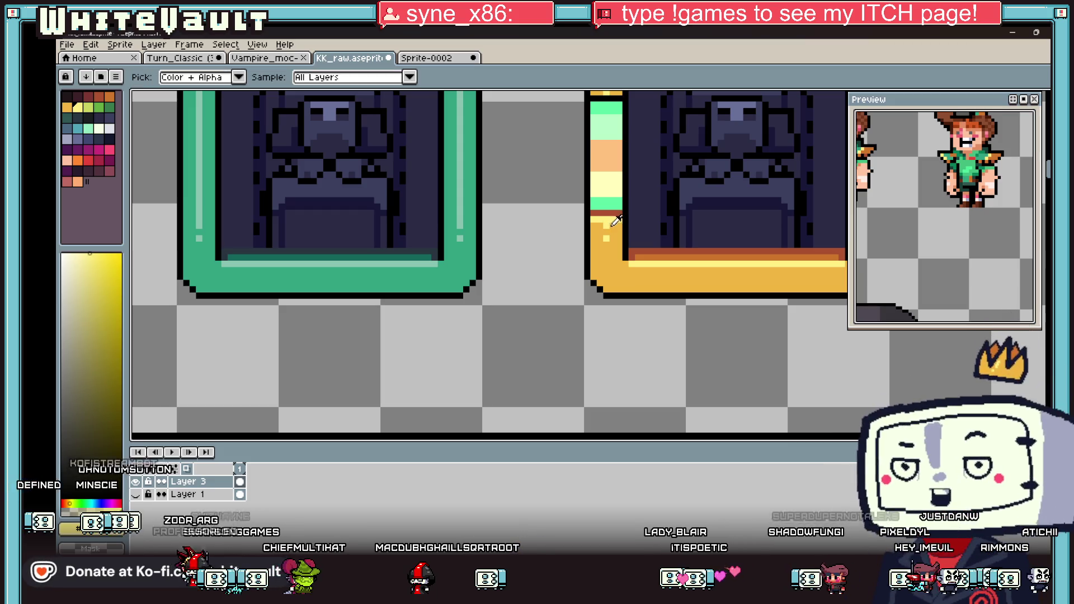
{"action": "key", "text": "alt"}
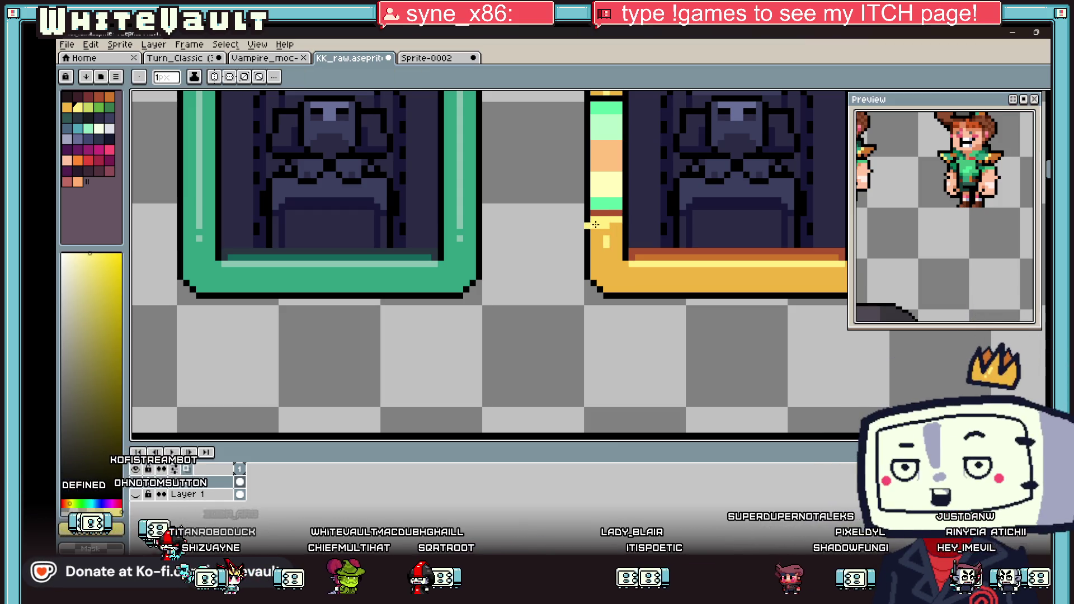
Sample the gold, bright yellow highlight and rust red from the frame's pillars.
{"action": "left_click", "coordinate": [593, 213], "text": "alt"}
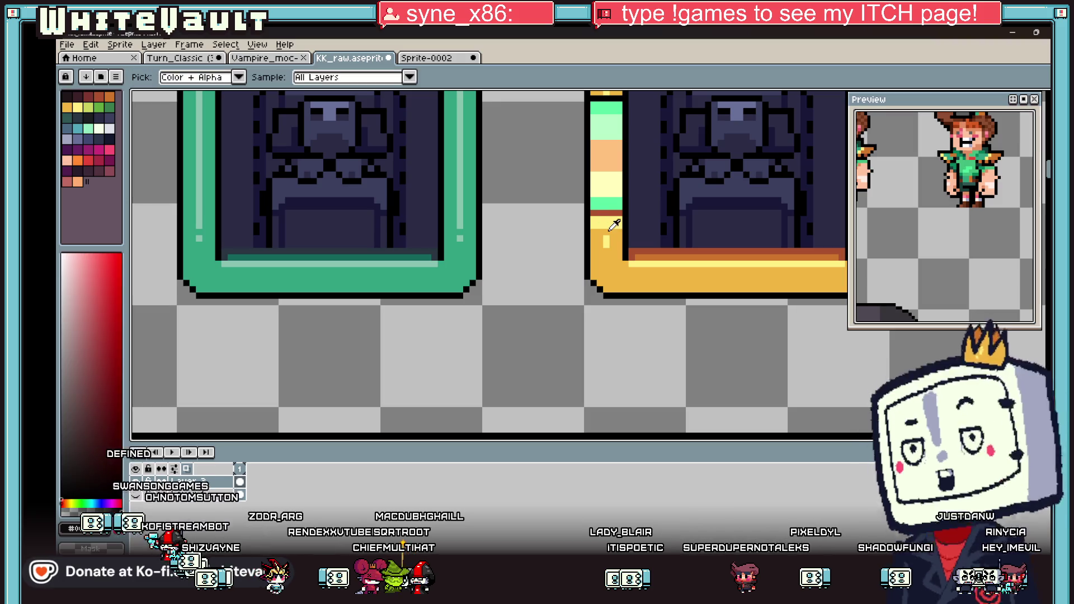
{"action": "left_click", "coordinate": [606, 235], "text": "alt"}
{"action": "left_click", "coordinate": [607, 244], "text": "alt"}
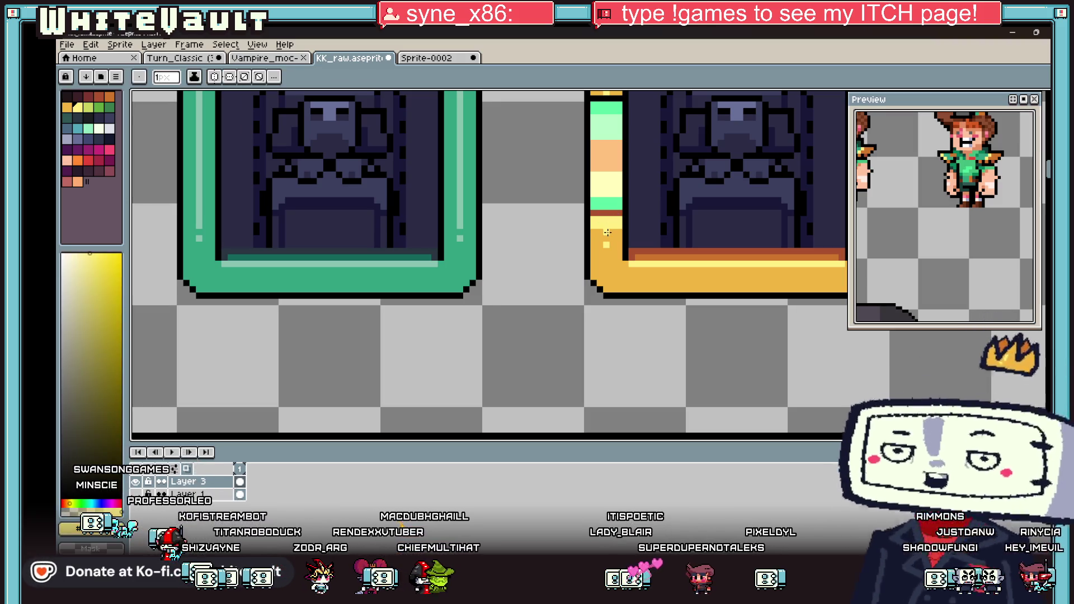
{"action": "scroll", "coordinate": [607, 236], "scroll_direction": "down", "scroll_amount": 5}
{"action": "scroll", "coordinate": [709, 227], "scroll_direction": "up", "scroll_amount": 4}
{"action": "key", "text": "alt"}
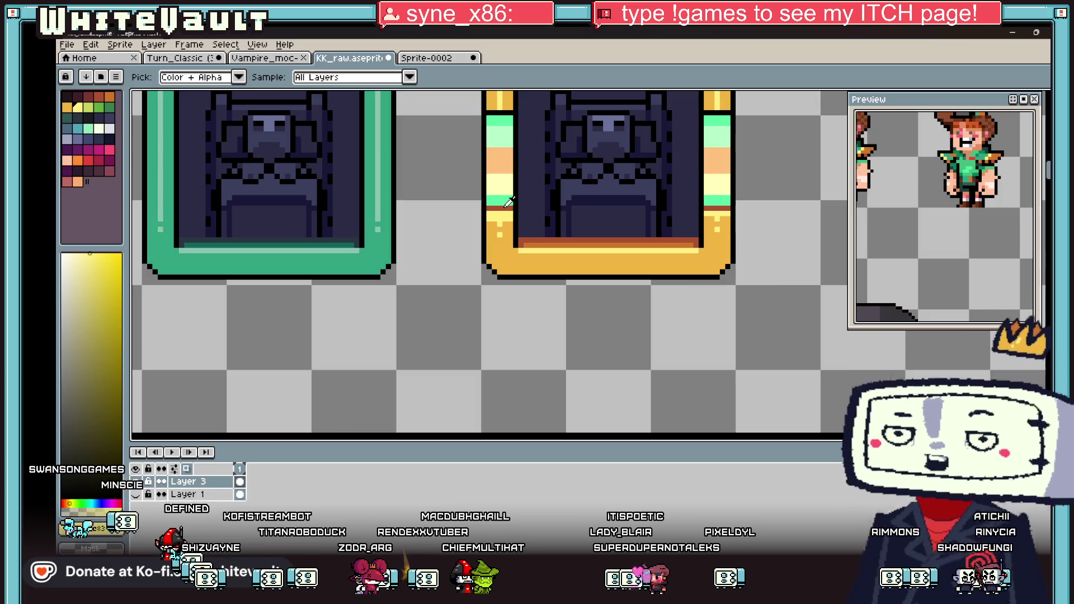
{"action": "left_click", "coordinate": [508, 210], "text": "alt"}
{"action": "key", "text": "alt"}
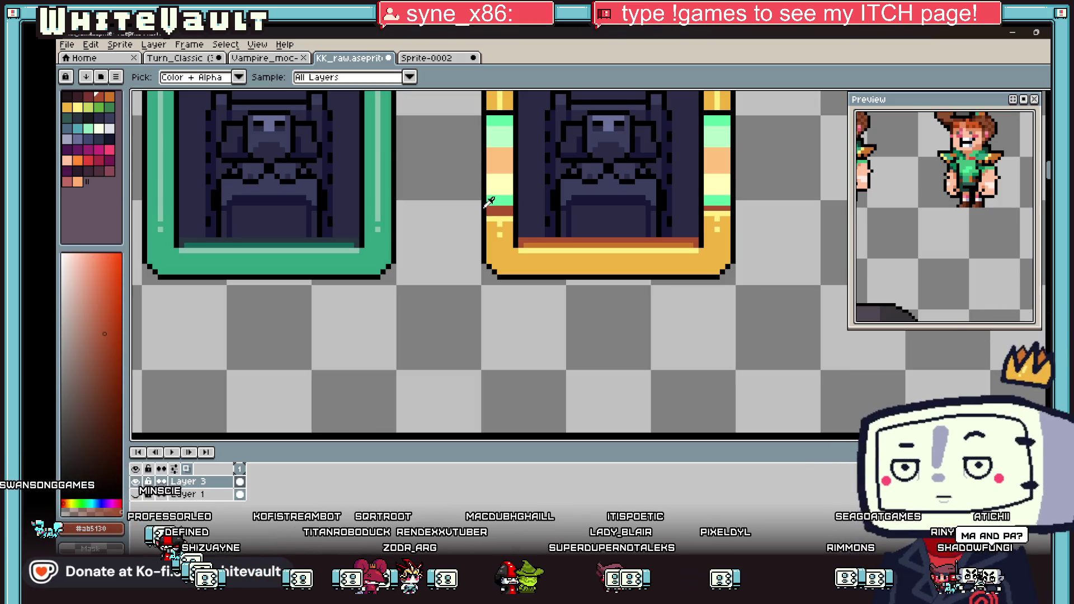
{"action": "left_click", "coordinate": [490, 207], "text": "alt"}
Sample pale yellow #ffcc83, rust red #ab5130 and gold #f0b541 around the pillar.
{"action": "key", "text": "alt"}
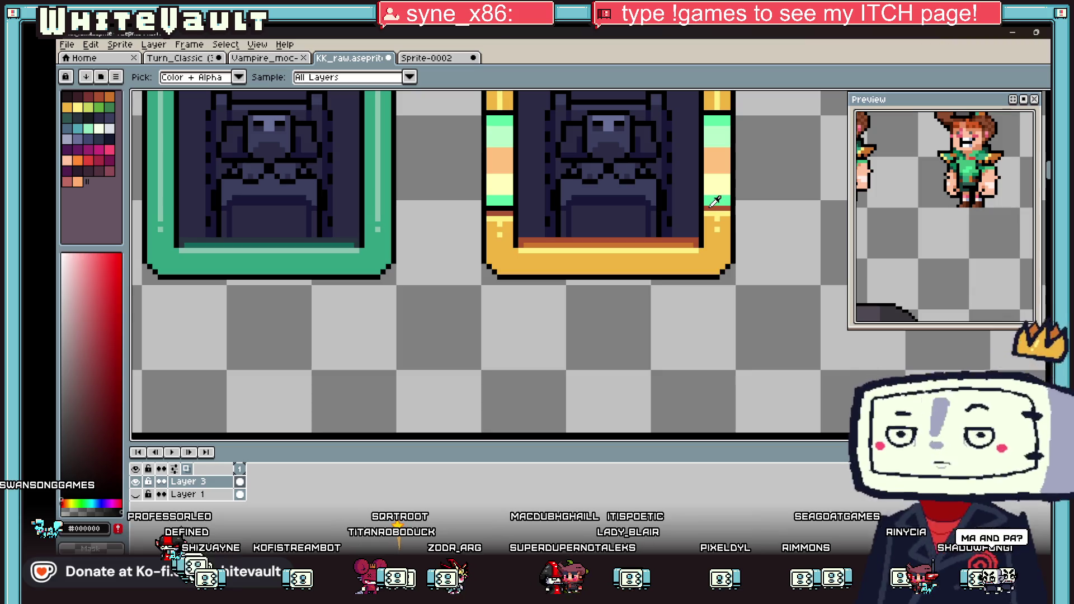
{"action": "left_click", "coordinate": [504, 214], "text": "alt"}
{"action": "left_click", "coordinate": [715, 211], "text": "alt"}
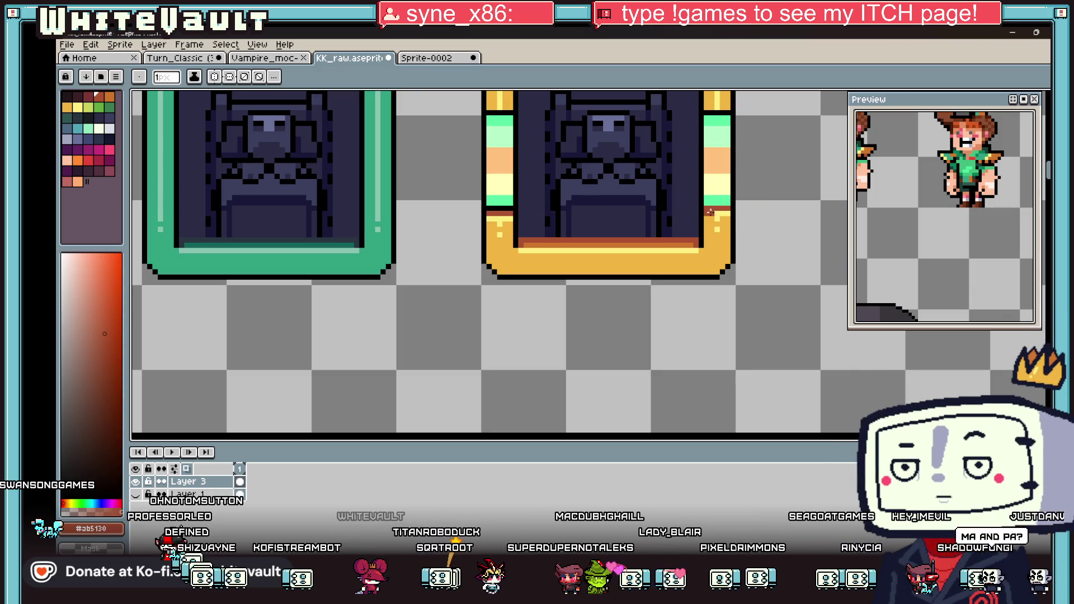
{"action": "scroll", "coordinate": [729, 212], "scroll_direction": "up", "scroll_amount": 1}
{"action": "left_click", "coordinate": [711, 218], "text": "alt"}
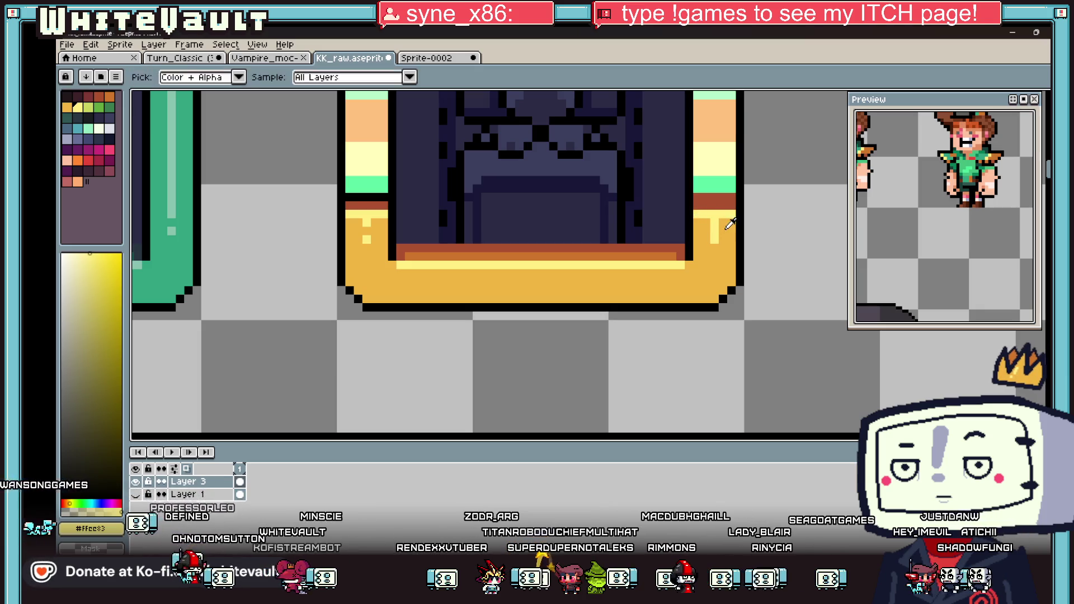
{"action": "left_click", "coordinate": [710, 224], "text": "alt"}
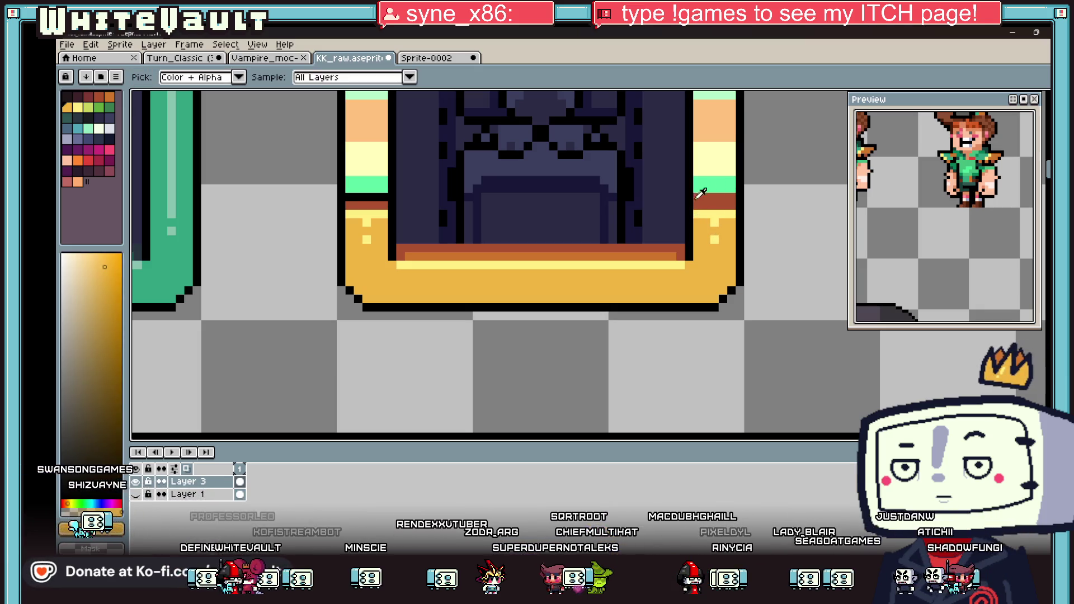
{"action": "left_click", "coordinate": [702, 199], "text": "alt"}
{"action": "scroll", "coordinate": [731, 203], "scroll_direction": "down", "scroll_amount": 3}
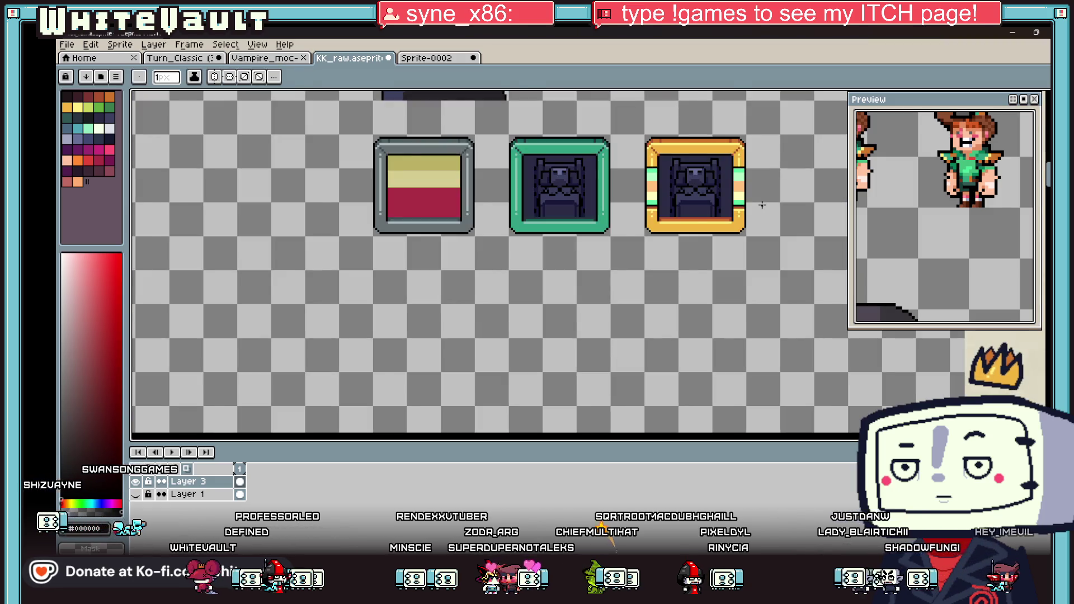
Repaint rust pixels on the frame base pale yellow #ffcc83 and touch up pixels in gold.
{"action": "scroll", "coordinate": [763, 186], "scroll_direction": "up", "scroll_amount": 2}
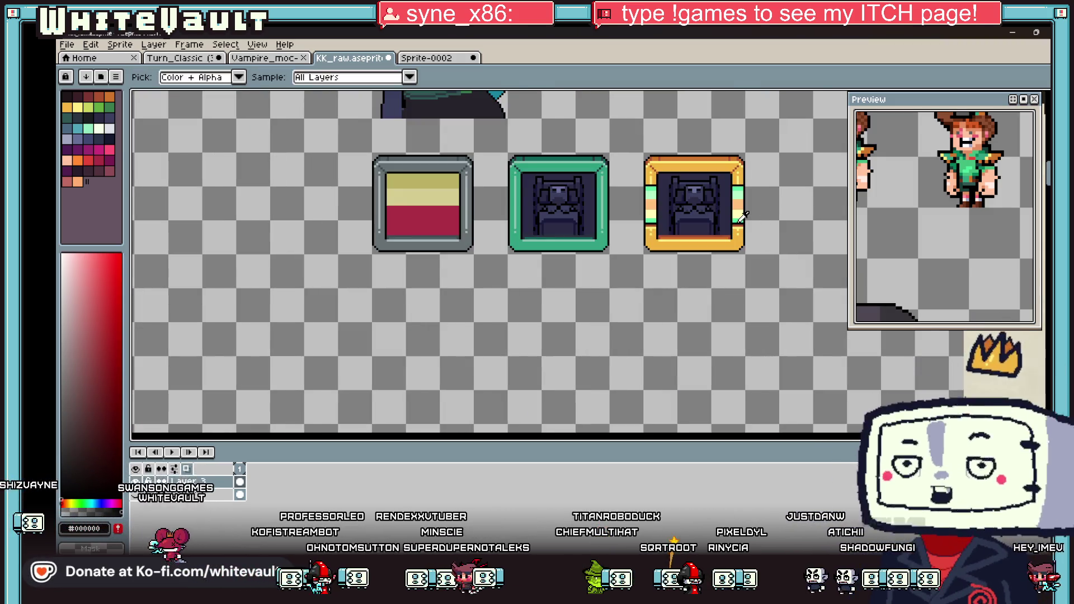
{"action": "scroll", "coordinate": [717, 228], "scroll_direction": "up", "scroll_amount": 3}
{"action": "left_click", "coordinate": [718, 228], "text": "alt"}
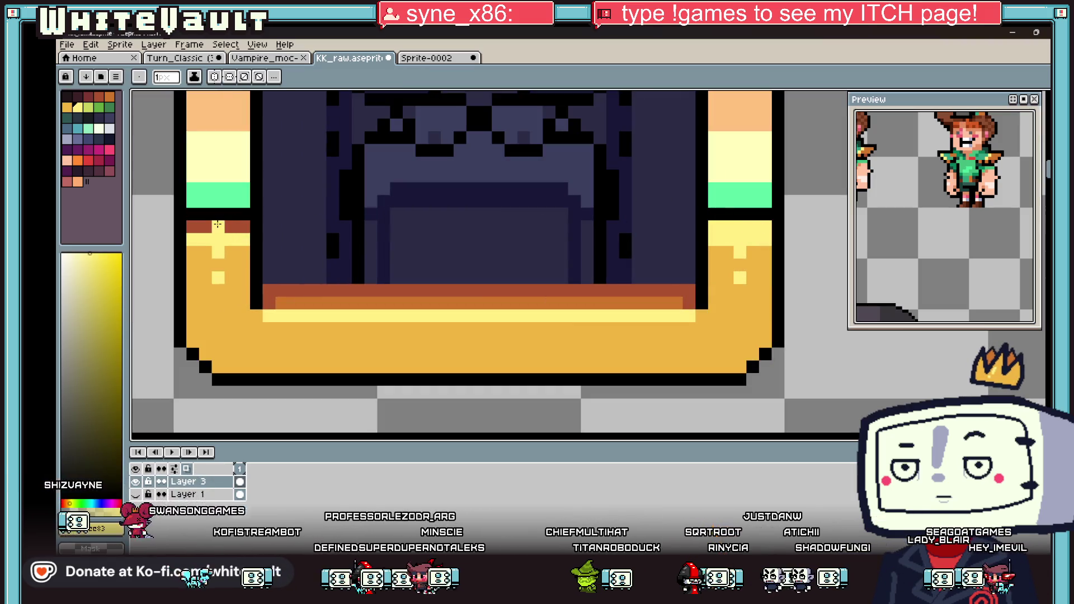
{"action": "left_click_drag", "start_coordinate": [221, 227], "coordinate": [244, 227]}
{"action": "left_click", "coordinate": [241, 254], "text": "alt"}
{"action": "left_click", "coordinate": [240, 241]}
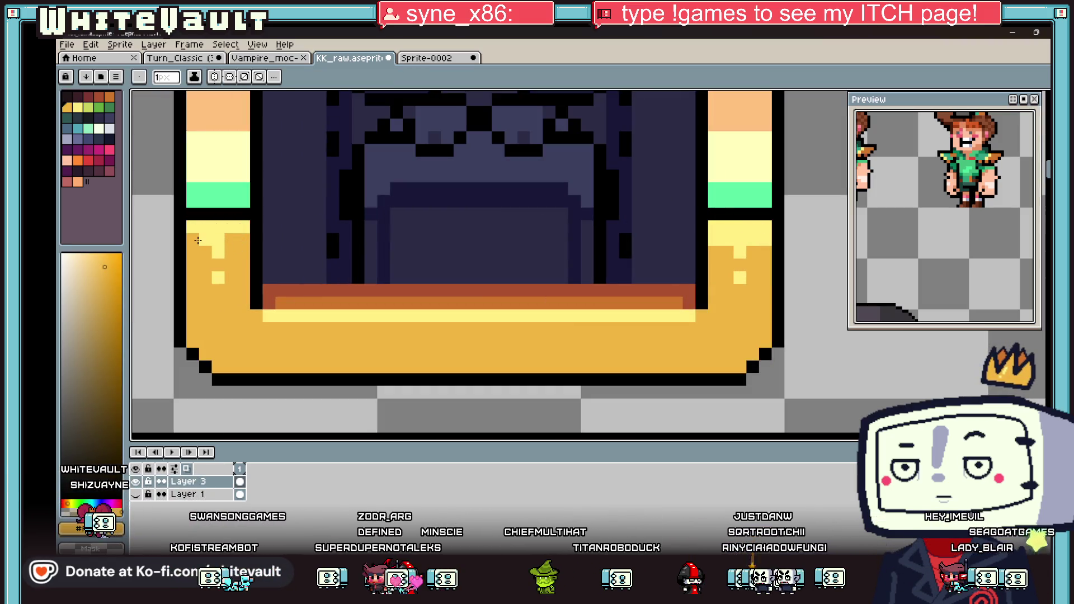
{"action": "left_click", "coordinate": [715, 240]}
{"action": "left_click", "coordinate": [766, 240]}
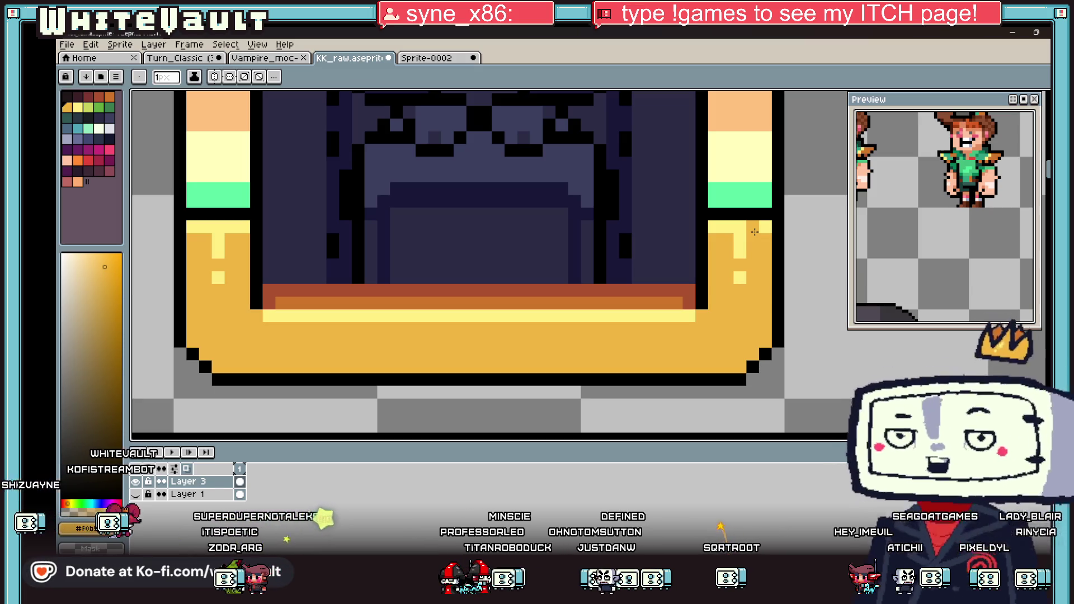
Sample the frame's corner brown and edge orange, then paint an orange pixel on the frame.
{"action": "scroll", "coordinate": [754, 232], "scroll_direction": "down", "scroll_amount": 5}
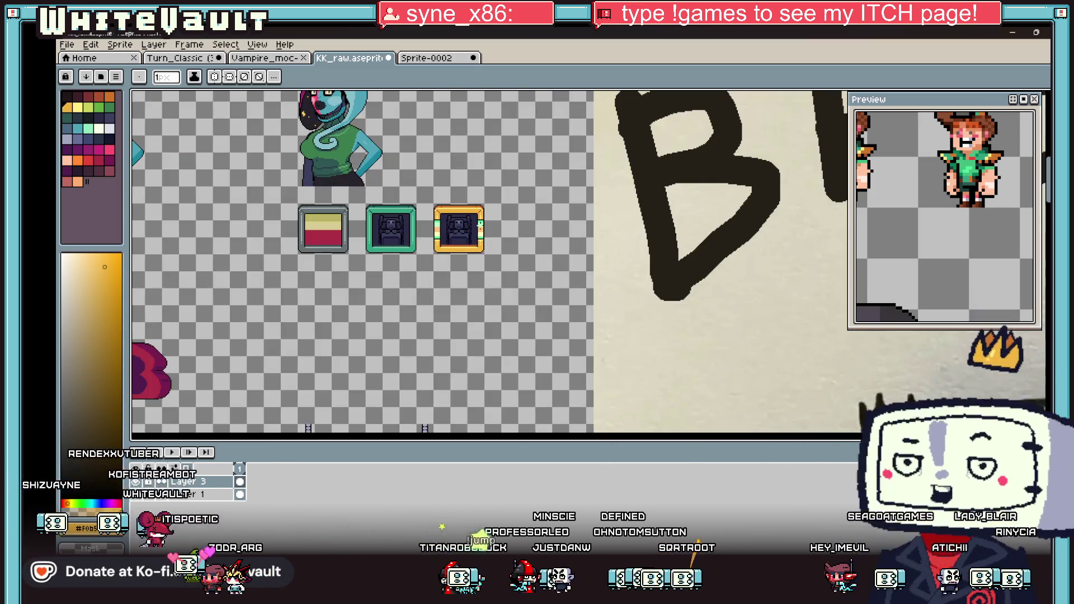
{"action": "scroll", "coordinate": [462, 208], "scroll_direction": "up", "scroll_amount": 1}
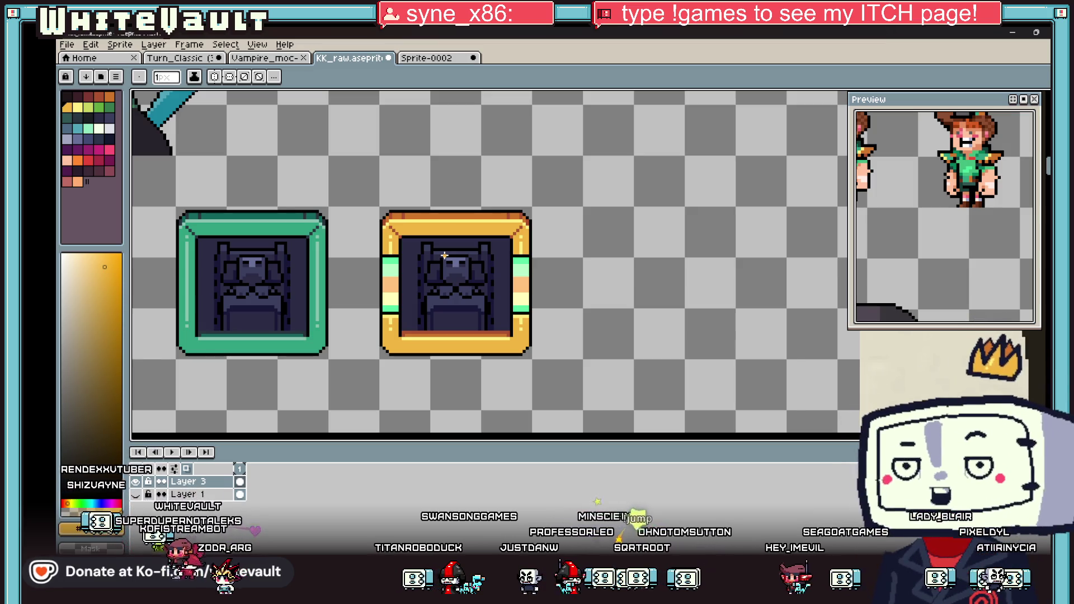
{"action": "scroll", "coordinate": [396, 330], "scroll_direction": "up", "scroll_amount": 2}
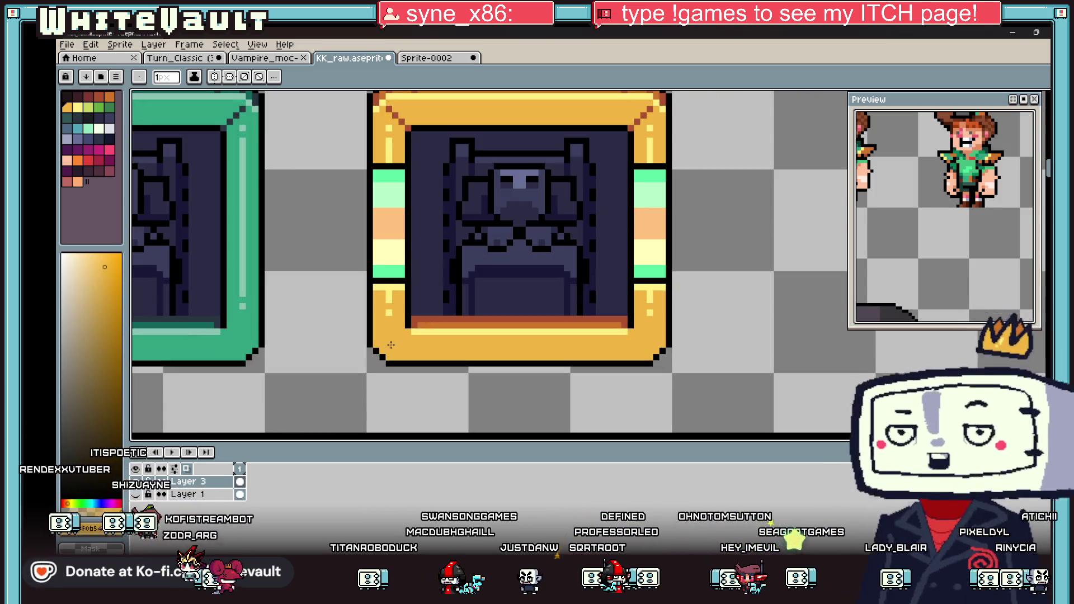
{"action": "key", "text": "i"}
{"action": "left_click", "coordinate": [410, 125]}
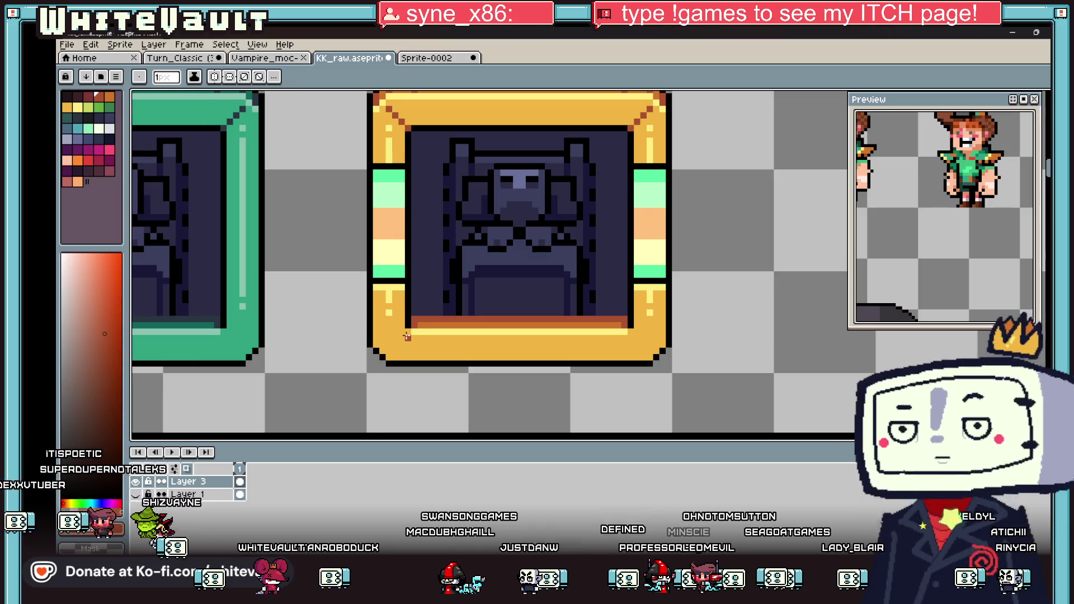
{"action": "scroll", "coordinate": [407, 335], "scroll_direction": "up", "scroll_amount": 1}
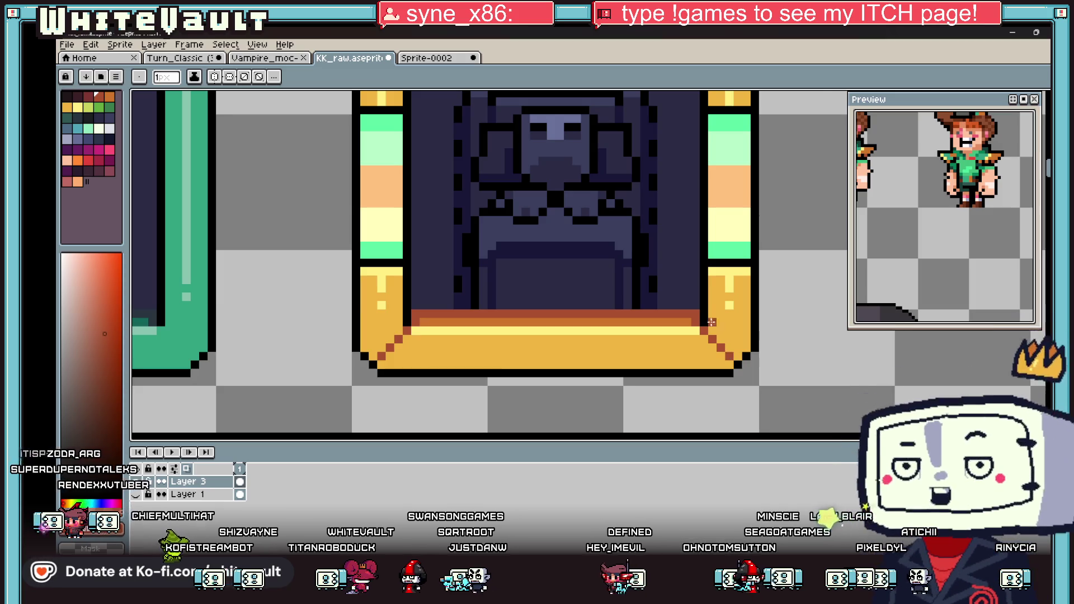
{"action": "scroll", "coordinate": [710, 322], "scroll_direction": "down", "scroll_amount": 5}
{"action": "scroll", "coordinate": [733, 314], "scroll_direction": "up", "scroll_amount": 2}
{"action": "key", "text": "alt"}
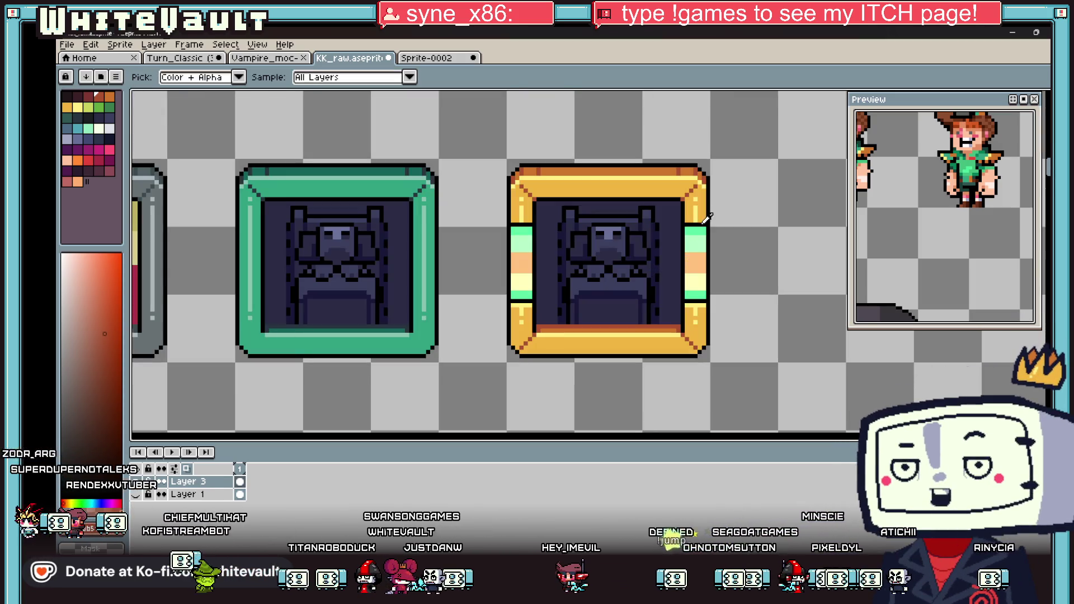
{"action": "scroll", "coordinate": [704, 217], "scroll_direction": "up", "scroll_amount": 1}
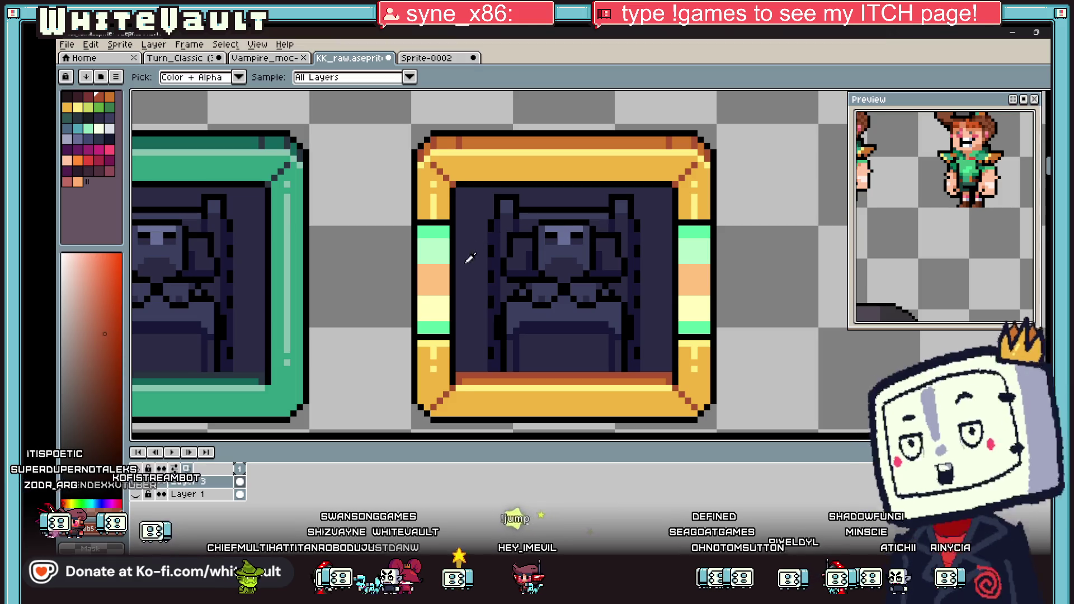
{"action": "left_click", "coordinate": [463, 373], "text": "alt"}
{"action": "left_click", "coordinate": [427, 279]}
Sample the frame's gold, then choose a light cream palette colour for the plaque.
{"action": "scroll", "coordinate": [652, 236], "scroll_direction": "up", "scroll_amount": 1}
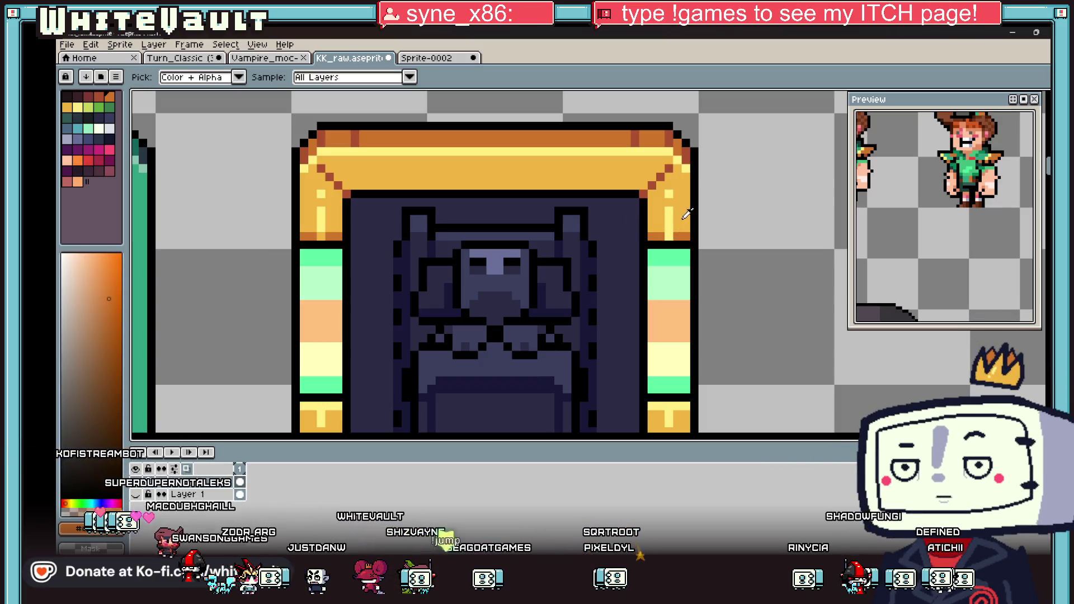
{"action": "left_click", "coordinate": [682, 233], "text": "alt"}
{"action": "scroll", "coordinate": [685, 240], "scroll_direction": "down", "scroll_amount": 5}
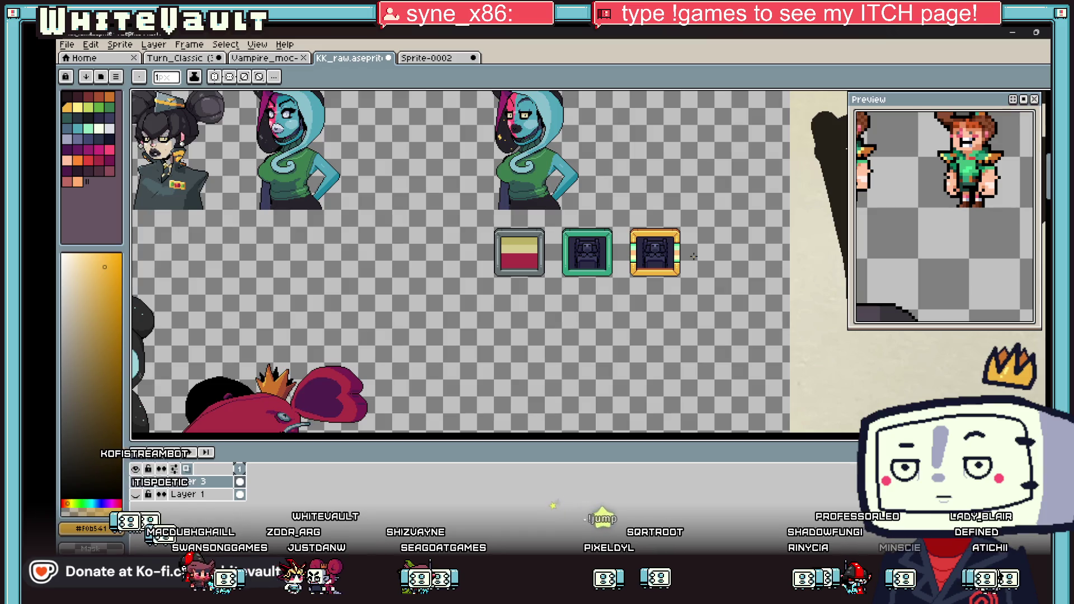
{"action": "scroll", "coordinate": [694, 256], "scroll_direction": "down", "scroll_amount": 1}
{"action": "scroll", "coordinate": [660, 277], "scroll_direction": "up", "scroll_amount": 2}
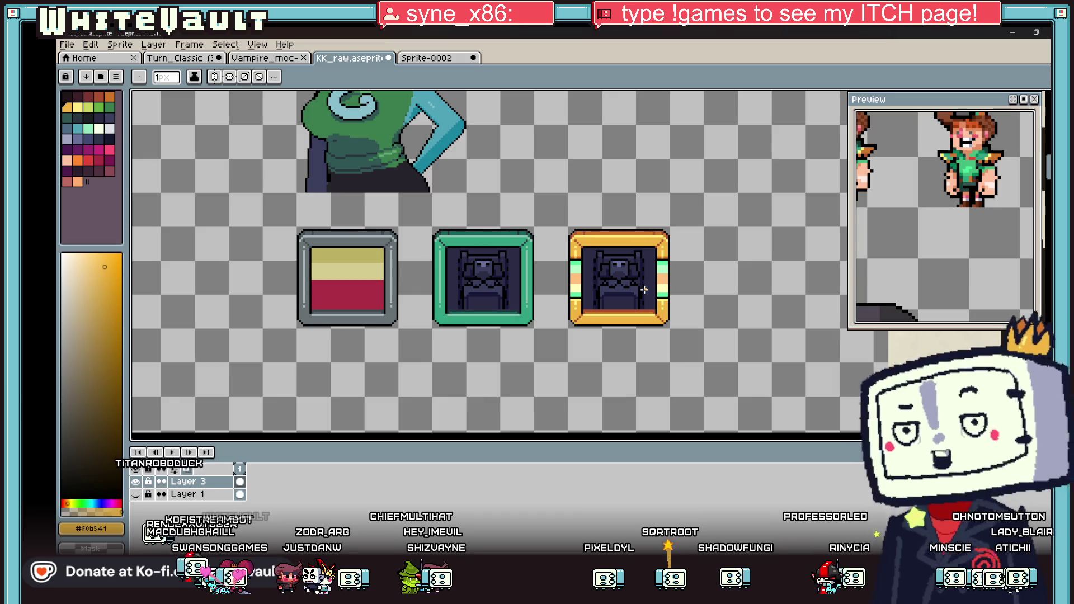
{"action": "left_click", "coordinate": [101, 129]}
{"action": "scroll", "coordinate": [617, 317], "scroll_direction": "up", "scroll_amount": 4}
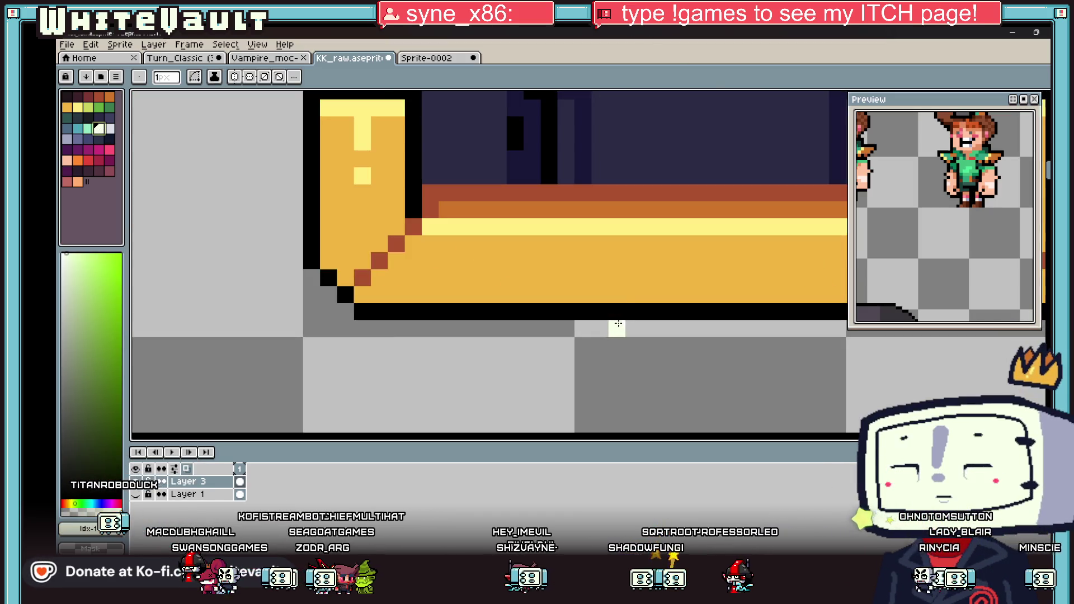
Draw the plaque's cream outline above the frame's bottom border, mirrored on both sides.
{"action": "left_click_drag", "start_coordinate": [617, 317], "coordinate": [617, 278]}
{"action": "scroll", "coordinate": [617, 278], "scroll_direction": "down", "scroll_amount": 3}
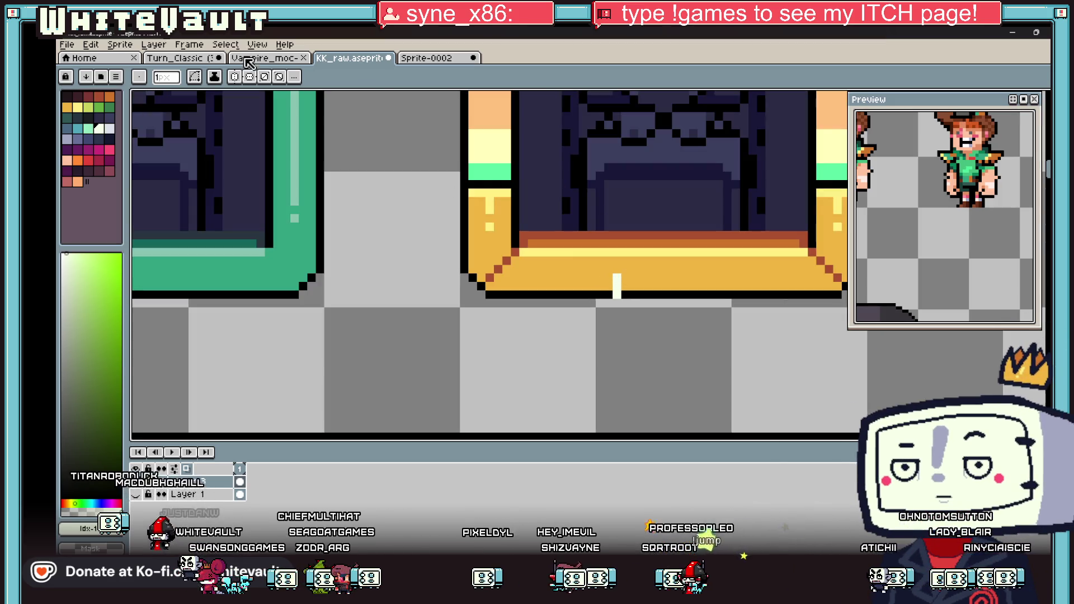
{"action": "scroll", "coordinate": [557, 218], "scroll_direction": "down", "scroll_amount": 4}
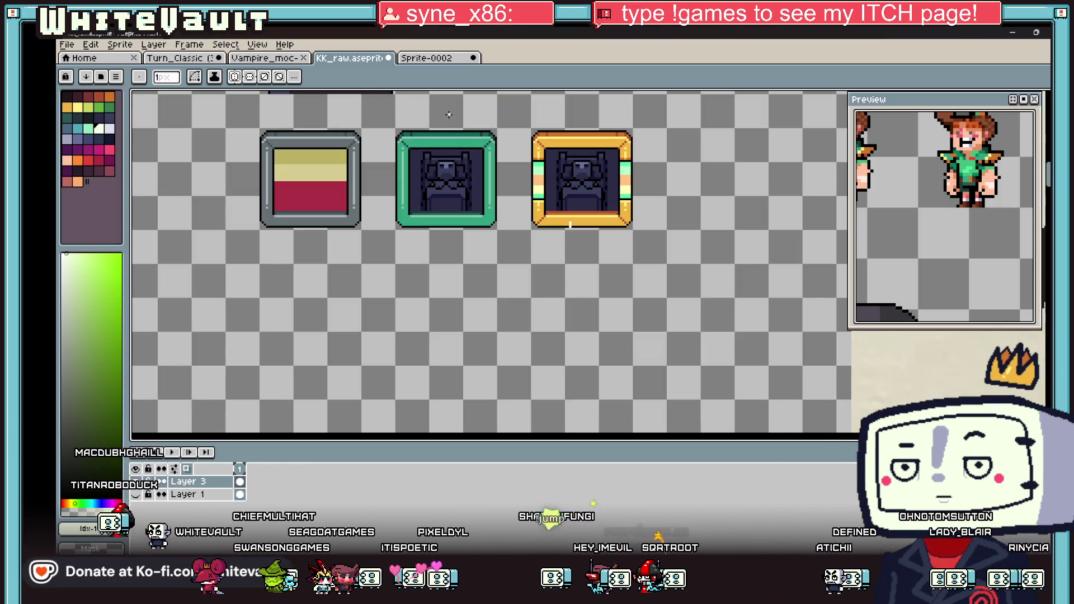
{"action": "scroll", "coordinate": [303, 173], "scroll_direction": "down", "scroll_amount": 5}
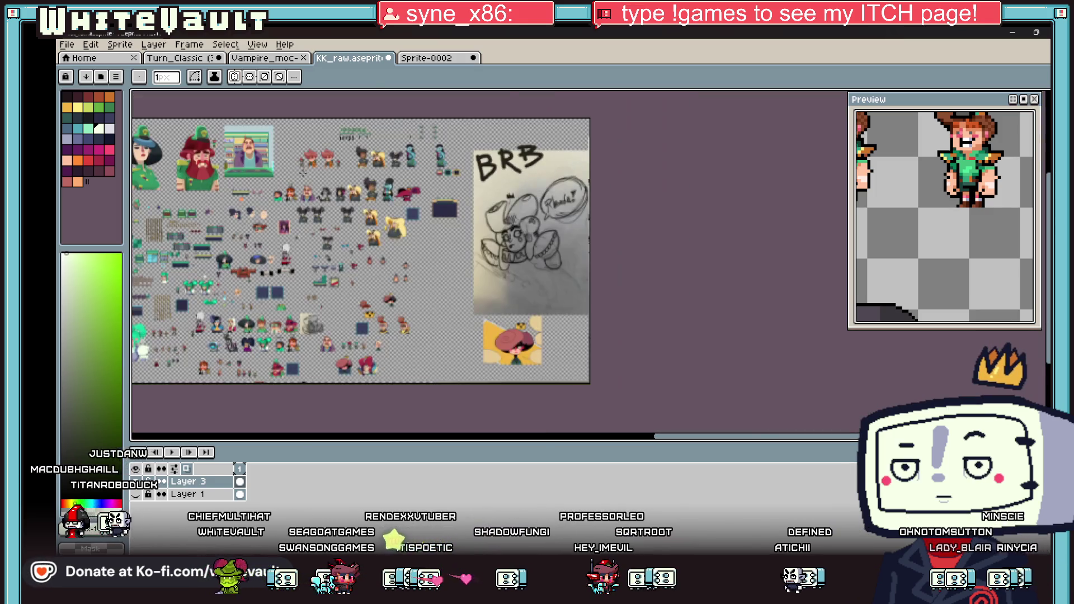
{"action": "scroll", "coordinate": [328, 186], "scroll_direction": "down", "scroll_amount": 2}
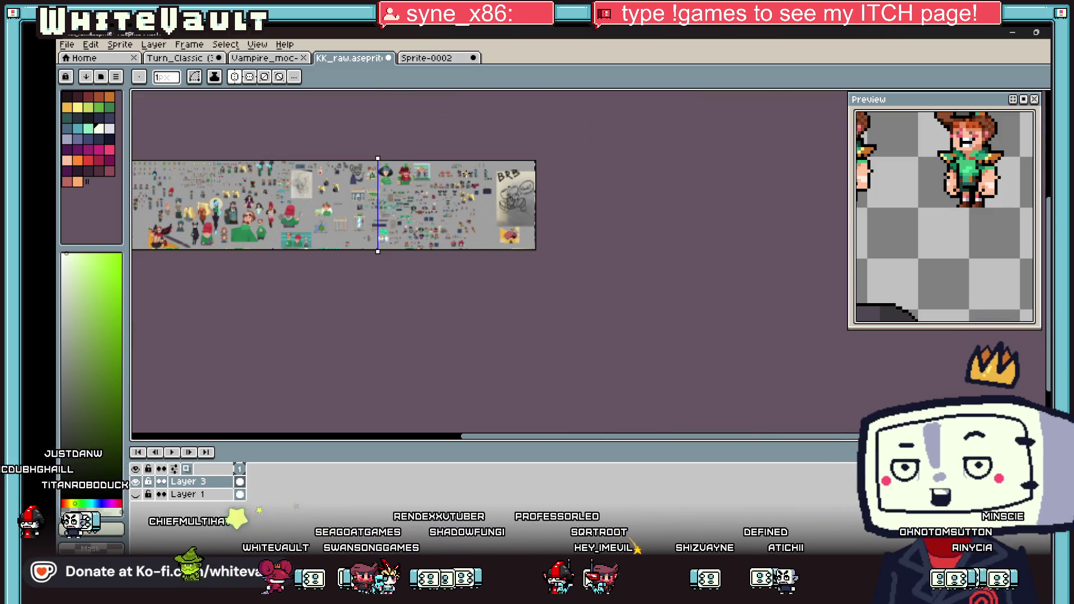
{"action": "scroll", "coordinate": [510, 191], "scroll_direction": "up", "scroll_amount": 1}
{"action": "scroll", "coordinate": [510, 191], "scroll_direction": "up", "scroll_amount": 3}
{"action": "scroll", "coordinate": [524, 110], "scroll_direction": "down", "scroll_amount": 1}
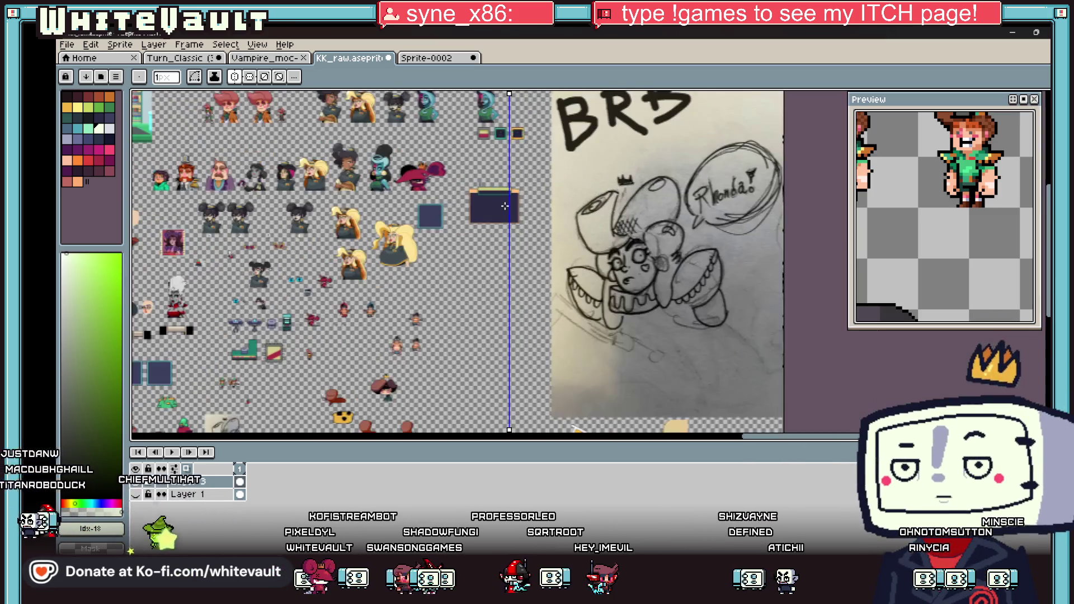
{"action": "scroll", "coordinate": [524, 109], "scroll_direction": "up", "scroll_amount": 3}
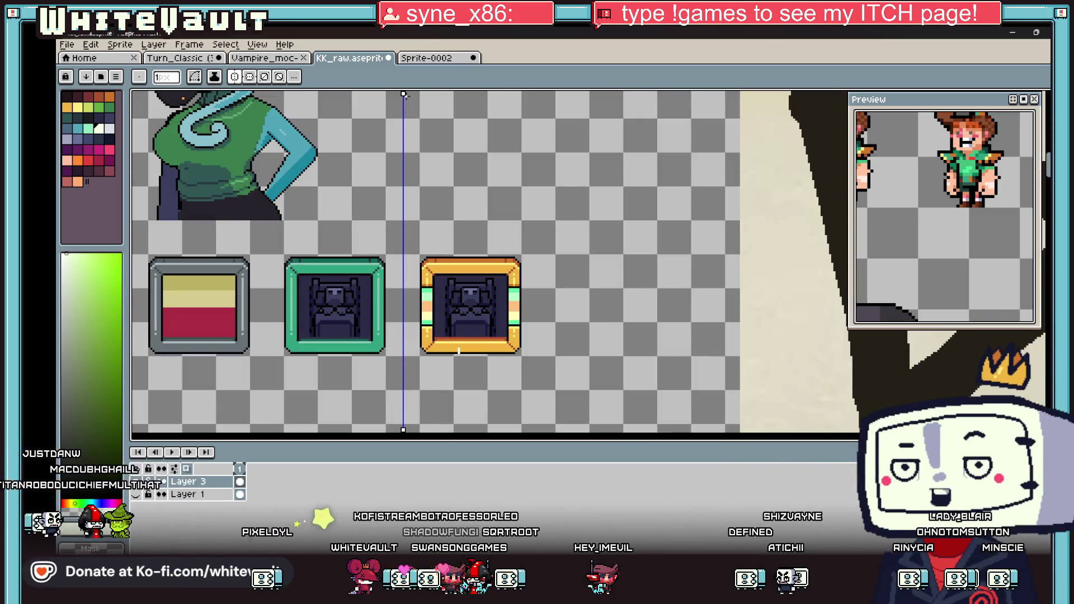
{"action": "scroll", "coordinate": [479, 366], "scroll_direction": "up", "scroll_amount": 2}
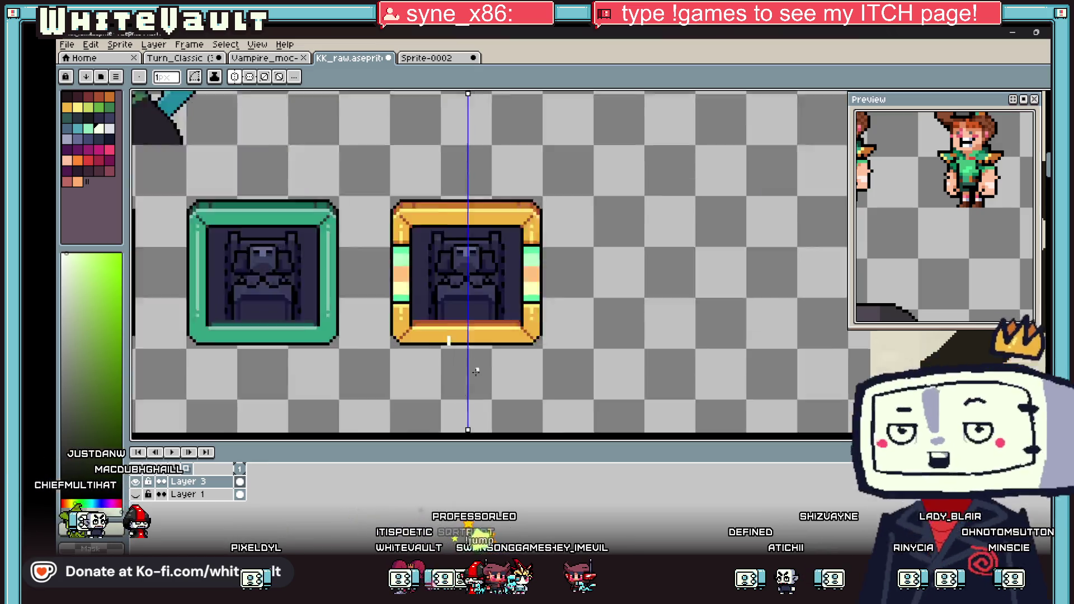
{"action": "scroll", "coordinate": [419, 314], "scroll_direction": "up", "scroll_amount": 2}
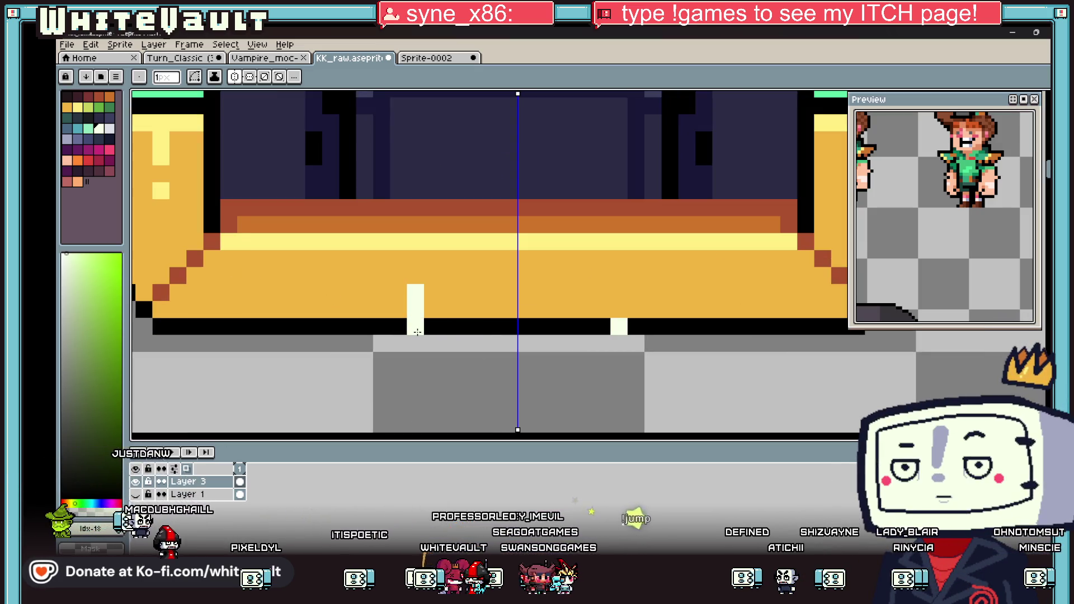
{"action": "left_click_drag", "start_coordinate": [416, 287], "coordinate": [506, 284]}
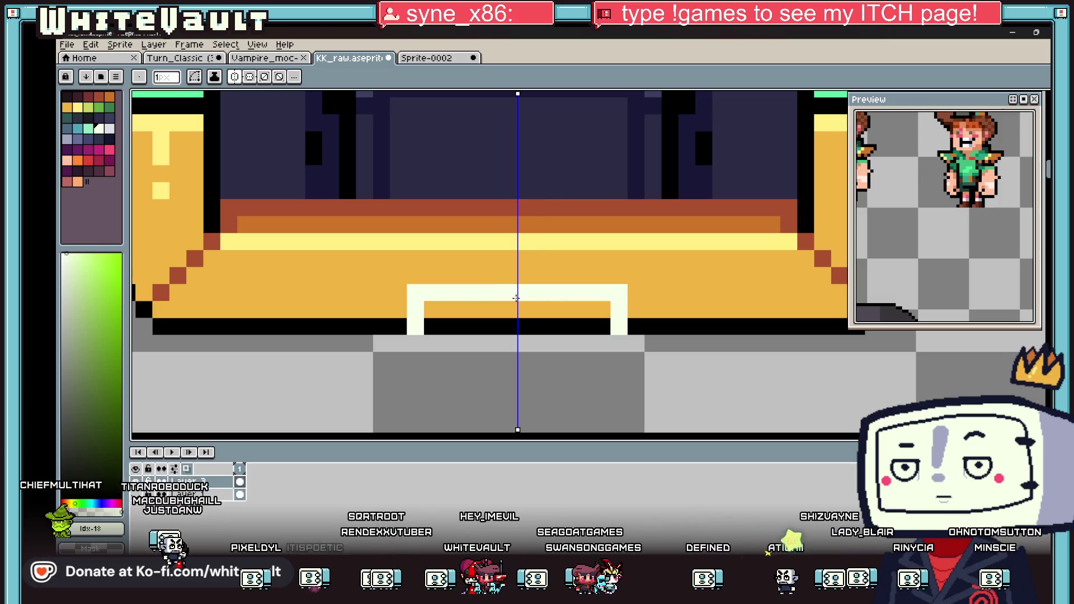
Flood-fill the plaque interior with cream and draw a black strip beneath it.
{"action": "key", "text": "g"}
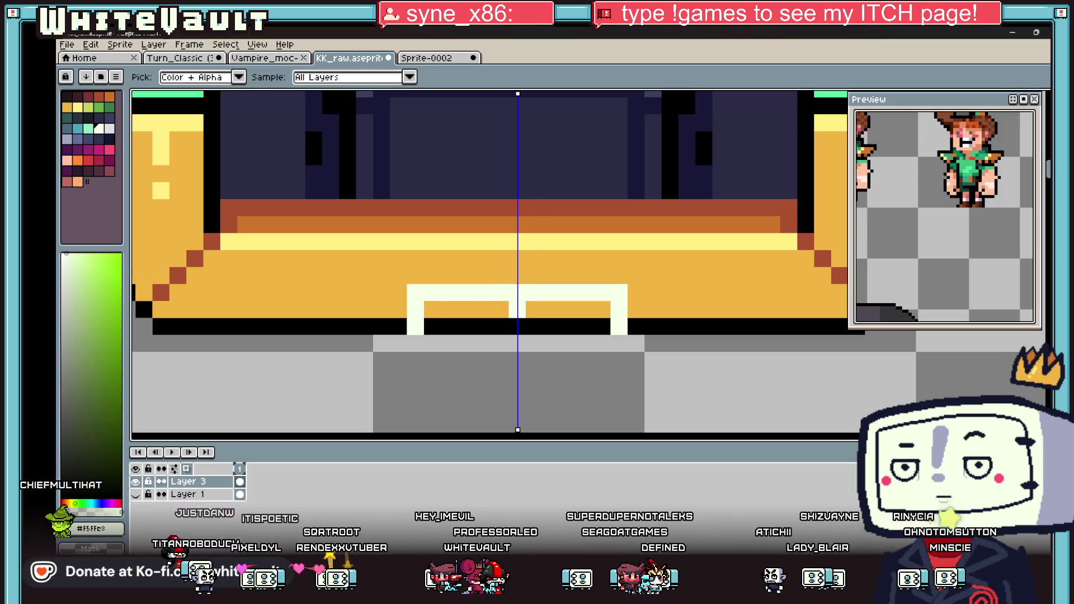
{"action": "left_click", "coordinate": [534, 307]}
{"action": "left_click", "coordinate": [582, 327]}
{"action": "key", "text": "b"}
{"action": "key", "text": "x"}
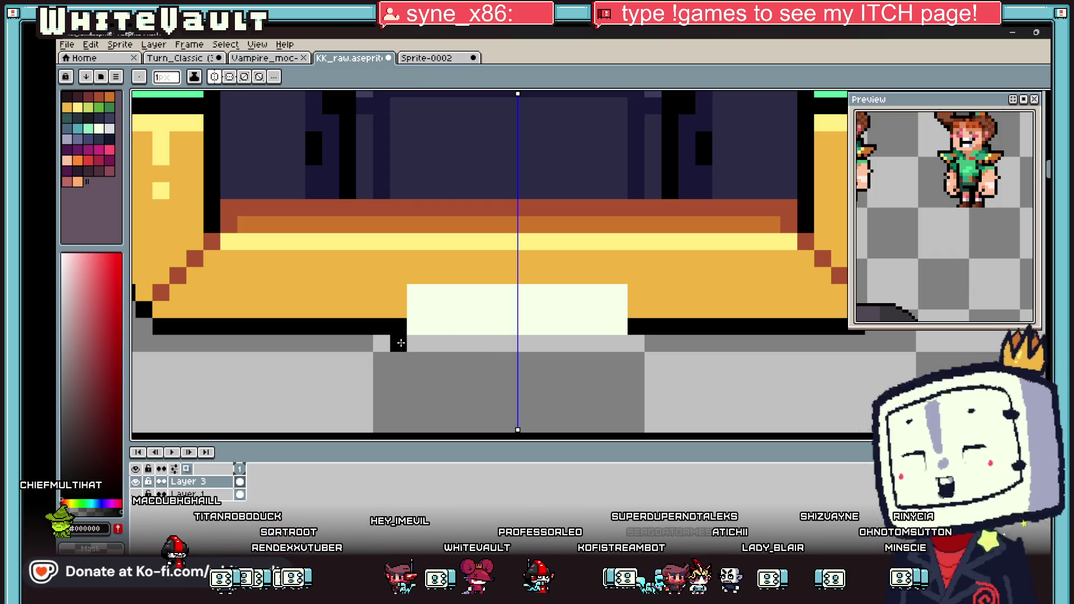
{"action": "left_click_drag", "start_coordinate": [398, 344], "coordinate": [554, 343]}
Add black pixels at the plaque's top corners.
{"action": "key", "text": "i"}
{"action": "scroll", "coordinate": [559, 304], "scroll_direction": "down", "scroll_amount": 3}
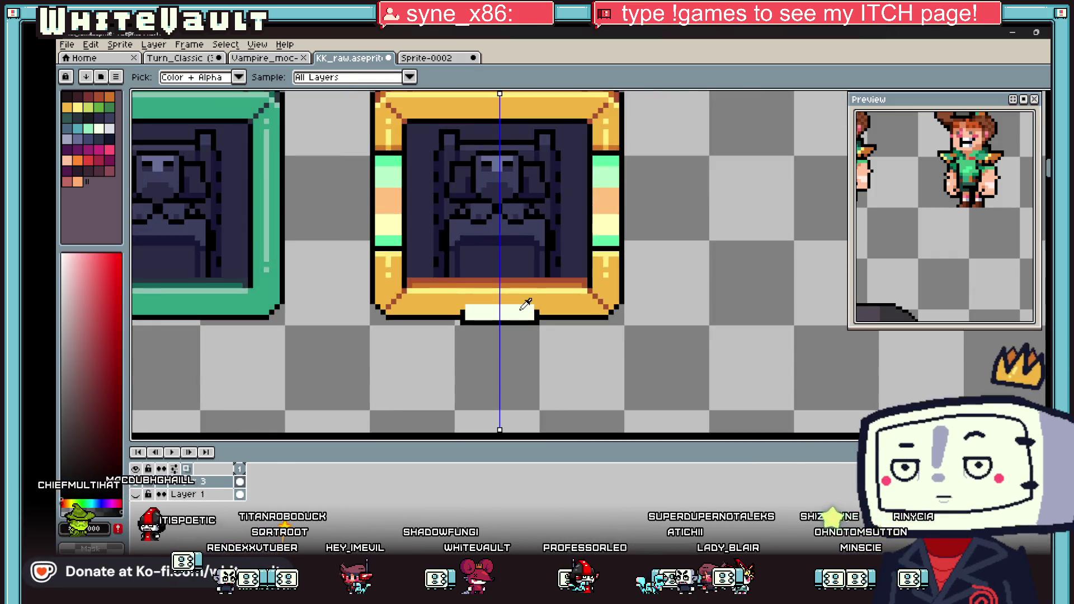
{"action": "scroll", "coordinate": [537, 304], "scroll_direction": "down", "scroll_amount": 2}
{"action": "scroll", "coordinate": [537, 304], "scroll_direction": "up", "scroll_amount": 2}
{"action": "scroll", "coordinate": [541, 303], "scroll_direction": "down", "scroll_amount": 2}
{"action": "scroll", "coordinate": [541, 303], "scroll_direction": "down", "scroll_amount": 2}
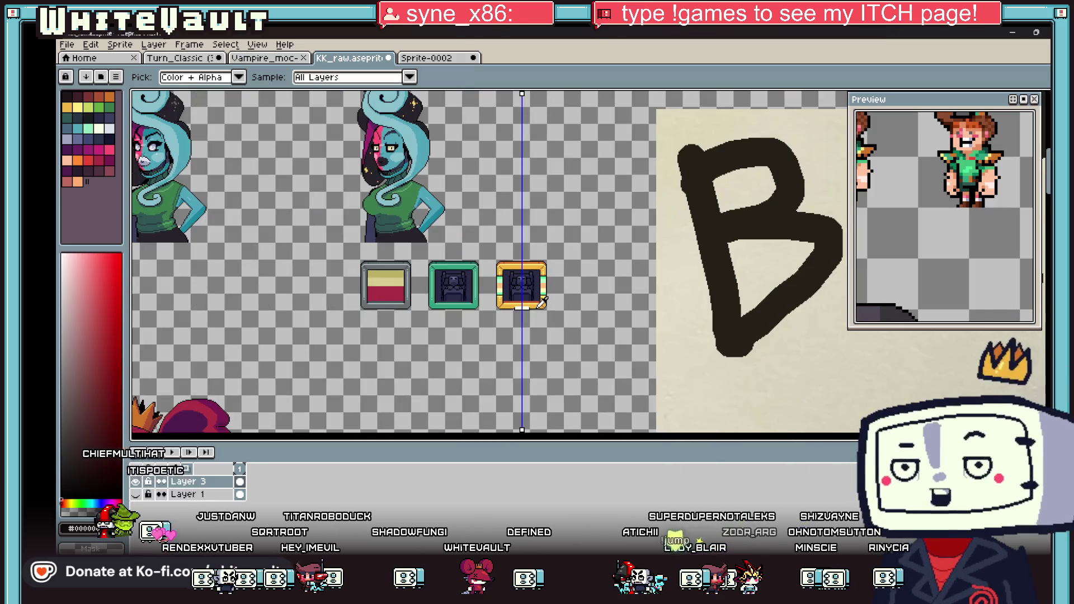
{"action": "scroll", "coordinate": [525, 302], "scroll_direction": "up", "scroll_amount": 4}
{"action": "key", "text": "b"}
{"action": "left_click", "coordinate": [465, 298]}
Draw a near-white row along the plaque's top and frame-brown pixels beside its sides.
{"action": "key", "text": "i"}
{"action": "left_click", "coordinate": [638, 302]}
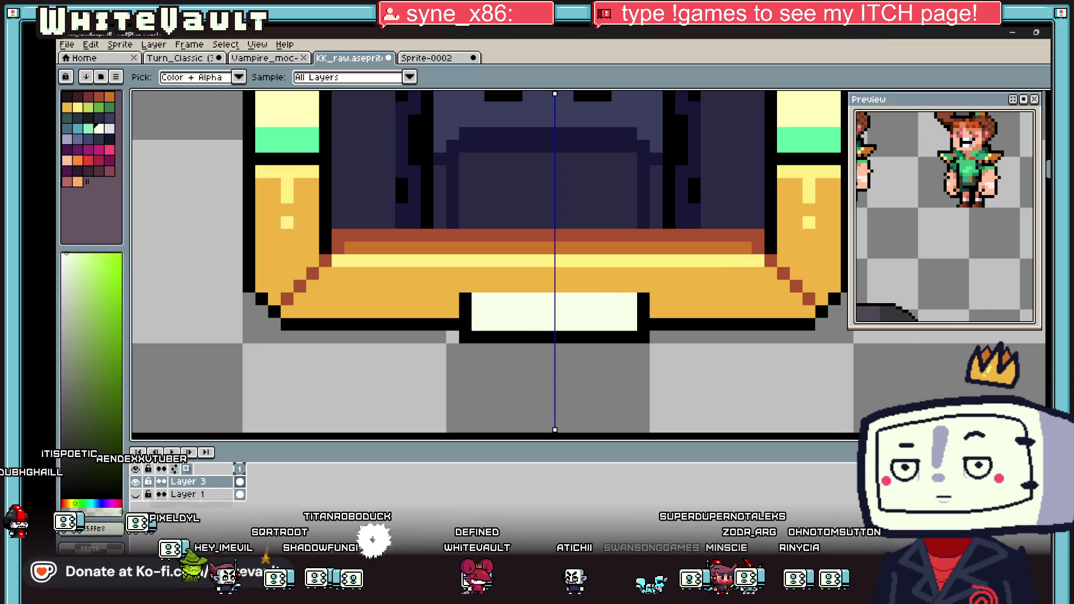
{"action": "key", "text": "b"}
{"action": "left_click_drag", "start_coordinate": [478, 286], "coordinate": [632, 286]}
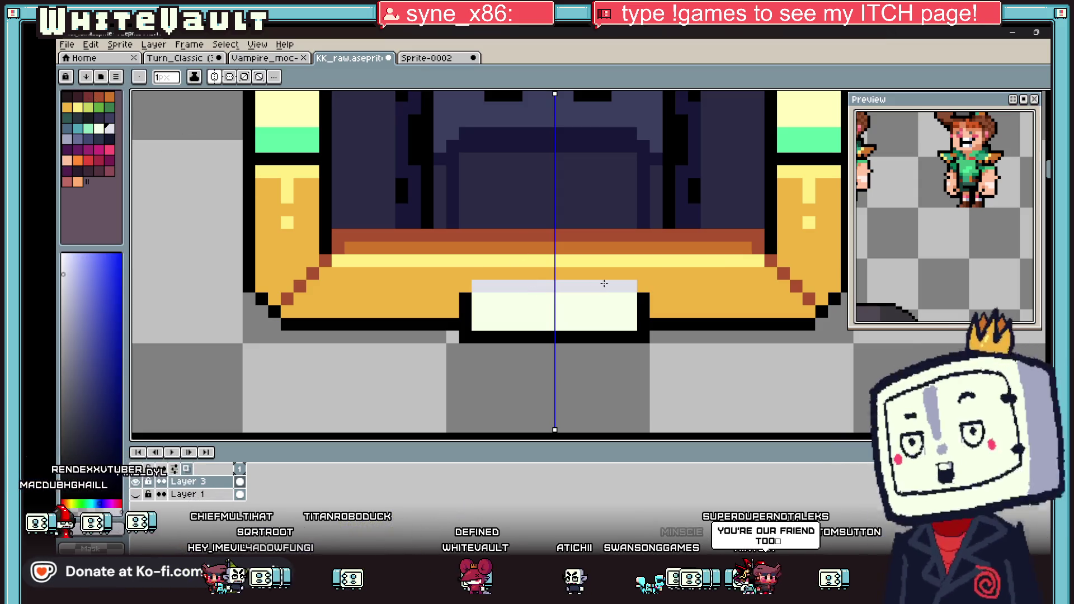
{"action": "key", "text": "i"}
{"action": "left_click", "coordinate": [789, 274]}
{"action": "key", "text": "b"}
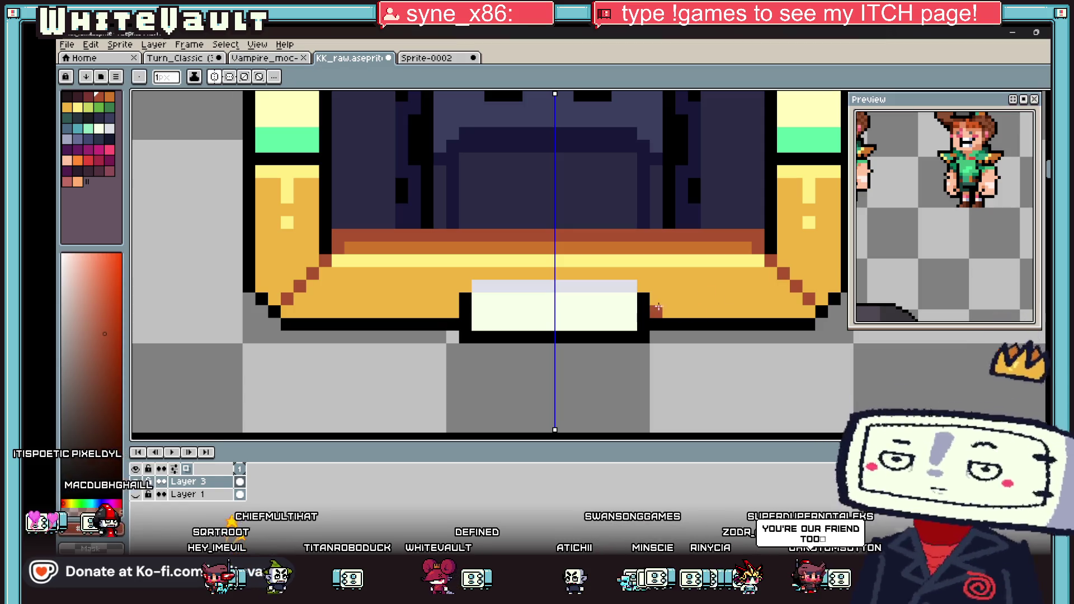
{"action": "left_click", "coordinate": [655, 311]}
Add a mirrored black mark inside the plaque.
{"action": "scroll", "coordinate": [671, 305], "scroll_direction": "down", "scroll_amount": 4}
{"action": "scroll", "coordinate": [689, 302], "scroll_direction": "up", "scroll_amount": 2}
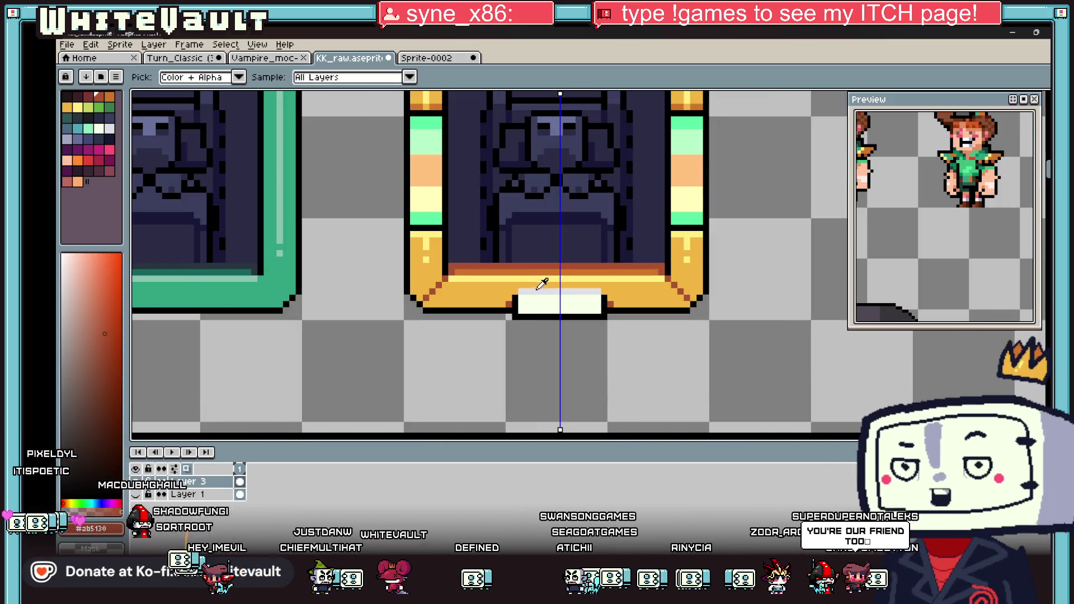
{"action": "scroll", "coordinate": [539, 285], "scroll_direction": "up", "scroll_amount": 2}
{"action": "key", "text": "i"}
{"action": "left_click", "coordinate": [545, 350]}
{"action": "key", "text": "b"}
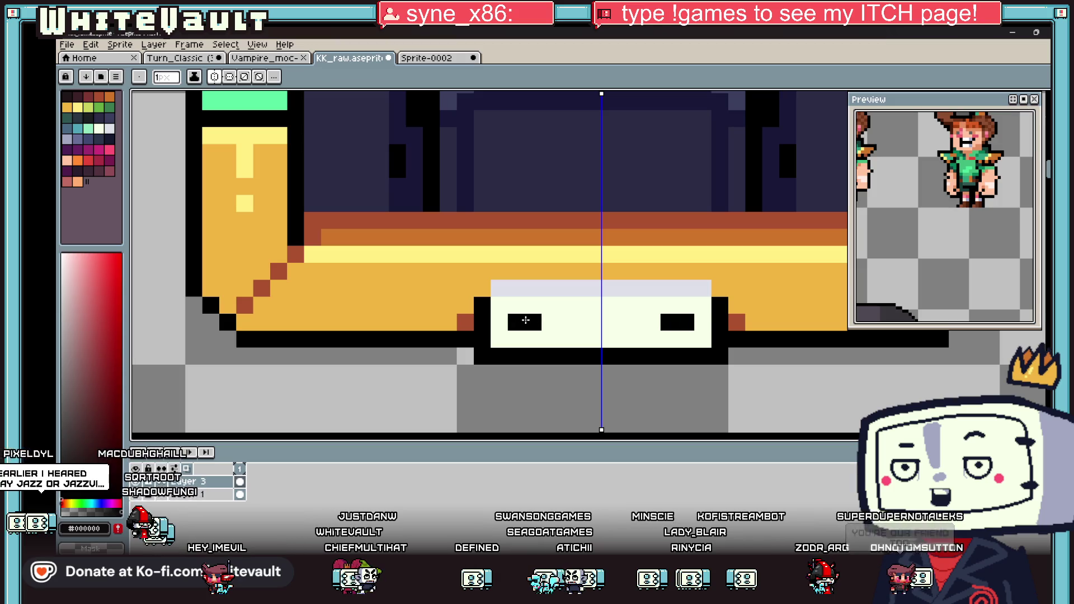
{"action": "left_click", "coordinate": [567, 321]}
{"action": "scroll", "coordinate": [643, 321], "scroll_direction": "down", "scroll_amount": 5}
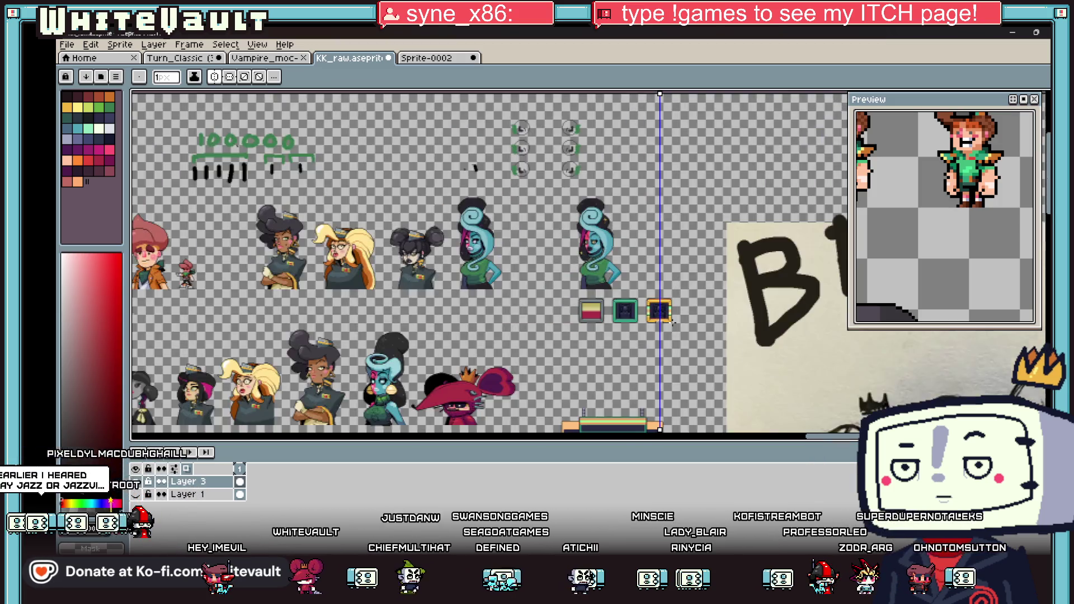
{"action": "scroll", "coordinate": [673, 323], "scroll_direction": "up", "scroll_amount": 2}
{"action": "scroll", "coordinate": [674, 321], "scroll_direction": "up", "scroll_amount": 2}
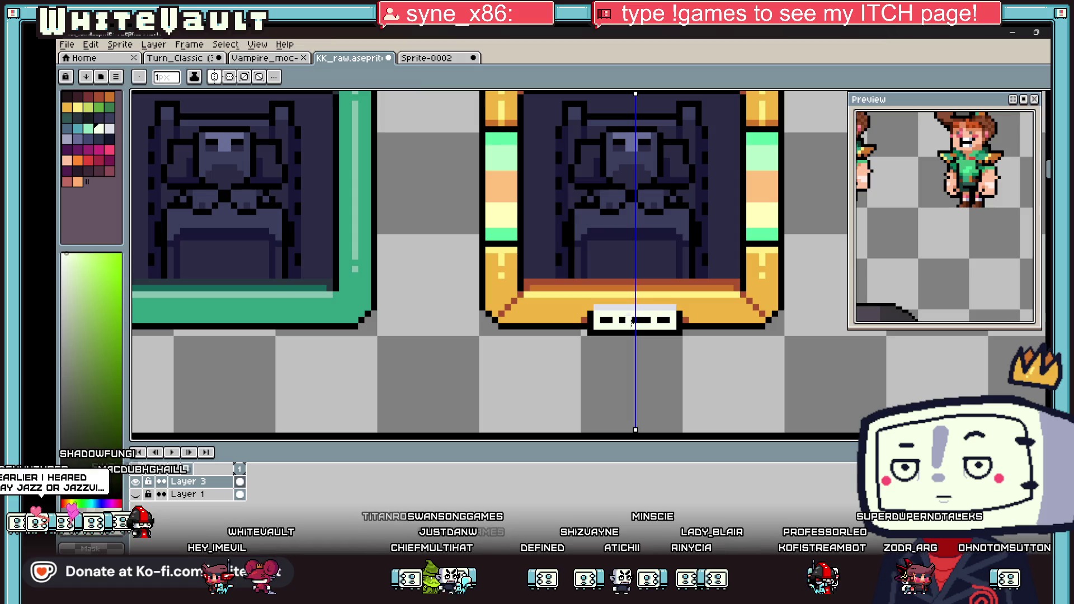
{"action": "scroll", "coordinate": [631, 320], "scroll_direction": "up", "scroll_amount": 2}
{"action": "scroll", "coordinate": [635, 319], "scroll_direction": "down", "scroll_amount": 5}
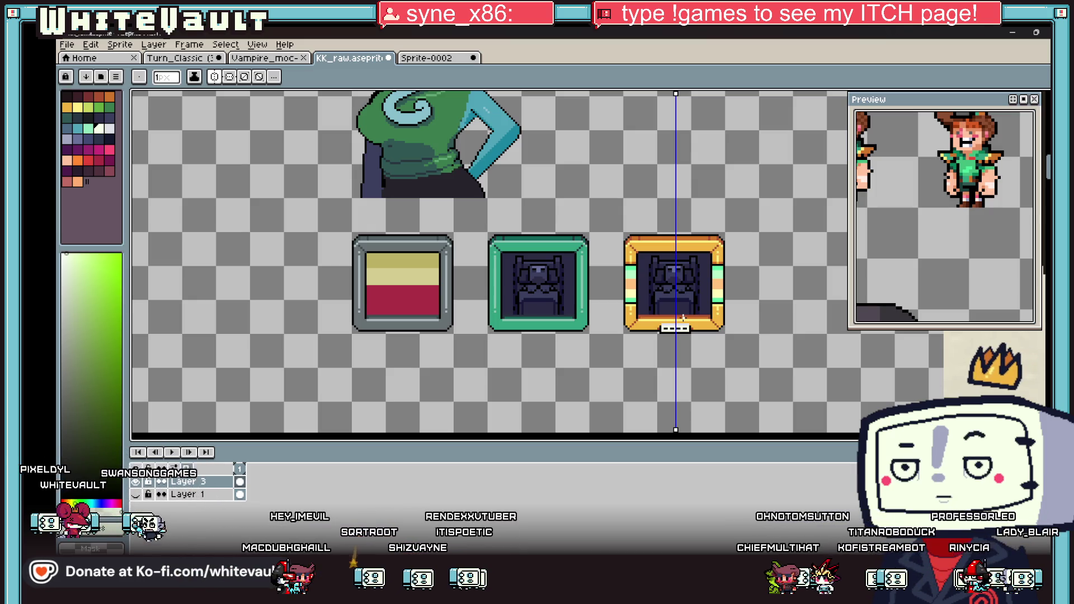
{"action": "scroll", "coordinate": [697, 358], "scroll_direction": "up", "scroll_amount": 3}
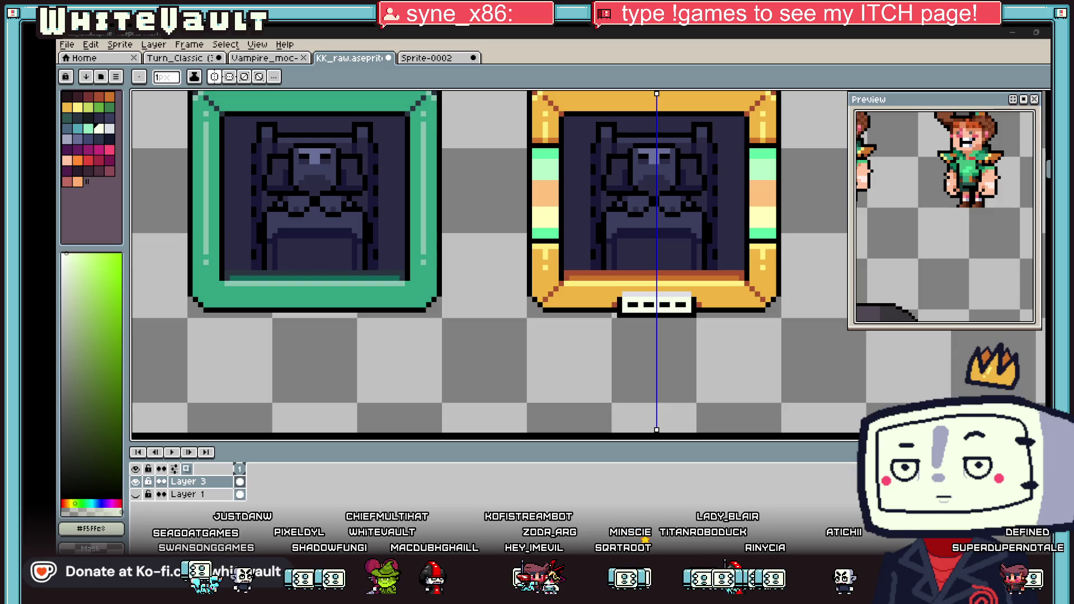
{"action": "scroll", "coordinate": [624, 206], "scroll_direction": "down", "scroll_amount": 4}
{"action": "scroll", "coordinate": [777, 184], "scroll_direction": "up", "scroll_amount": 3}
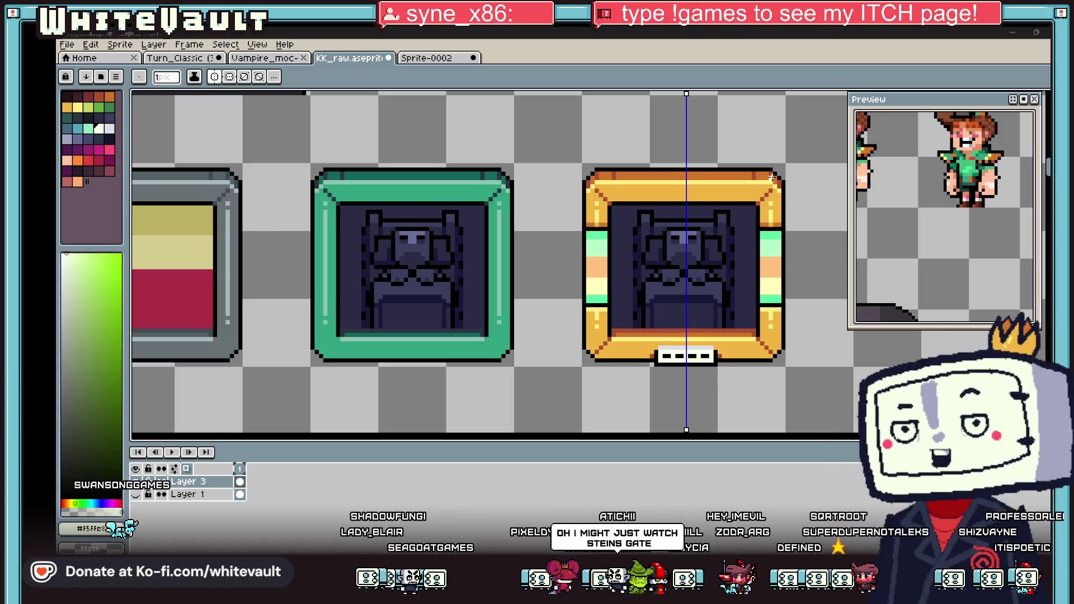
{"action": "scroll", "coordinate": [714, 397], "scroll_direction": "up", "scroll_amount": 6}
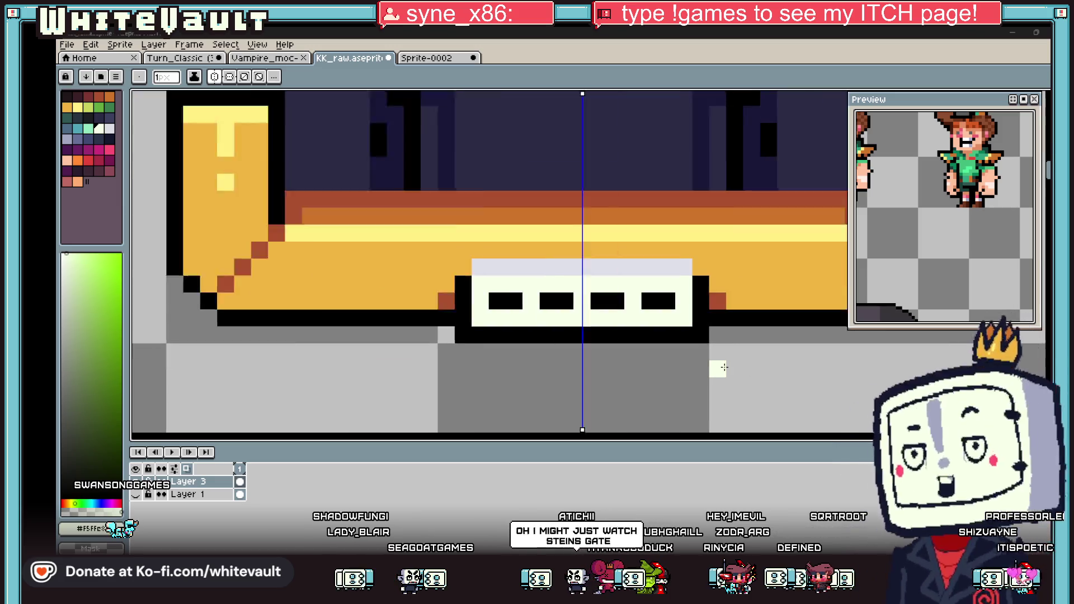
Draw mirrored black side columns on the plaque and move the brown side pixels inward.
{"action": "left_click", "coordinate": [688, 285], "text": "alt"}
{"action": "left_click_drag", "start_coordinate": [663, 218], "coordinate": [663, 296]}
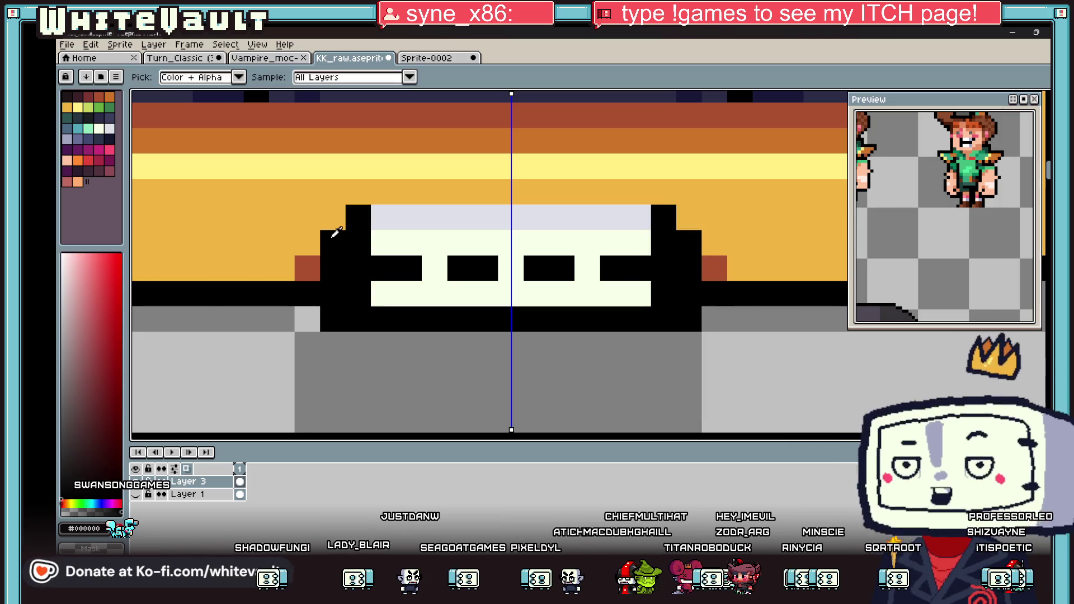
{"action": "left_click", "coordinate": [307, 269], "text": "alt"}
{"action": "left_click", "coordinate": [333, 269]}
{"action": "left_click", "coordinate": [332, 241], "text": "alt"}
{"action": "left_click", "coordinate": [313, 262]}
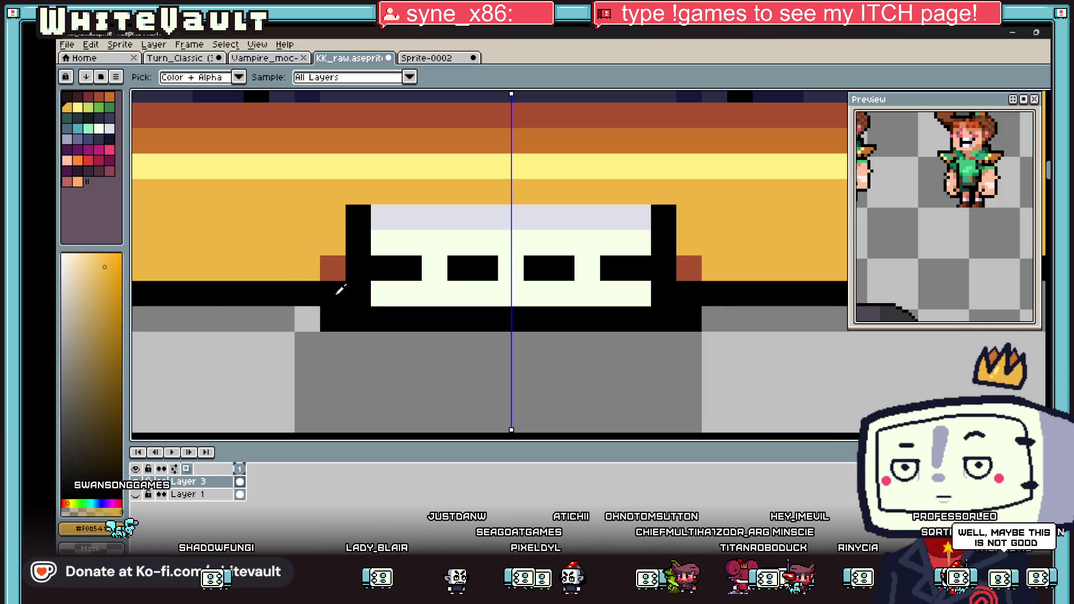
{"action": "left_click", "coordinate": [336, 293], "text": "alt"}
Recolour one plaque pixel with the plaque's light grey.
{"action": "scroll", "coordinate": [593, 211], "scroll_direction": "down", "scroll_amount": 5}
{"action": "scroll", "coordinate": [432, 296], "scroll_direction": "up", "scroll_amount": 3}
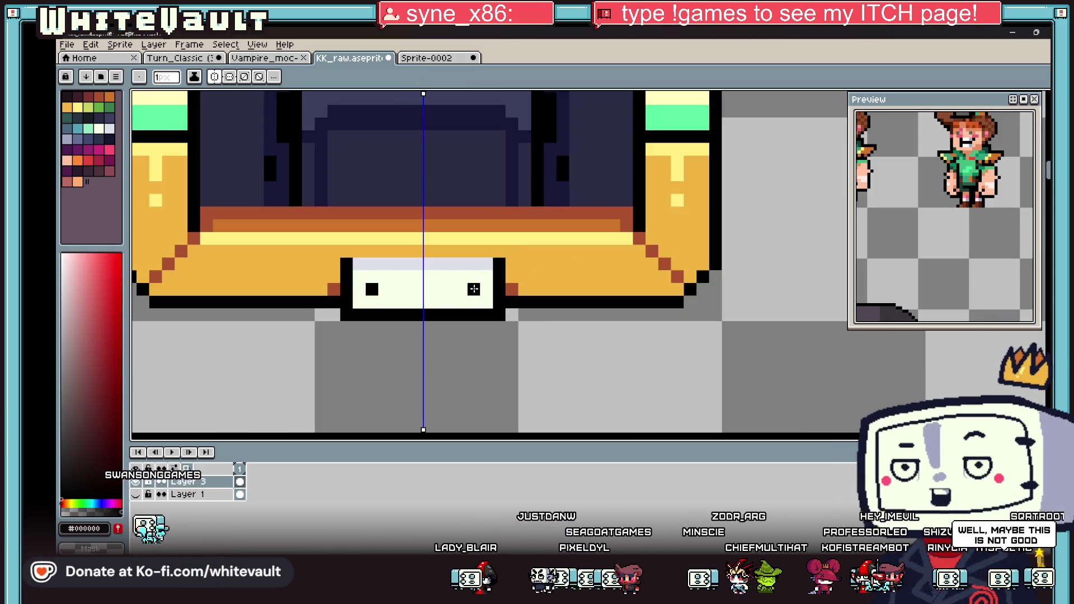
{"action": "scroll", "coordinate": [448, 289], "scroll_direction": "down", "scroll_amount": 3}
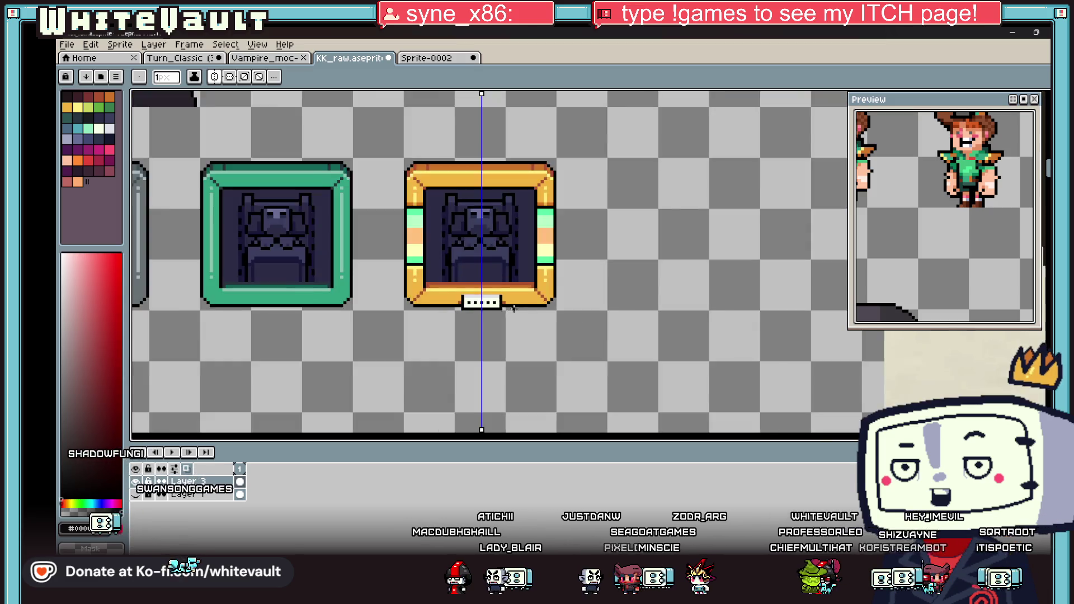
{"action": "scroll", "coordinate": [494, 300], "scroll_direction": "up", "scroll_amount": 4}
{"action": "left_click", "coordinate": [463, 310], "text": "alt"}
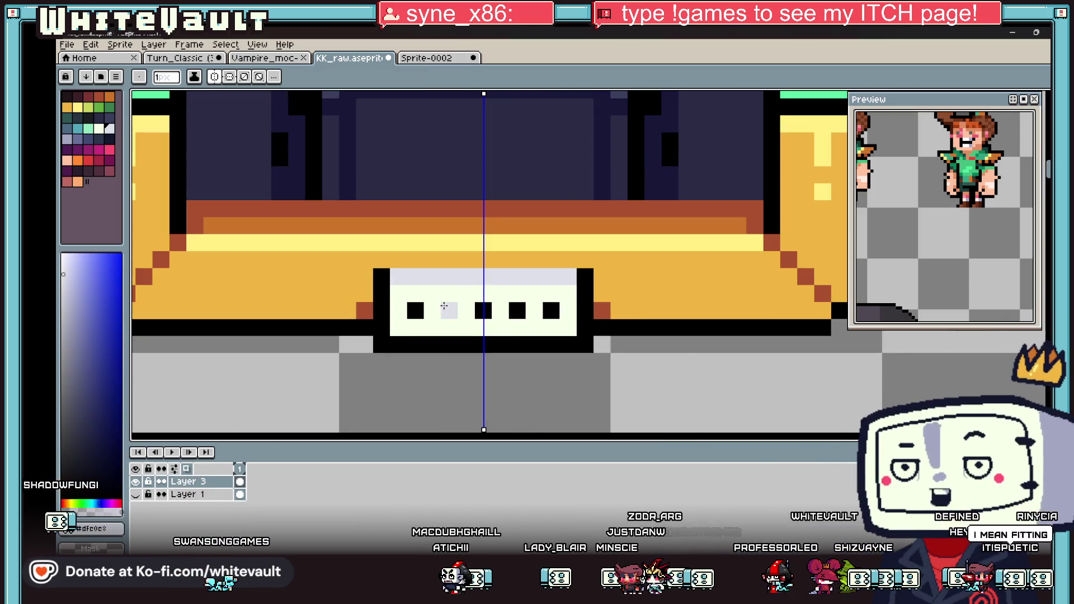
{"action": "left_click", "coordinate": [486, 299]}
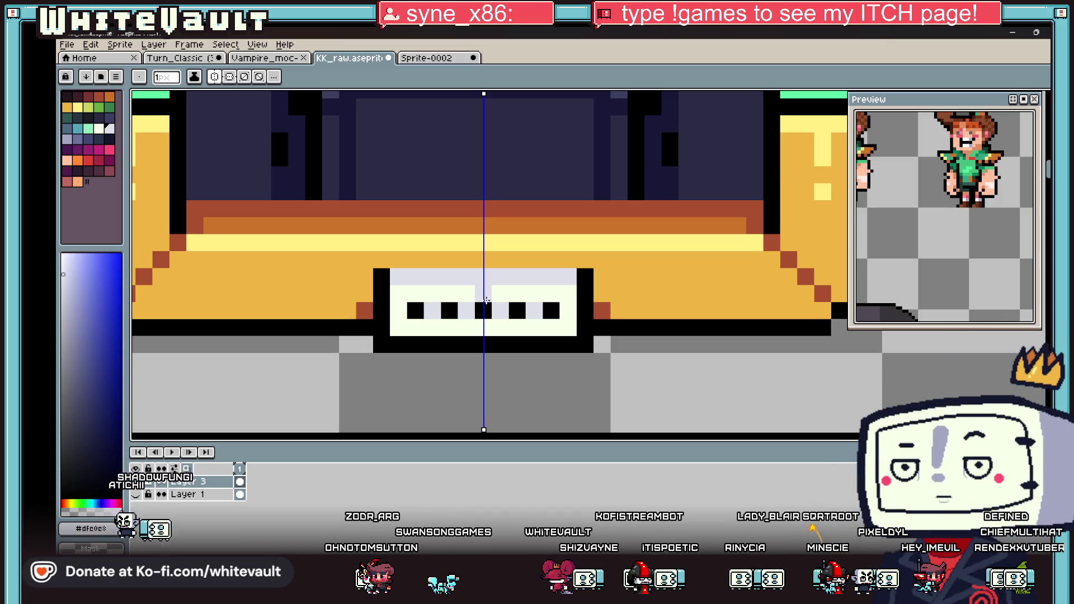
{"action": "scroll", "coordinate": [517, 299], "scroll_direction": "down", "scroll_amount": 5}
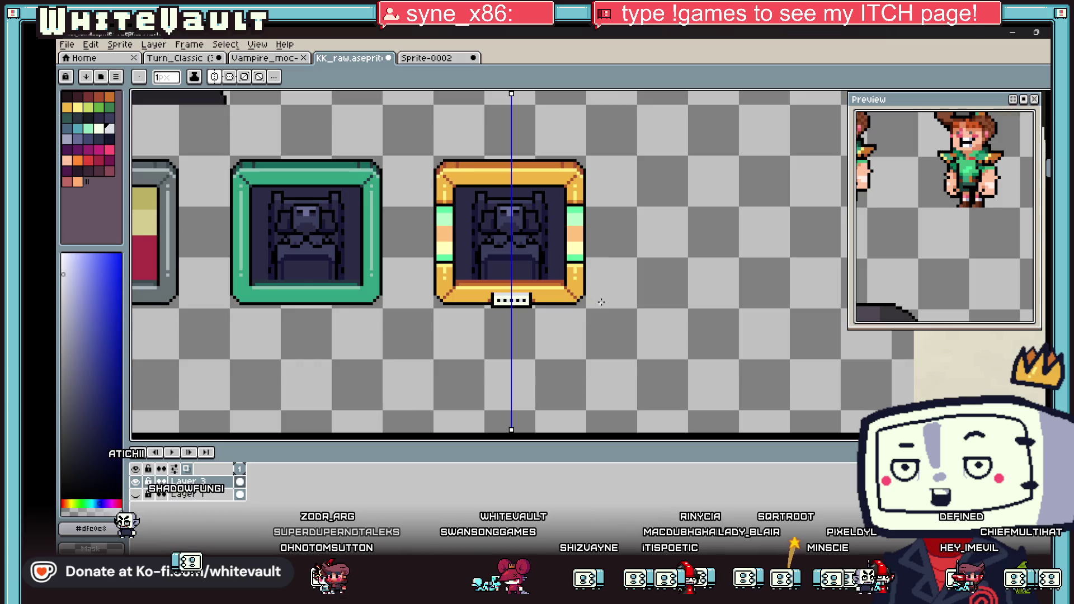
Fill the two gaps on the name plate with the frame's dark outline colour.
{"action": "scroll", "coordinate": [519, 299], "scroll_direction": "up", "scroll_amount": 5}
{"action": "key", "text": "i"}
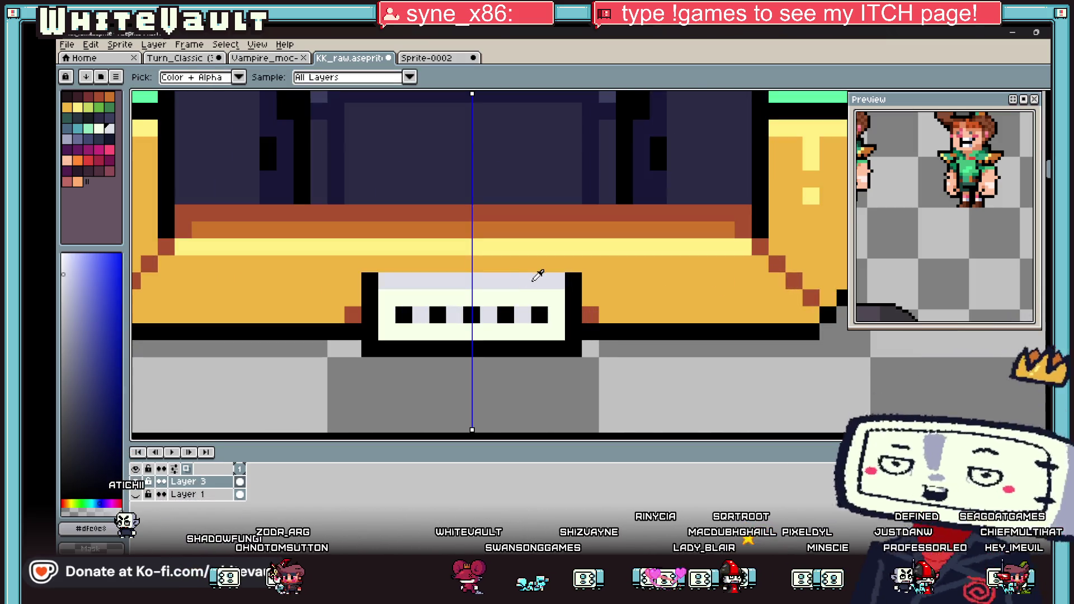
{"action": "scroll", "coordinate": [520, 276], "scroll_direction": "down", "scroll_amount": 2}
{"action": "scroll", "coordinate": [494, 281], "scroll_direction": "up", "scroll_amount": 1}
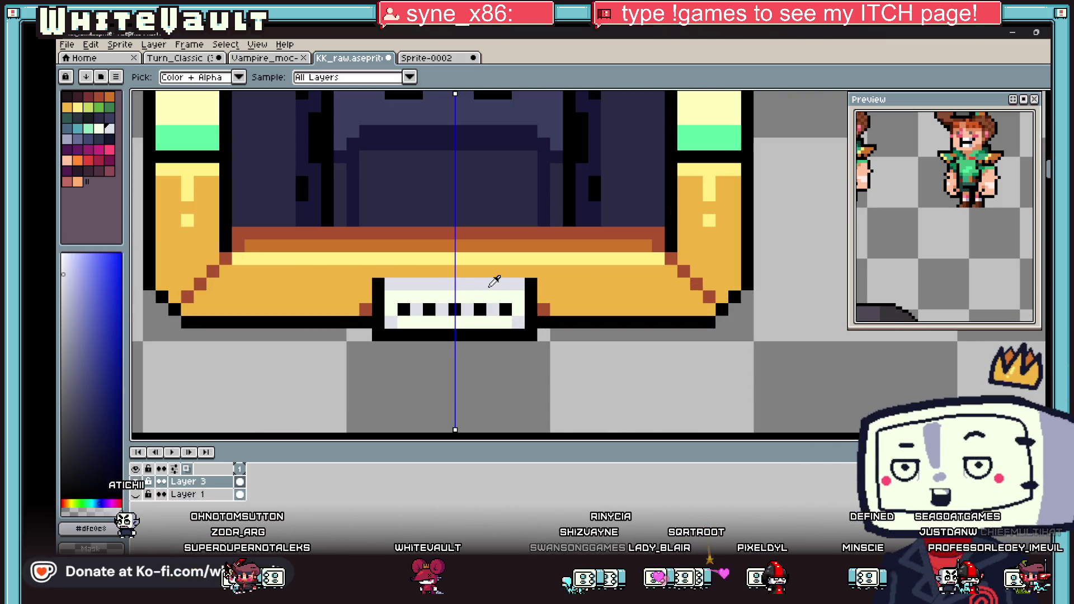
{"action": "left_click", "coordinate": [148, 134]}
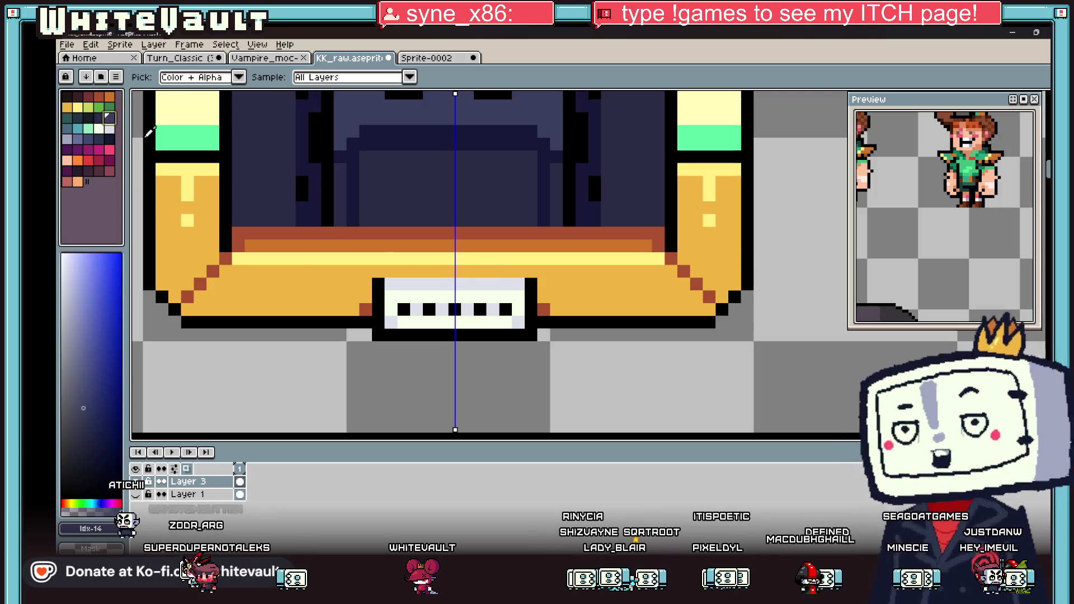
{"action": "key", "text": "b"}
{"action": "scroll", "coordinate": [564, 289], "scroll_direction": "down", "scroll_amount": 2}
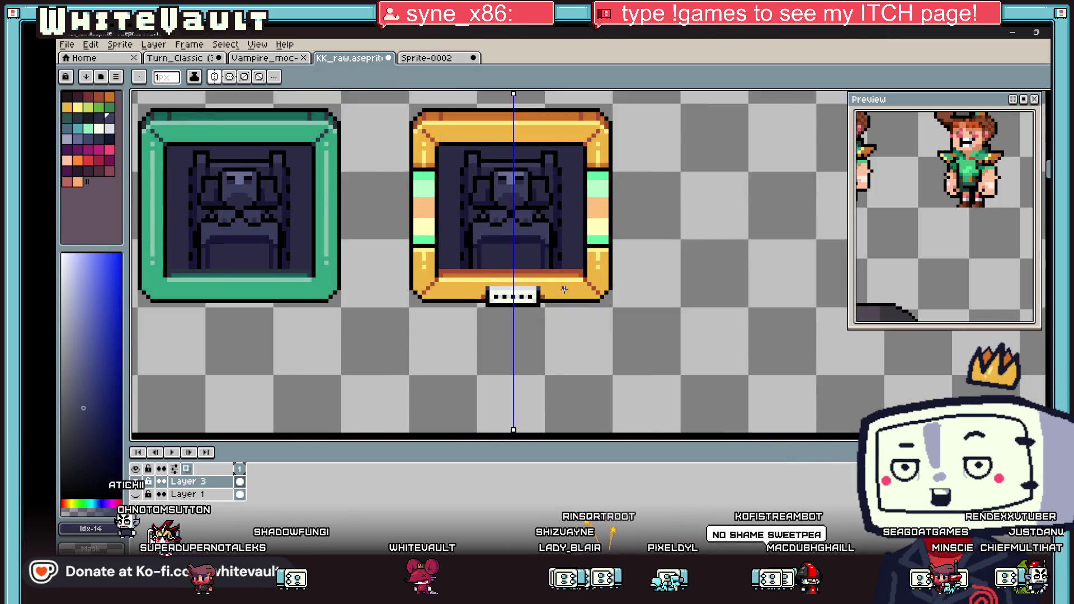
{"action": "scroll", "coordinate": [564, 289], "scroll_direction": "down", "scroll_amount": 1}
{"action": "scroll", "coordinate": [511, 298], "scroll_direction": "up", "scroll_amount": 2}
{"action": "key", "text": "i"}
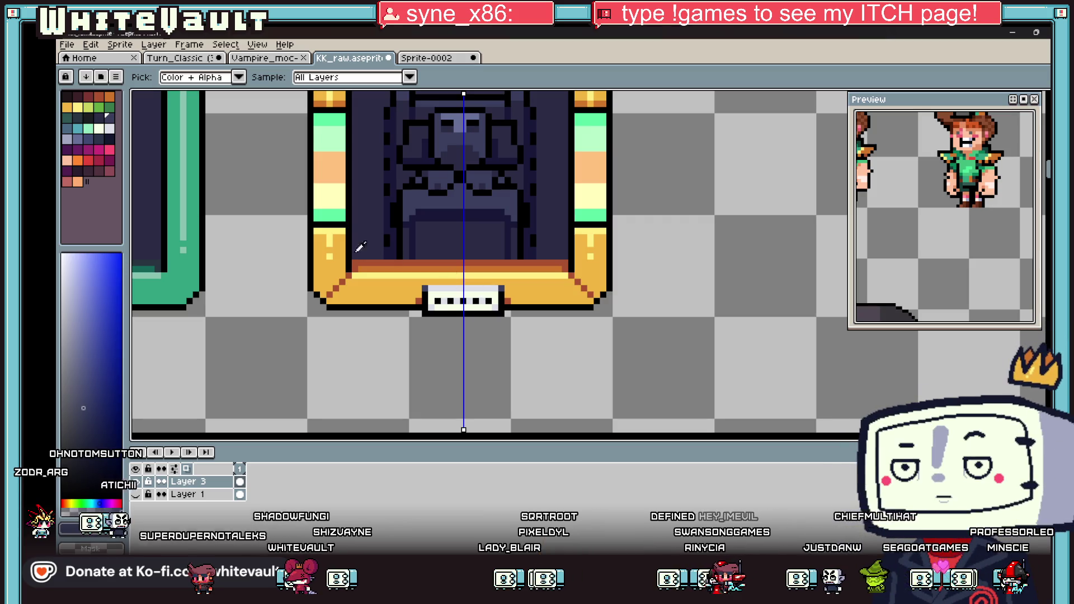
{"action": "key", "text": "b"}
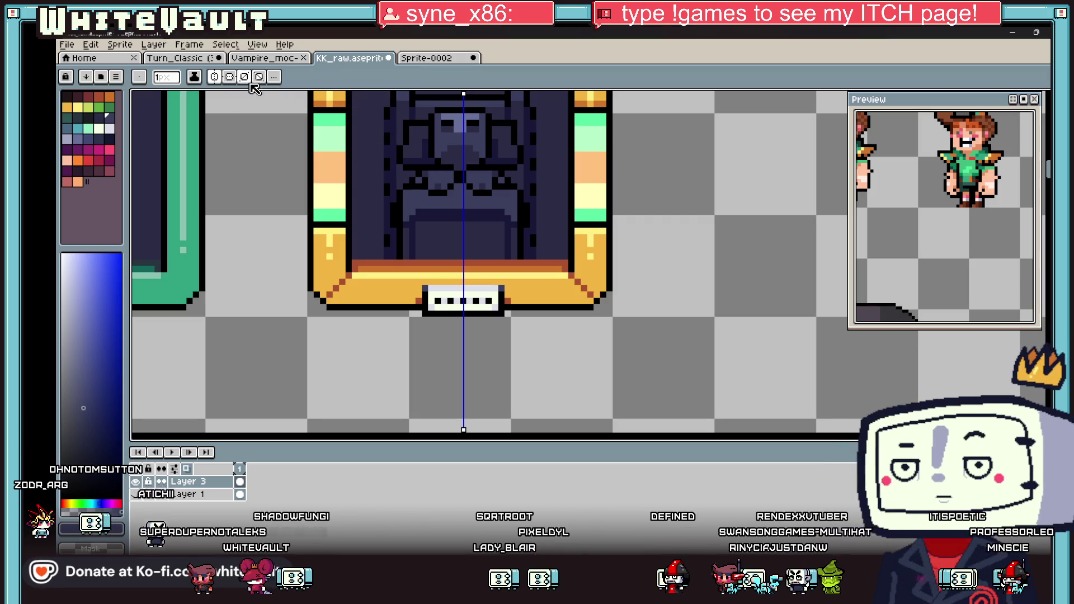
{"action": "key", "text": "i"}
{"action": "scroll", "coordinate": [503, 246], "scroll_direction": "down", "scroll_amount": 3}
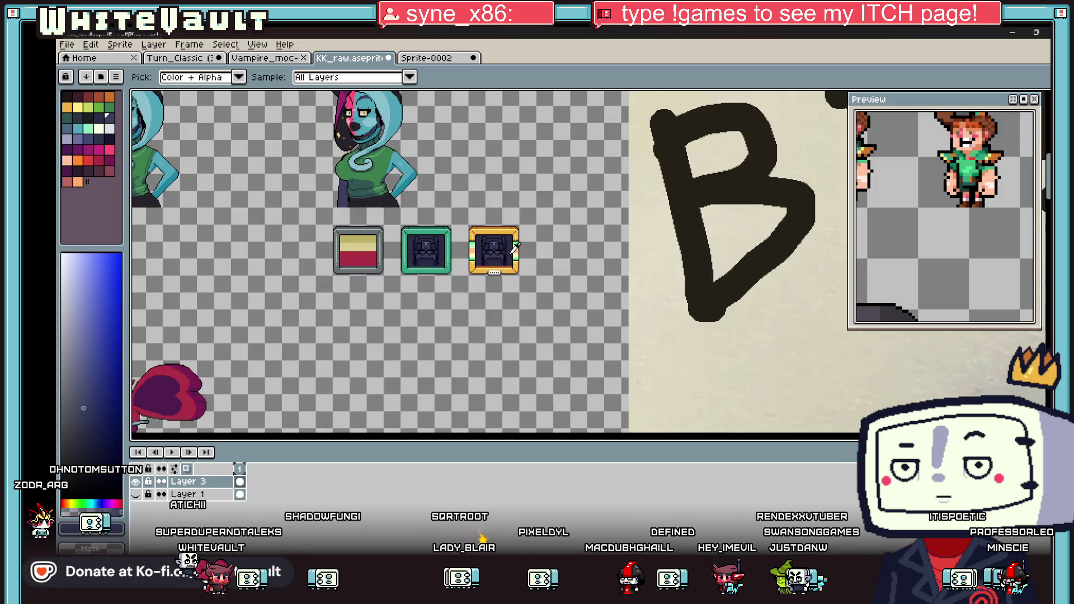
{"action": "scroll", "coordinate": [487, 274], "scroll_direction": "up", "scroll_amount": 5}
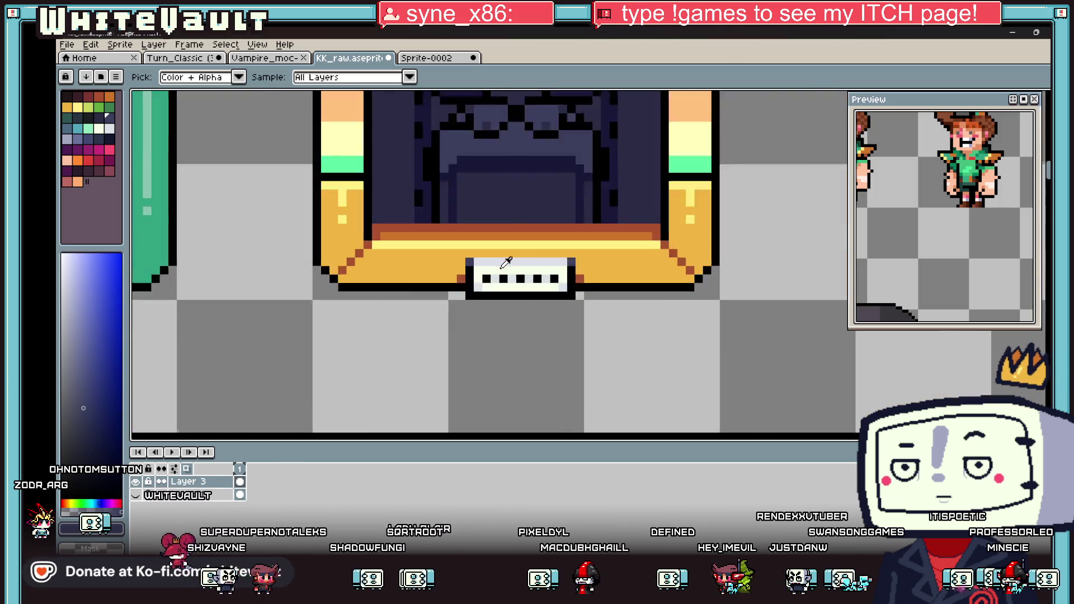
{"action": "key", "text": "b"}
{"action": "left_click", "coordinate": [489, 289]}
{"action": "left_click", "coordinate": [556, 289]}
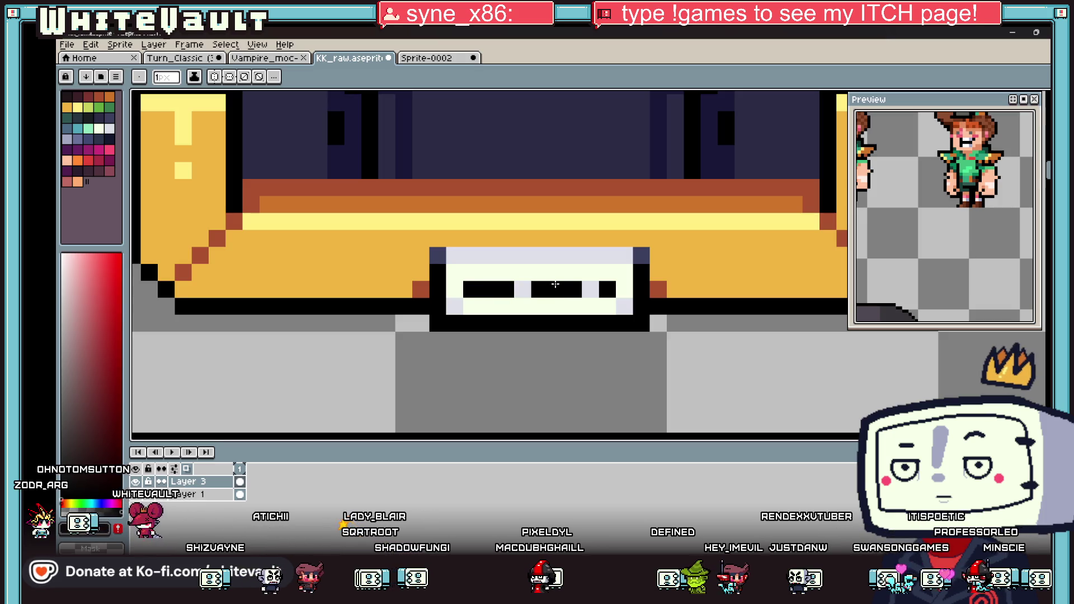
Box-select the whole gold frame tile.
{"action": "key", "text": "i"}
{"action": "scroll", "coordinate": [615, 280], "scroll_direction": "down", "scroll_amount": 5}
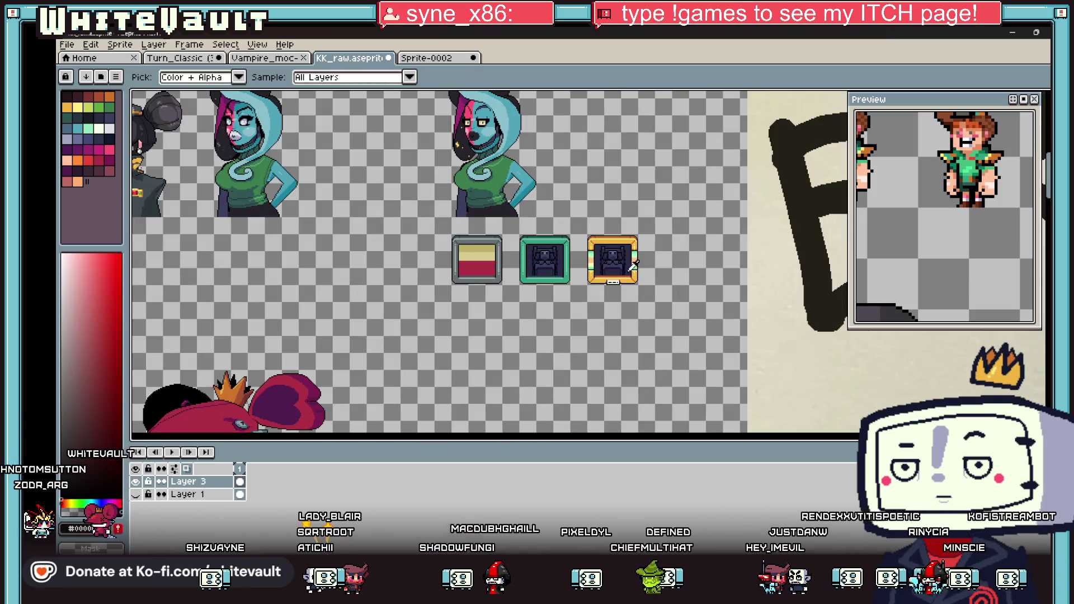
{"action": "key", "text": "shift+q"}
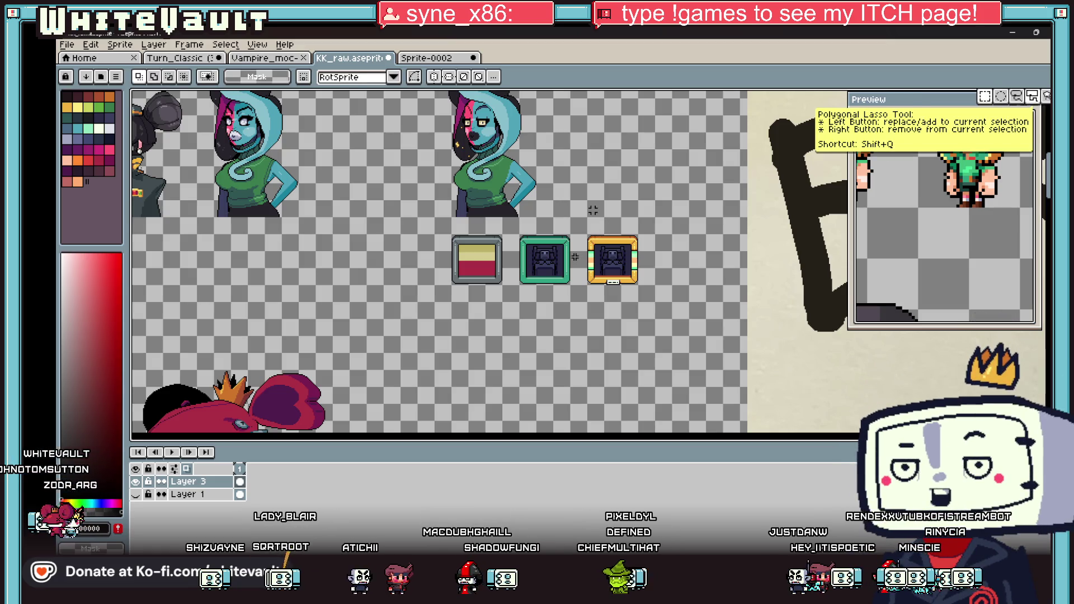
{"action": "scroll", "coordinate": [593, 210], "scroll_direction": "up", "scroll_amount": 3}
{"action": "left_click_drag", "start_coordinate": [607, 205], "coordinate": [811, 411]}
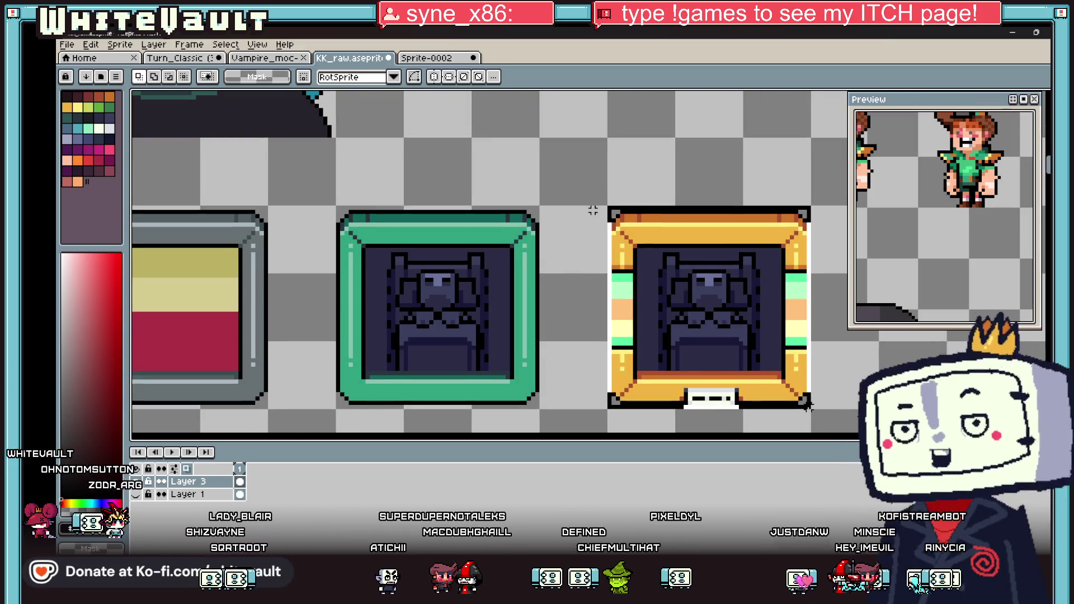
Create an empty 48×48 sprite and paste the gold frame into it.
{"action": "left_click", "coordinate": [67, 44]}
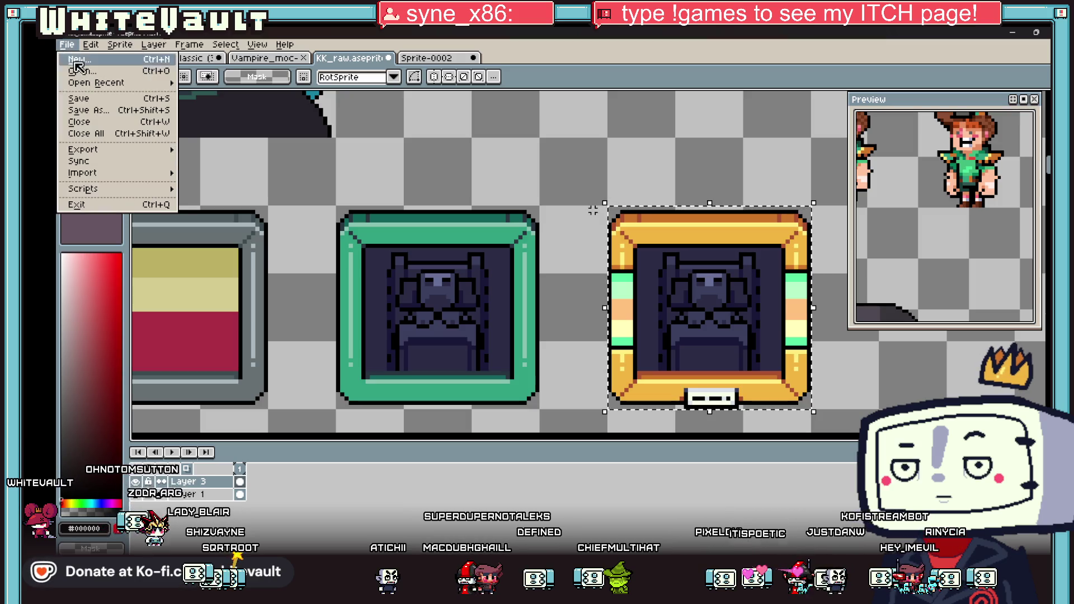
{"action": "left_click", "coordinate": [78, 66]}
{"action": "left_click", "coordinate": [532, 402]}
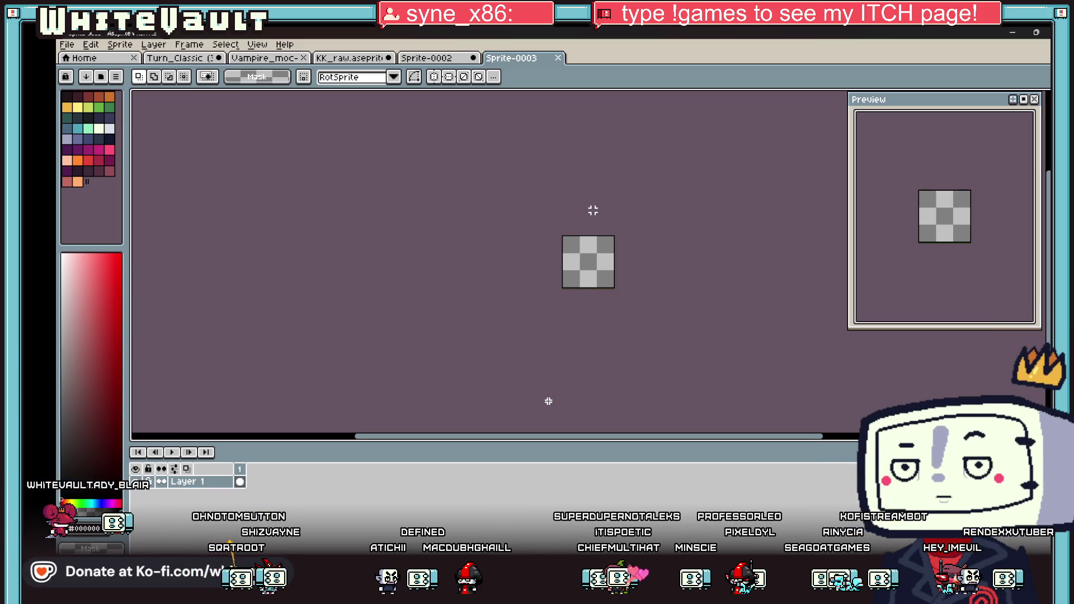
{"action": "key", "text": "ctrl+v"}
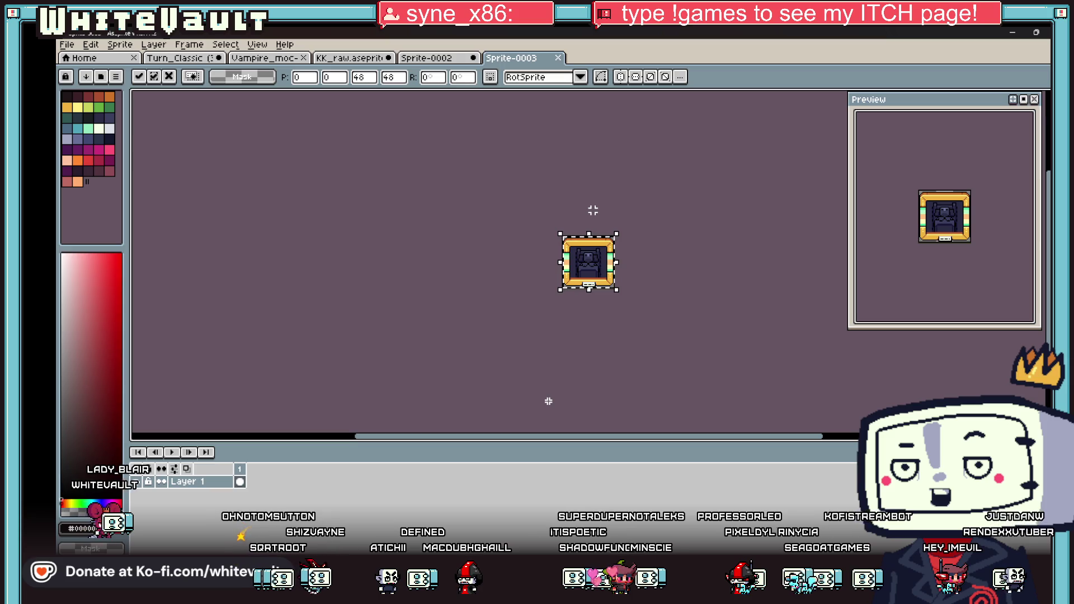
{"action": "left_click", "coordinate": [675, 210]}
Bring up the New Sprite settings for another sprite.
{"action": "scroll", "coordinate": [640, 247], "scroll_direction": "up", "scroll_amount": 3}
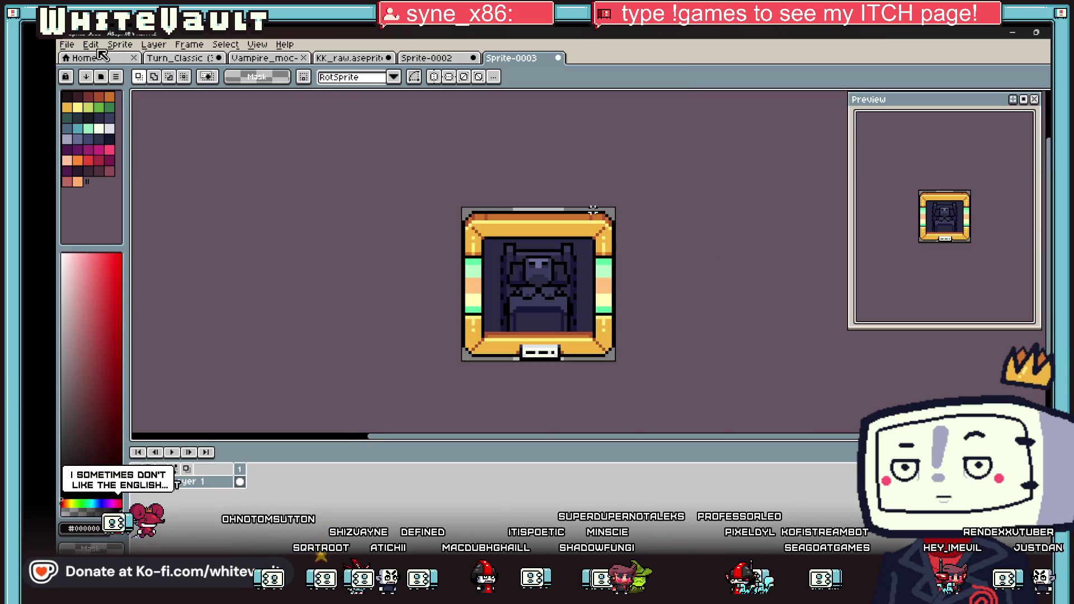
{"action": "left_click", "coordinate": [67, 44]}
{"action": "left_click", "coordinate": [87, 60]}
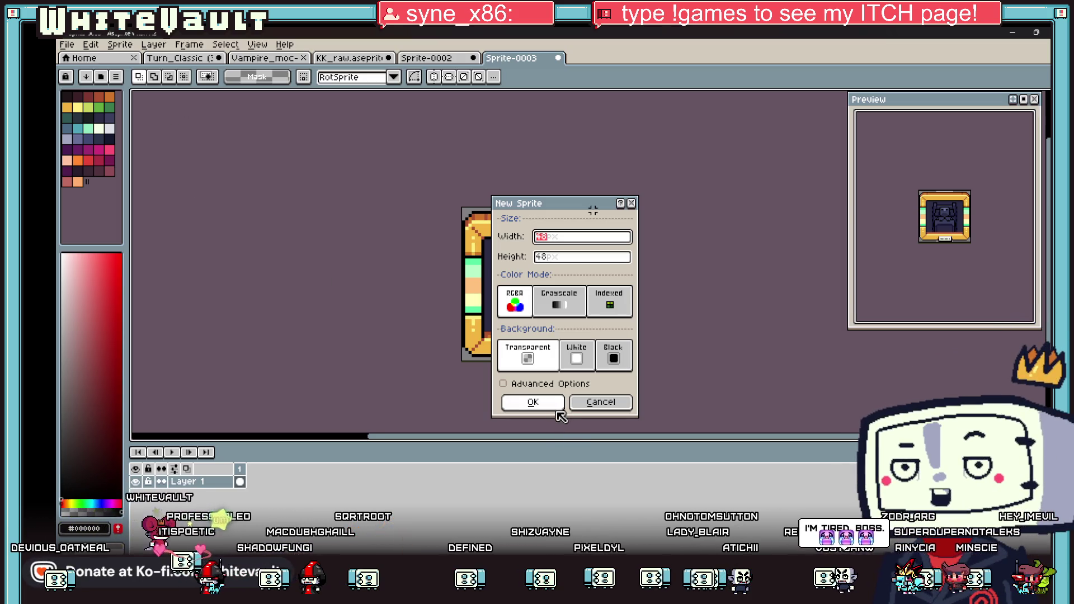
{"action": "left_click", "coordinate": [587, 403]}
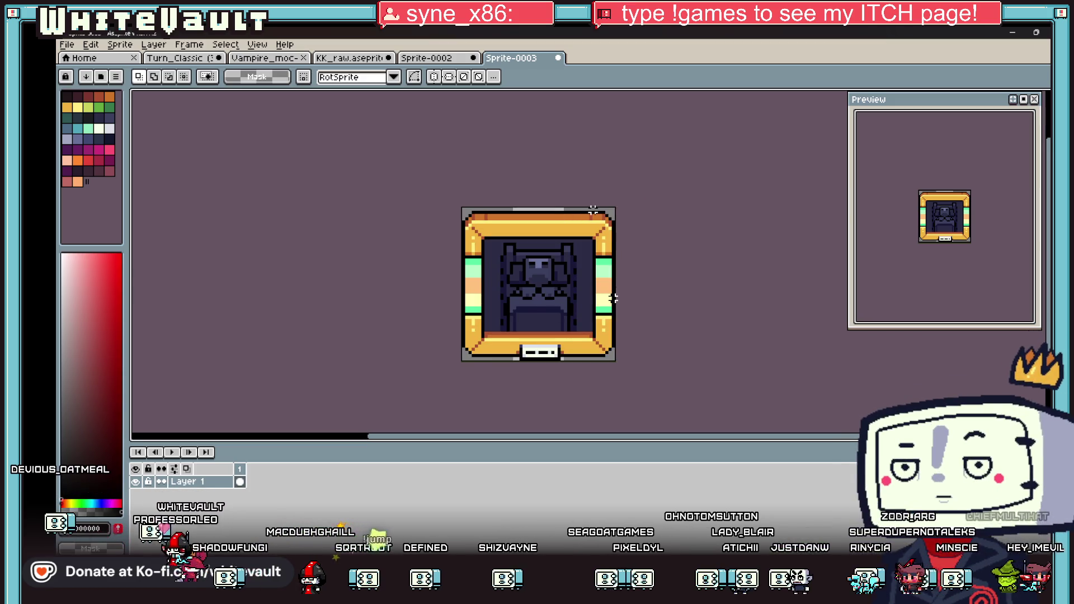
Start Save As and navigate to the g_gg folder on the Desktop.
{"action": "scroll", "coordinate": [613, 298], "scroll_direction": "down", "scroll_amount": 3}
{"action": "scroll", "coordinate": [627, 297], "scroll_direction": "up", "scroll_amount": 3}
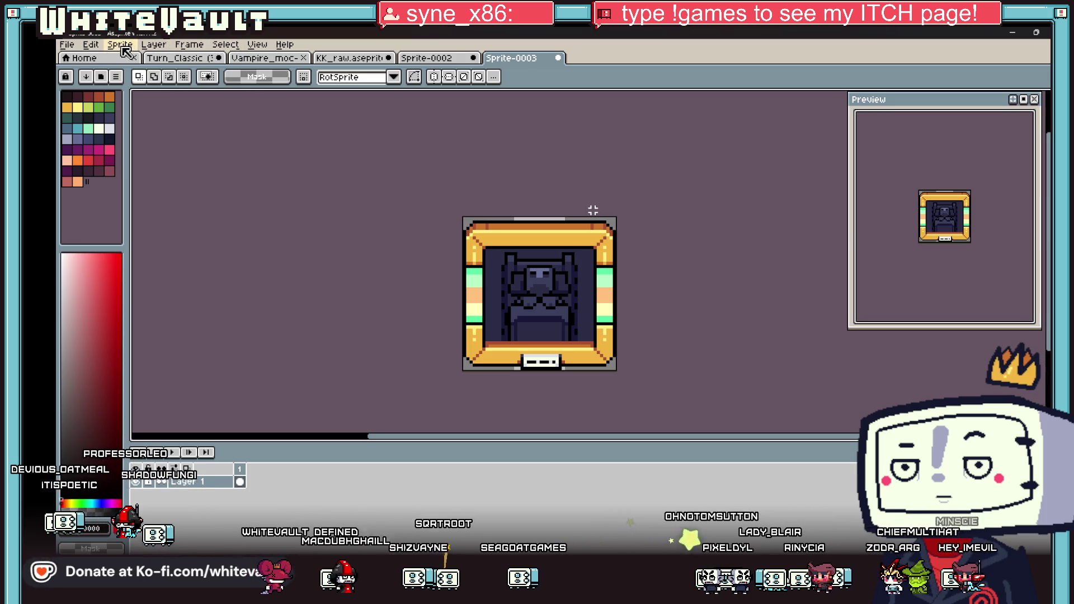
{"action": "left_click", "coordinate": [67, 44]}
{"action": "left_click", "coordinate": [84, 110]}
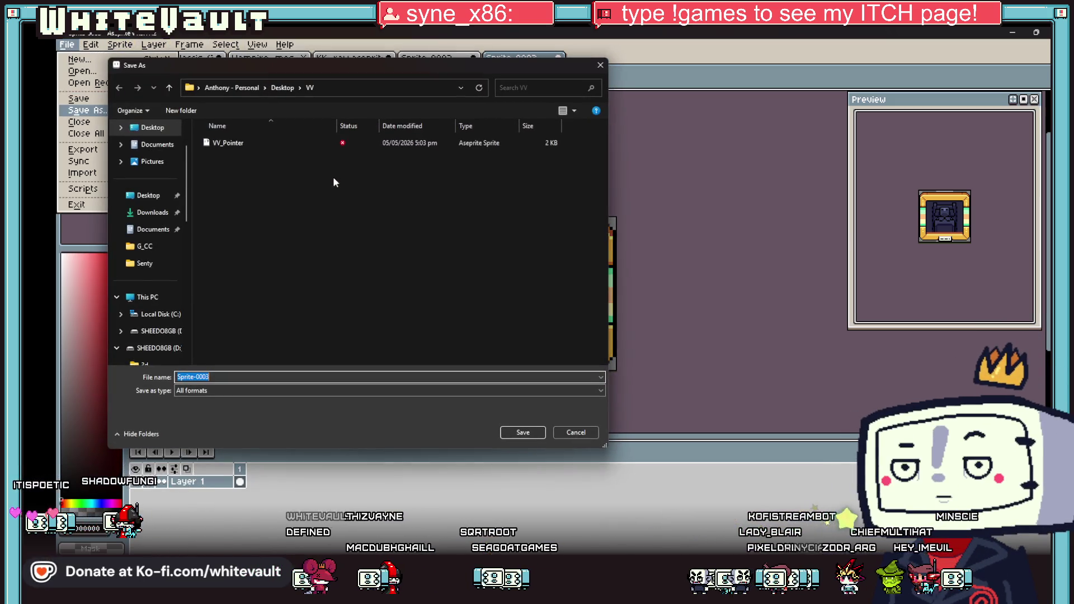
{"action": "left_click", "coordinate": [283, 88]}
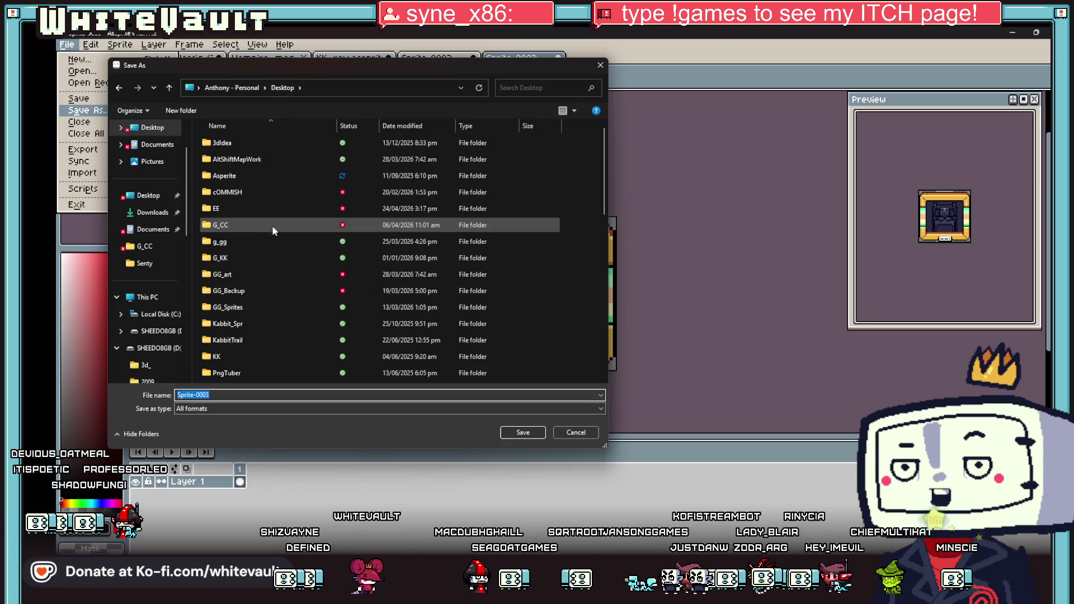
{"action": "mouse_move", "coordinate": [273, 248]}
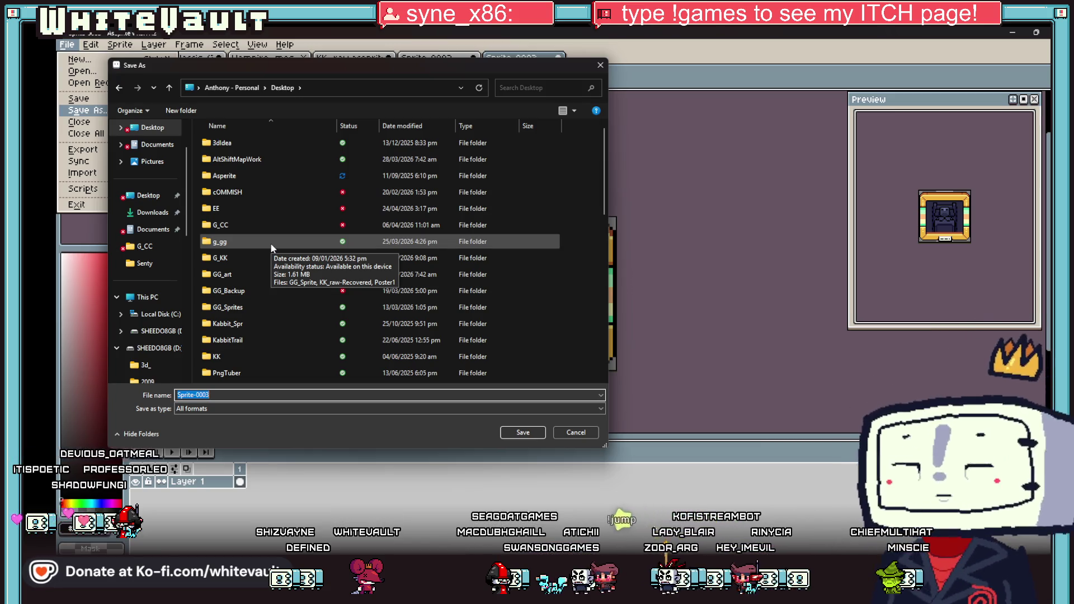
{"action": "double_click", "coordinate": [272, 248]}
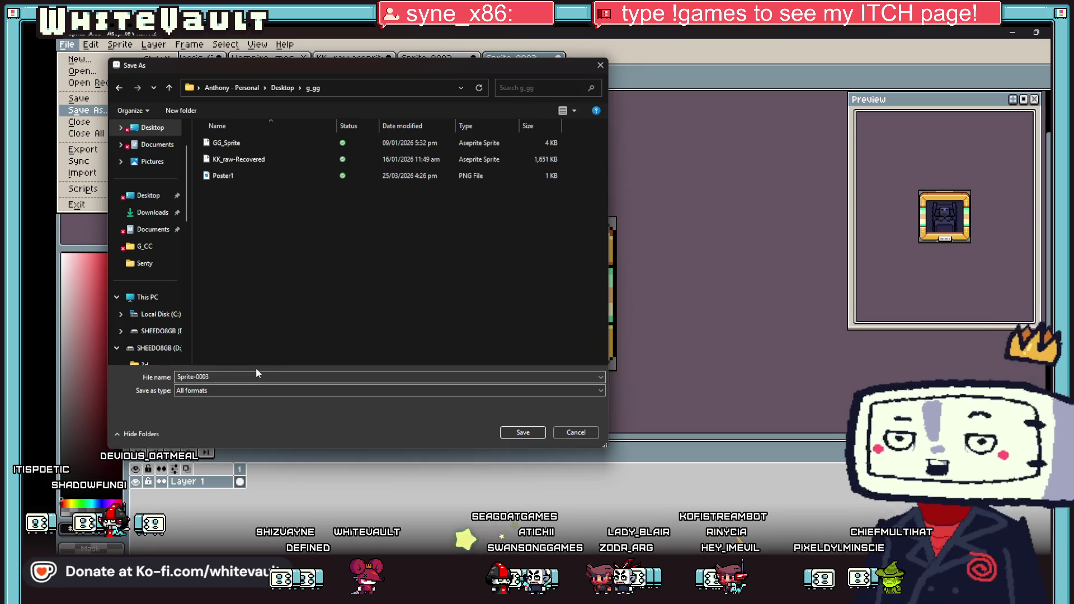
Save the sprite as EndPhoto_Sleep in PNG format, then minimize Aseprite.
{"action": "double_click", "coordinate": [261, 376]}
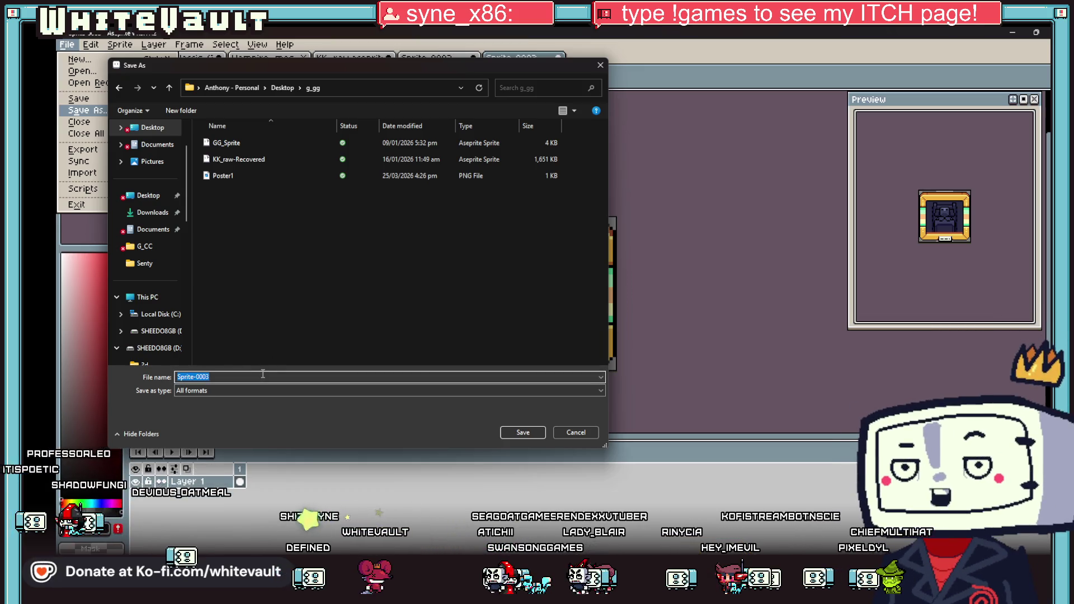
{"action": "type", "text": "EndPho"}
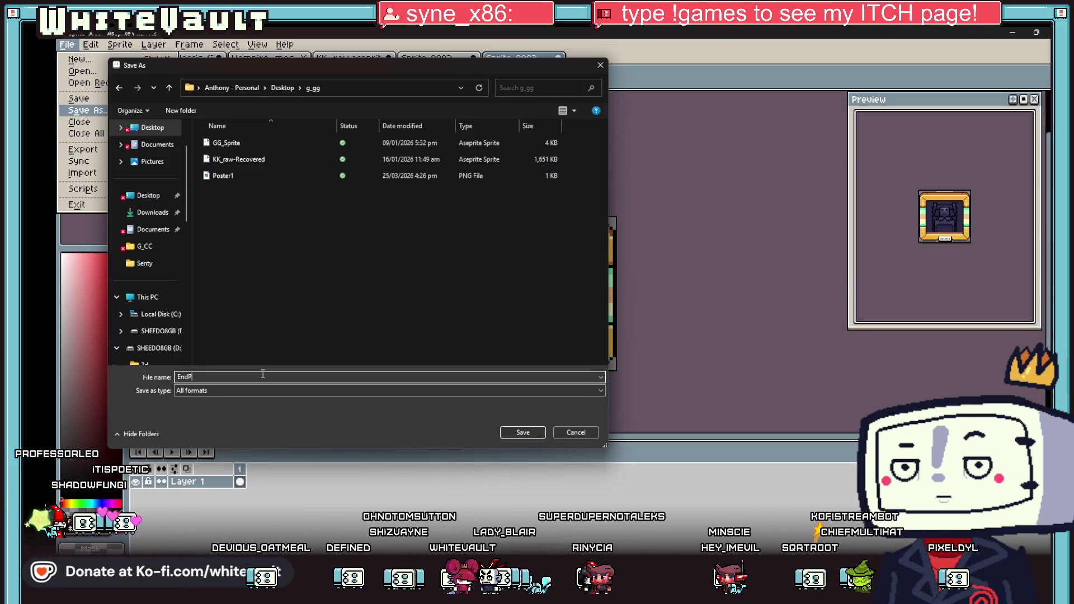
{"action": "type", "text": "to_"}
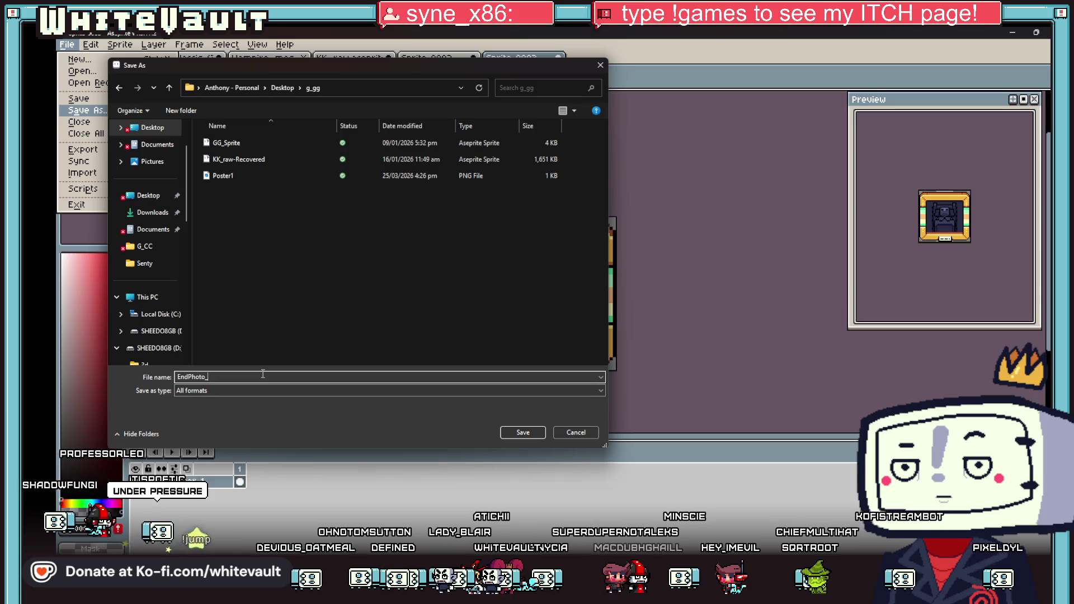
{"action": "type", "text": "Sleep"}
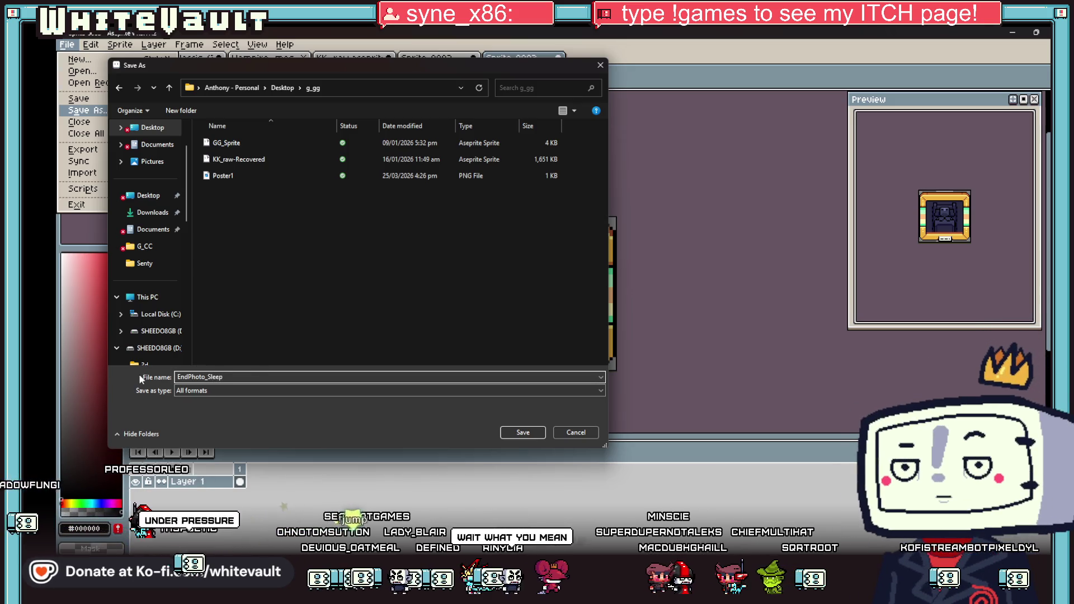
{"action": "left_click", "coordinate": [234, 389]}
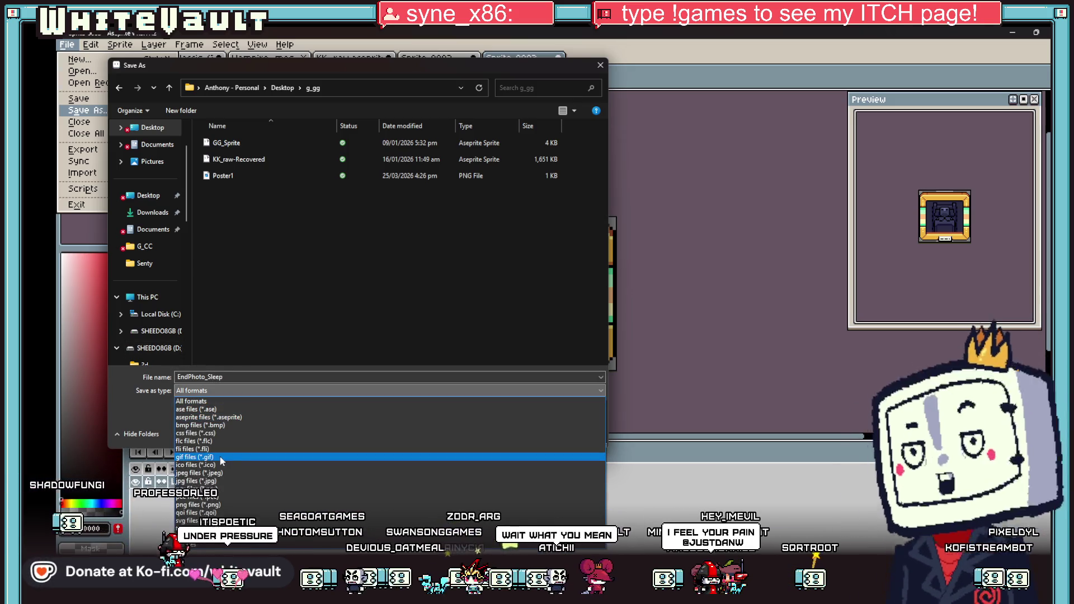
{"action": "left_click", "coordinate": [224, 504]}
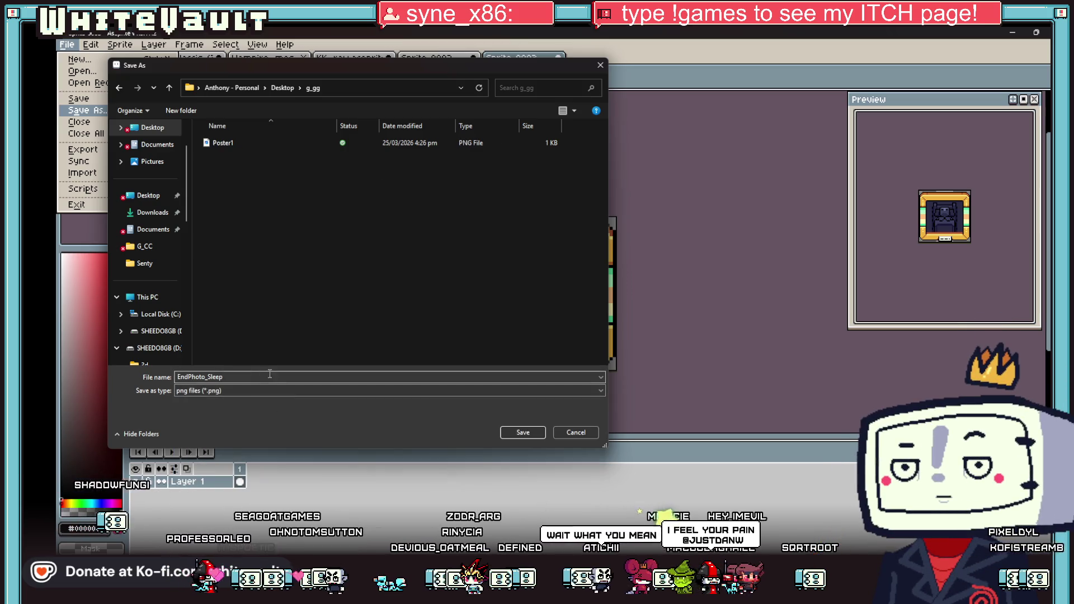
{"action": "left_click", "coordinate": [520, 434]}
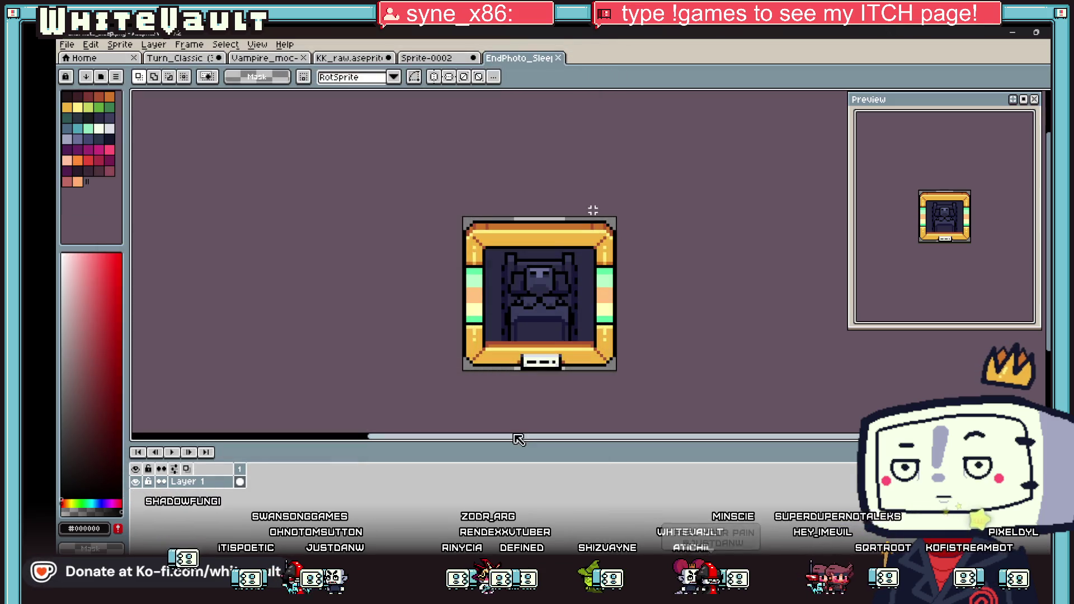
{"action": "left_click", "coordinate": [1012, 32]}
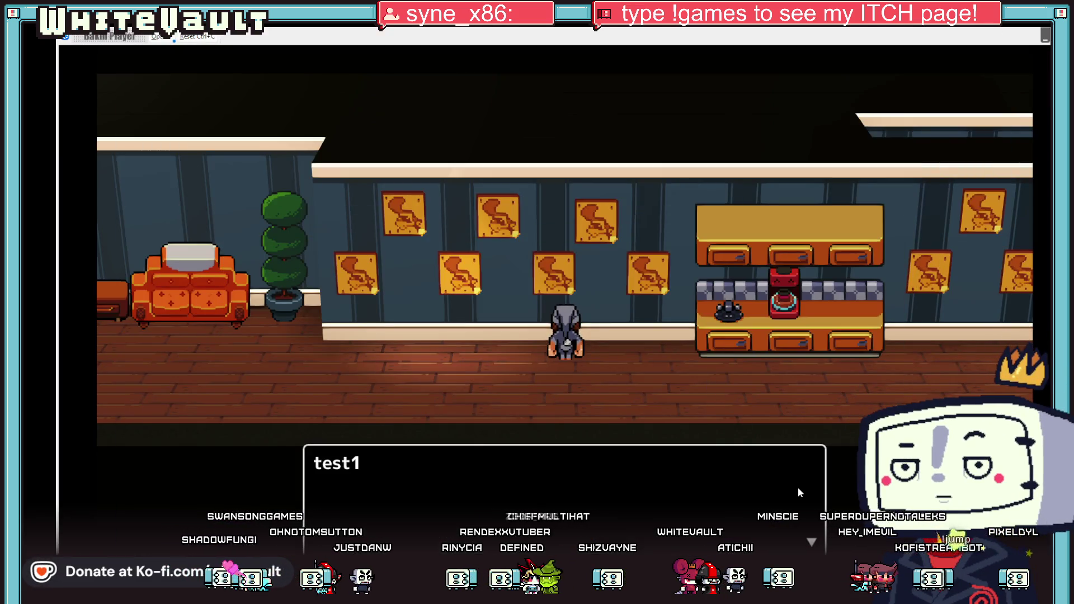
Dismiss the test1 message and quit the test play with Alt+F4.
{"action": "left_click", "coordinate": [799, 491]}
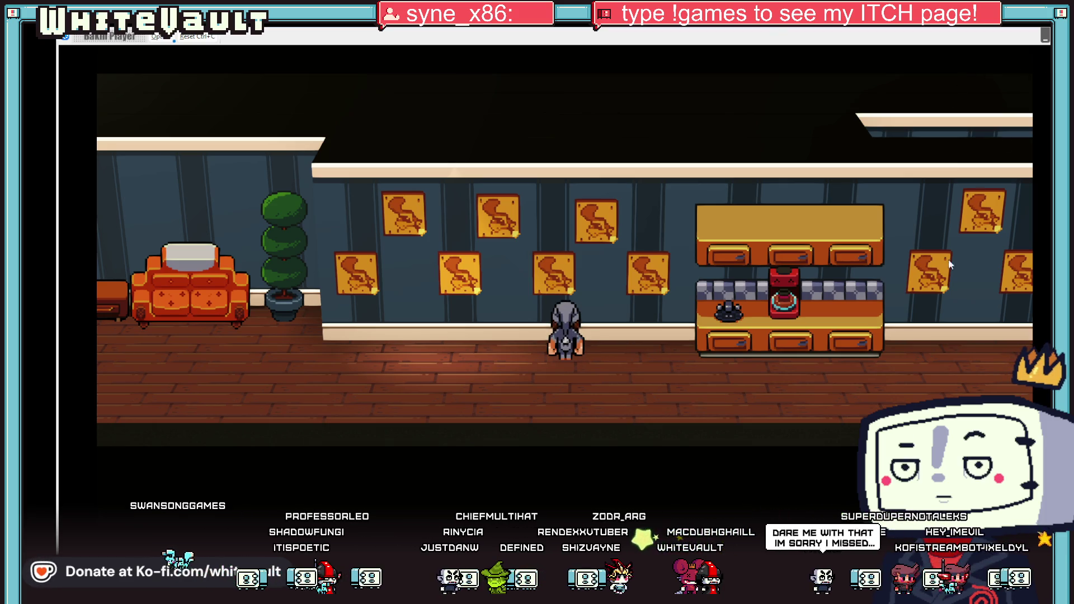
{"action": "key", "text": "alt+F4"}
{"action": "mouse_move", "coordinate": [564, 593]}
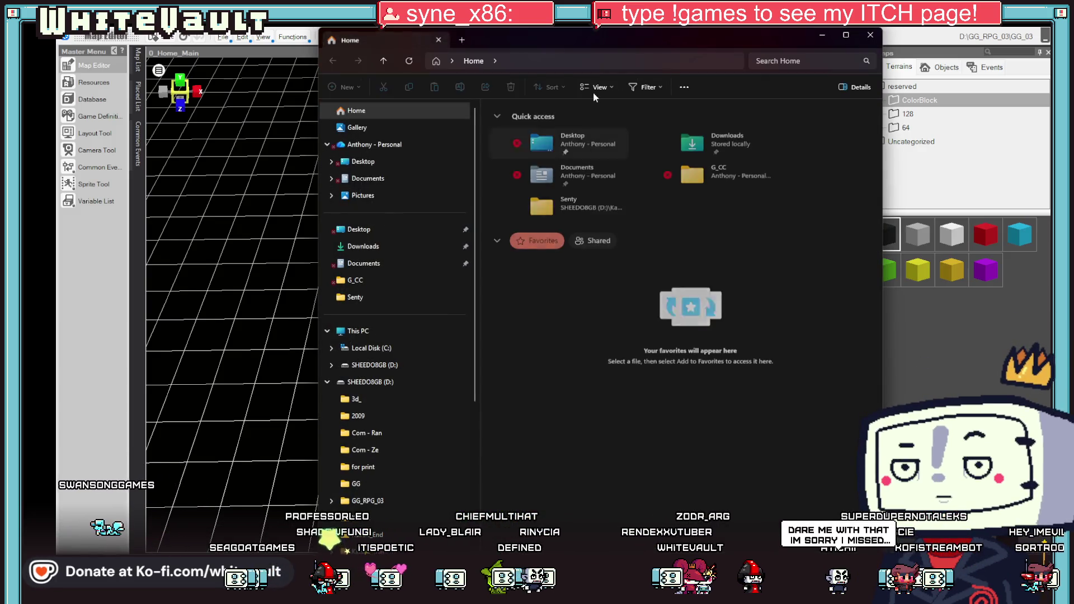
Minimize File Explorer with Win+Down to reveal the 0_Home_Main map.
{"action": "key", "text": "super+Down"}
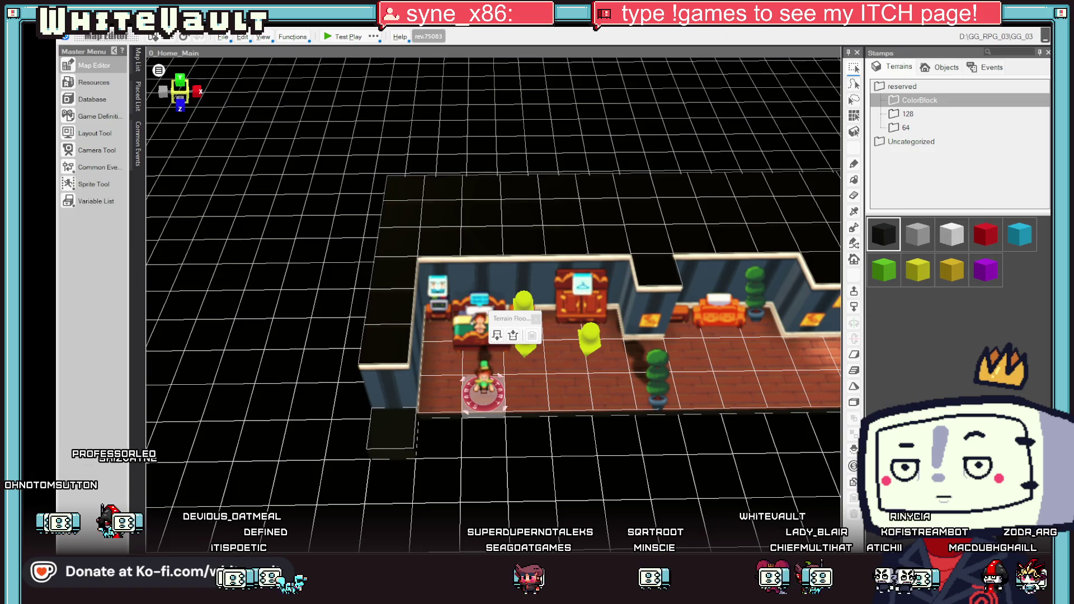
Drag EndPhoto_Sleep.png onto the map and import it with No Billboard Processing.
{"action": "left_click_drag", "start_coordinate": [640, 432], "coordinate": [612, 308]}
{"action": "left_click", "coordinate": [574, 340]}
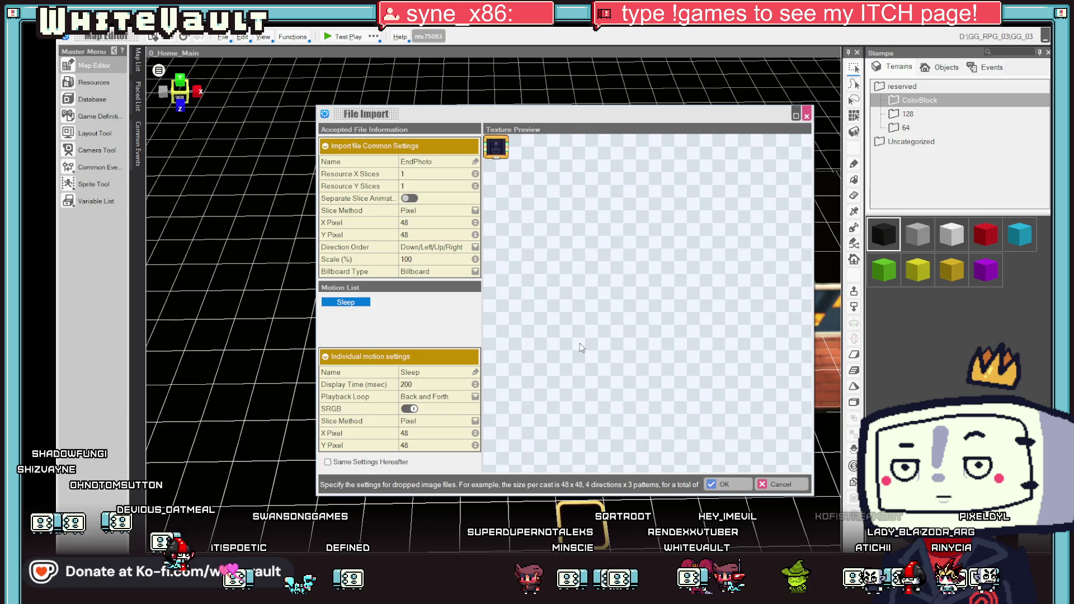
{"action": "left_click", "coordinate": [457, 273]}
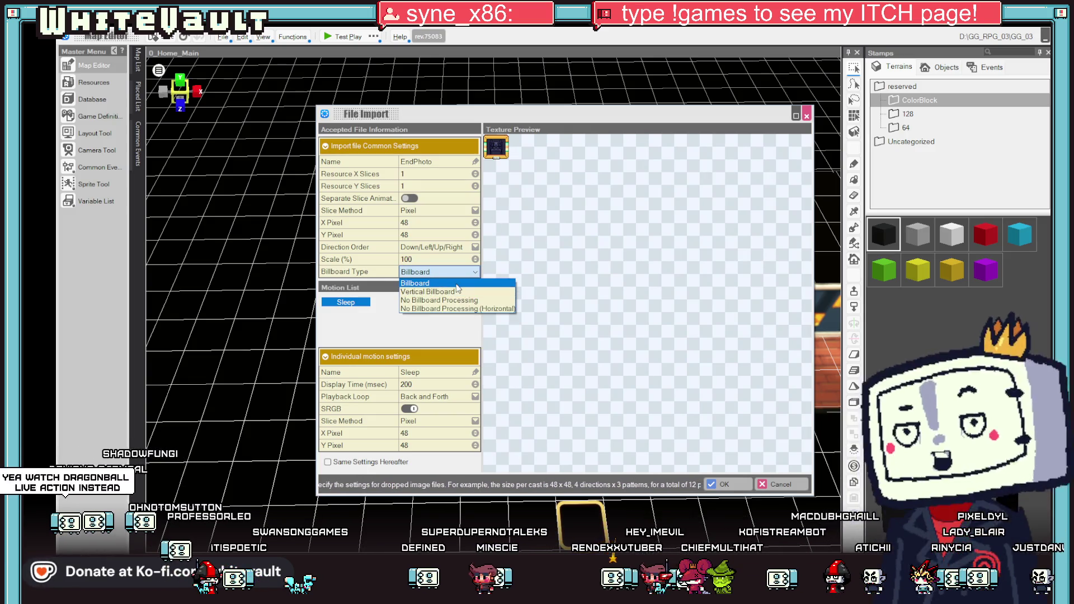
{"action": "left_click", "coordinate": [462, 300]}
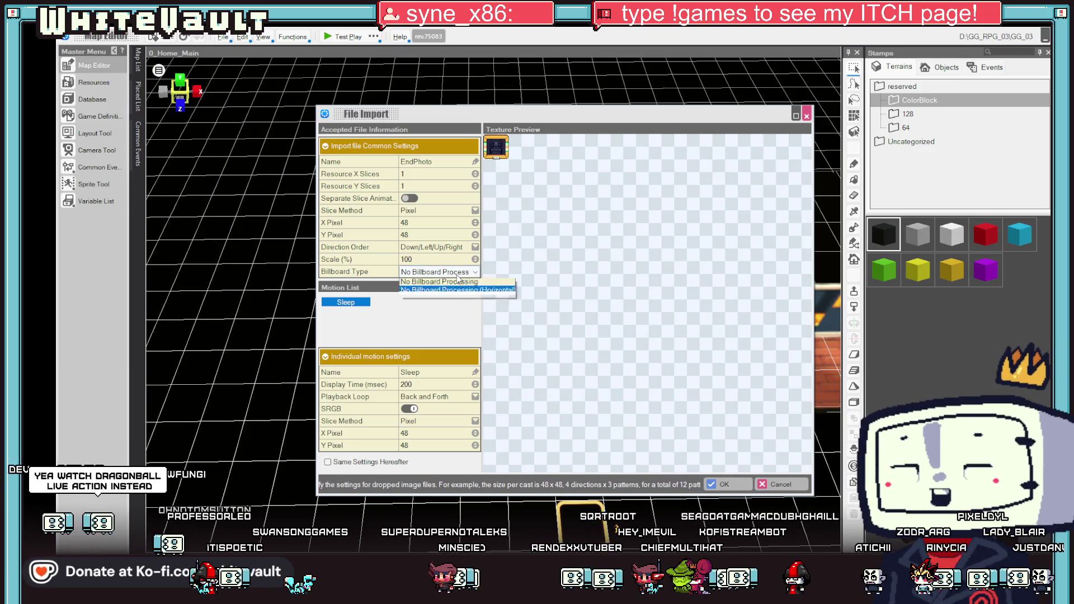
{"action": "left_click", "coordinate": [462, 302]}
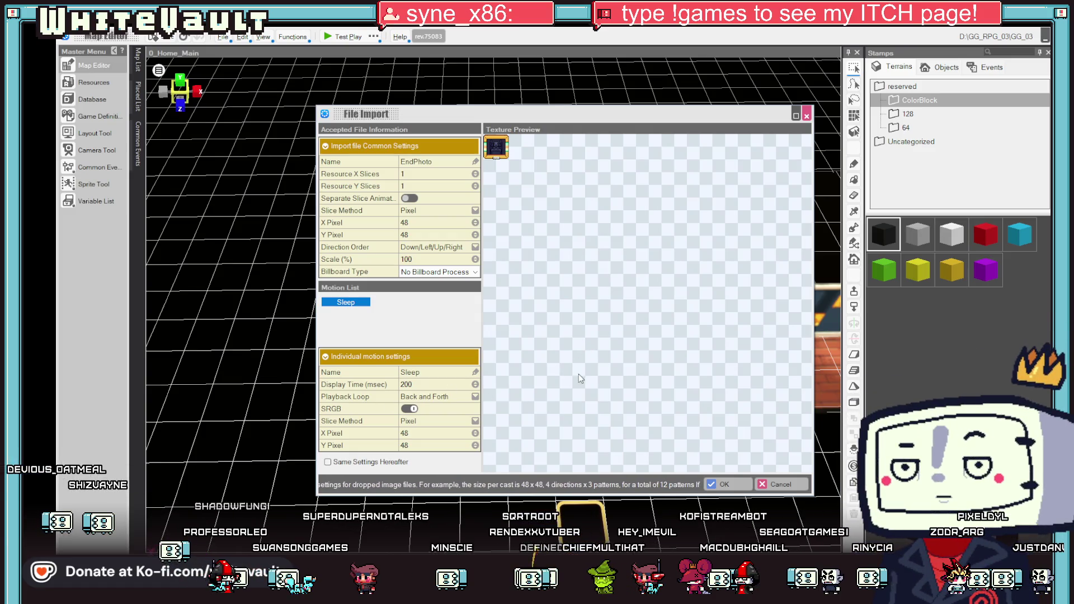
{"action": "left_click", "coordinate": [722, 484]}
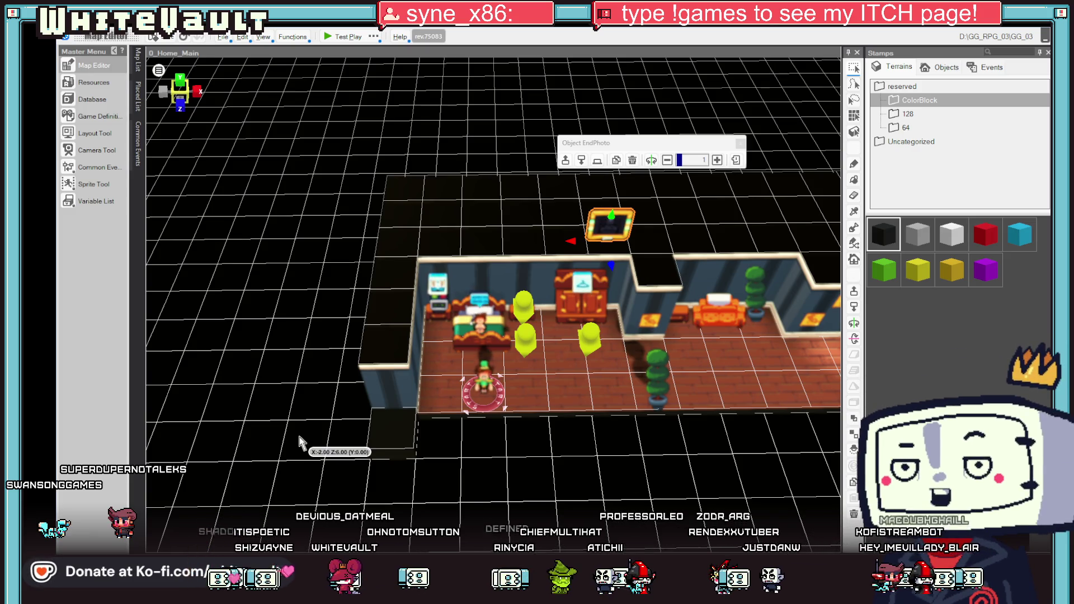
Move the small event onto the wall and slide the EndPhoto frame right along it.
{"action": "left_click_drag", "start_coordinate": [643, 288], "coordinate": [794, 288]}
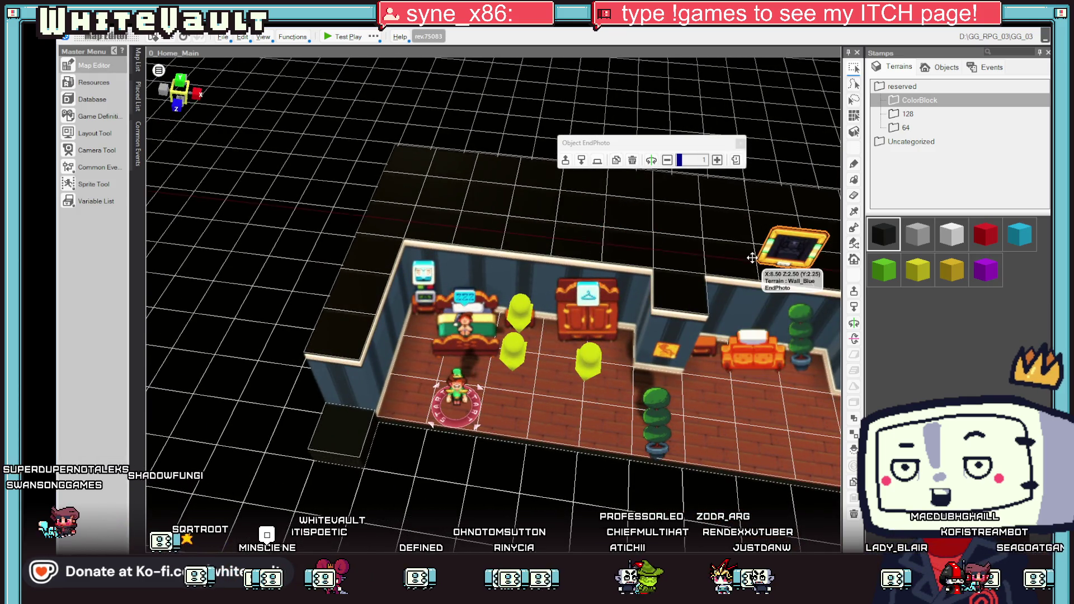
{"action": "scroll", "coordinate": [739, 376], "scroll_direction": "down", "scroll_amount": 2}
{"action": "mouse_move", "coordinate": [738, 376]}
{"action": "left_mouse_down"}
{"action": "mouse_move", "coordinate": [632, 350]}
{"action": "mouse_move", "coordinate": [679, 344]}
{"action": "mouse_move", "coordinate": [716, 374]}
{"action": "left_mouse_up"}
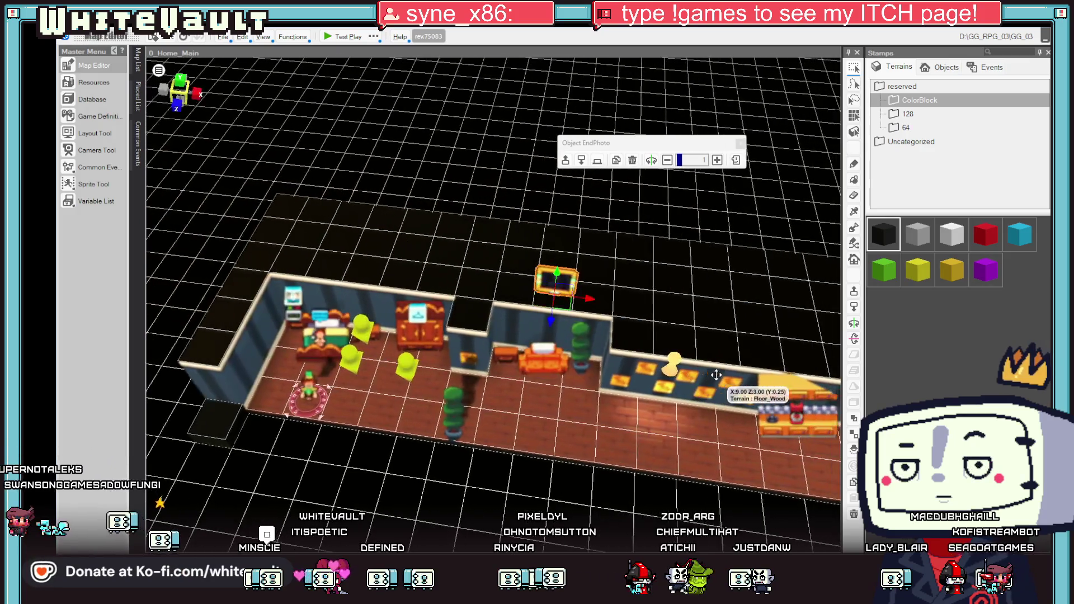
{"action": "scroll", "coordinate": [715, 375], "scroll_direction": "down", "scroll_amount": 2}
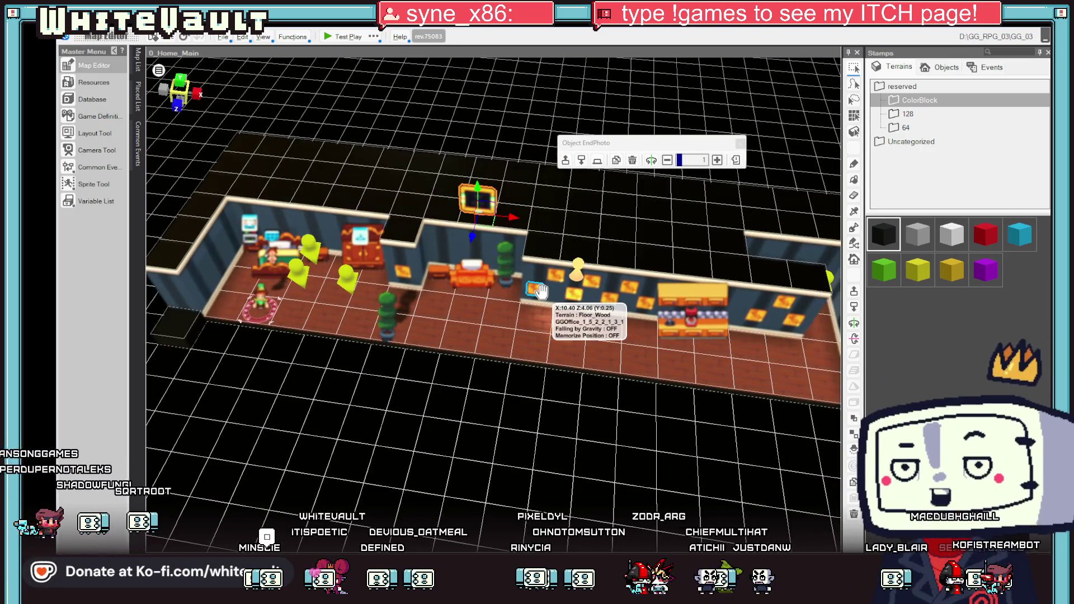
{"action": "left_click", "coordinate": [535, 290]}
{"action": "left_click_drag", "start_coordinate": [548, 296], "coordinate": [602, 286]}
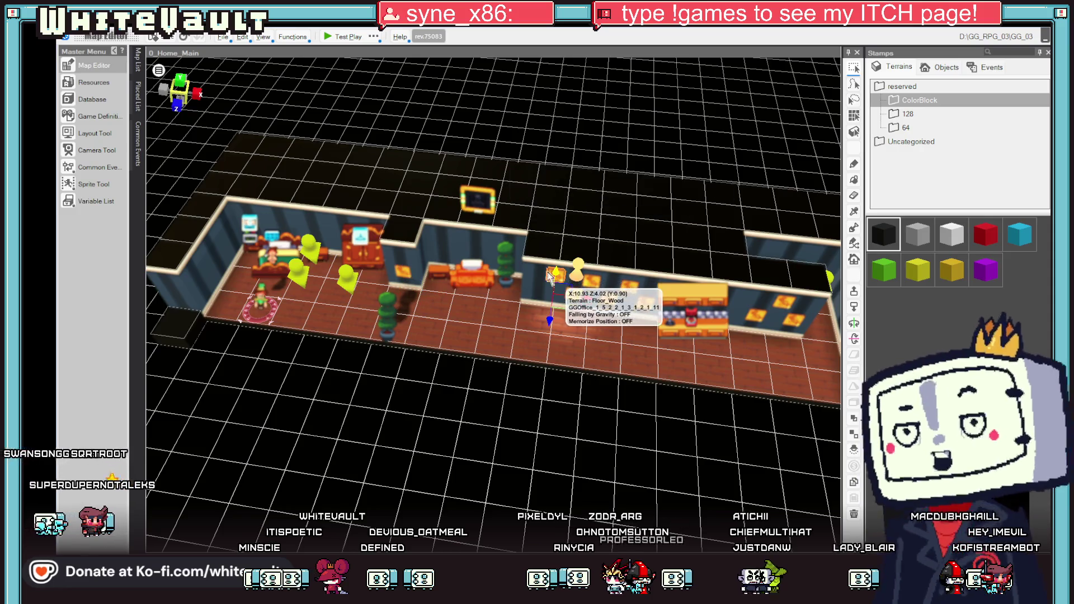
{"action": "mouse_move", "coordinate": [481, 200]}
{"action": "left_mouse_down"}
{"action": "mouse_move", "coordinate": [498, 224]}
{"action": "mouse_move", "coordinate": [544, 246]}
{"action": "mouse_move", "coordinate": [551, 288]}
{"action": "mouse_move", "coordinate": [649, 304]}
{"action": "mouse_move", "coordinate": [643, 257]}
{"action": "left_mouse_up"}
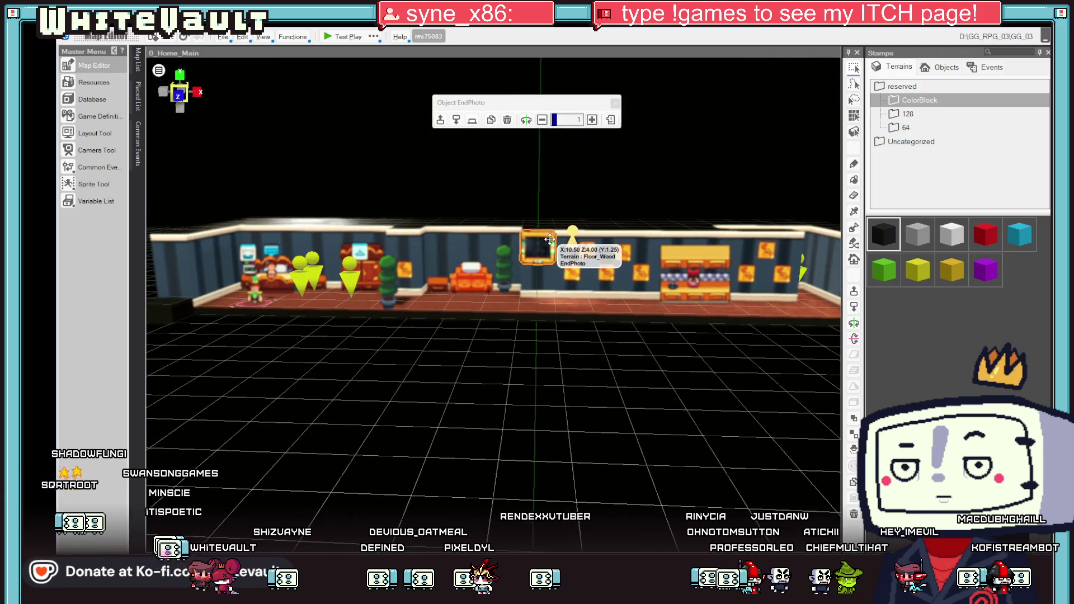
Check the frame's placement from a low front view and start a test play.
{"action": "mouse_move", "coordinate": [617, 328]}
{"action": "left_mouse_down"}
{"action": "mouse_move", "coordinate": [629, 412]}
{"action": "mouse_move", "coordinate": [628, 346]}
{"action": "left_mouse_up"}
{"action": "scroll", "coordinate": [576, 285], "scroll_direction": "up", "scroll_amount": 5}
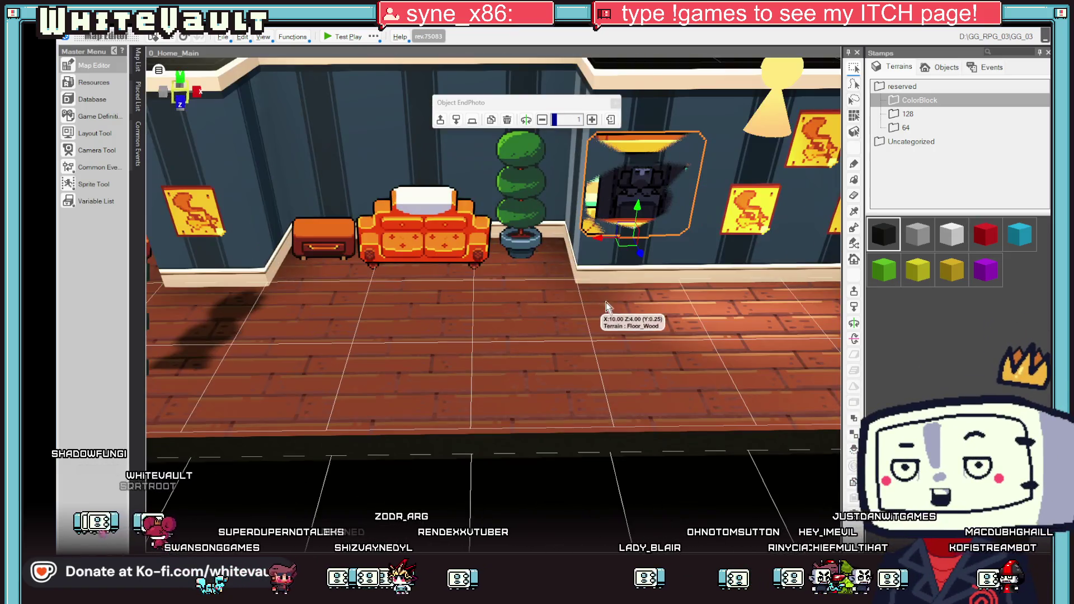
{"action": "left_click", "coordinate": [627, 255]}
{"action": "left_click", "coordinate": [338, 37]}
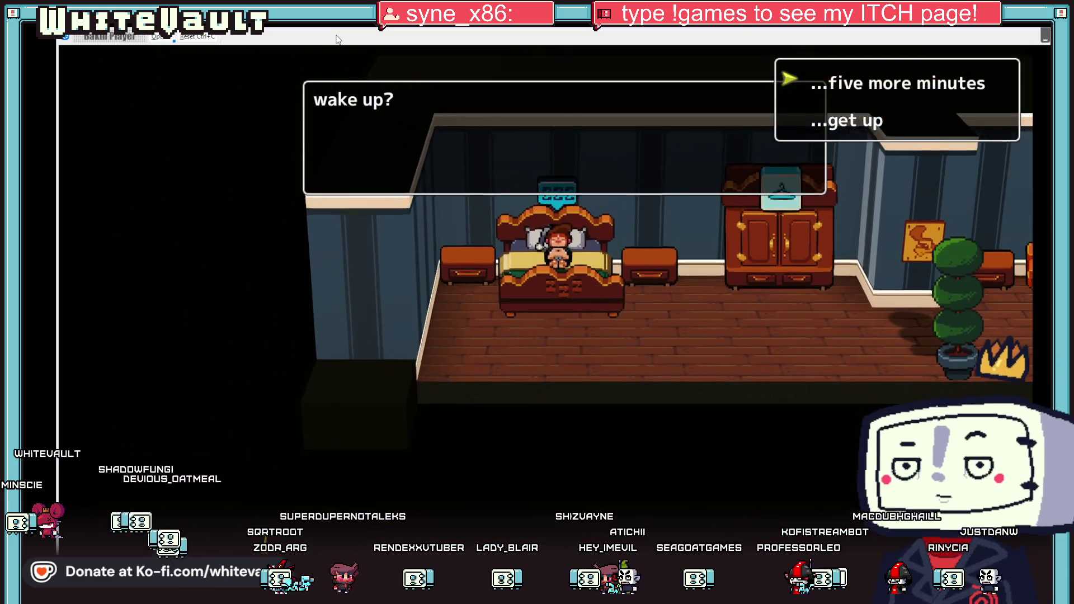
Confirm getting out of bed, then walk down the hallway to face the framed photo.
{"action": "key", "text": "Return"}
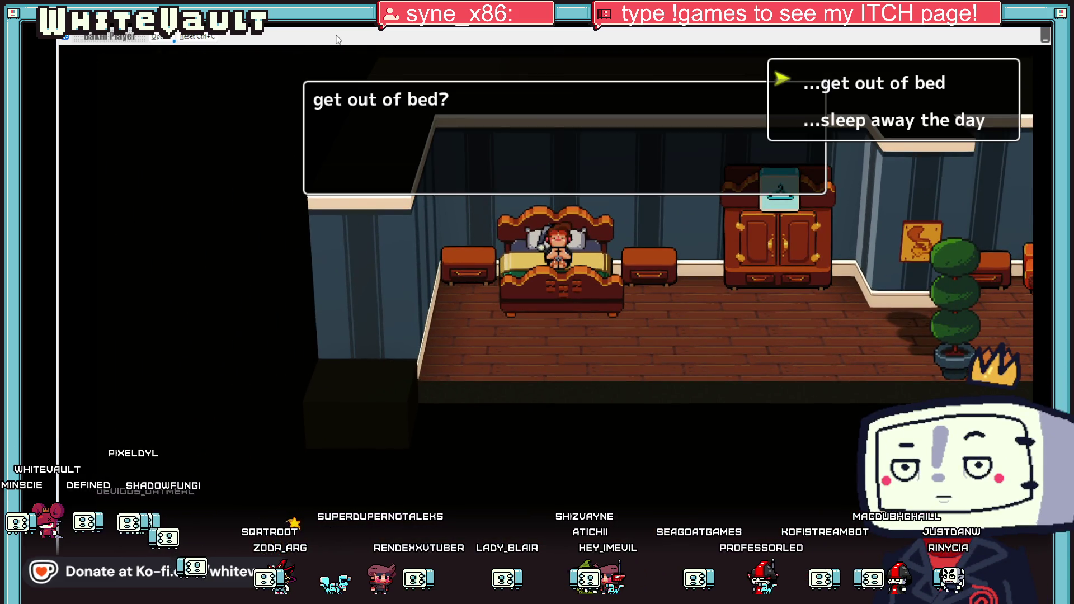
{"action": "key", "text": "Return"}
{"action": "key", "text": "Down"}
{"action": "key", "text": "Right"}
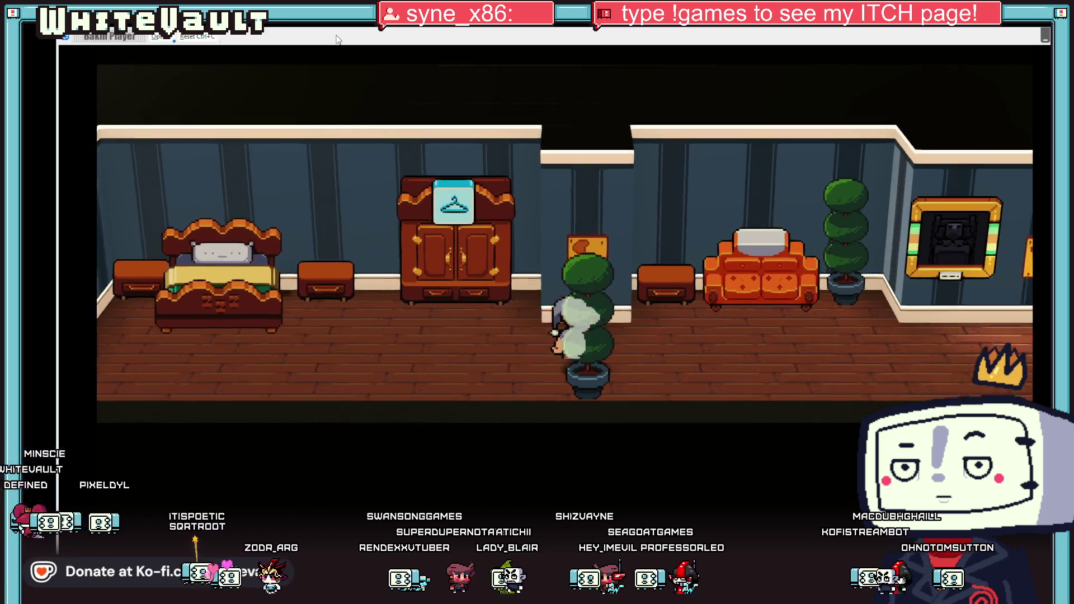
{"action": "key", "text": "Right"}
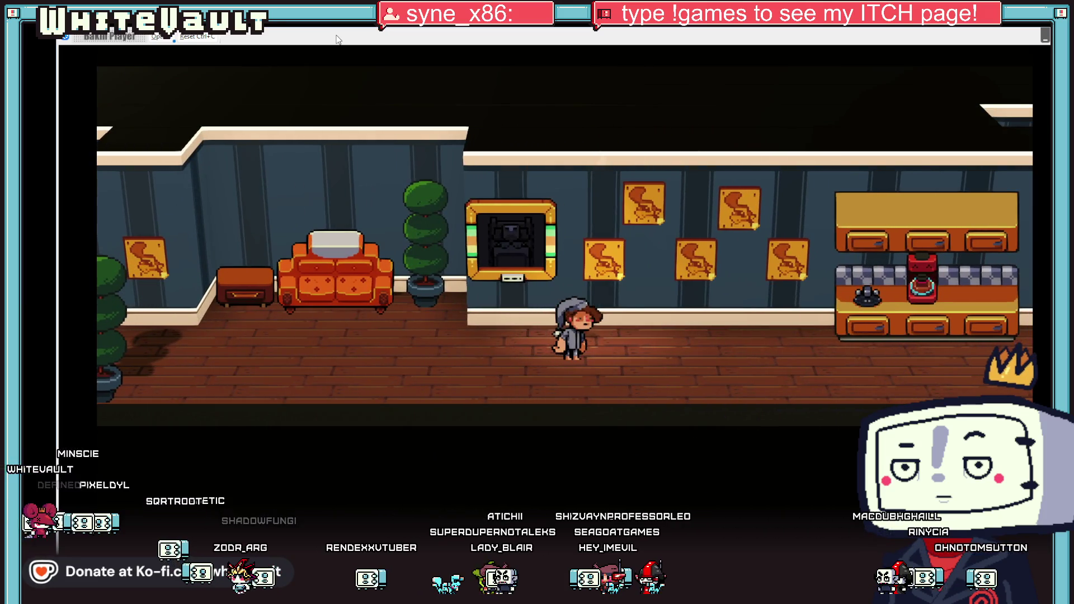
{"action": "key", "text": "Left"}
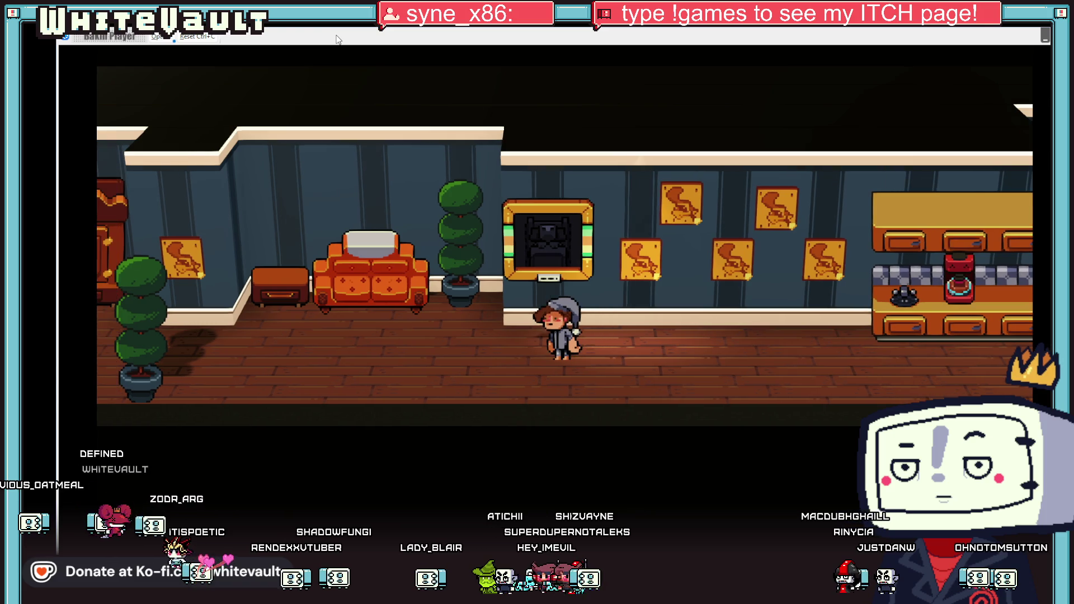
{"action": "key", "text": "Up"}
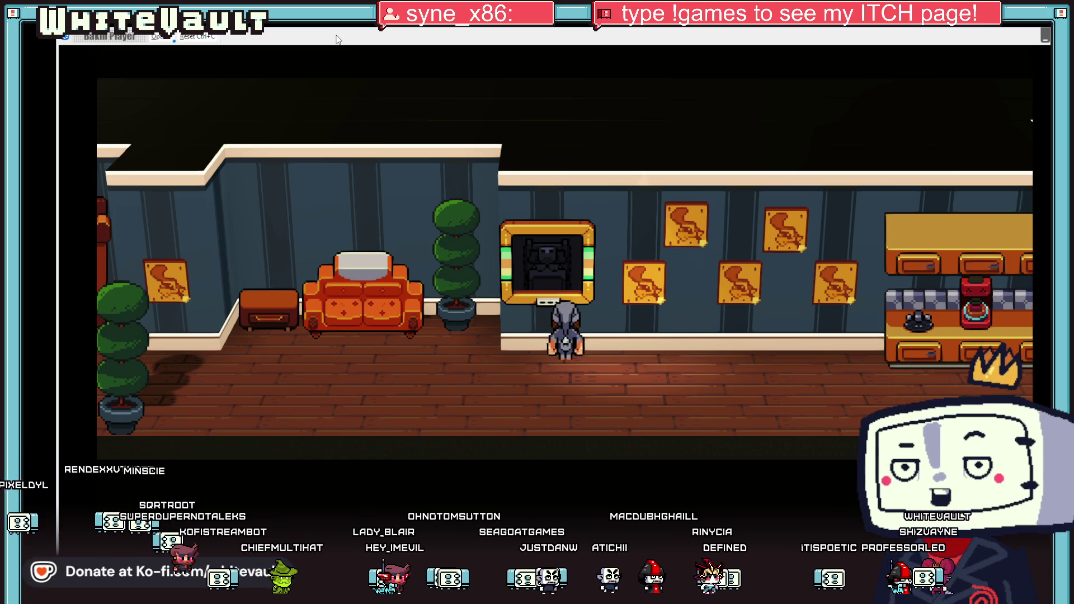
{"action": "key", "text": "Down"}
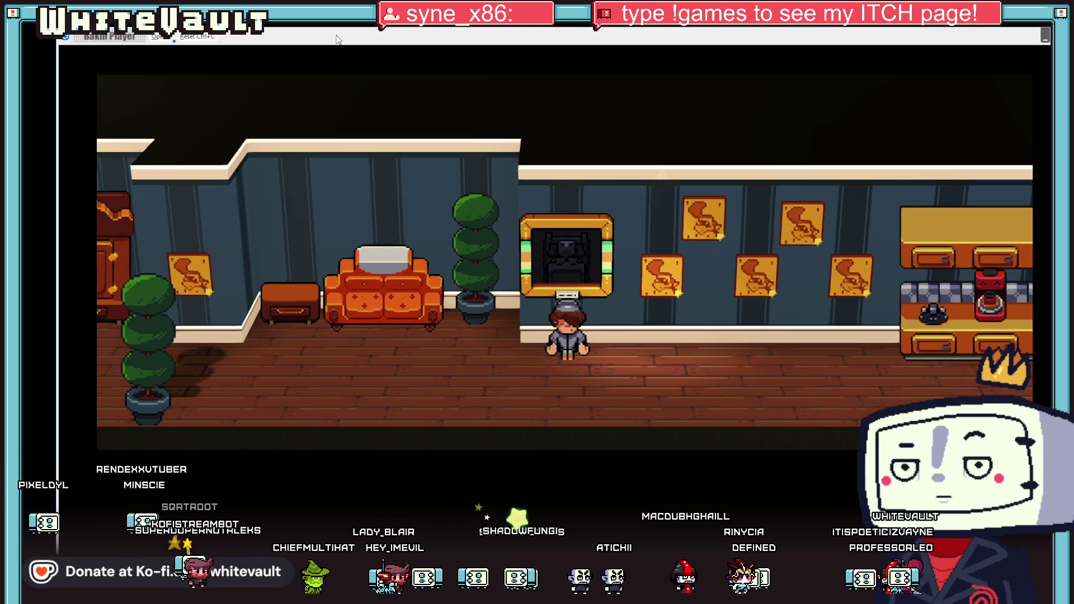
{"action": "key", "text": "Up"}
{"action": "key", "text": "Right"}
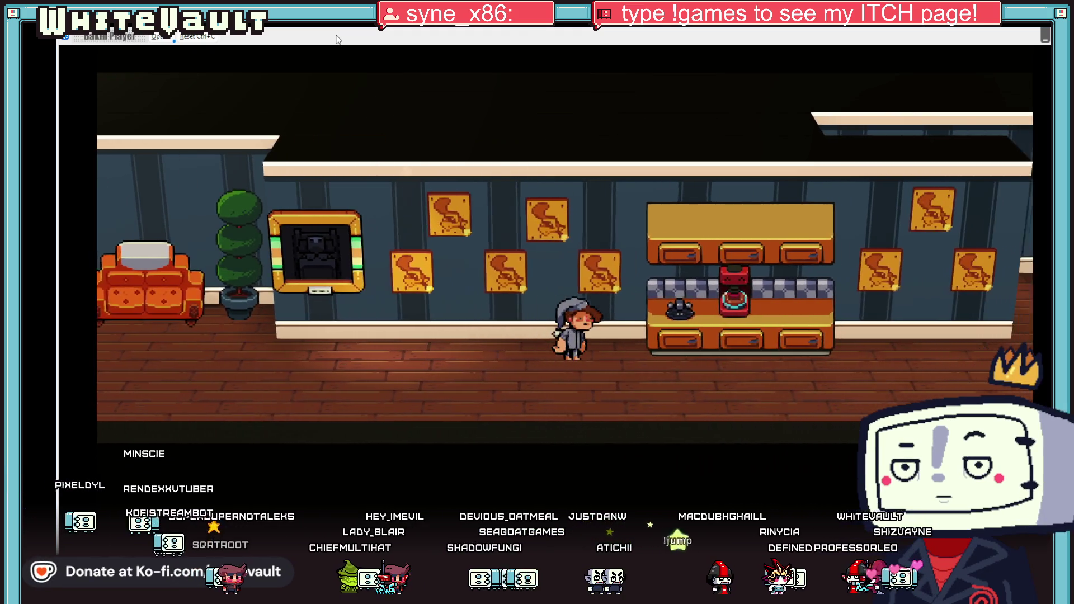
{"action": "key", "text": "Left"}
{"action": "key", "text": "Left"}
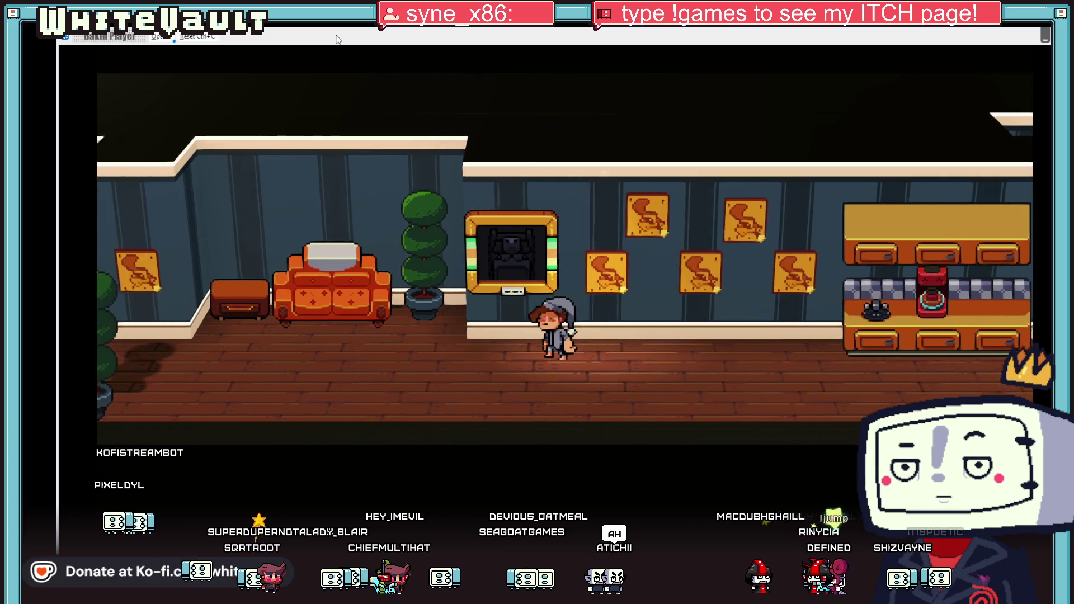
{"action": "key", "text": "Right"}
{"action": "key", "text": "Right"}
{"action": "key", "text": "Left"}
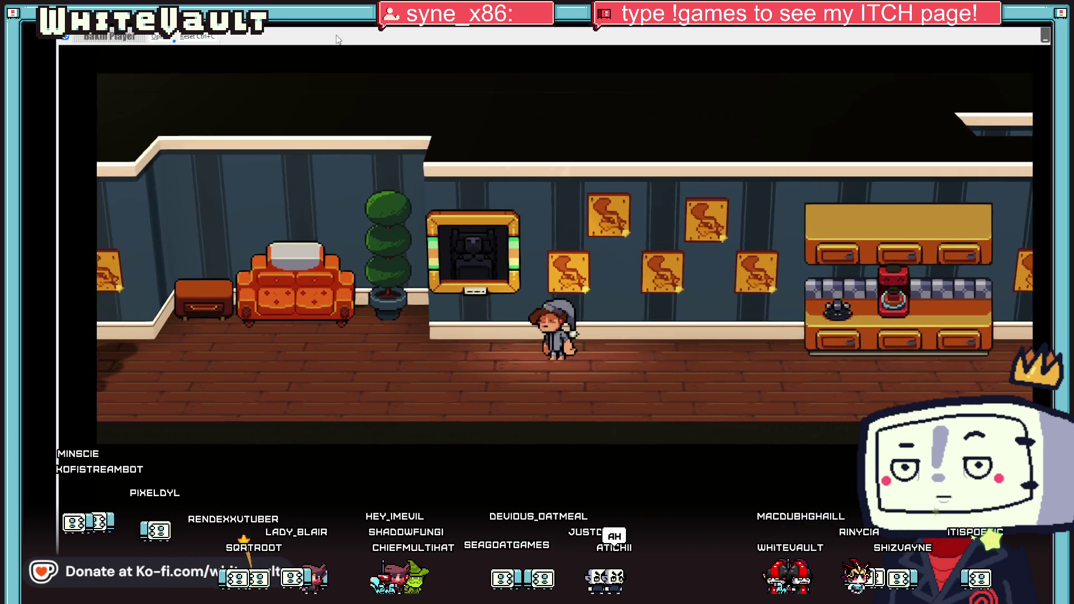
{"action": "key", "text": "Up"}
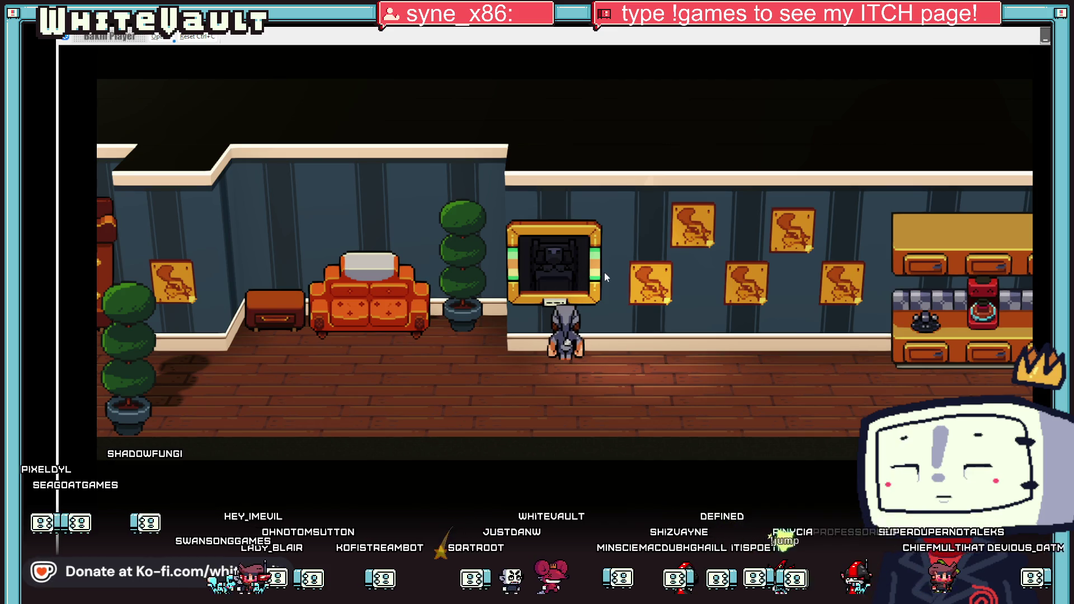
Walk the character left from the EndPhoto back into the bedroom, stopping by the couch.
{"action": "key", "text": "Left"}
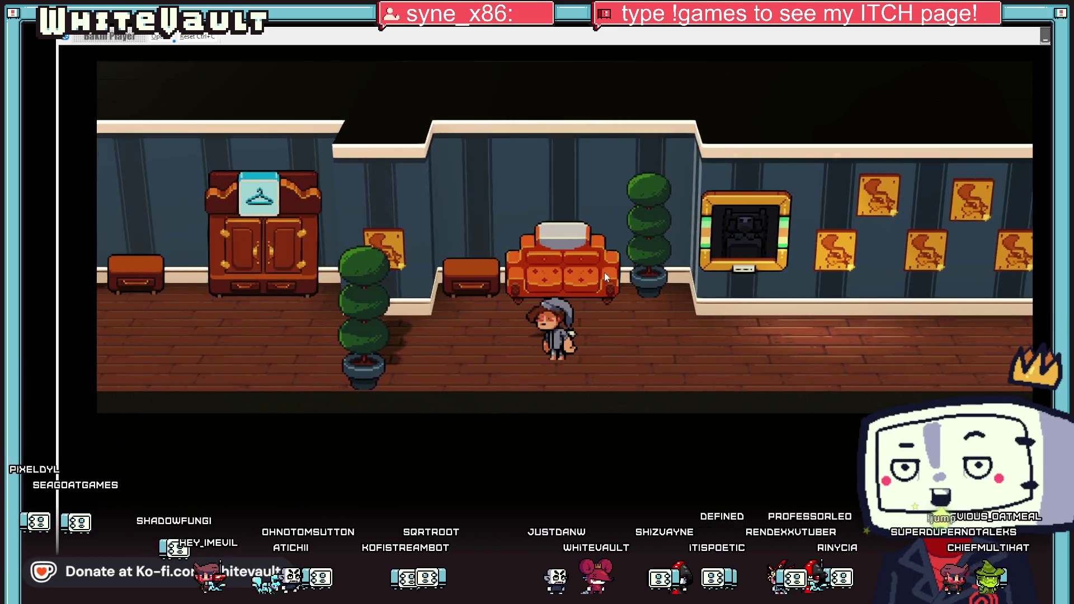